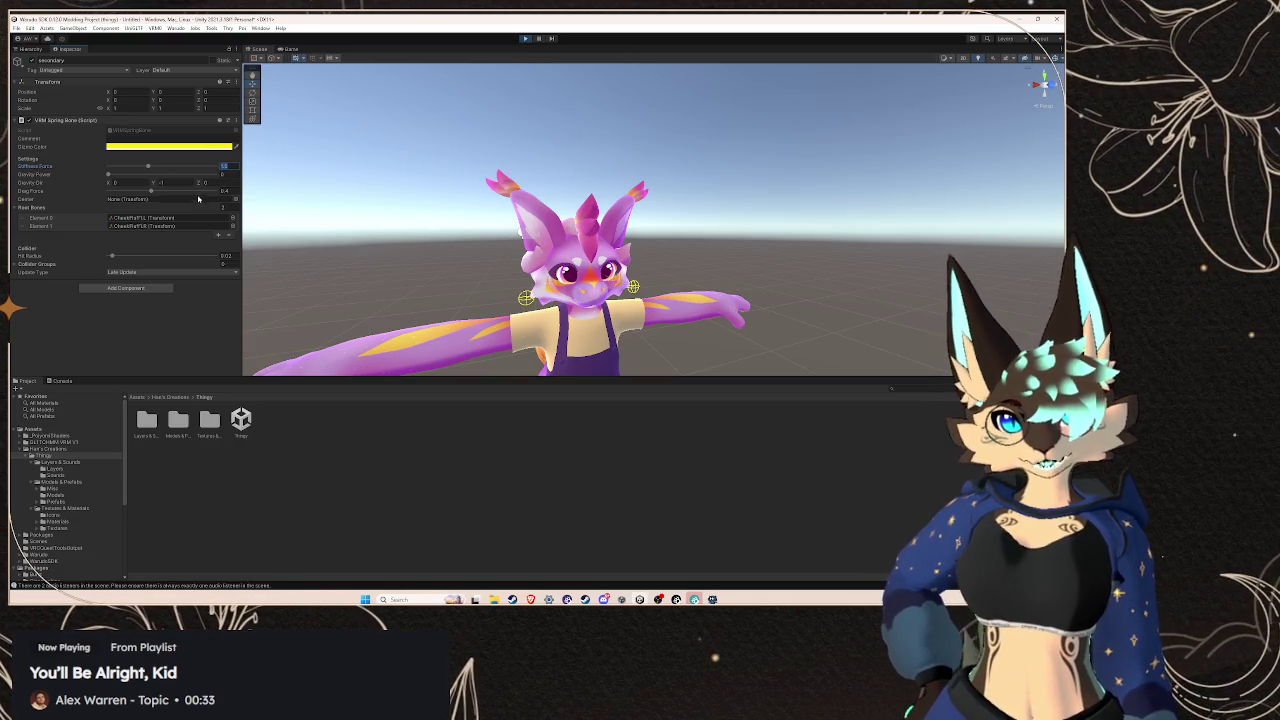
Stop play mode and select 'secondary' to show its VRM Spring Bone with two CheekFluff root bones
click(525, 39)
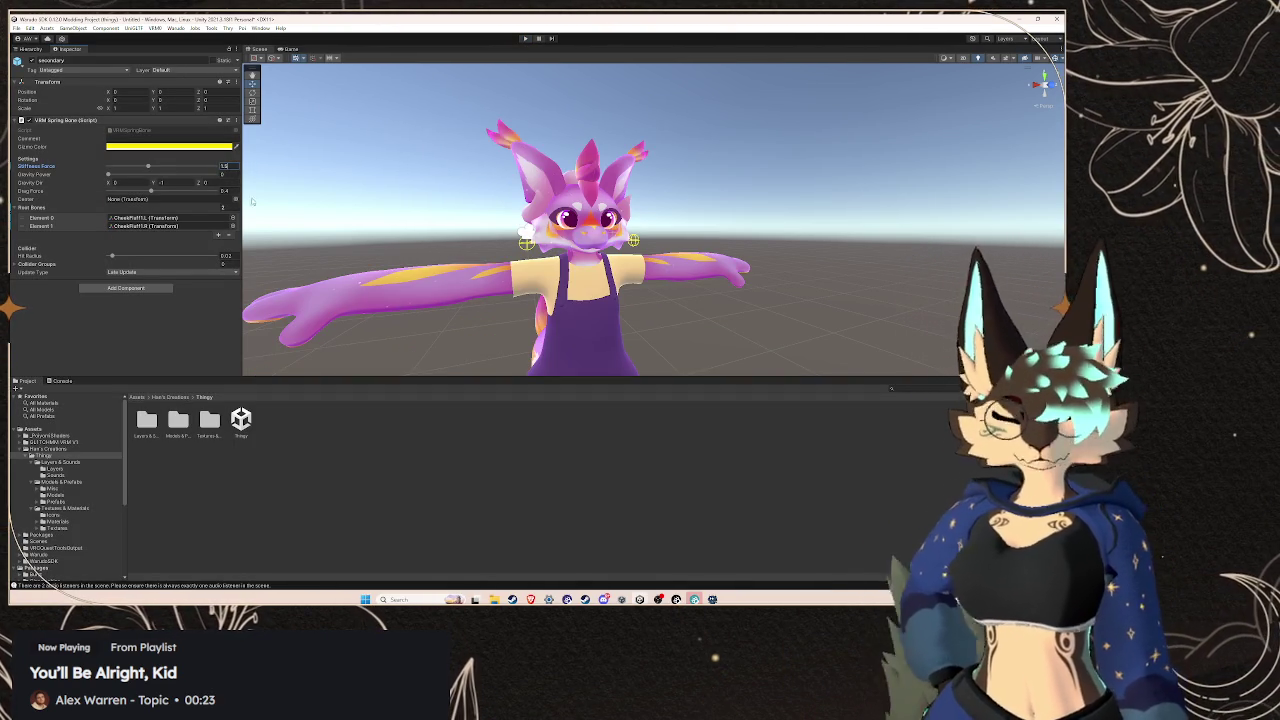
click(30, 48)
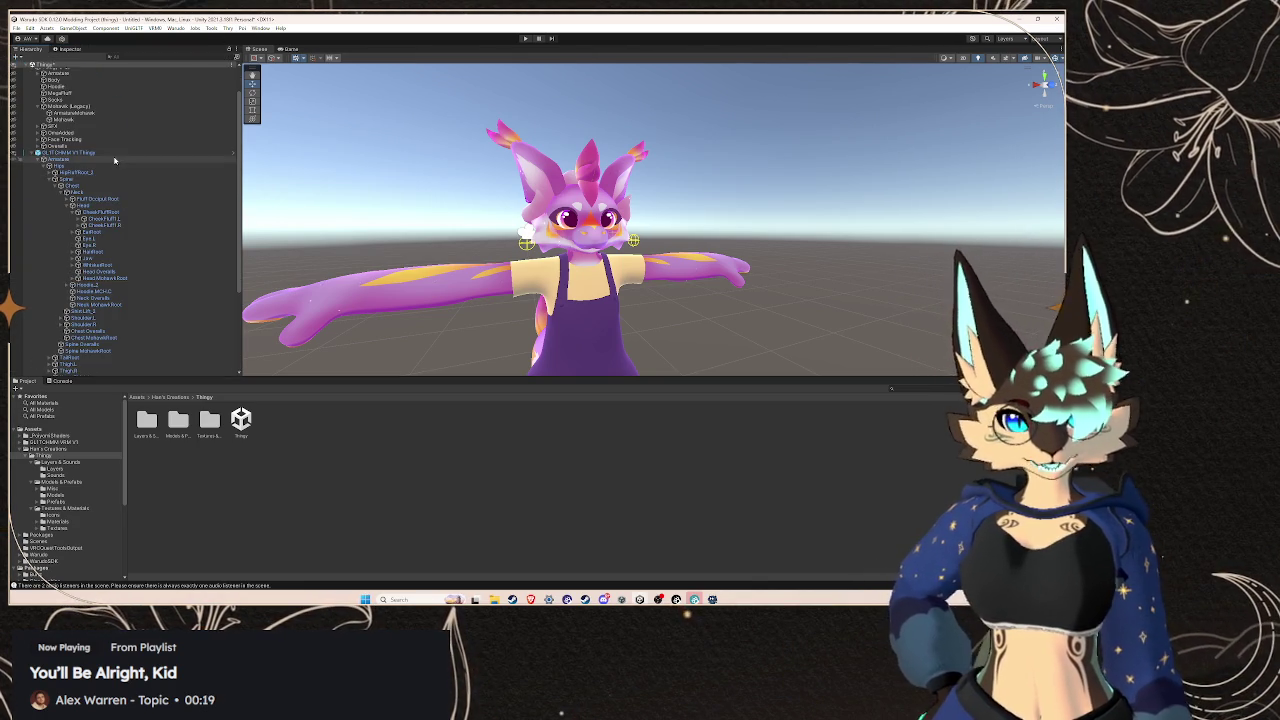
click(115, 153)
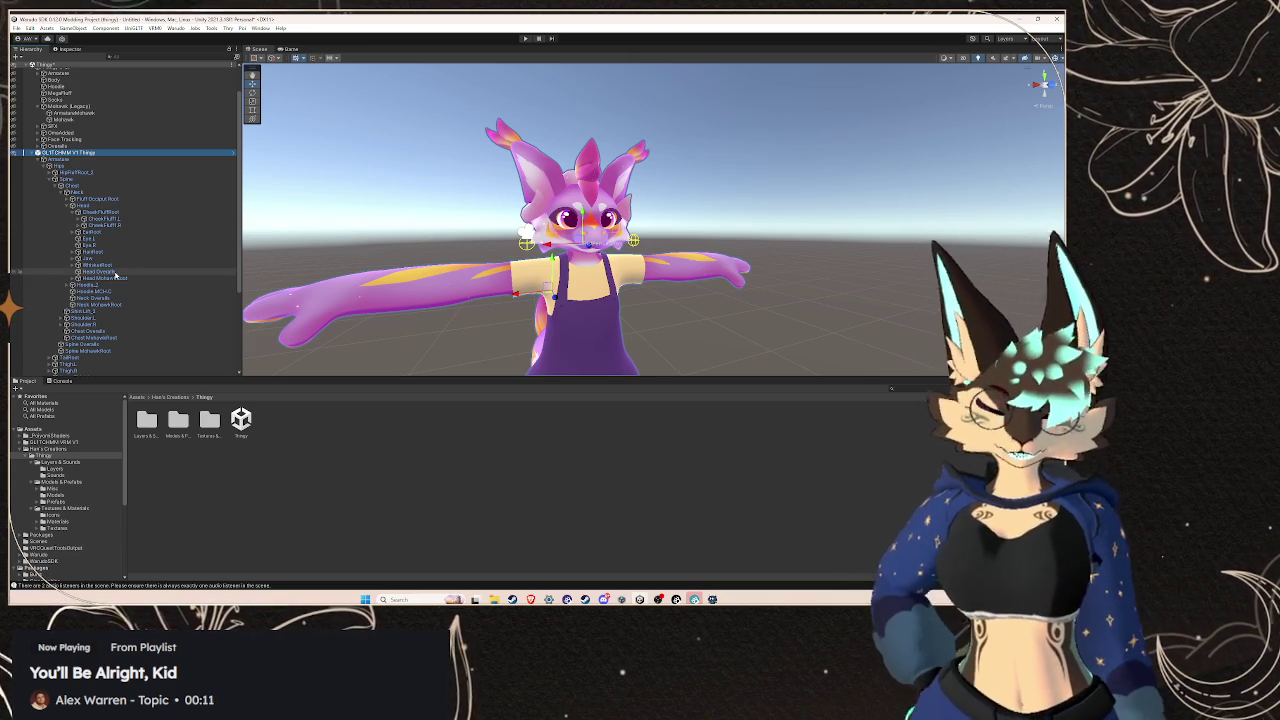
scroll(130, 300, down, 5)
click(131, 372)
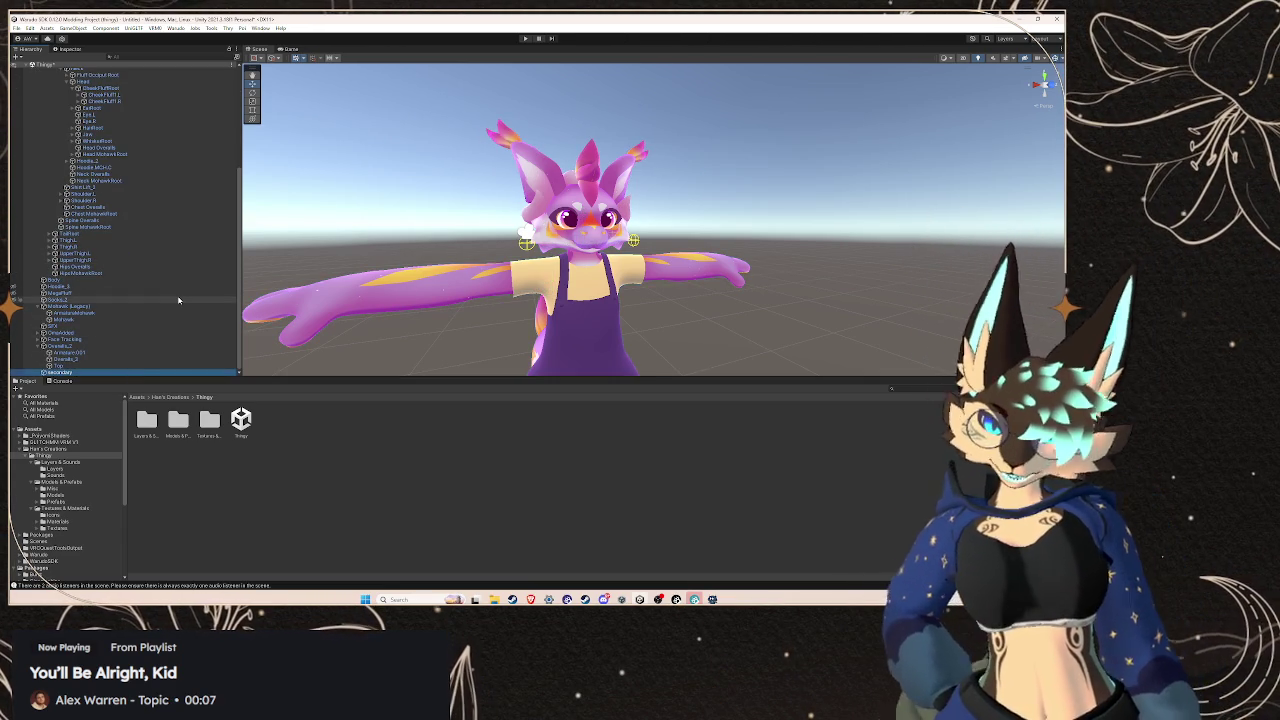
scroll(178, 300, up, 6)
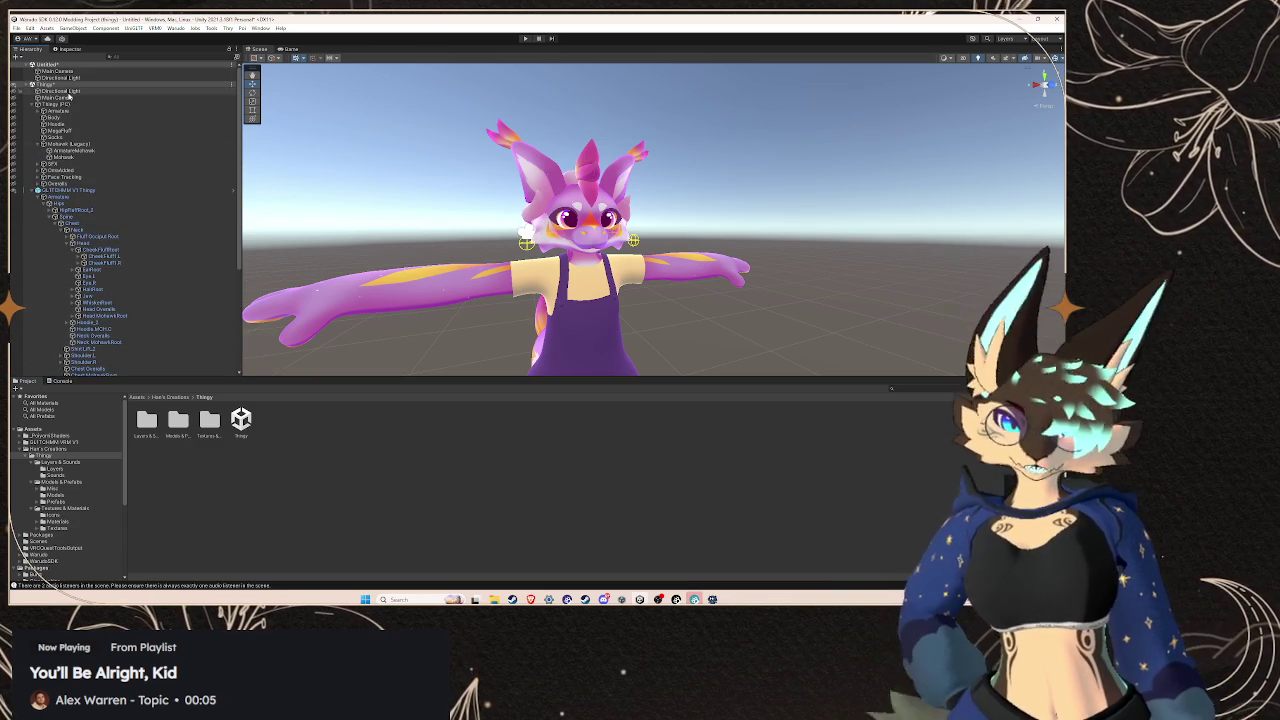
click(68, 50)
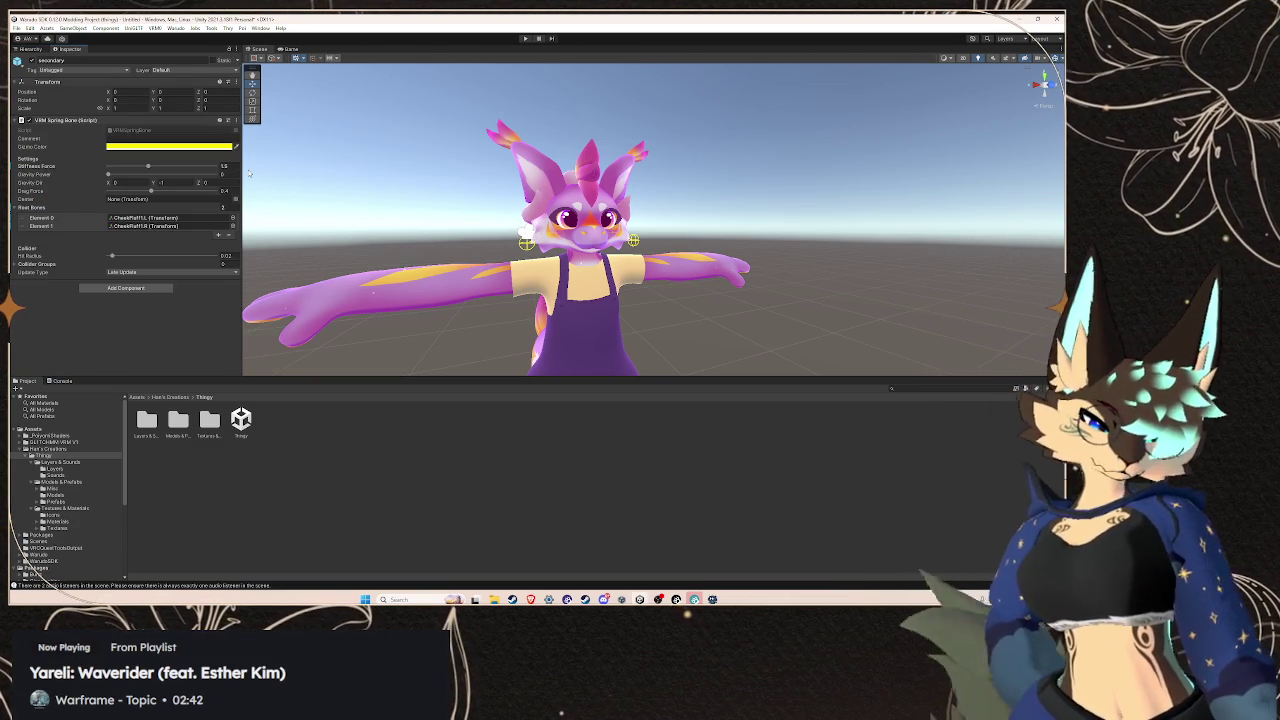
Add a second VRM Spring Bone component and give its Root Bones list two empty elements
click(126, 288)
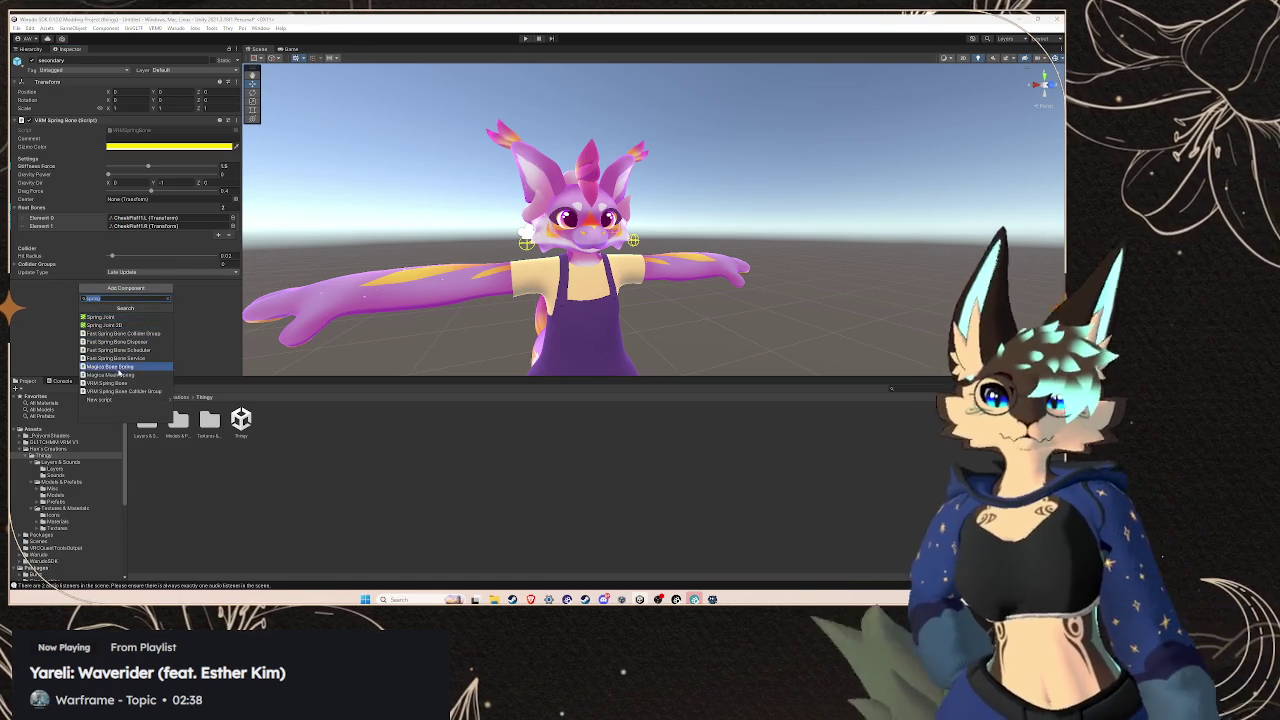
click(106, 383)
scroll(47, 269, down, 3)
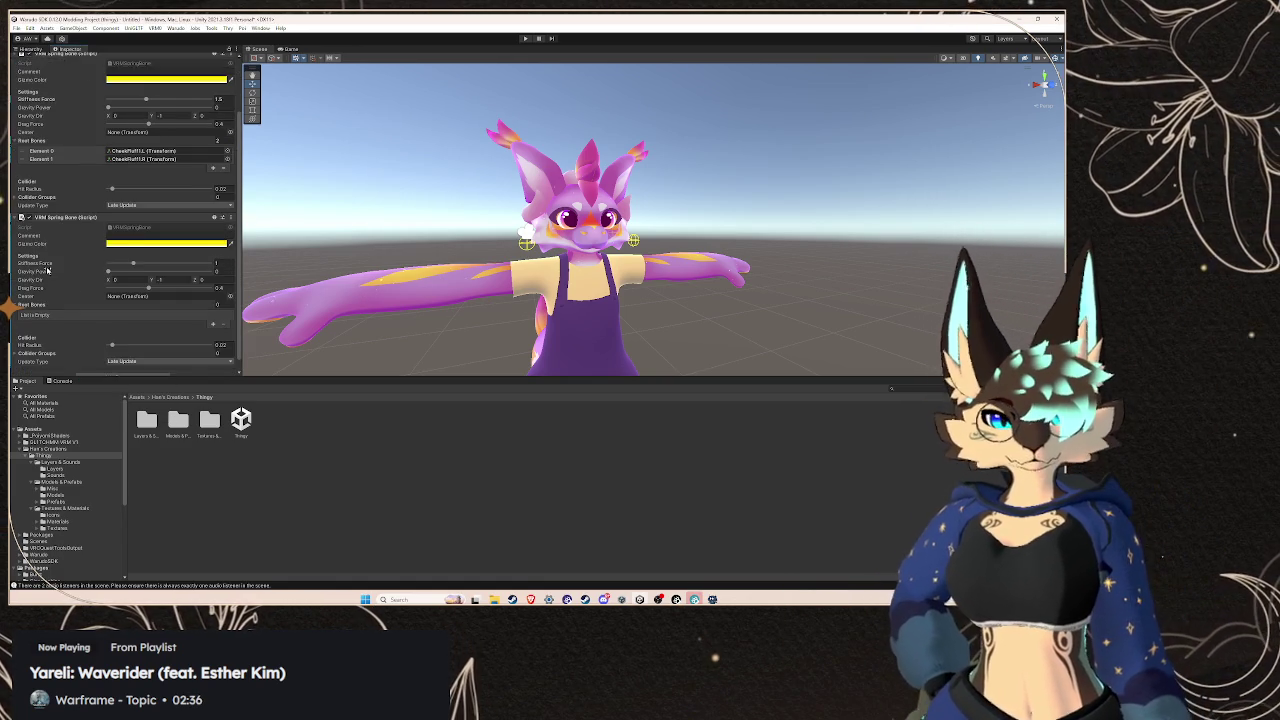
click(212, 312)
click(212, 320)
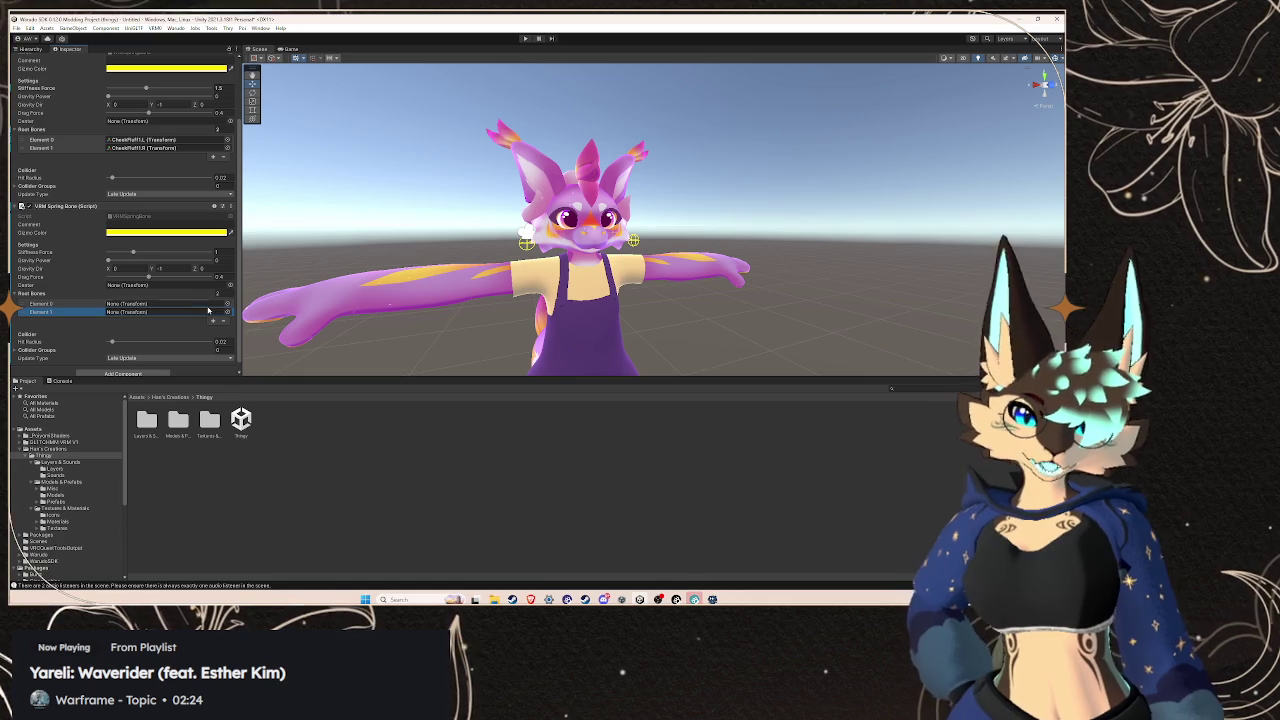
Cancel the bone picker for Element 1 and collapse both spring bone components
click(228, 312)
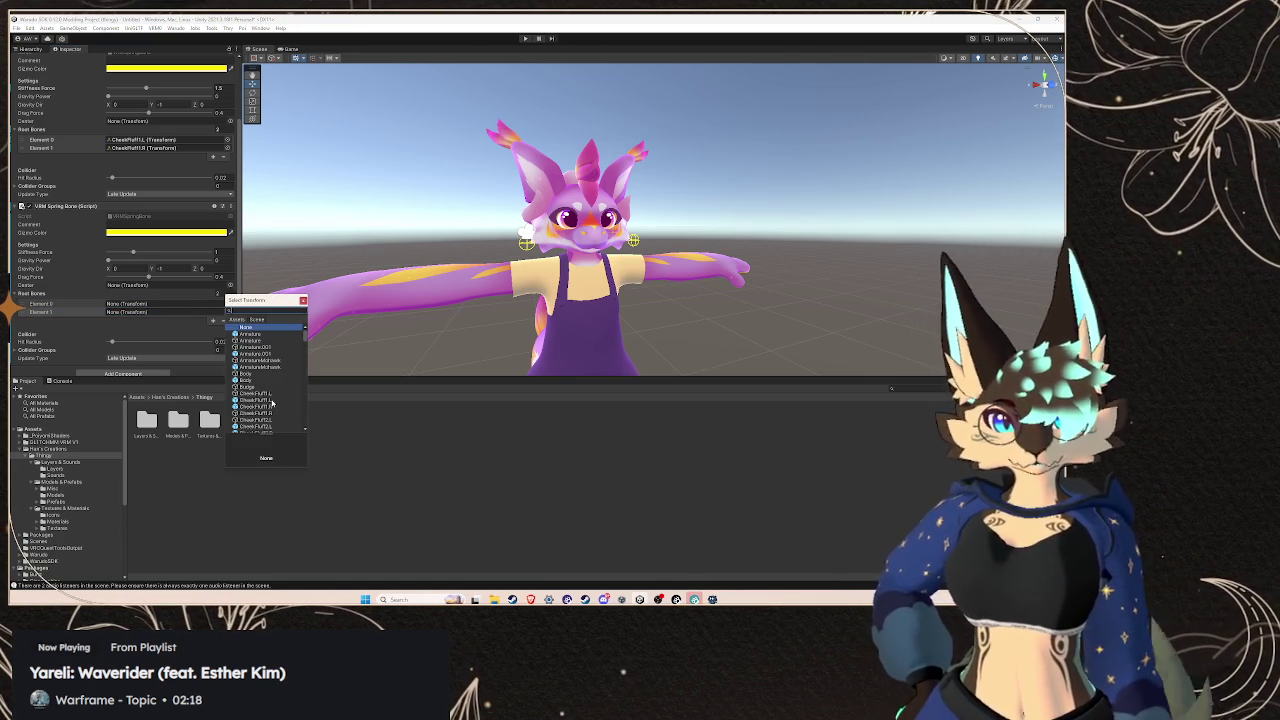
key(Escape)
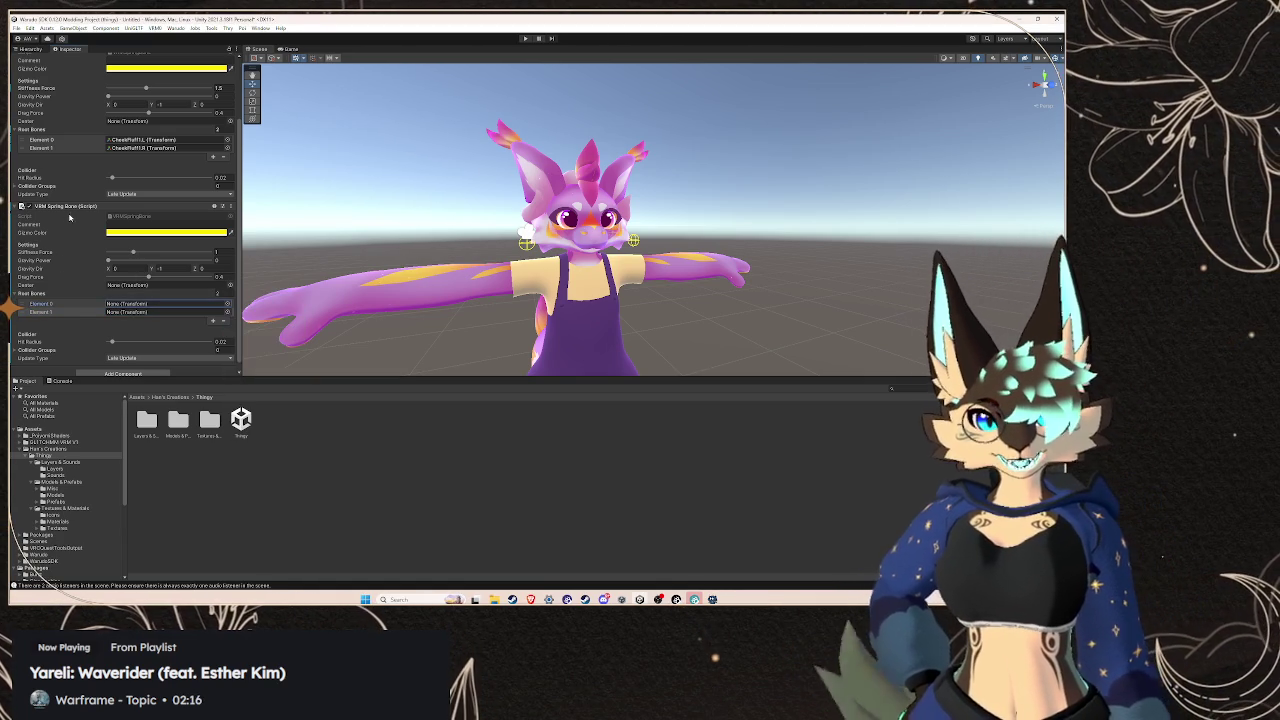
click(70, 205)
click(51, 120)
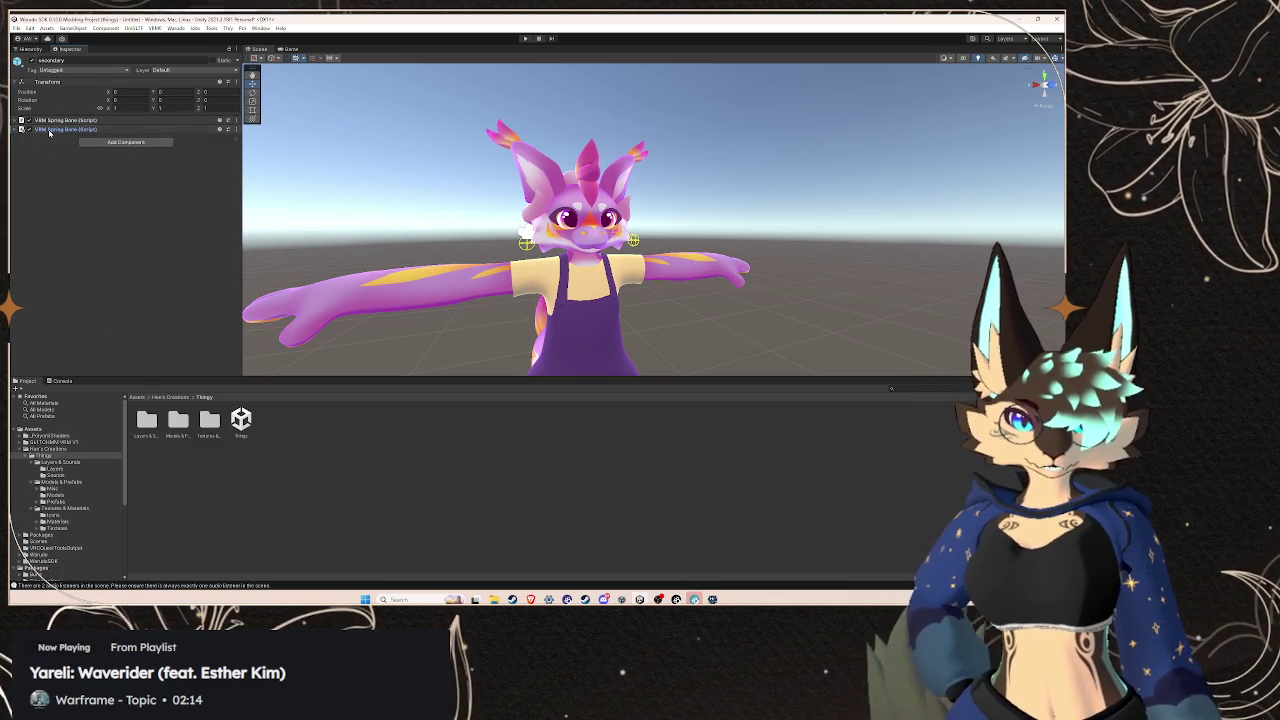
click(53, 121)
click(55, 122)
click(55, 122)
click(56, 122)
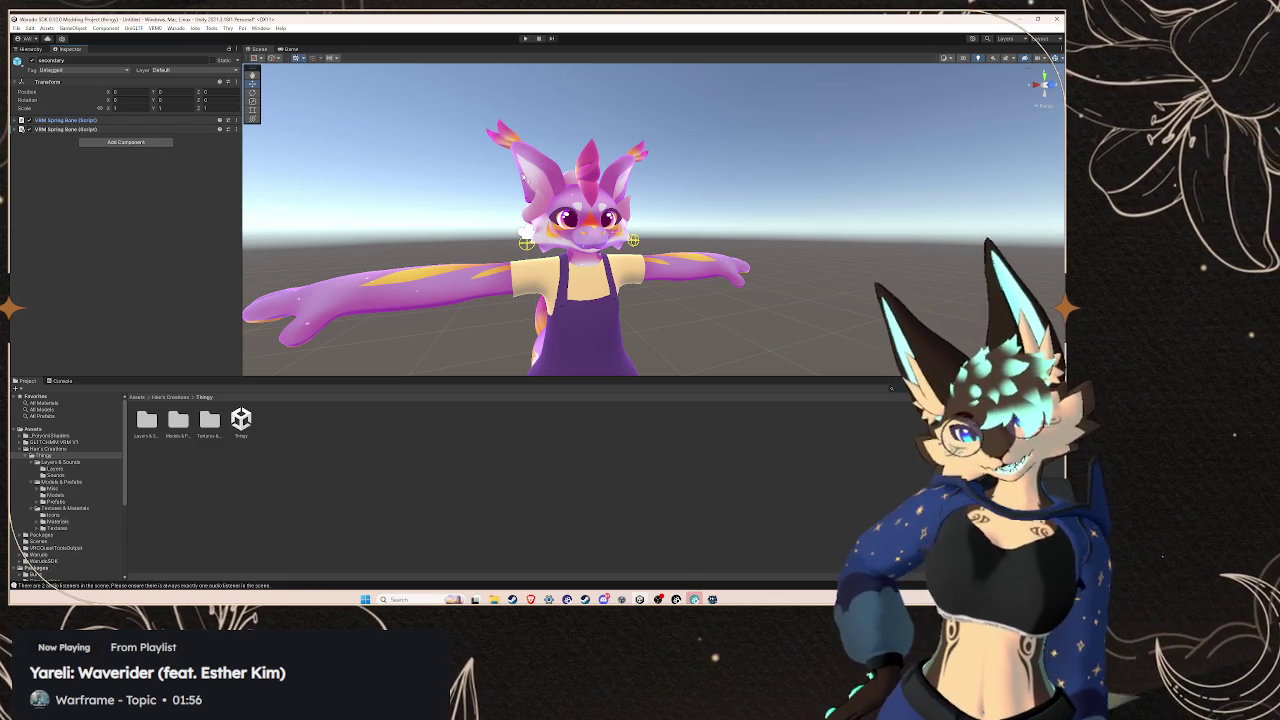
Expand and collapse the two VRM Spring Bone components to compare their settings
click(69, 129)
click(69, 121)
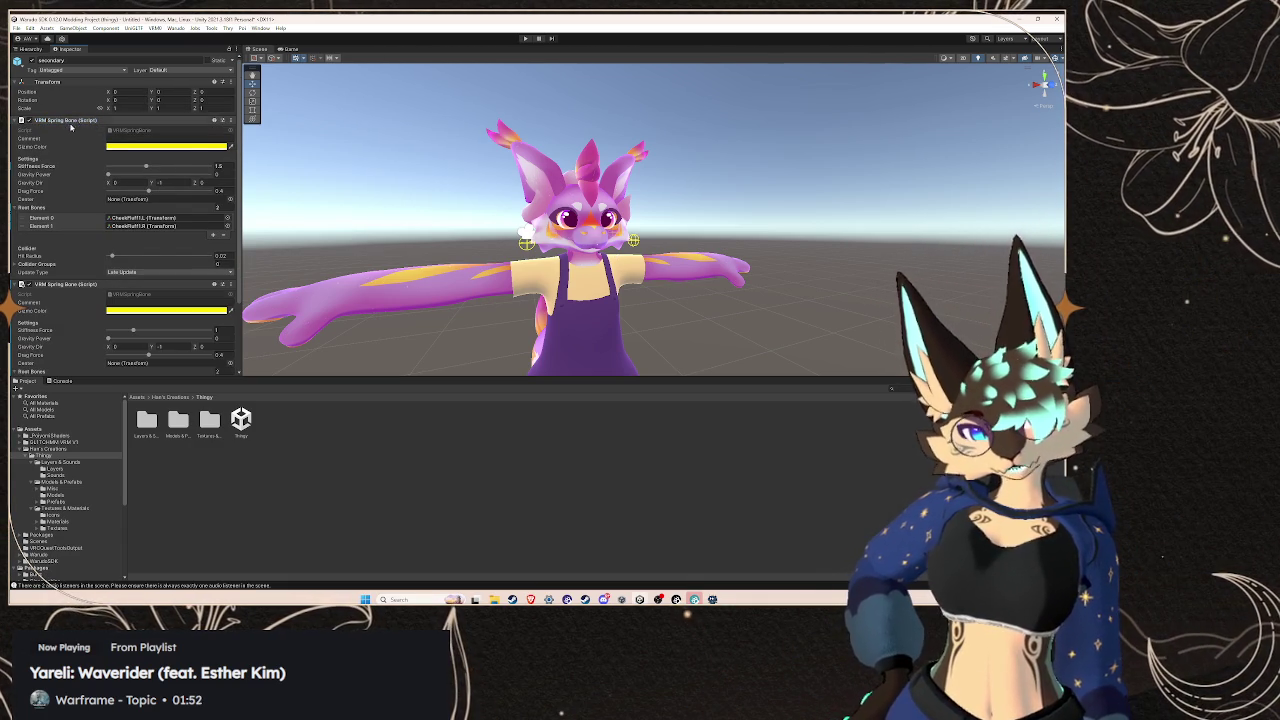
click(69, 121)
click(70, 130)
click(70, 130)
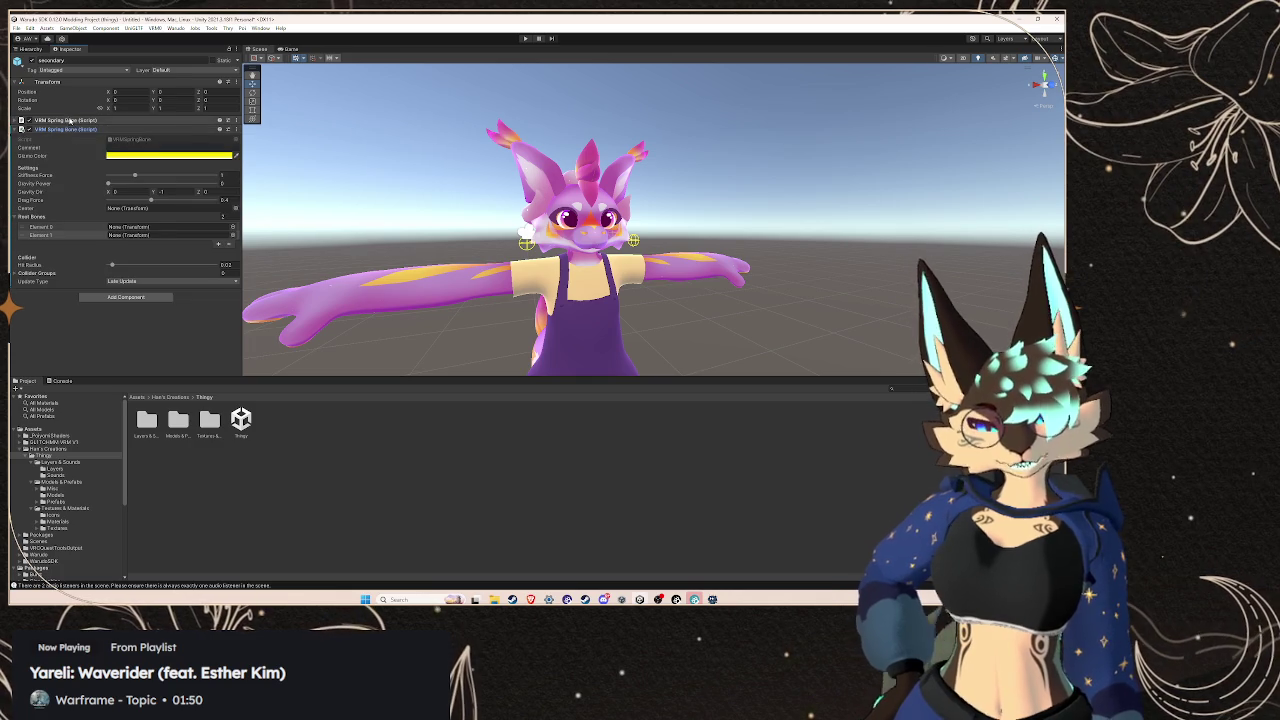
click(69, 121)
click(69, 121)
click(70, 130)
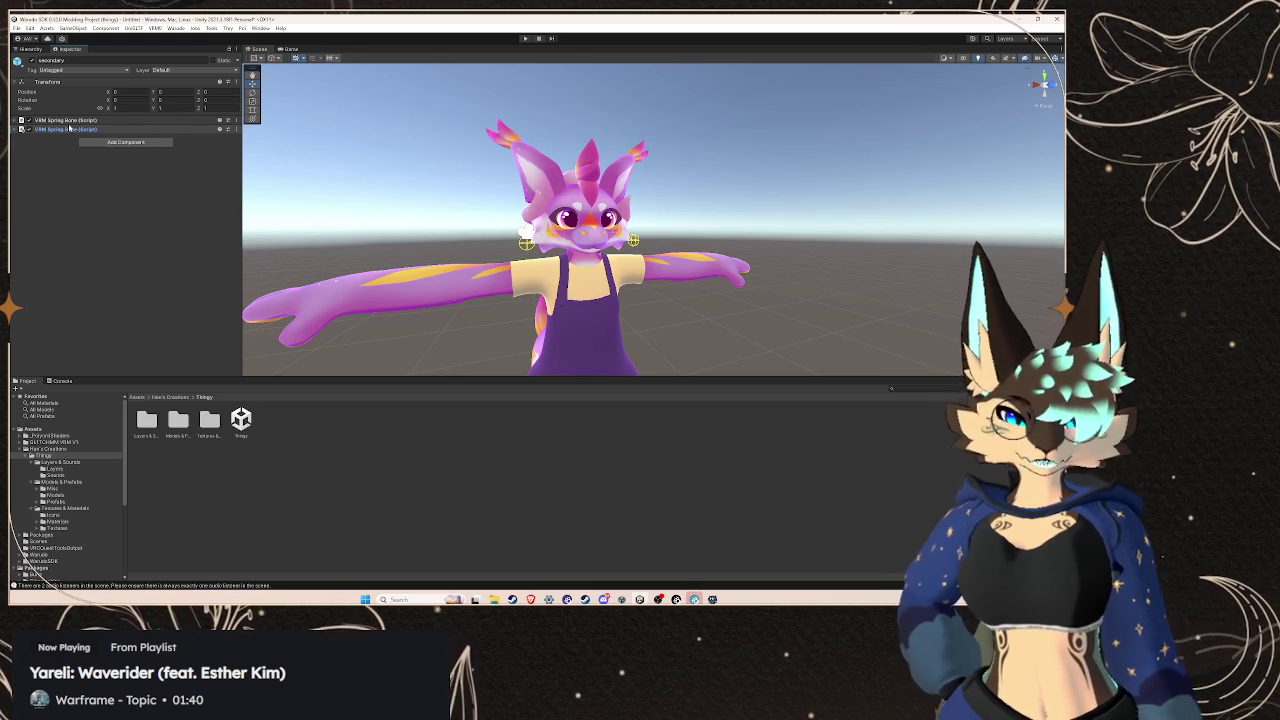
click(70, 129)
Remove the second VRM Spring Bone component through its options menu
click(72, 130)
click(70, 129)
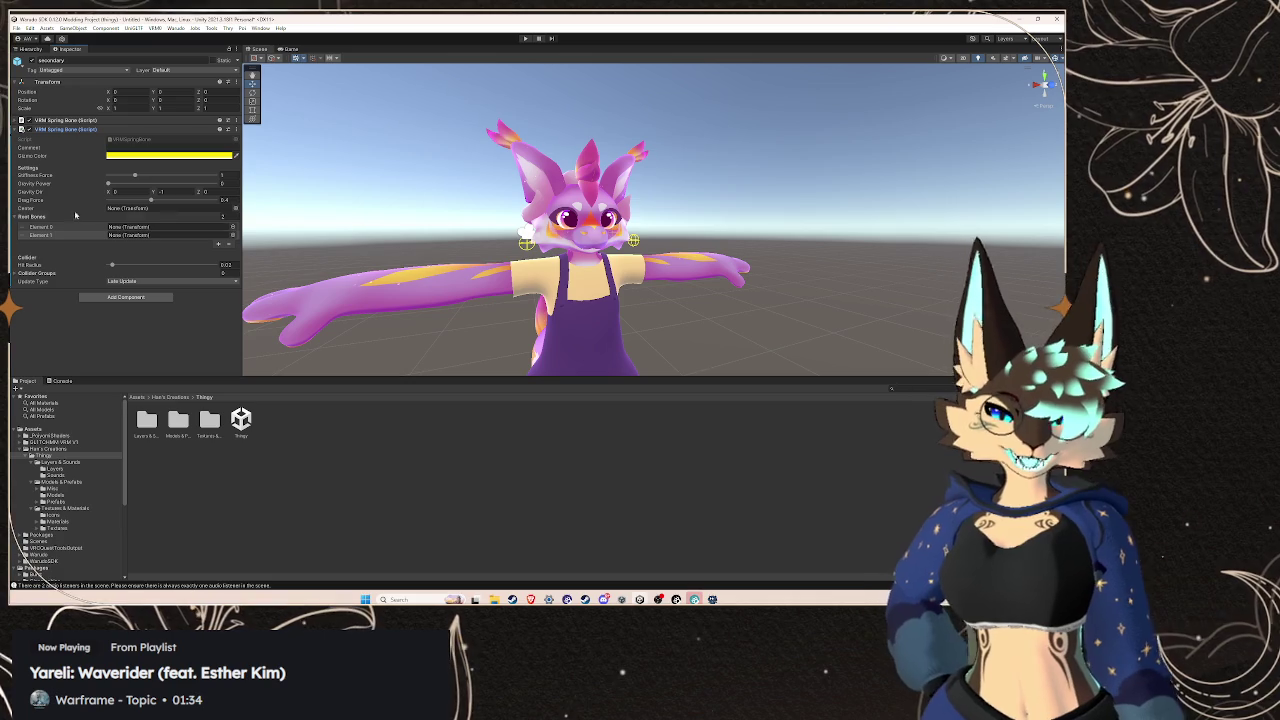
click(238, 133)
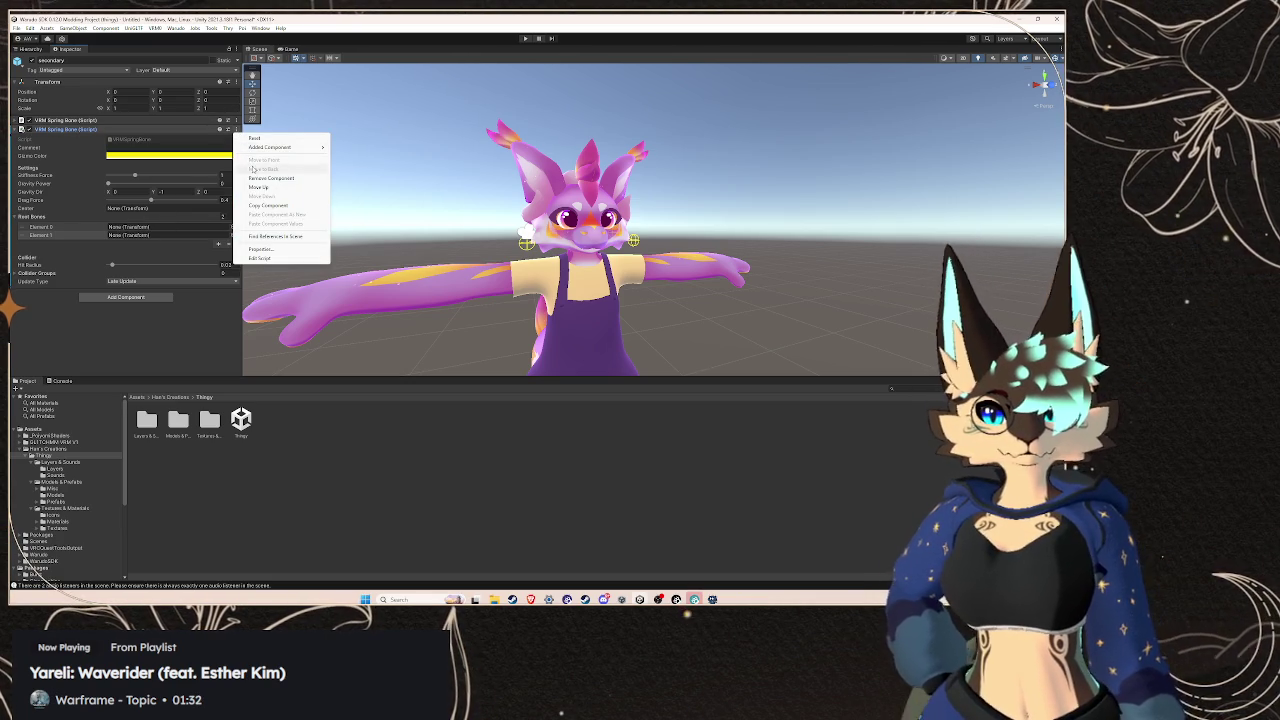
click(259, 179)
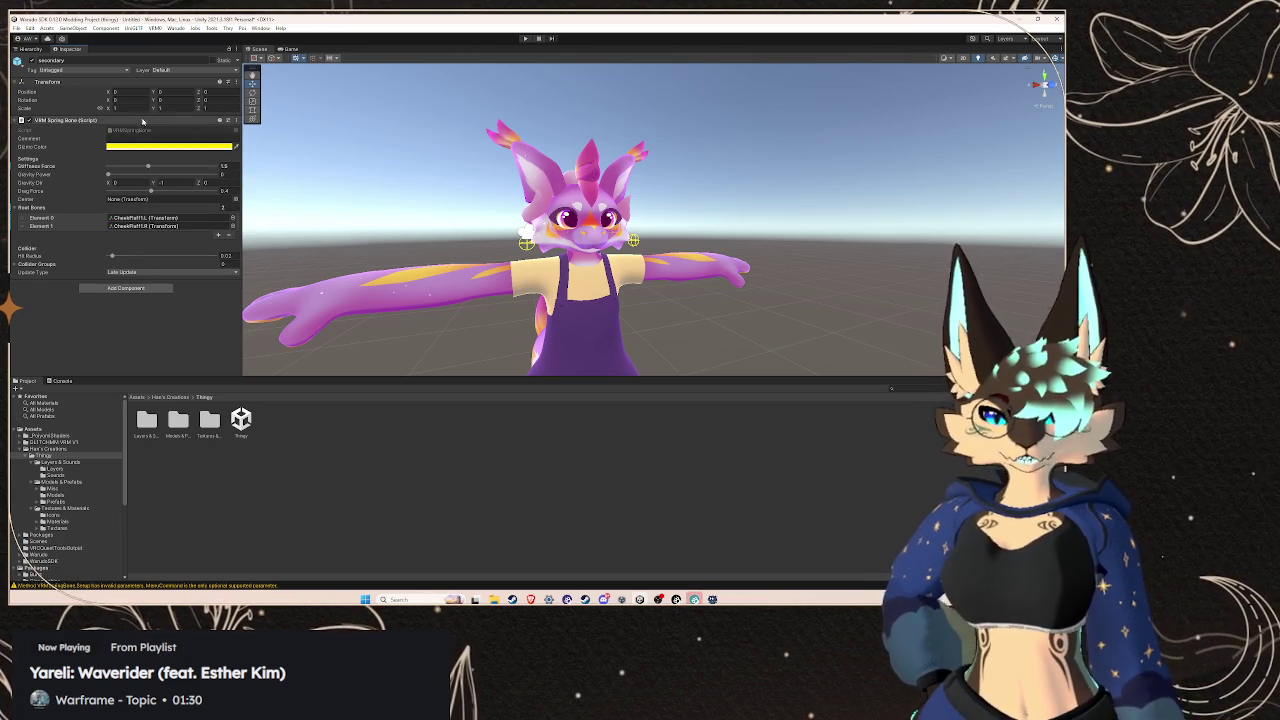
Add seven more entries to the spring bone's Root Bones list, making nine
click(222, 237)
click(221, 245)
click(221, 253)
click(220, 261)
click(219, 269)
click(219, 278)
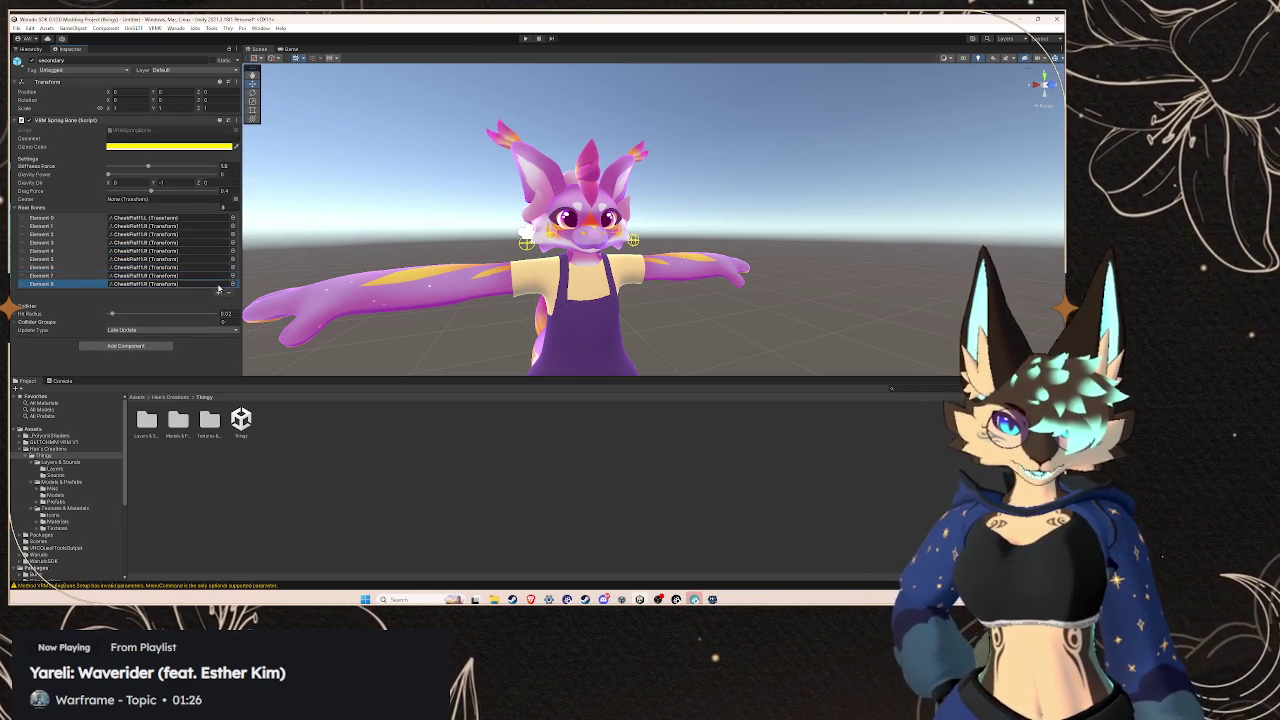
click(218, 287)
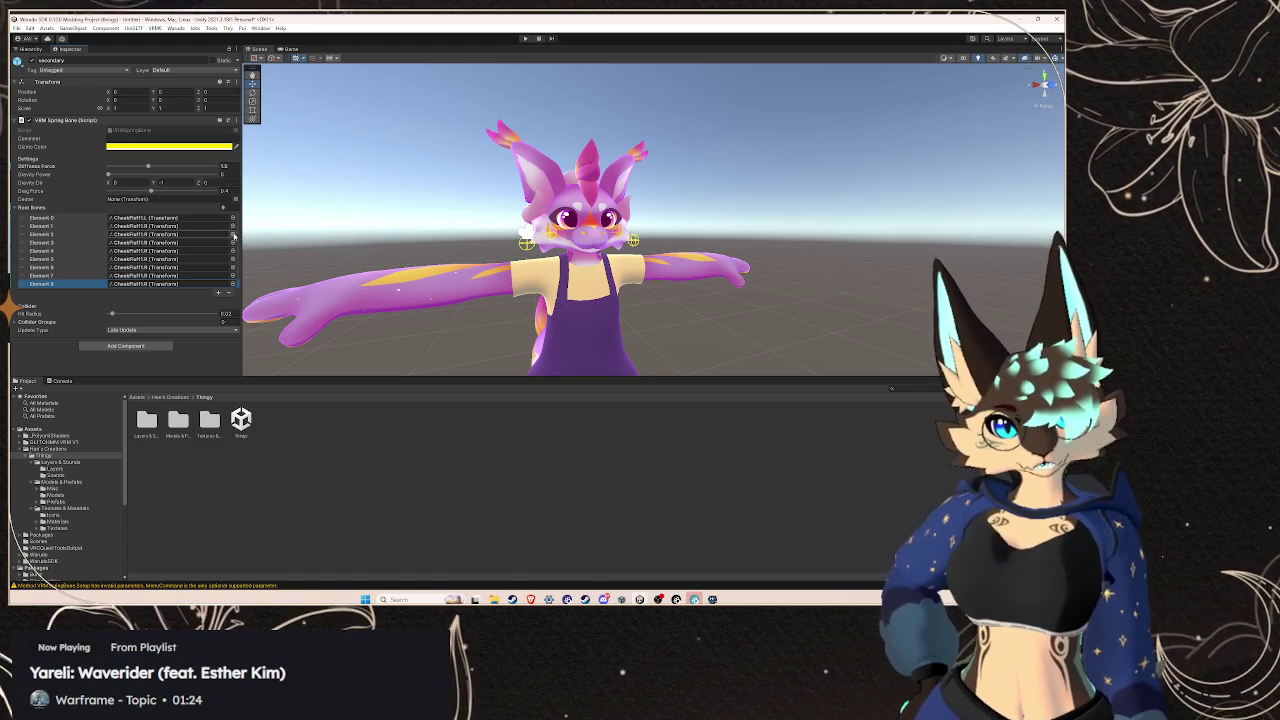
Assign Ear1.L to Element 2, Ear1.R to Element 3, and a bone to Element 4
click(232, 234)
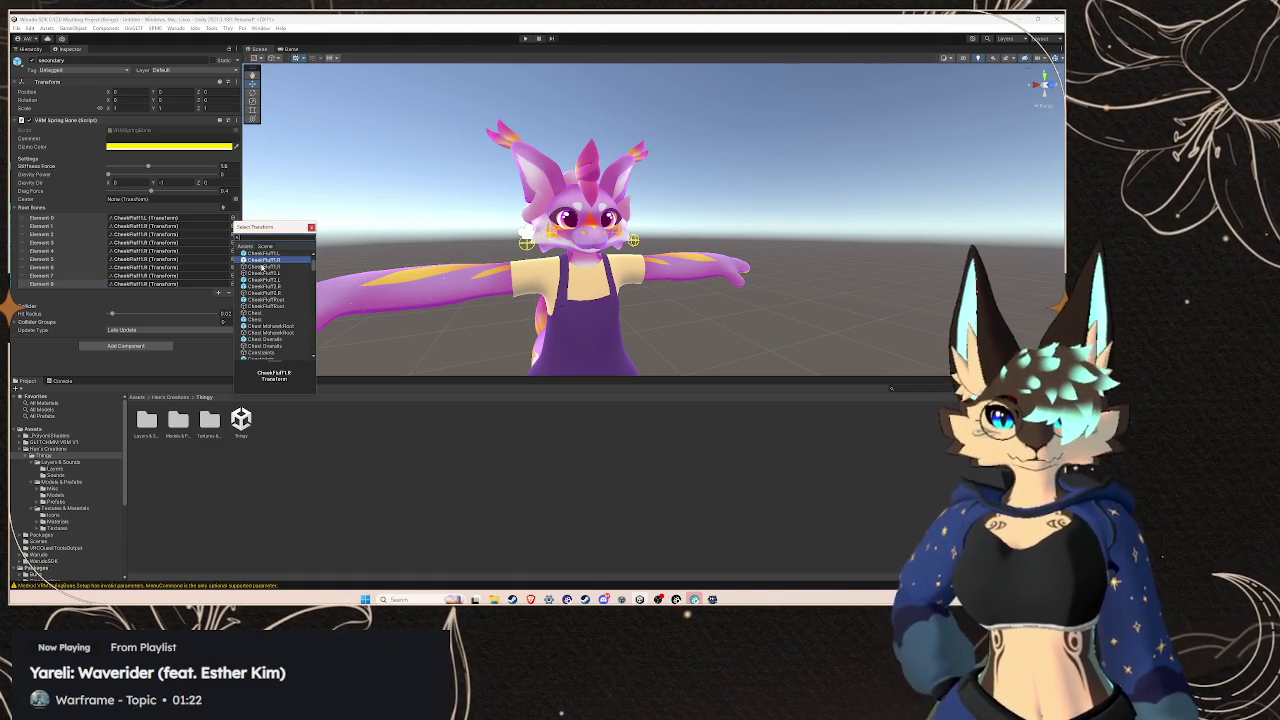
scroll(272, 280, down, 3)
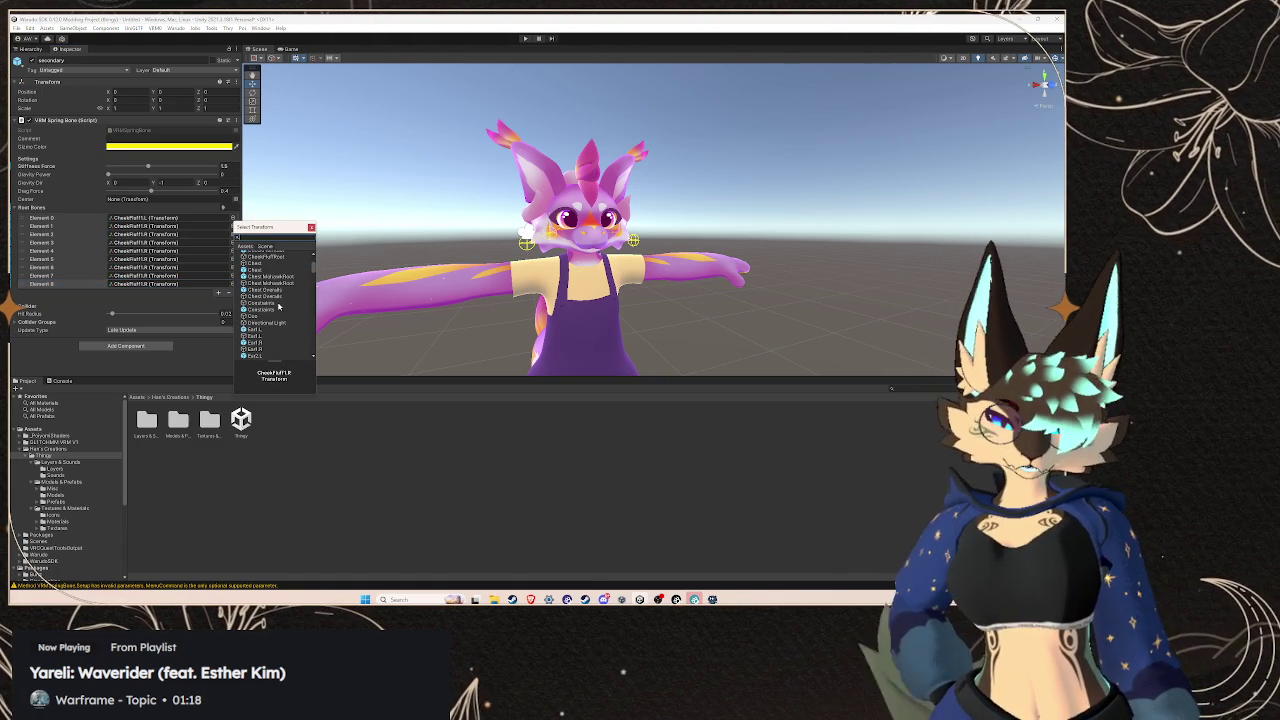
click(274, 330)
double_click(270, 330)
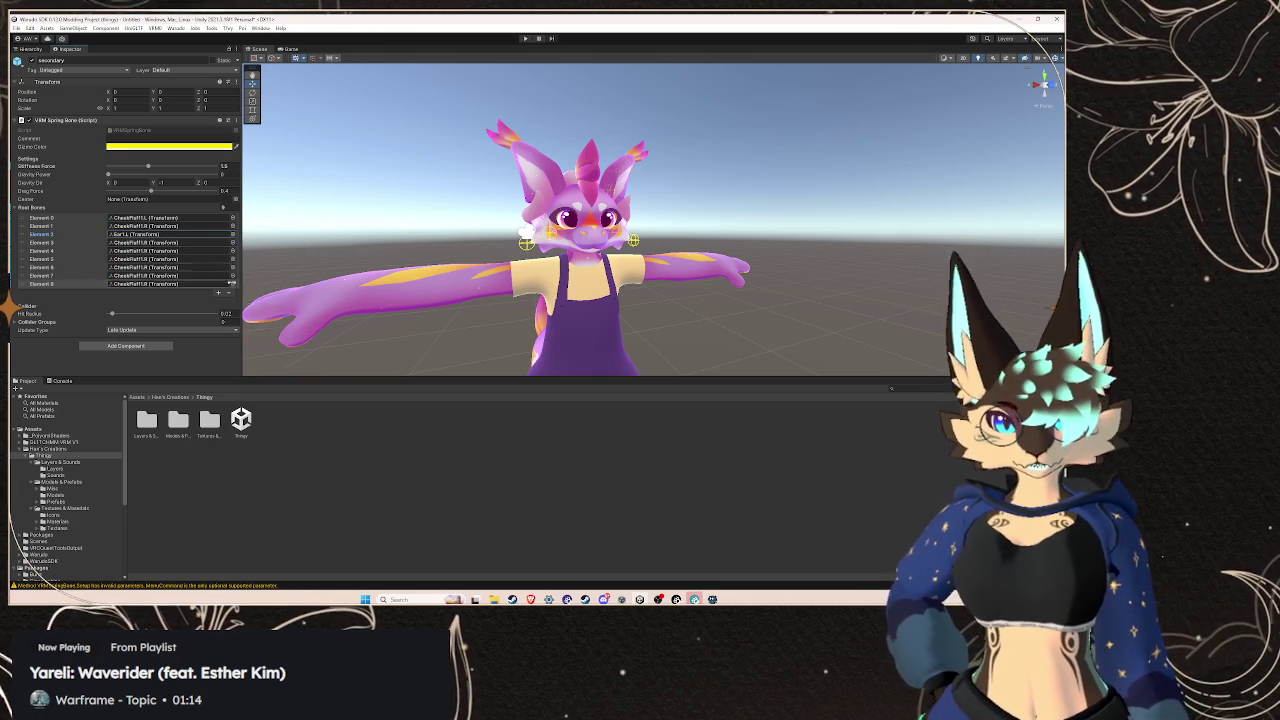
click(232, 242)
scroll(275, 320, down, 5)
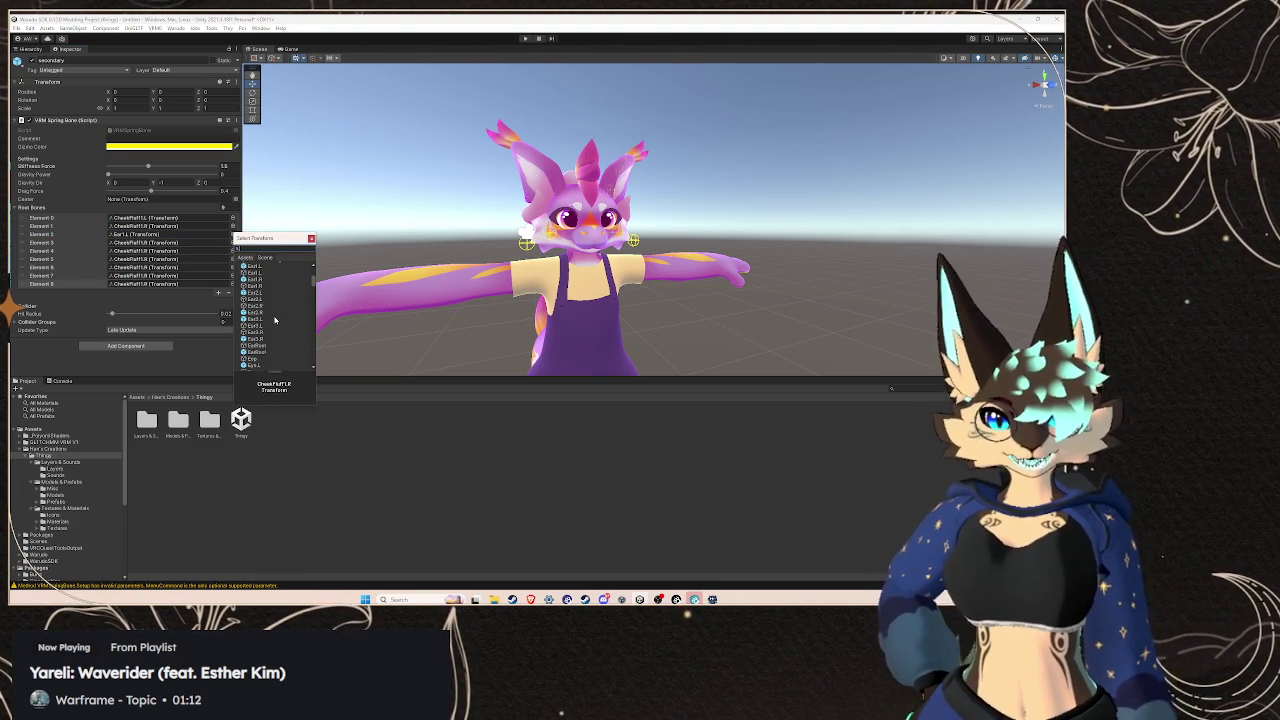
double_click(255, 272)
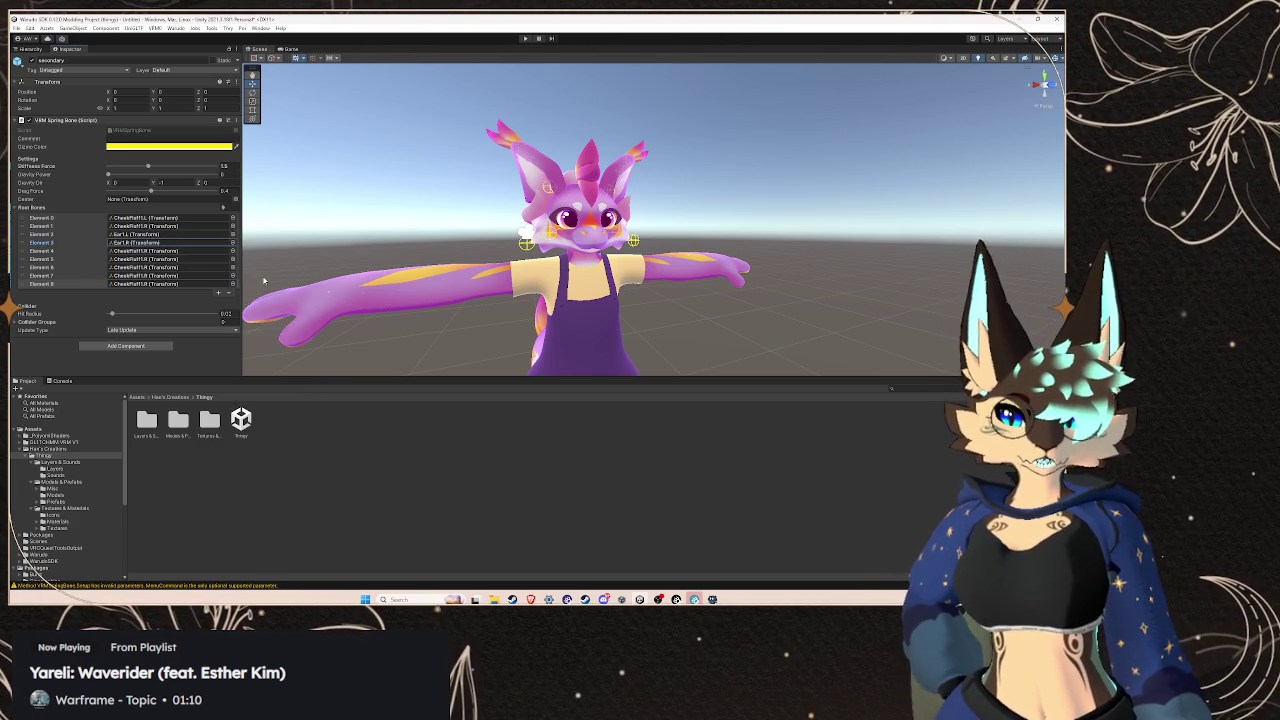
click(232, 256)
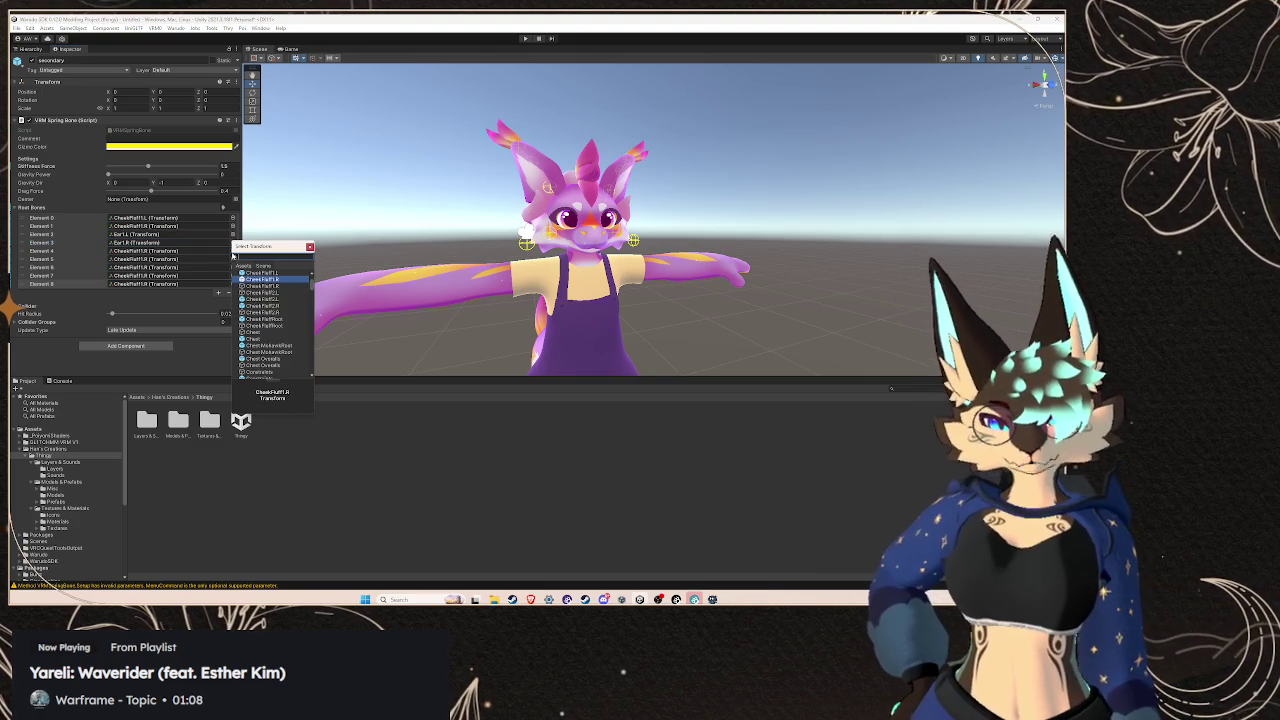
click(257, 298)
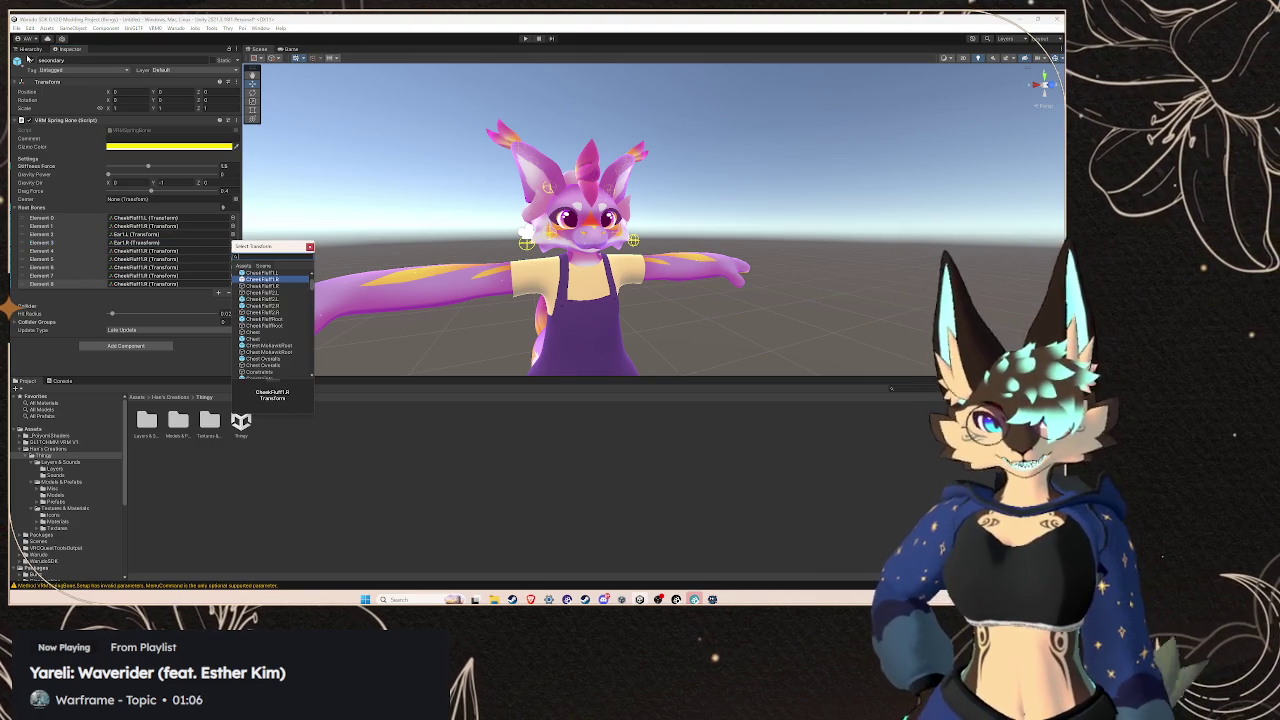
Select a mesh object in the Hierarchy to outline it in the Scene view
click(30, 48)
scroll(66, 185, down, 7)
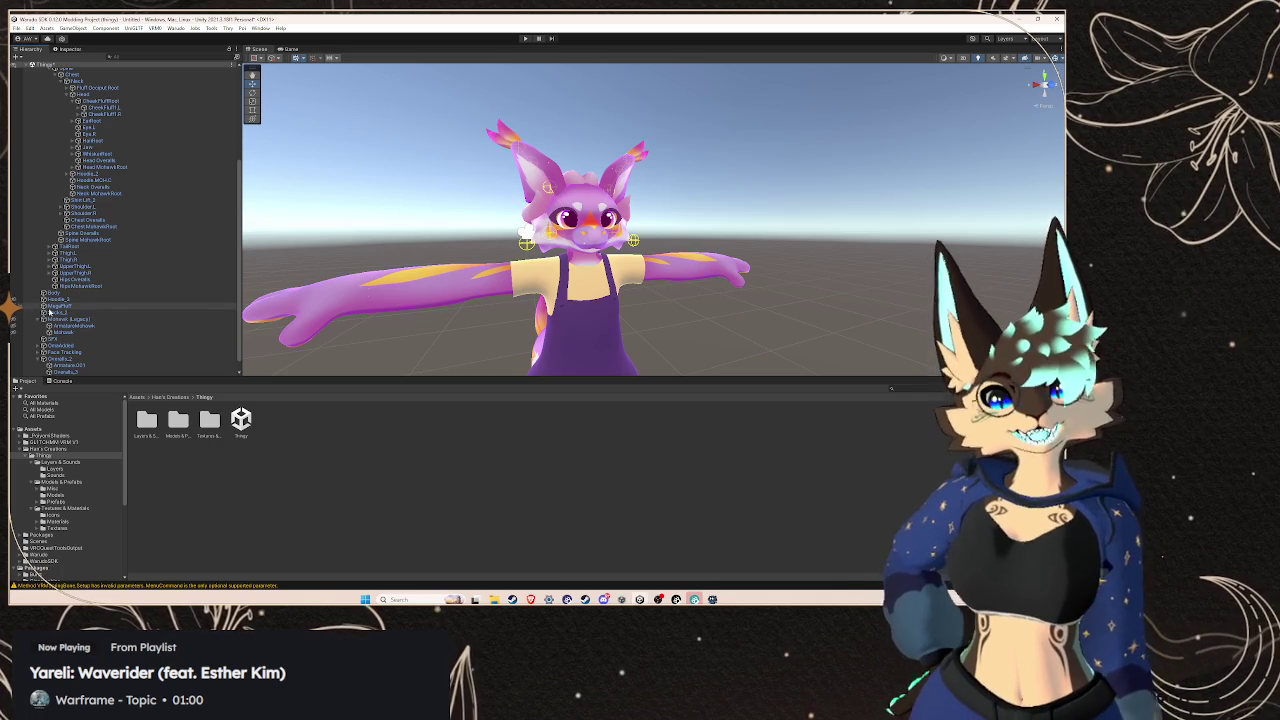
click(50, 306)
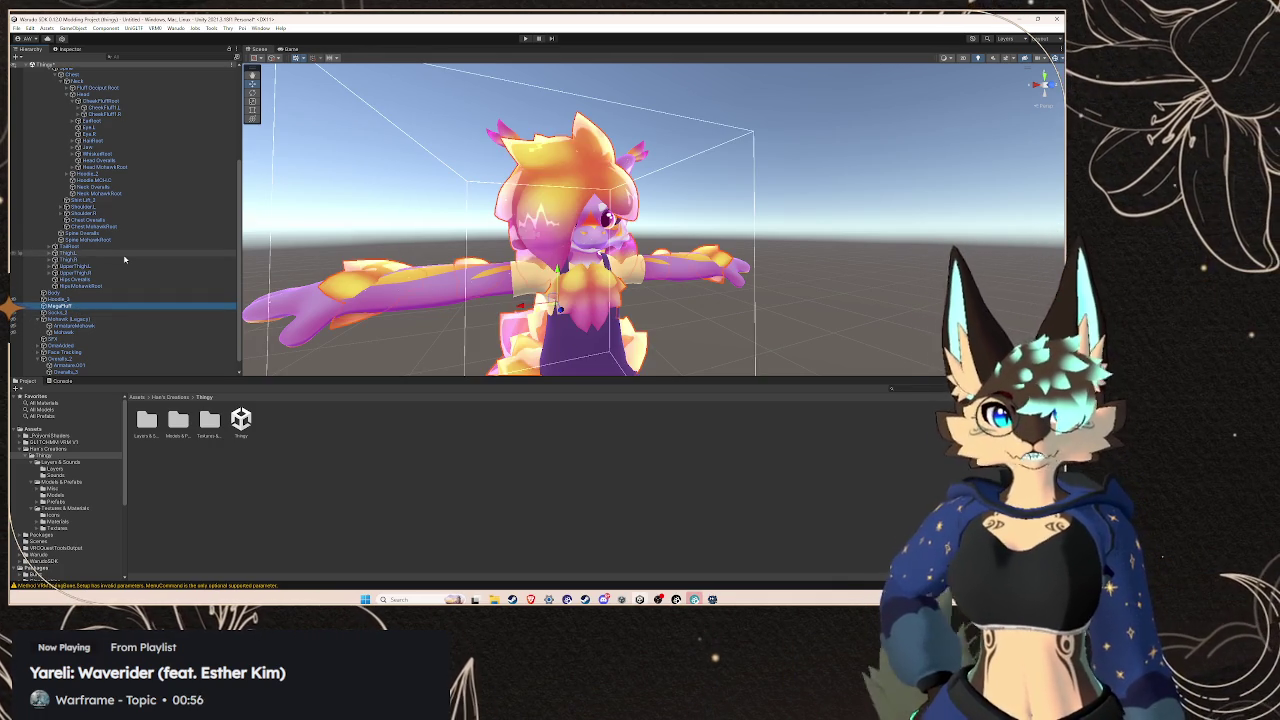
Select the Jaw and WhiskerRoot bones and frame the avatar's head on WhiskerRoot
scroll(125, 259, up, 2)
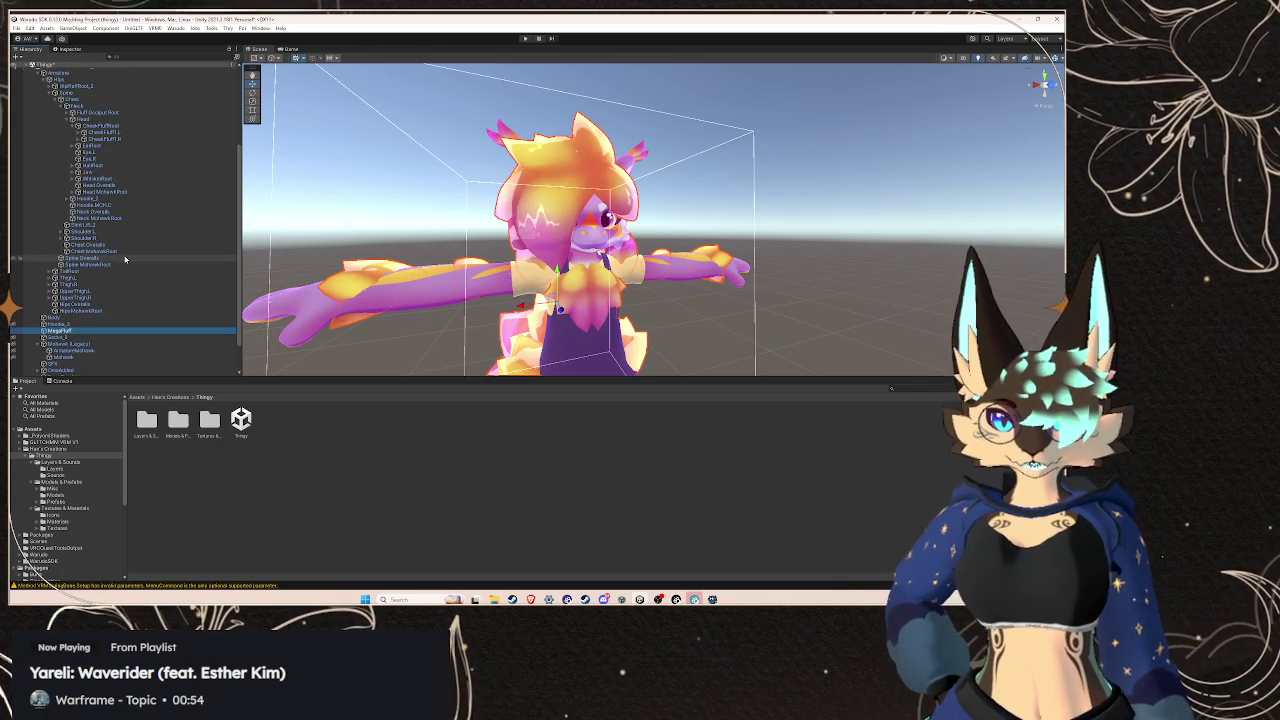
scroll(492, 275, up, 3)
mouse_move(492, 275)
mouse_down()
mouse_move(508, 274)
mouse_move(494, 275)
mouse_up()
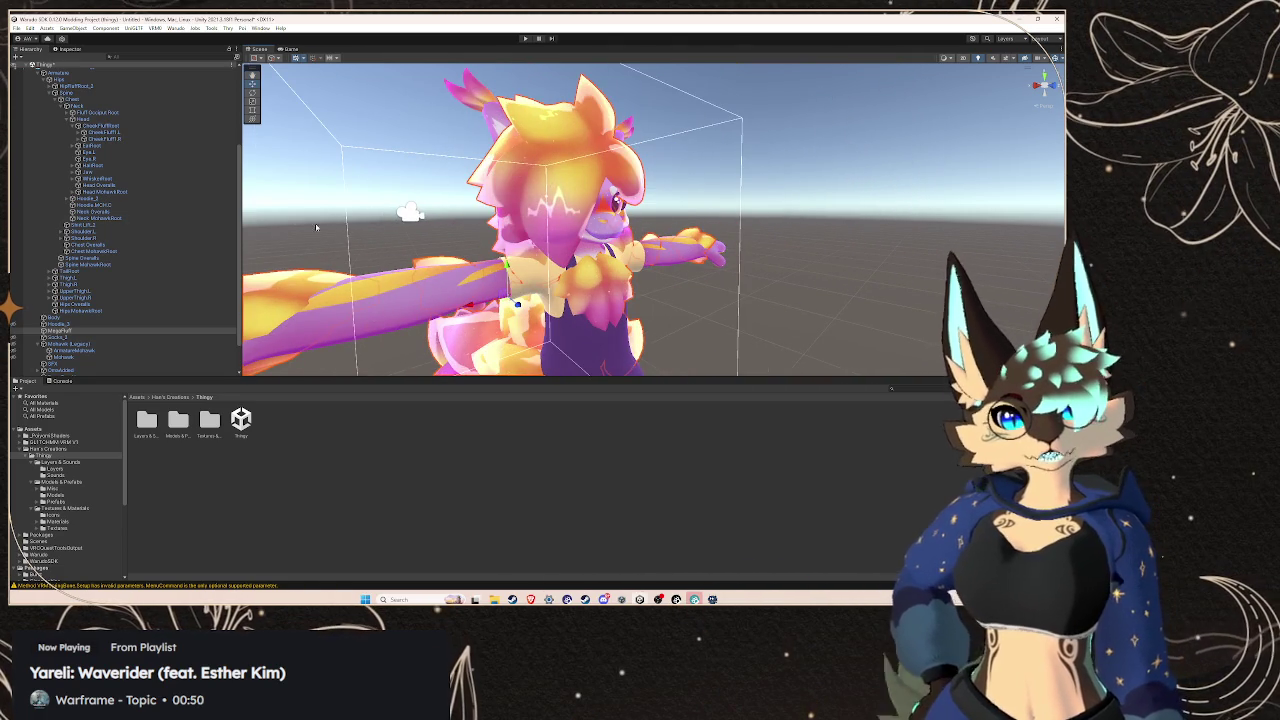
click(114, 185)
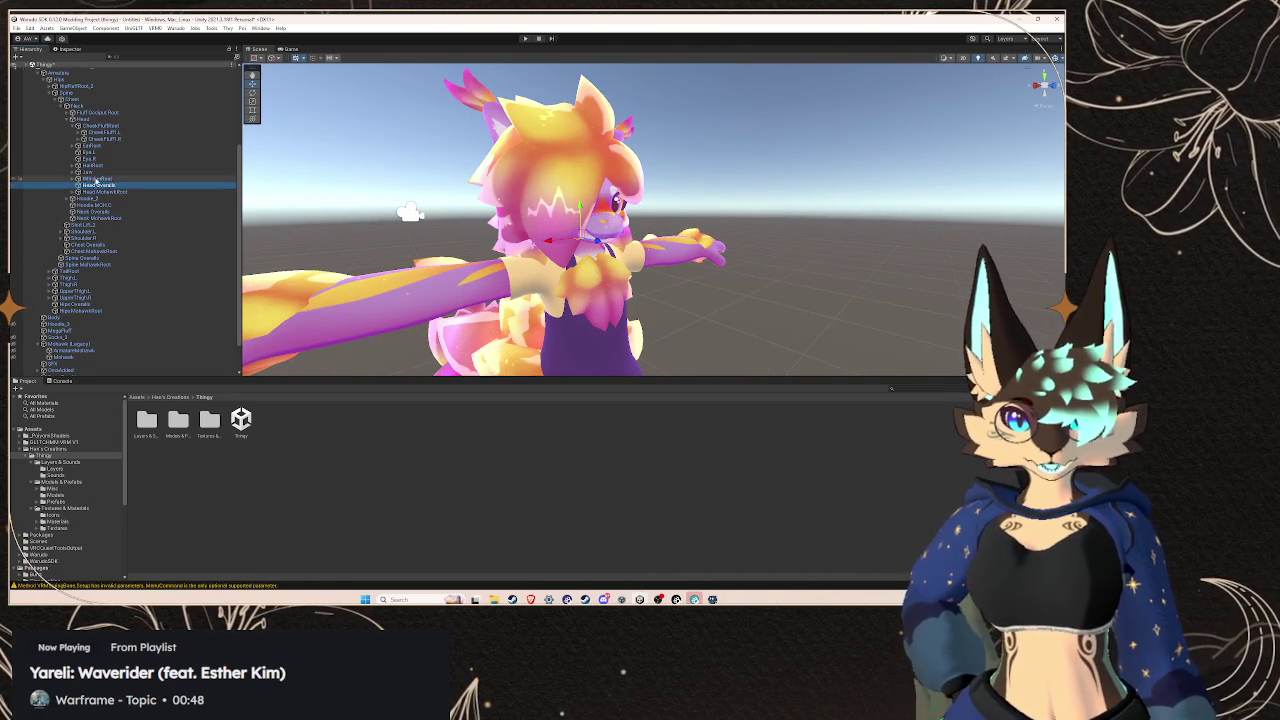
click(86, 173)
click(86, 178)
click(78, 178)
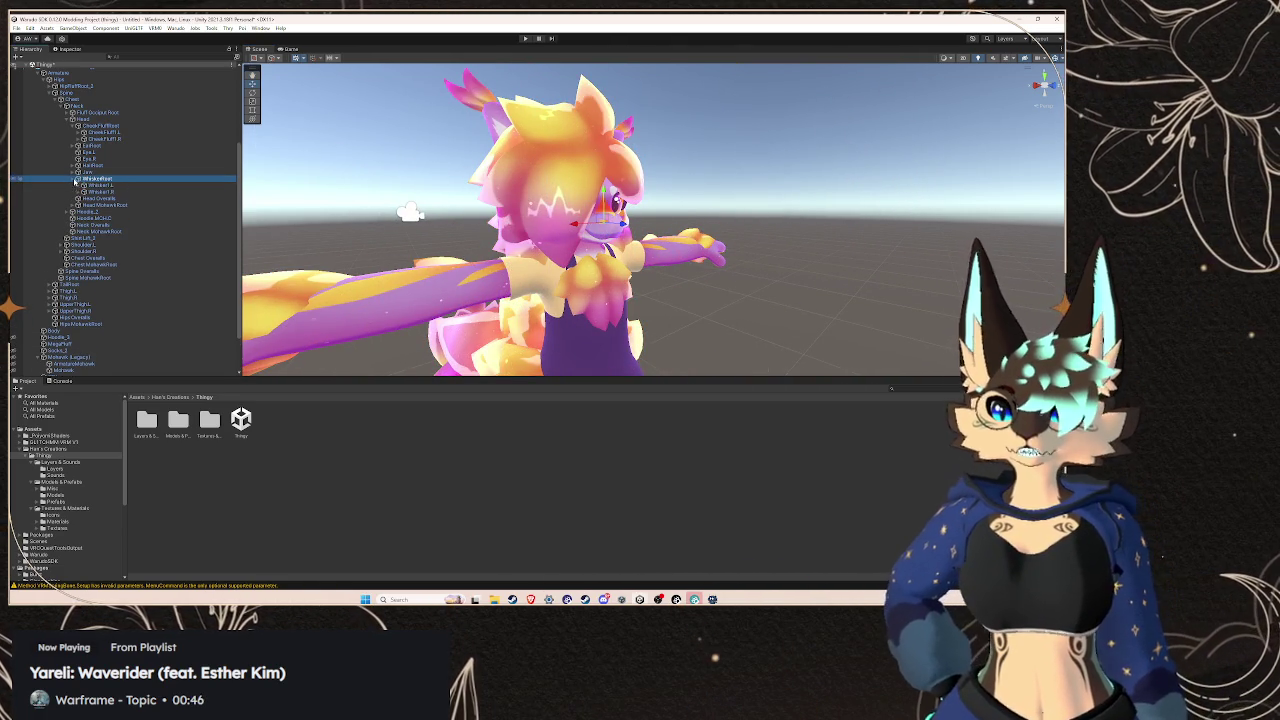
double_click(86, 178)
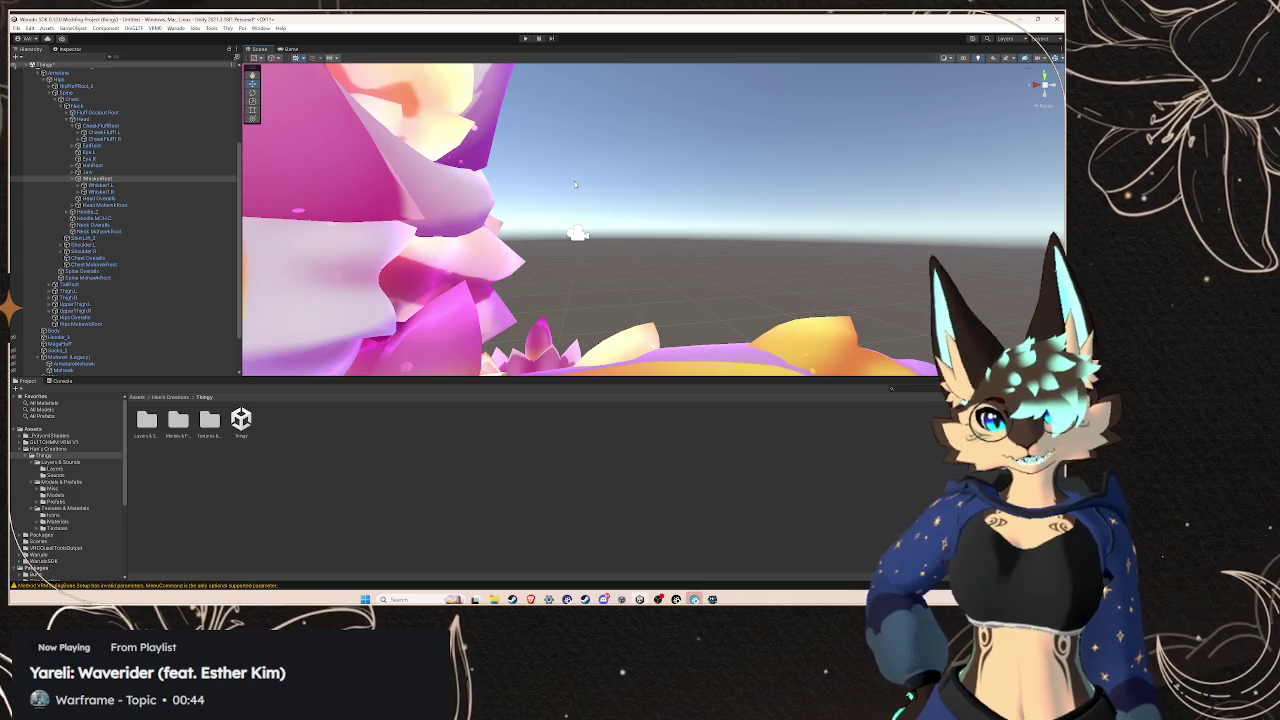
scroll(558, 182, down, 5)
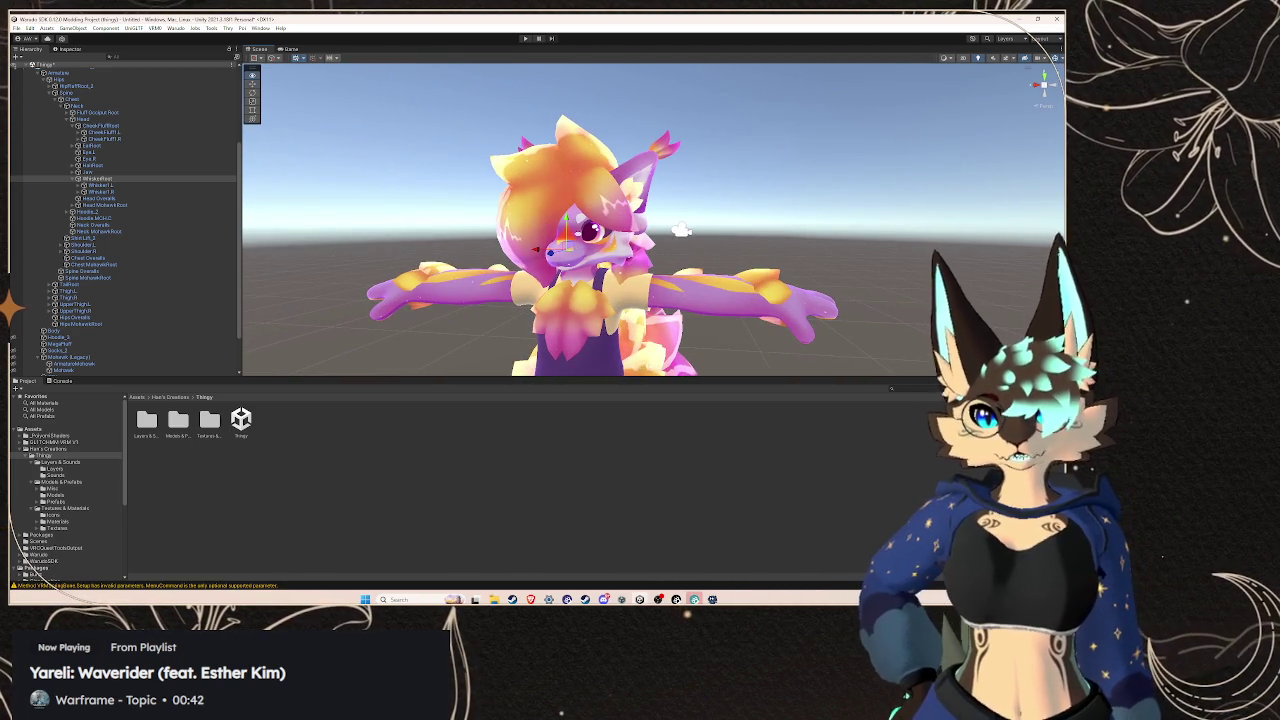
scroll(505, 189, up, 5)
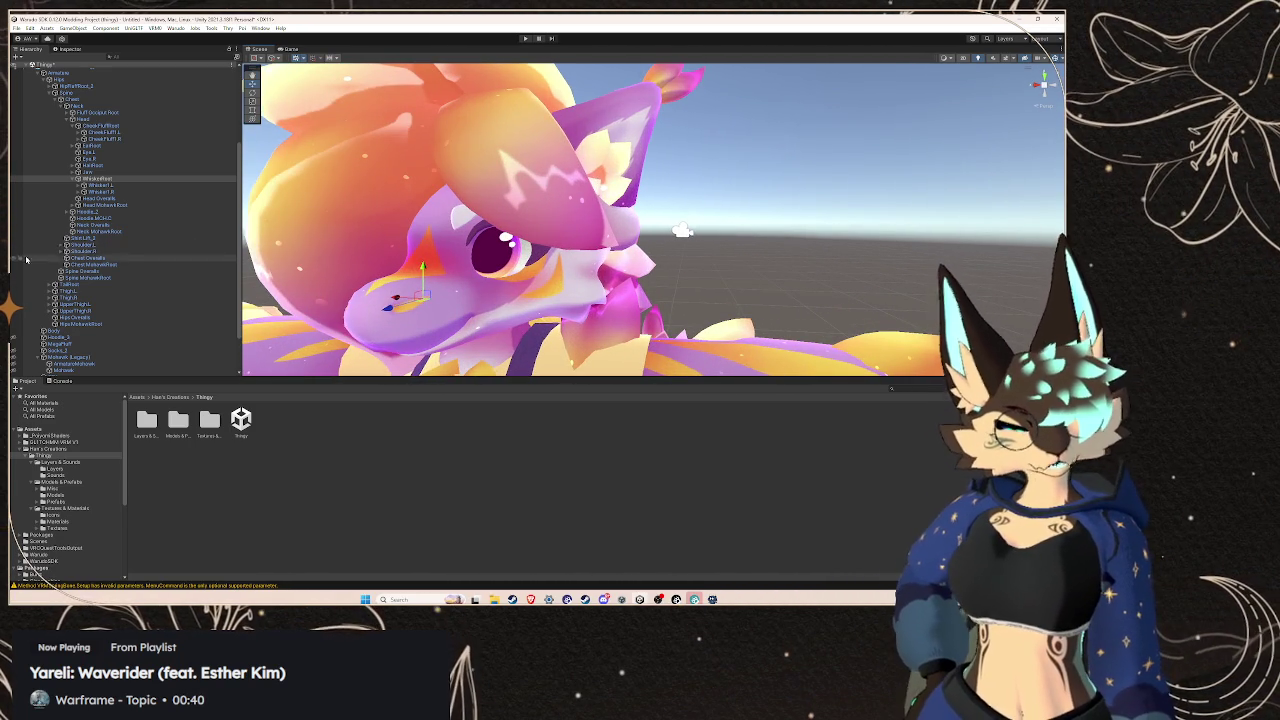
scroll(140, 268, down, 3)
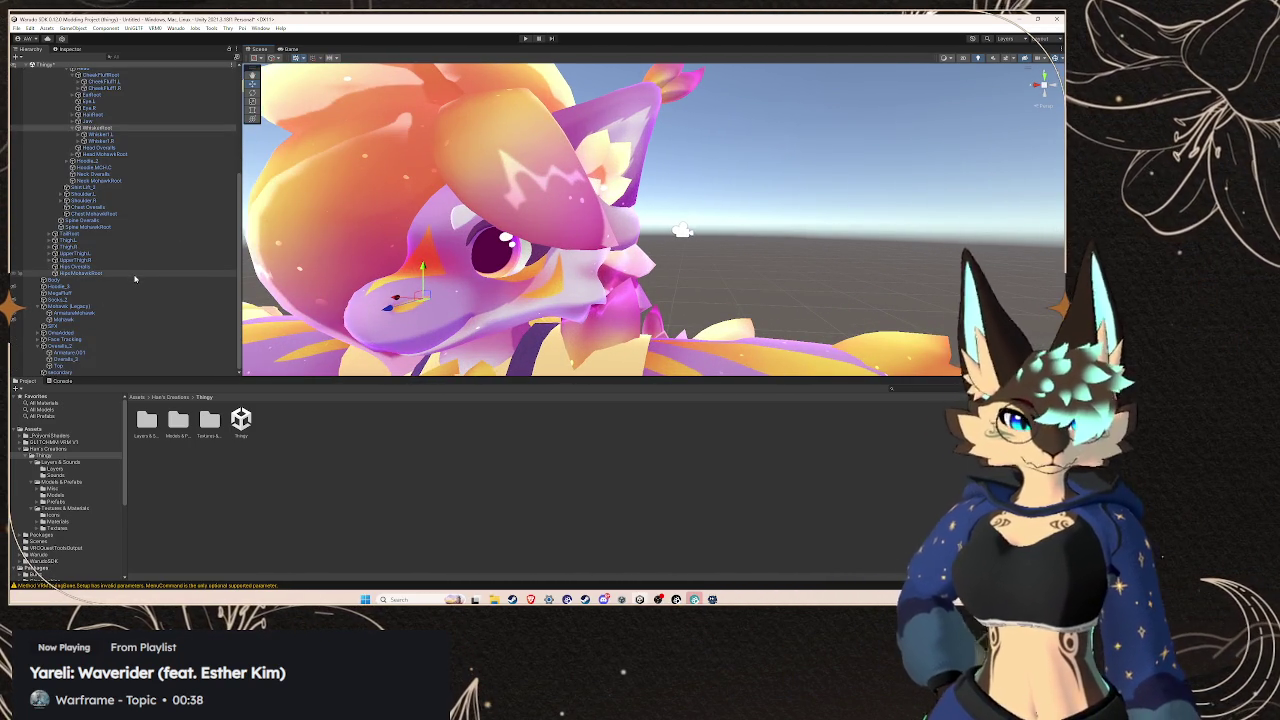
Browse the Toggles and Constraints groups, revealing the HoodieCtrl objects
click(38, 340)
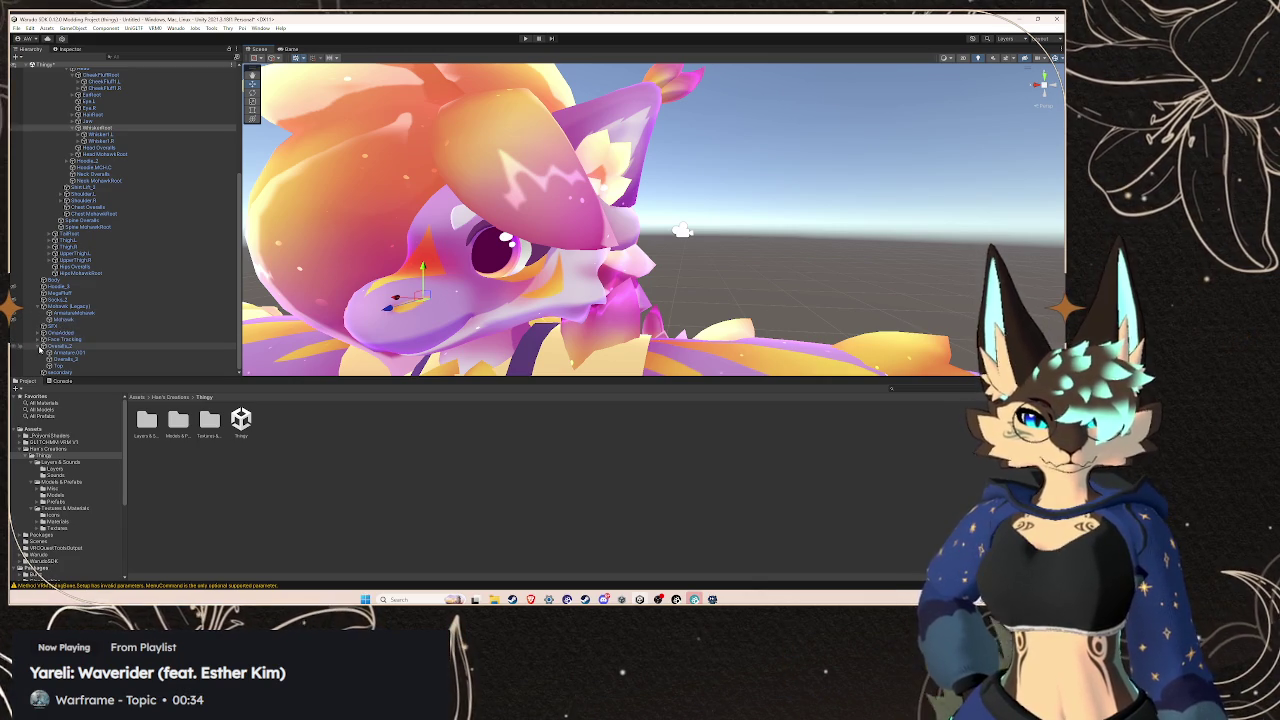
click(42, 333)
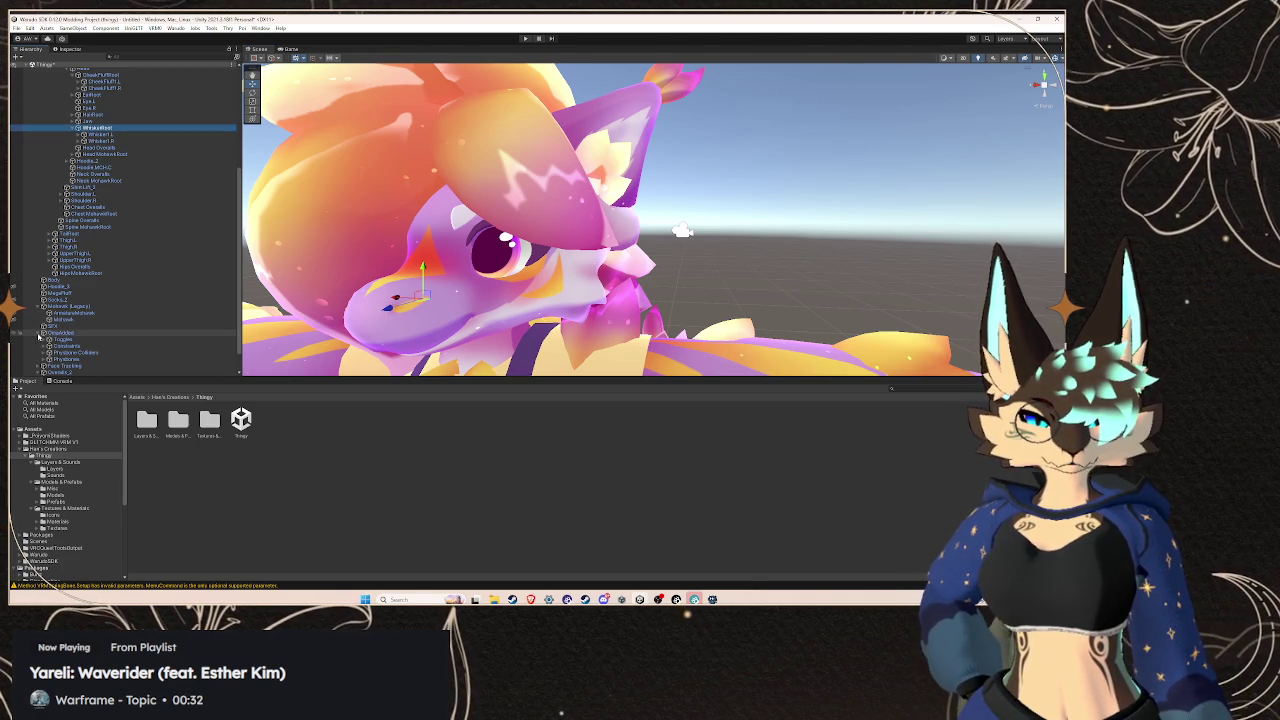
click(44, 346)
click(44, 341)
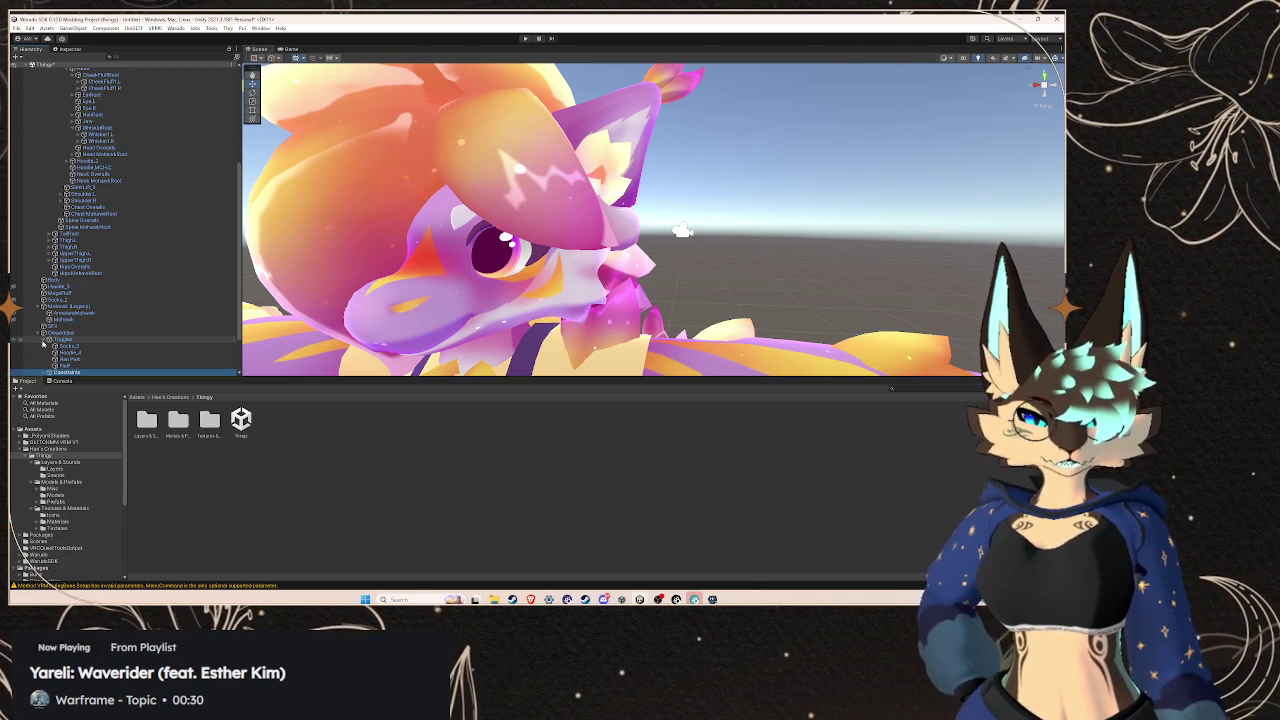
click(43, 341)
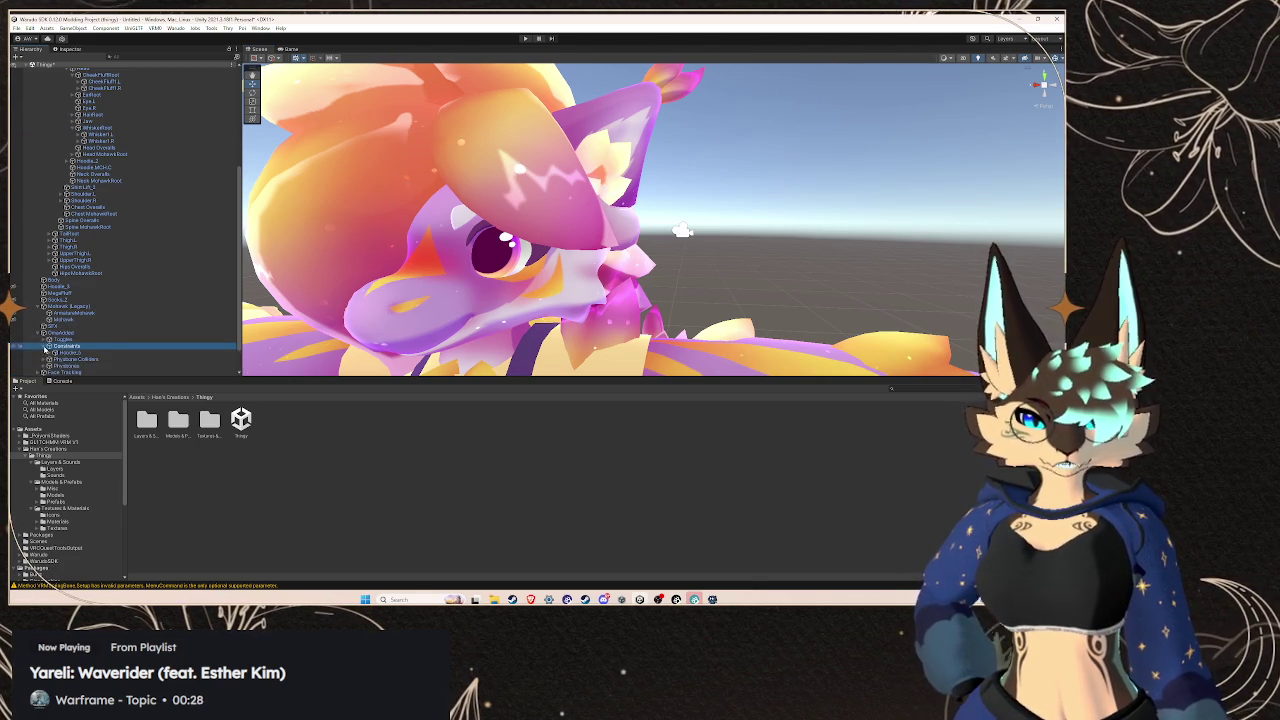
scroll(46, 325, down, 2)
click(48, 320)
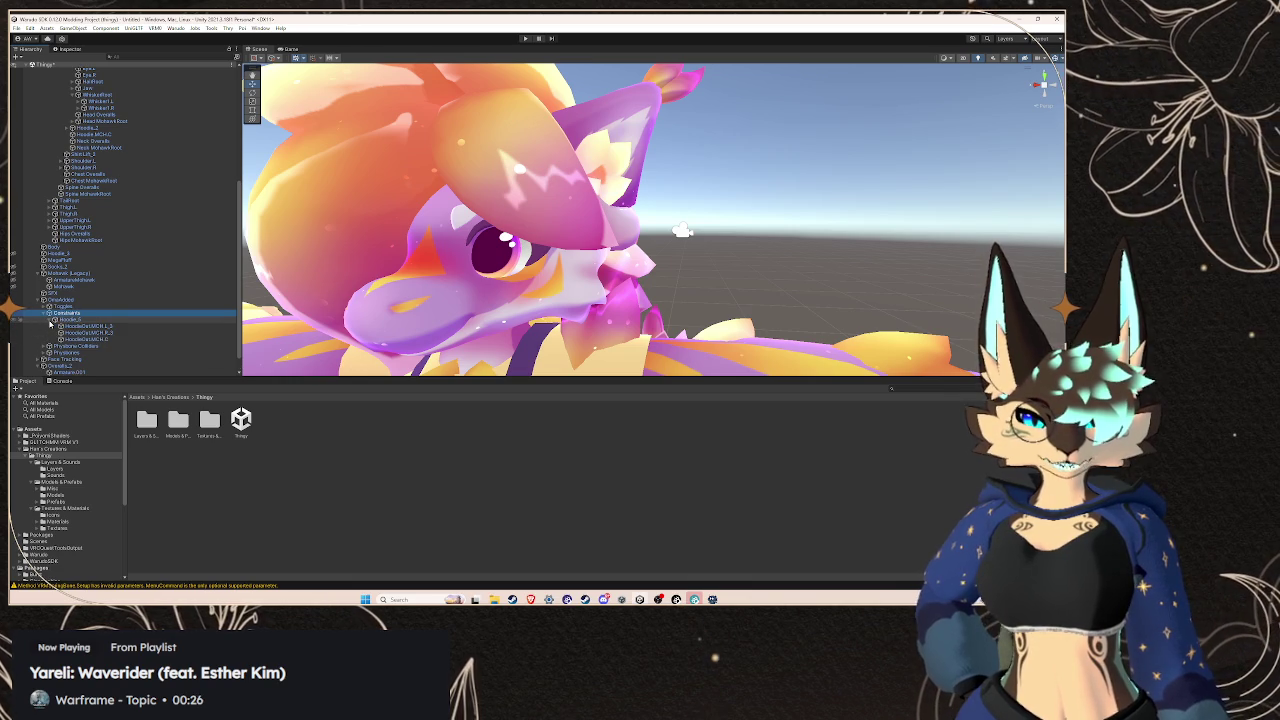
click(48, 320)
click(48, 313)
scroll(50, 325, up, 1)
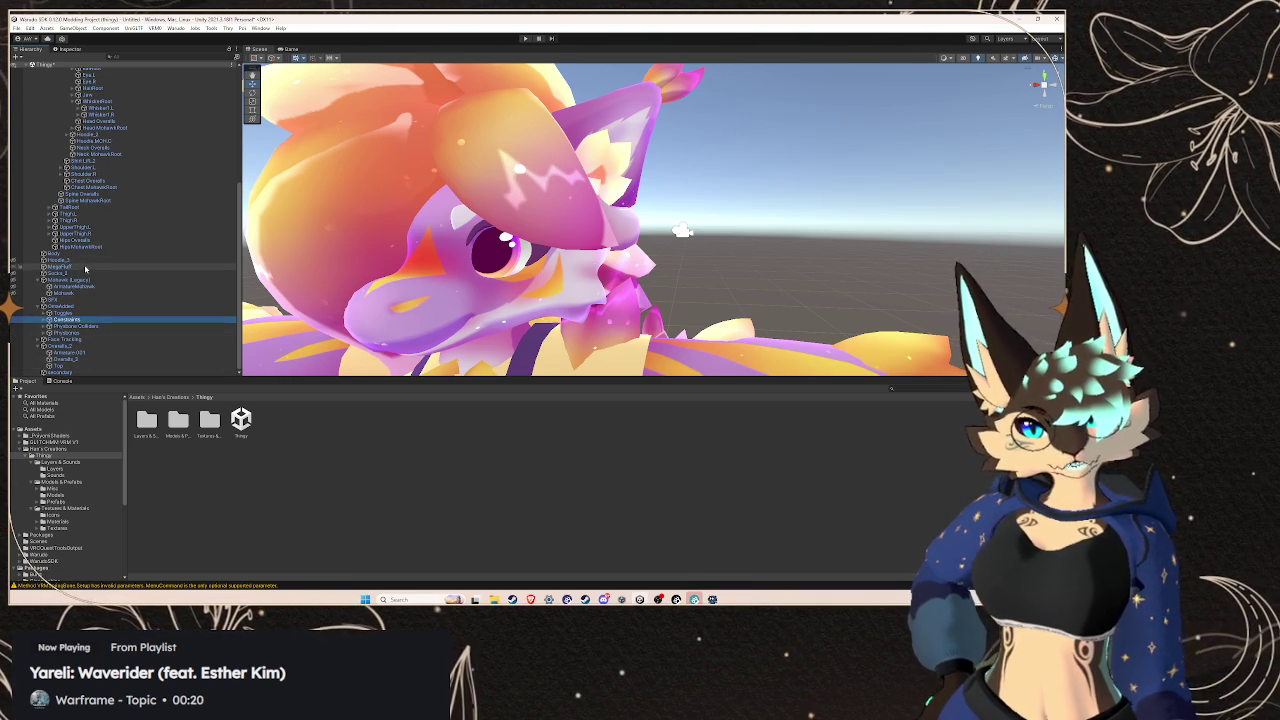
scroll(85, 268, up, 5)
Select the Body mesh and expand its Skinned Mesh Renderer BlendShapes list
click(70, 190)
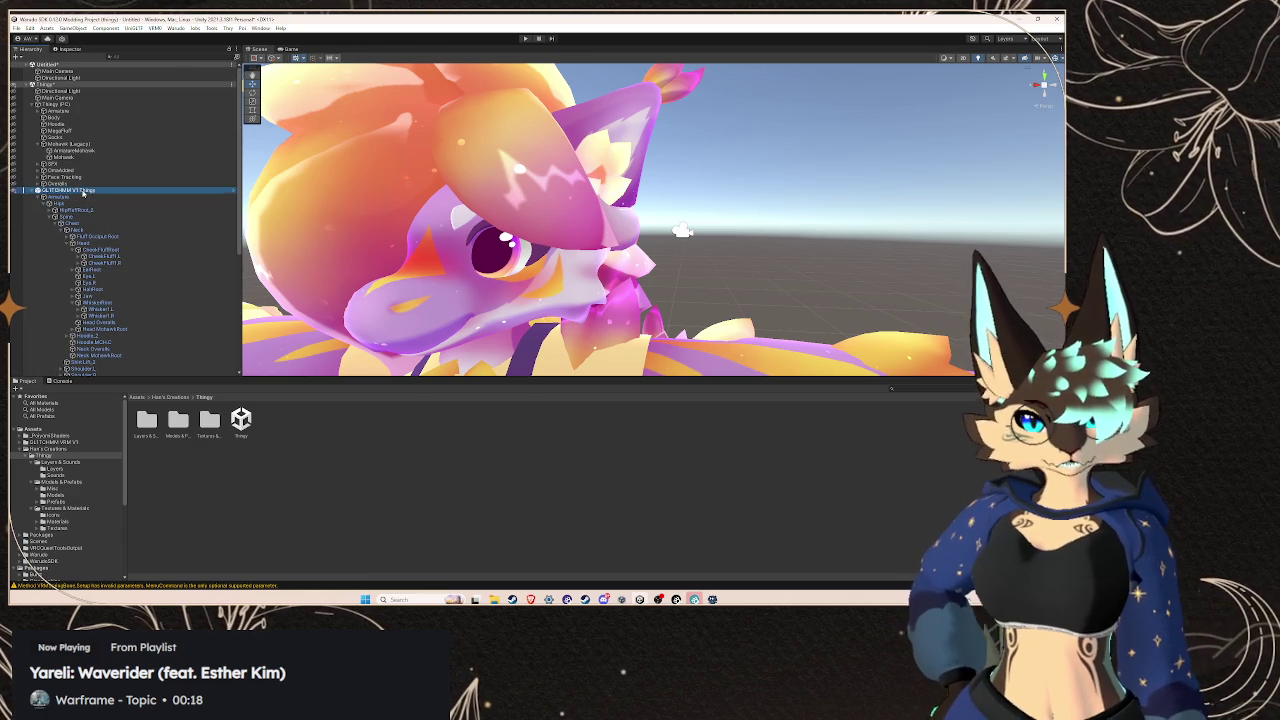
scroll(92, 270, down, 3)
click(89, 306)
scroll(92, 150, up, 5)
click(70, 49)
scroll(120, 200, down, 3)
click(14, 108)
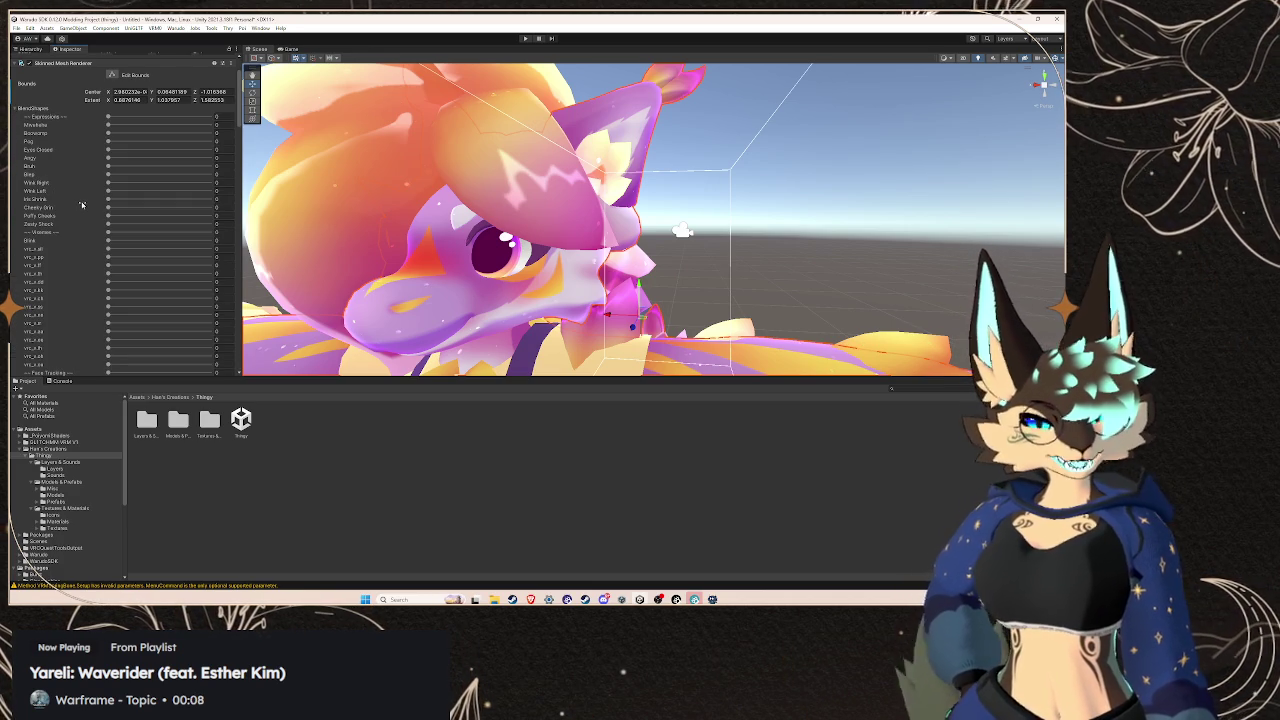
Scroll through the Body blend shapes and drag one blend shape up to 100
scroll(80, 204, down, 5)
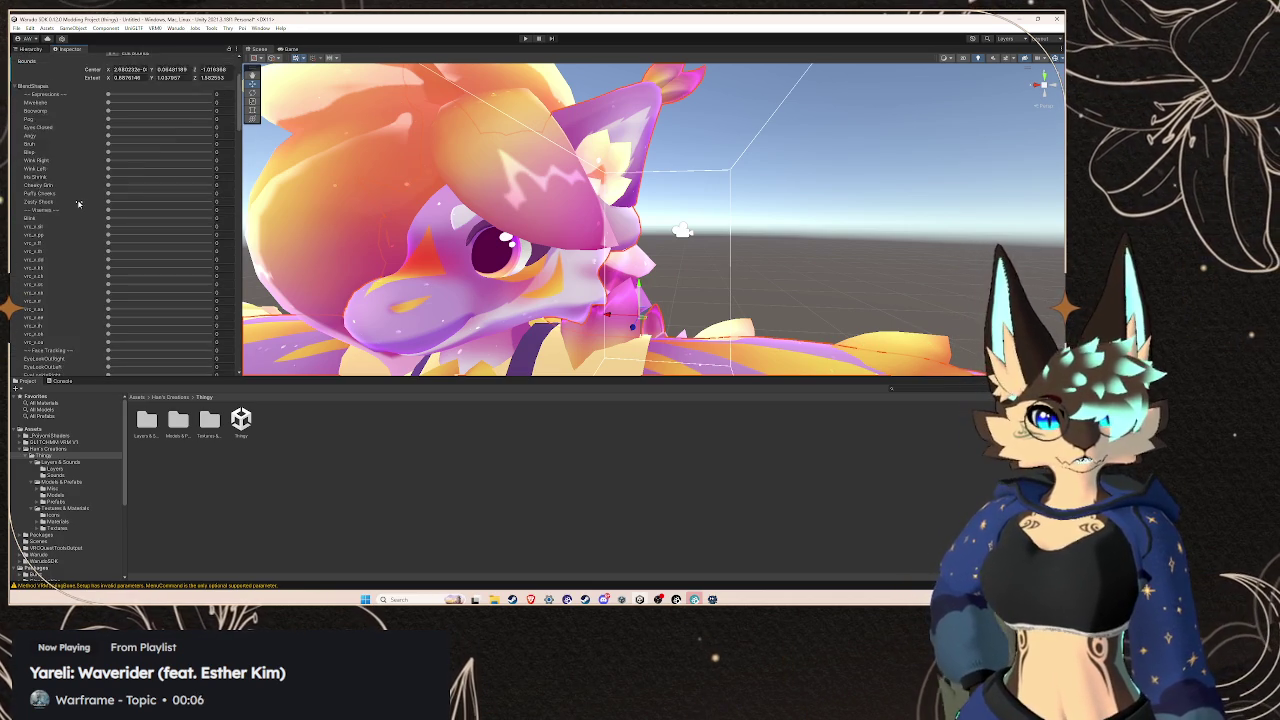
scroll(79, 204, down, 12)
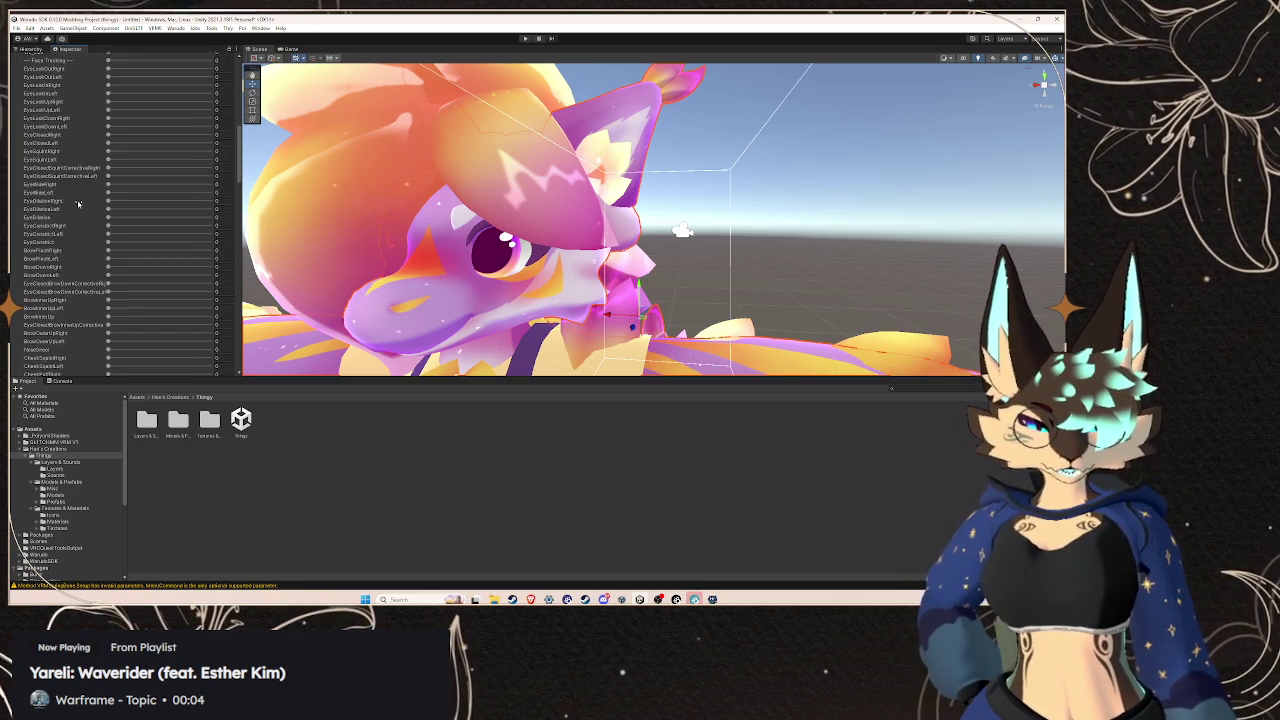
scroll(78, 203, down, 15)
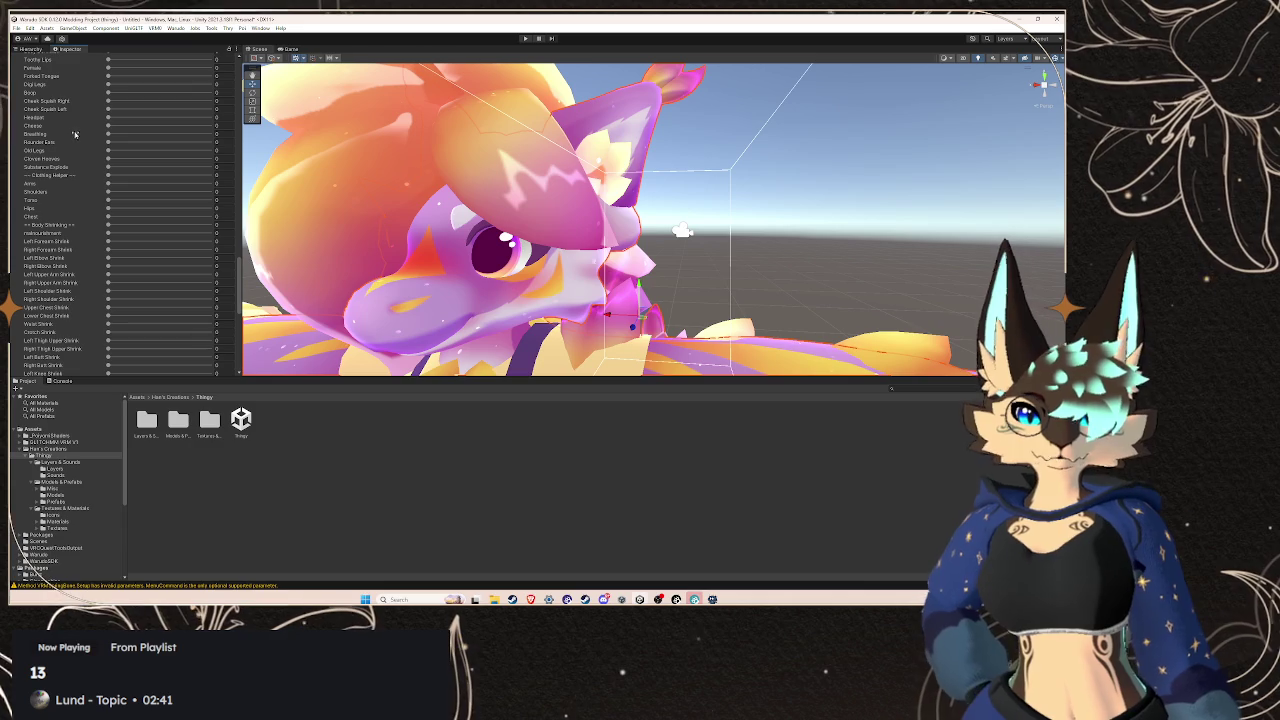
scroll(76, 141, up, 5)
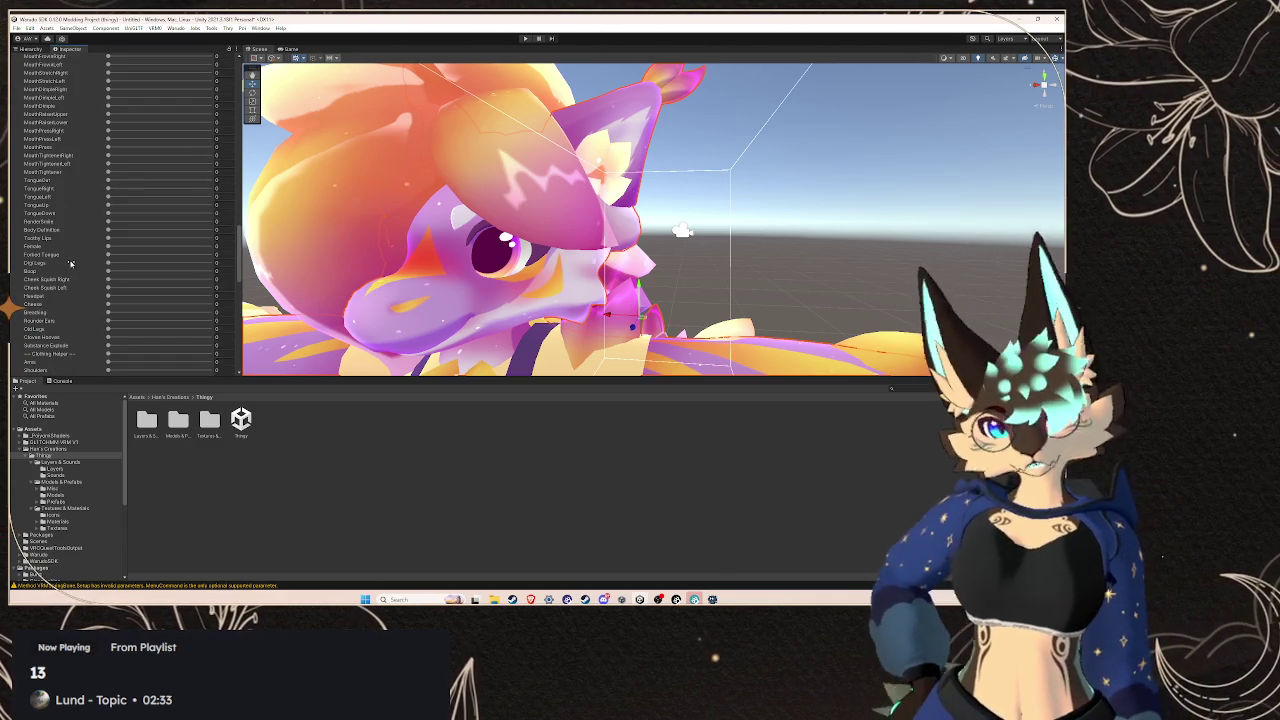
scroll(70, 263, down, 6)
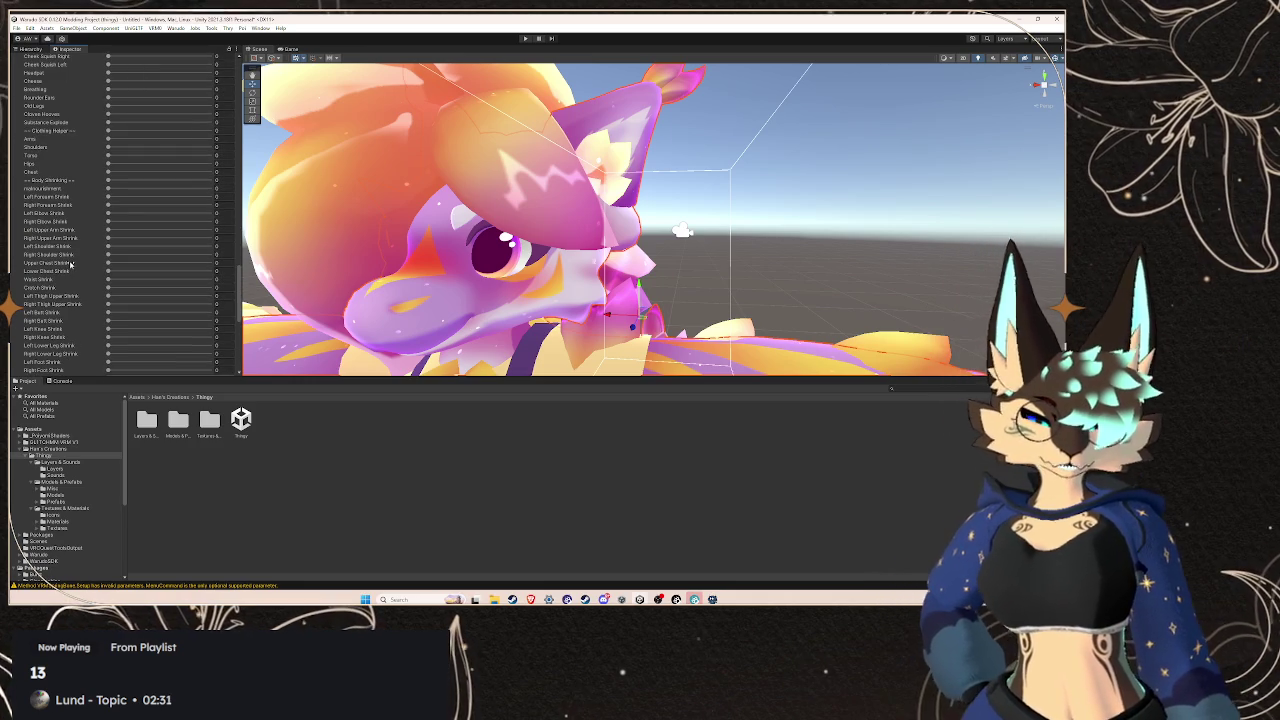
scroll(70, 263, down, 2)
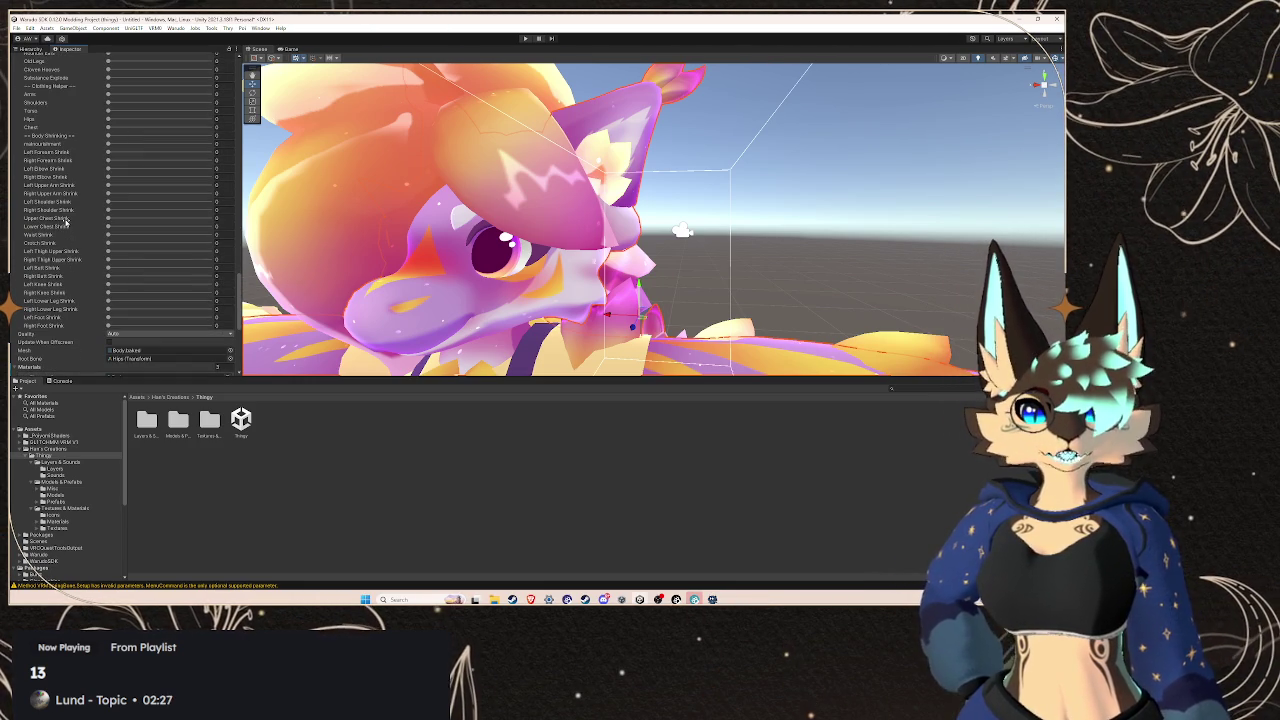
scroll(65, 222, up, 1)
mouse_move(109, 169)
mouse_down()
mouse_move(216, 168)
mouse_move(80, 183)
mouse_up()
Scroll back up the list and select the Forked Tongue blend shape value
scroll(92, 219, up, 1)
scroll(90, 221, up, 1)
scroll(89, 221, up, 3)
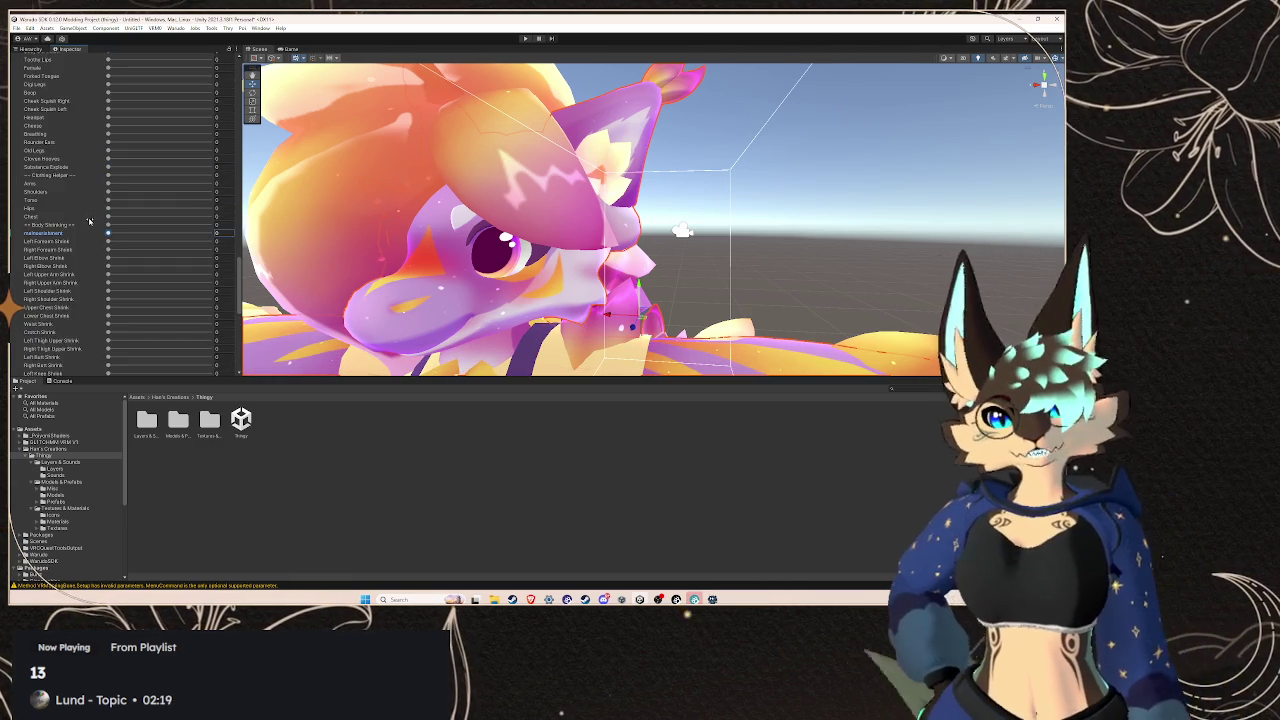
scroll(89, 221, up, 1)
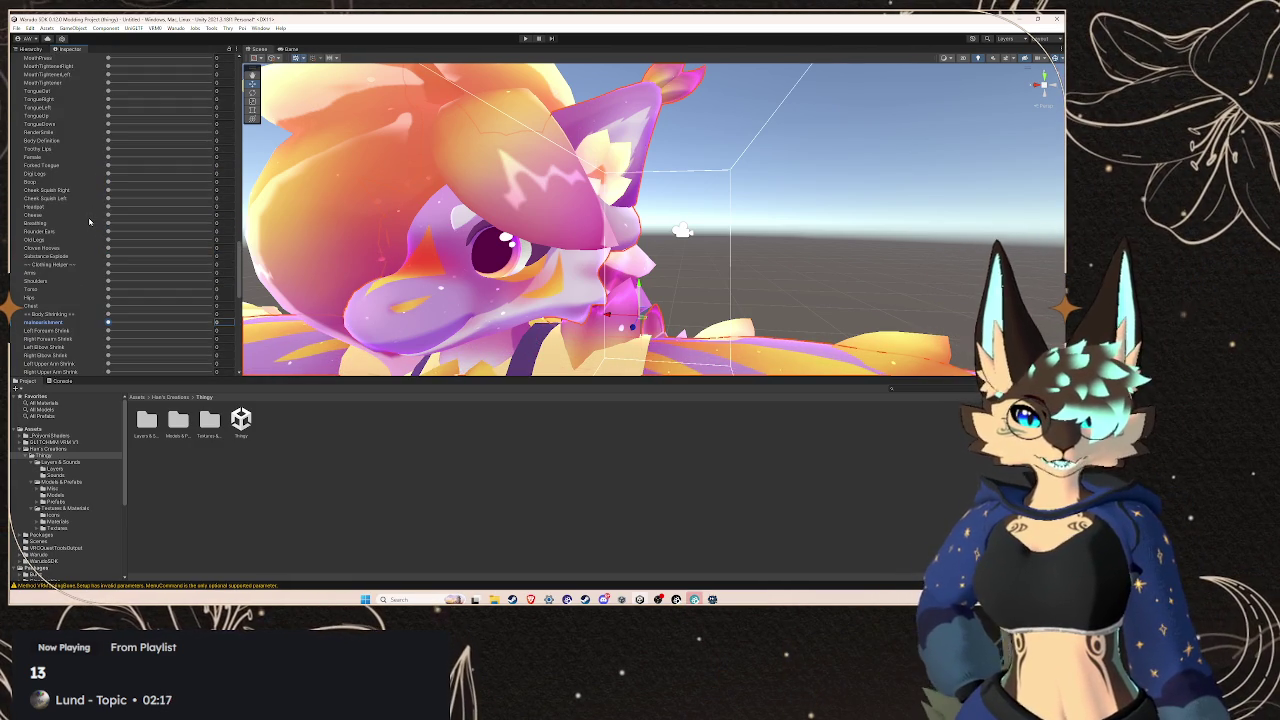
scroll(89, 221, up, 1)
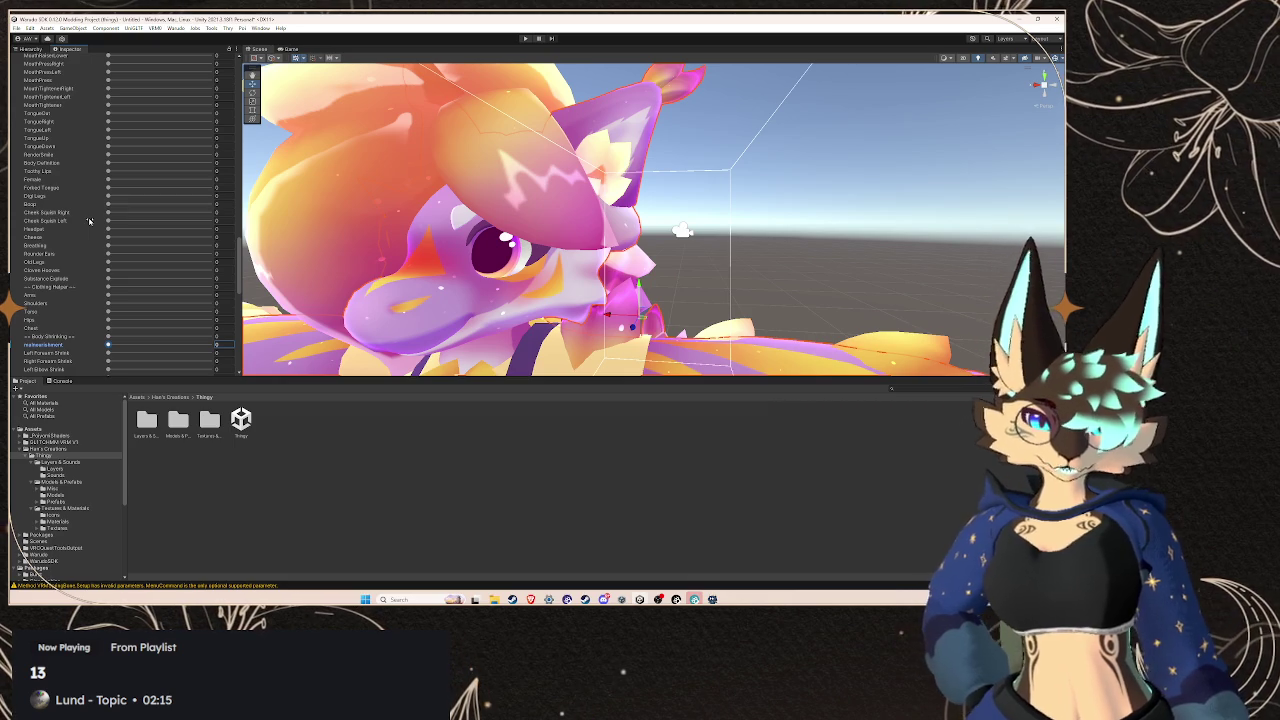
scroll(89, 221, up, 1)
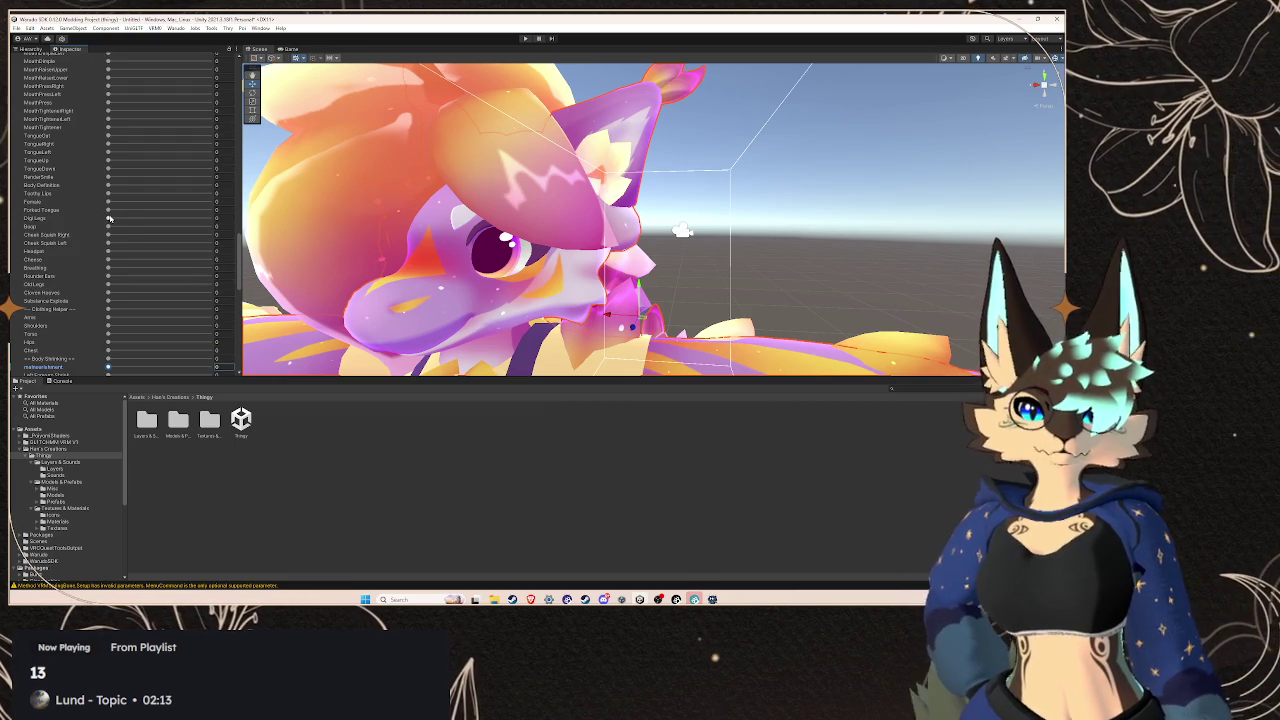
click(85, 213)
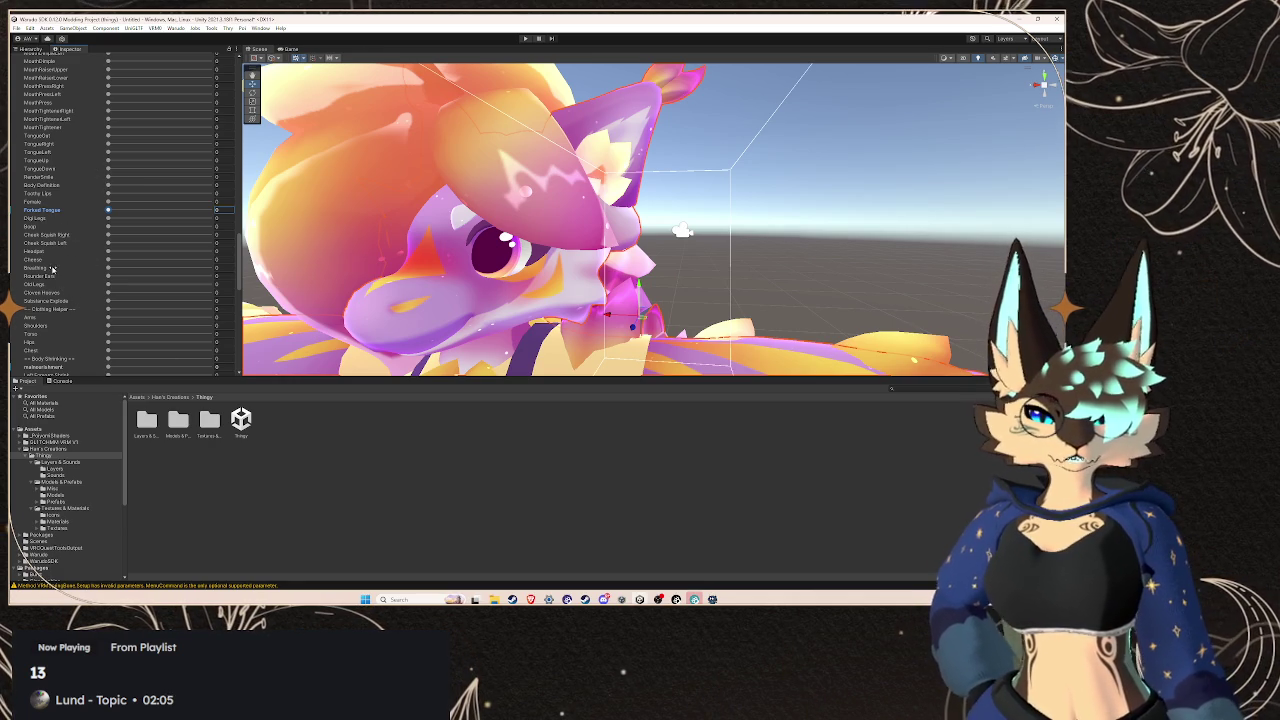
Scroll through the remaining blend shapes, including the face-tracking and clothing-helper shapes
scroll(60, 260, up, 10)
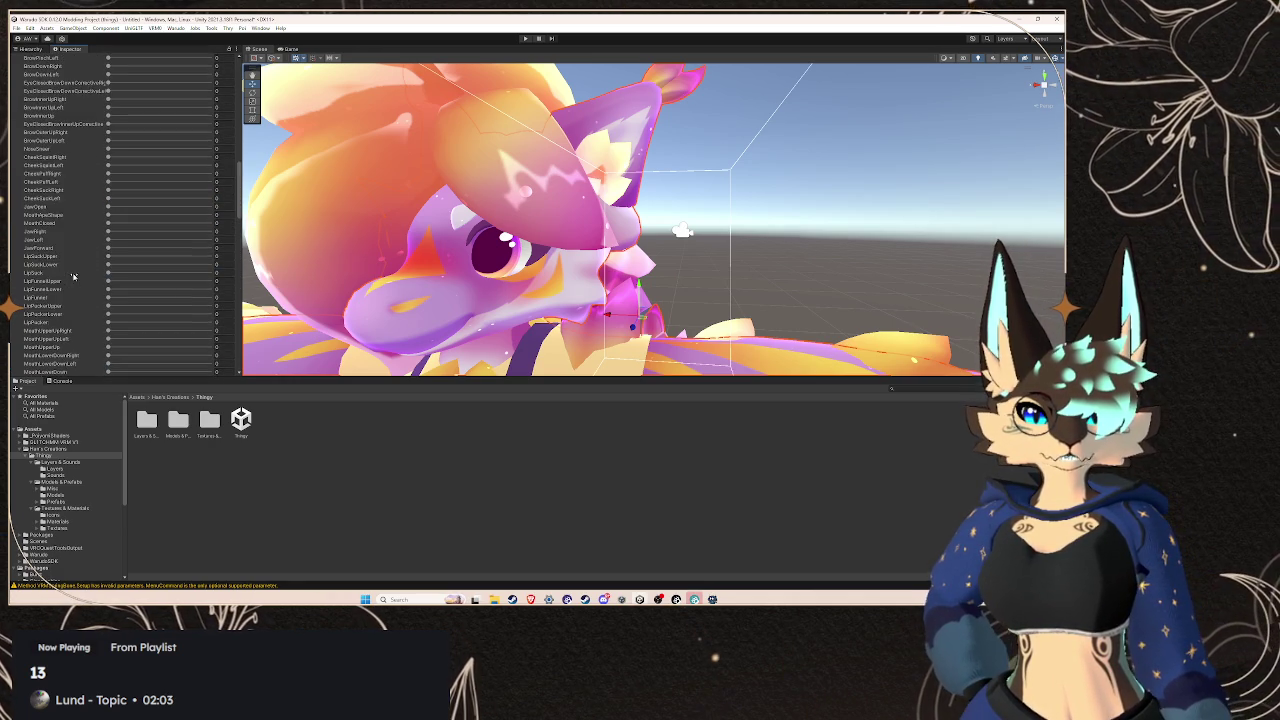
scroll(68, 251, up, 10)
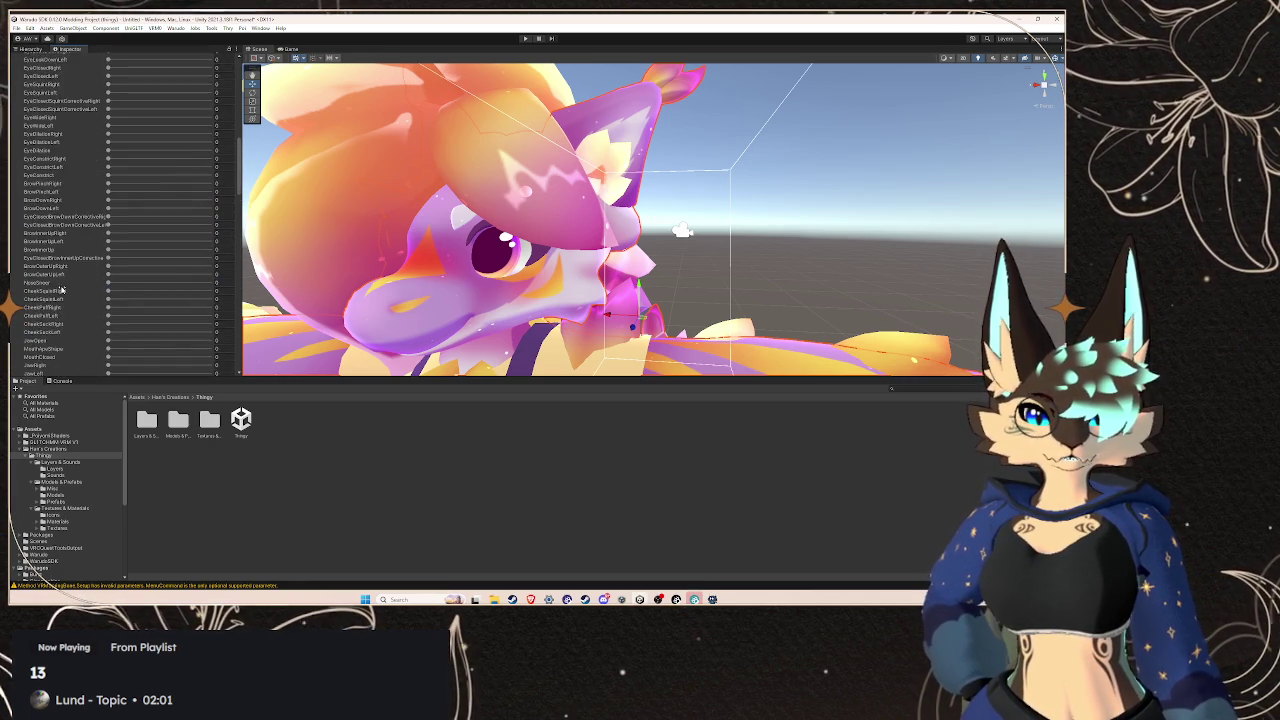
scroll(61, 289, up, 3)
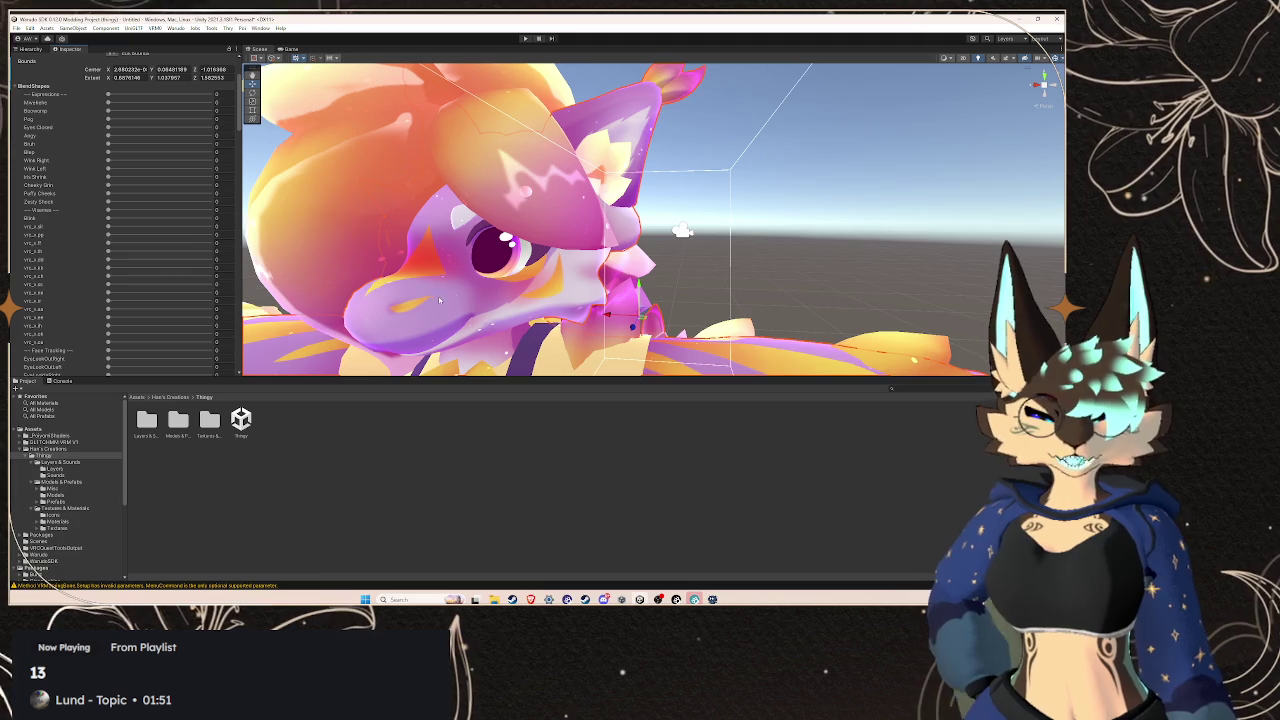
scroll(484, 297, down, 5)
scroll(484, 297, up, 3)
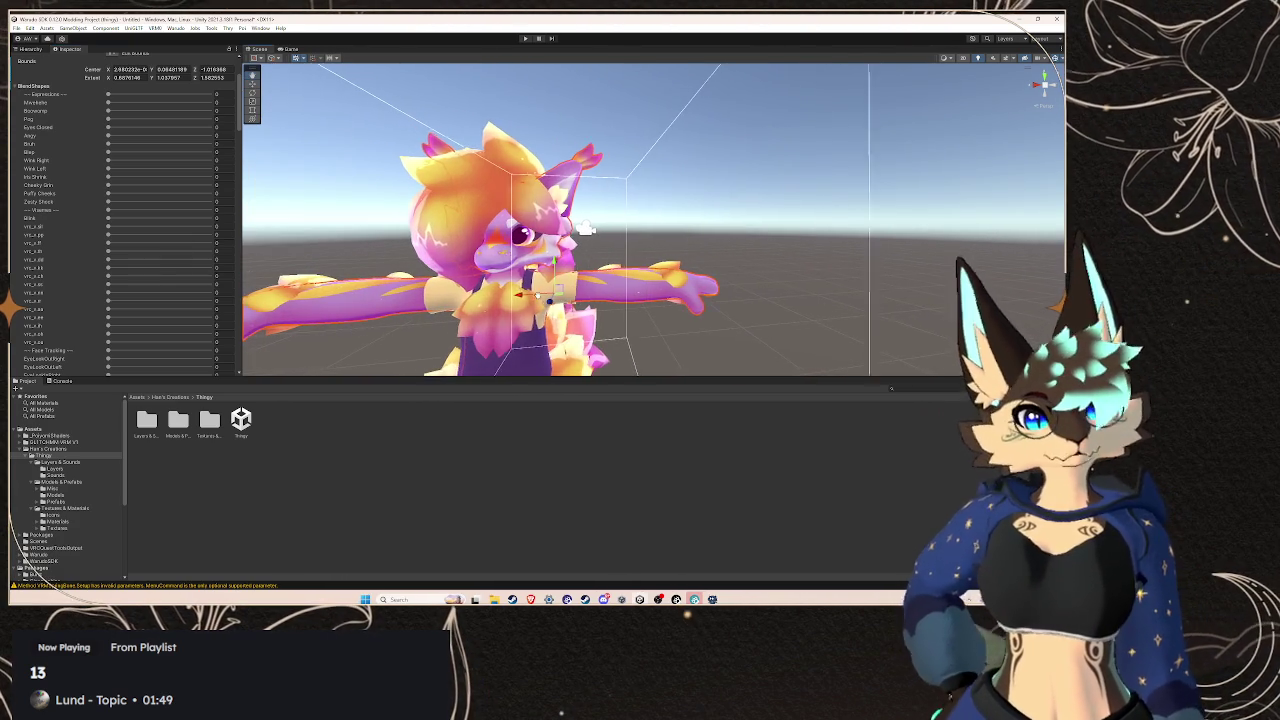
scroll(137, 310, down, 10)
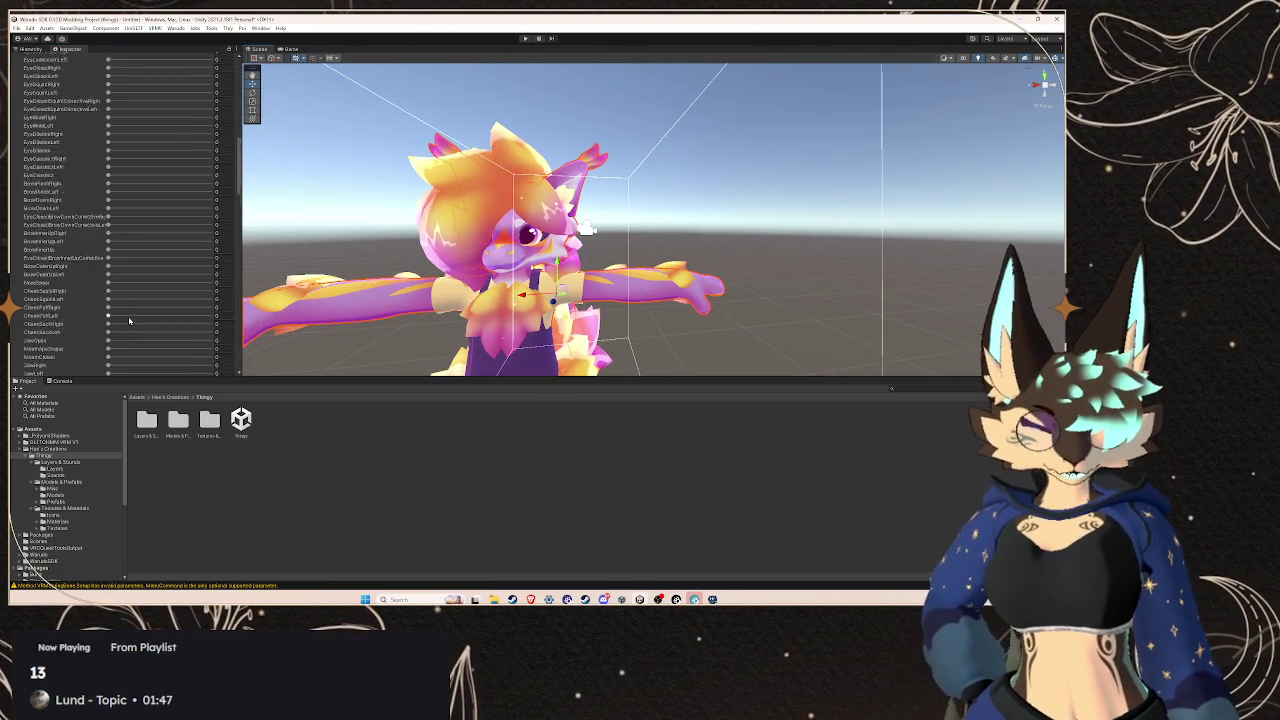
scroll(140, 322, down, 10)
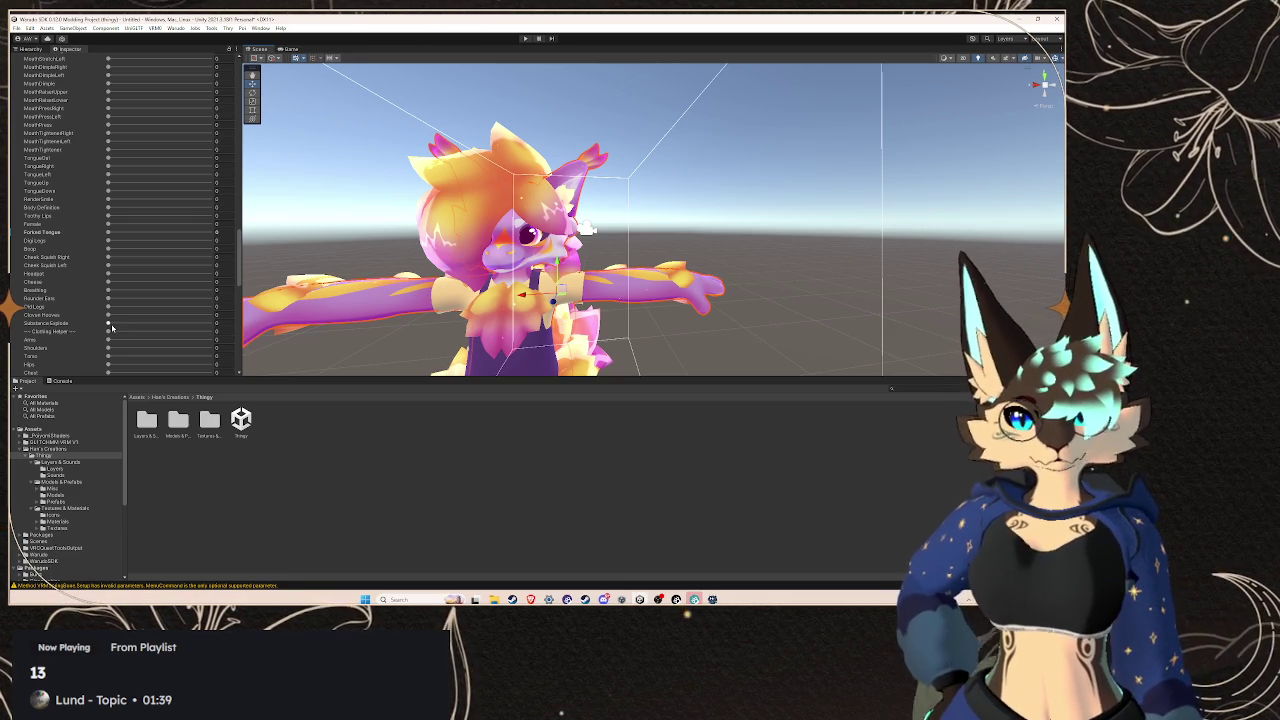
scroll(39, 289, up, 15)
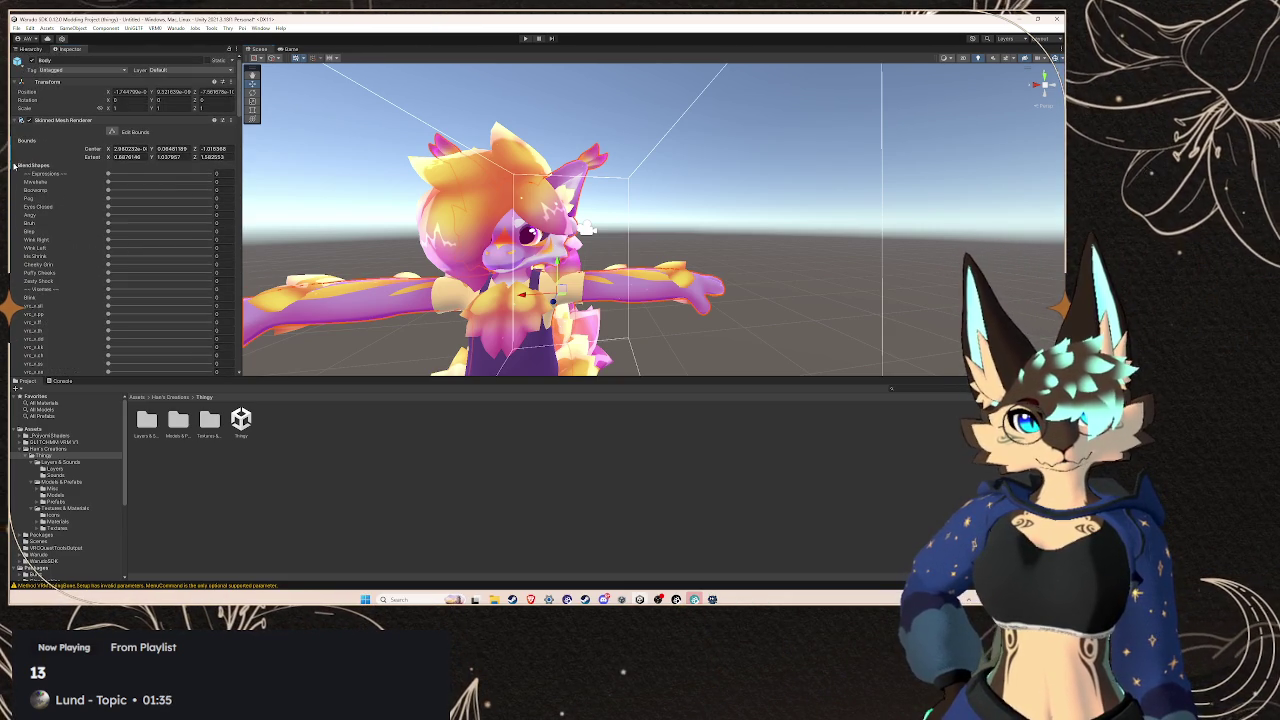
Collapse BlendShapes, show the Hierarchy, and select the Thingy 1 model in the Models folder
click(15, 166)
click(30, 48)
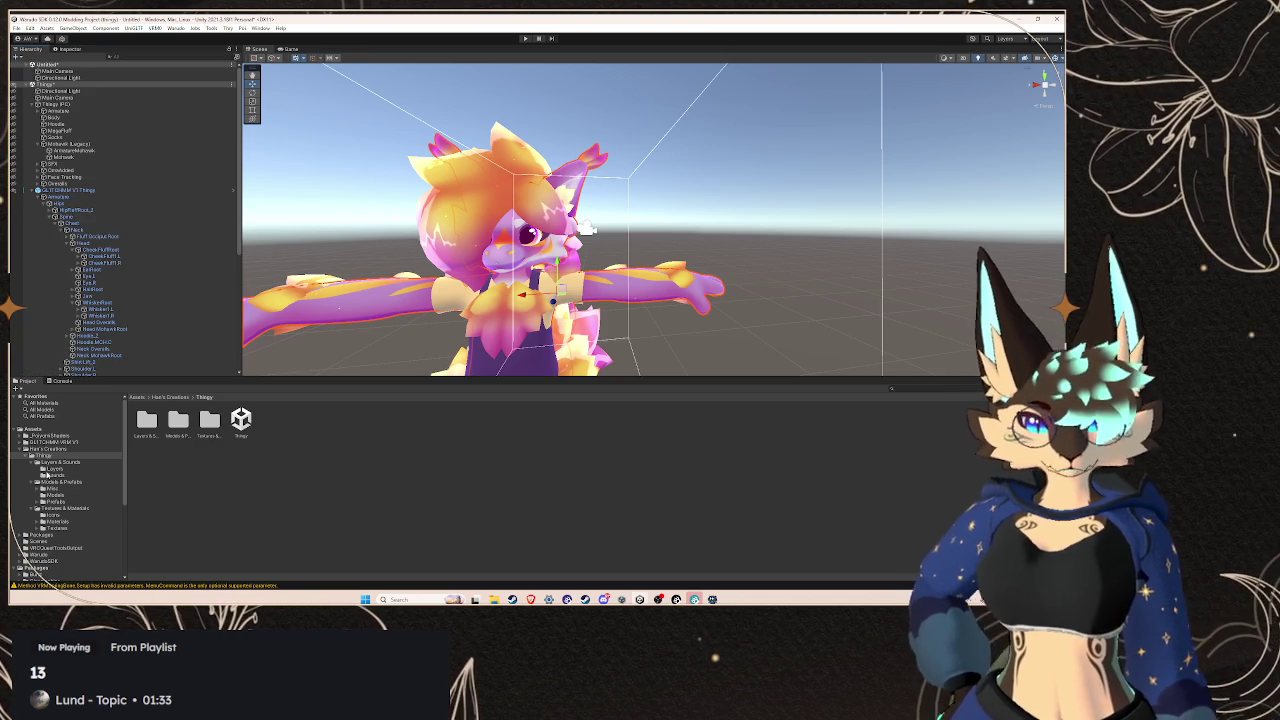
click(62, 468)
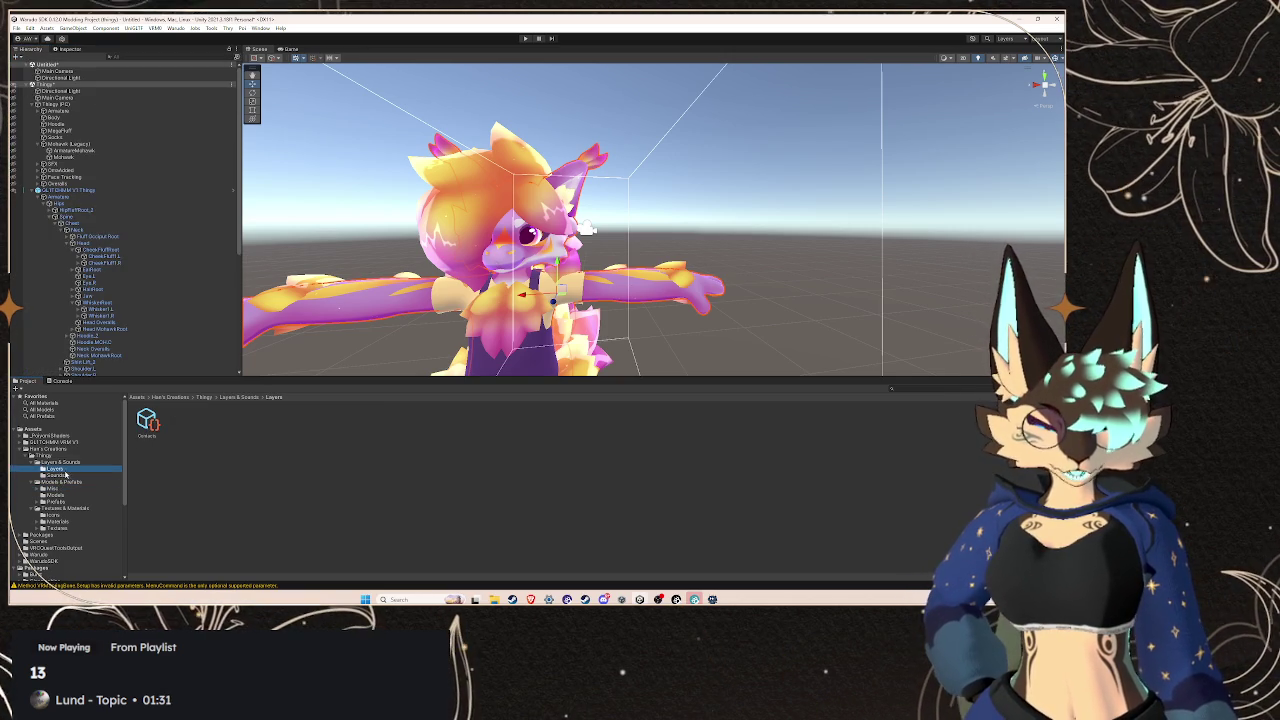
click(55, 495)
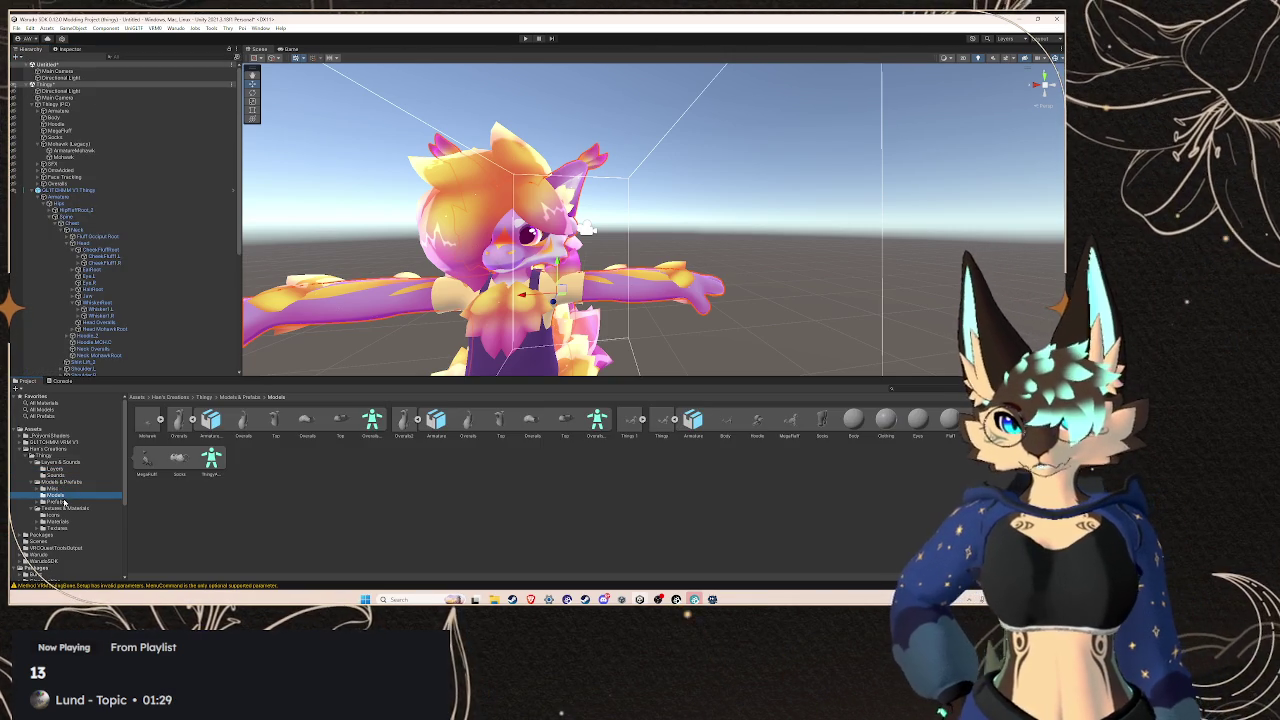
click(634, 422)
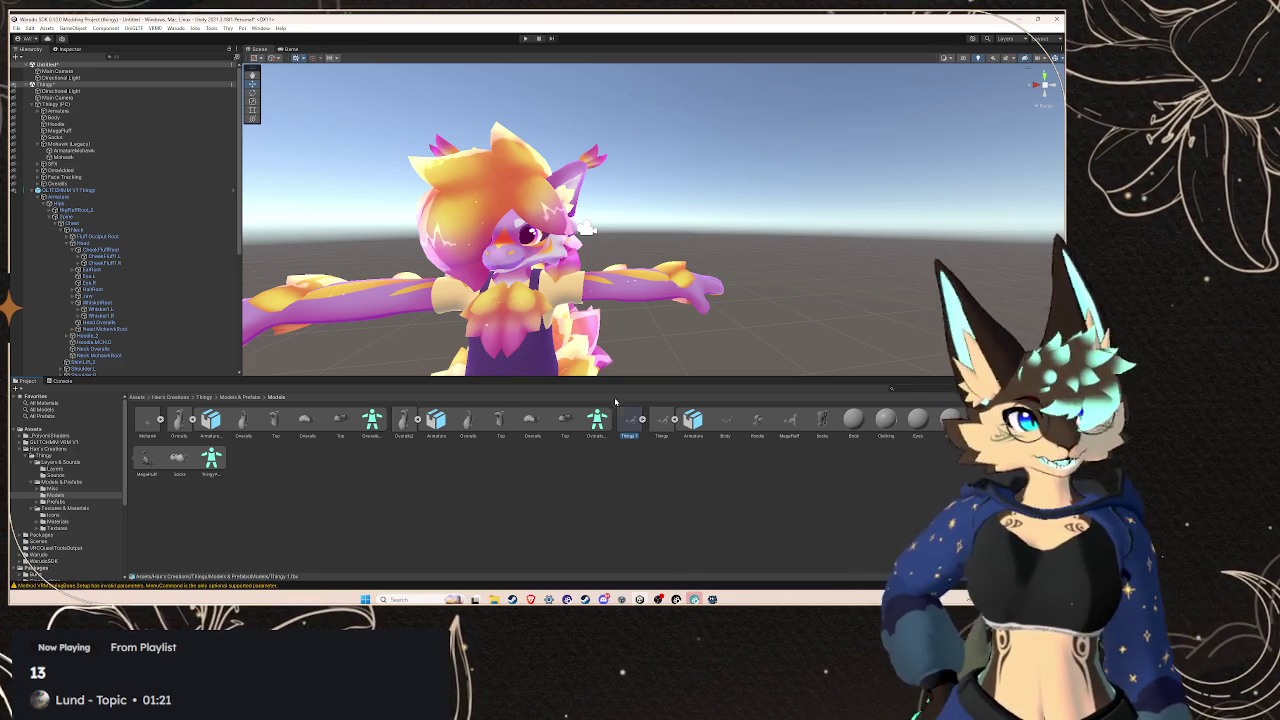
Browse the Misc, Prefabs, Materials and Textures folders, ending in Models & Prefabs > Models
click(58, 488)
click(60, 495)
click(62, 502)
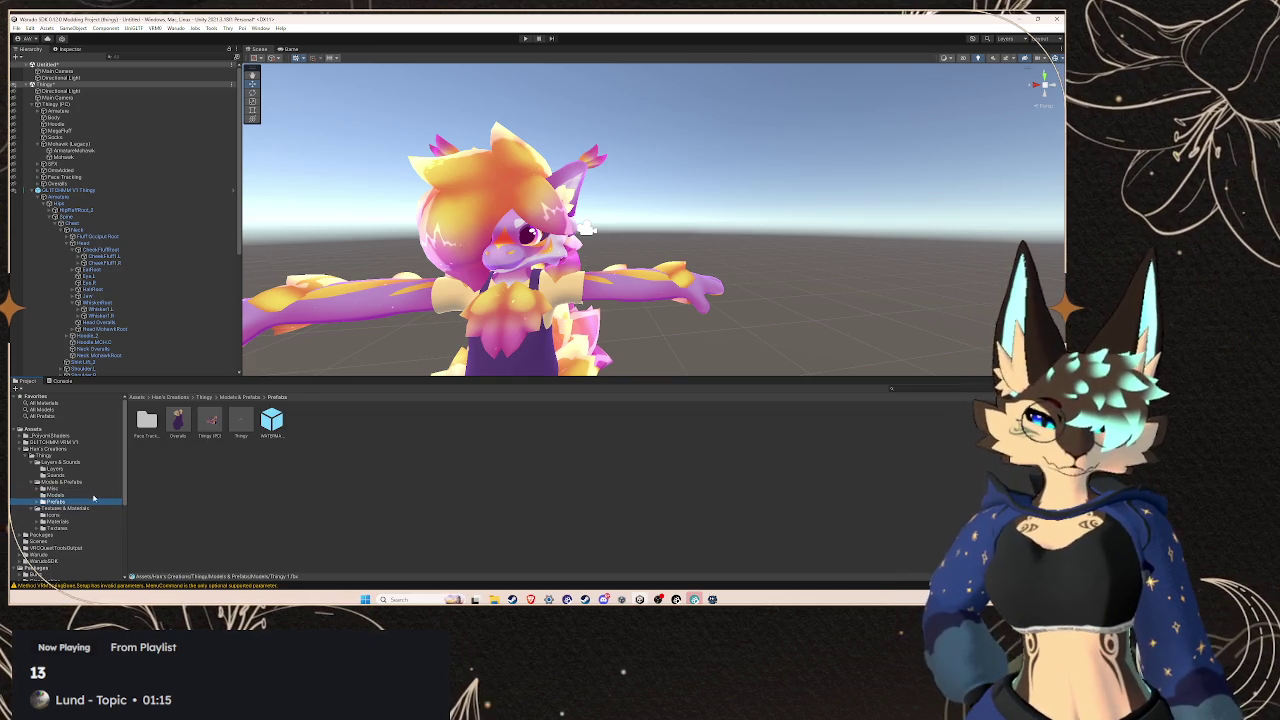
click(52, 488)
click(40, 508)
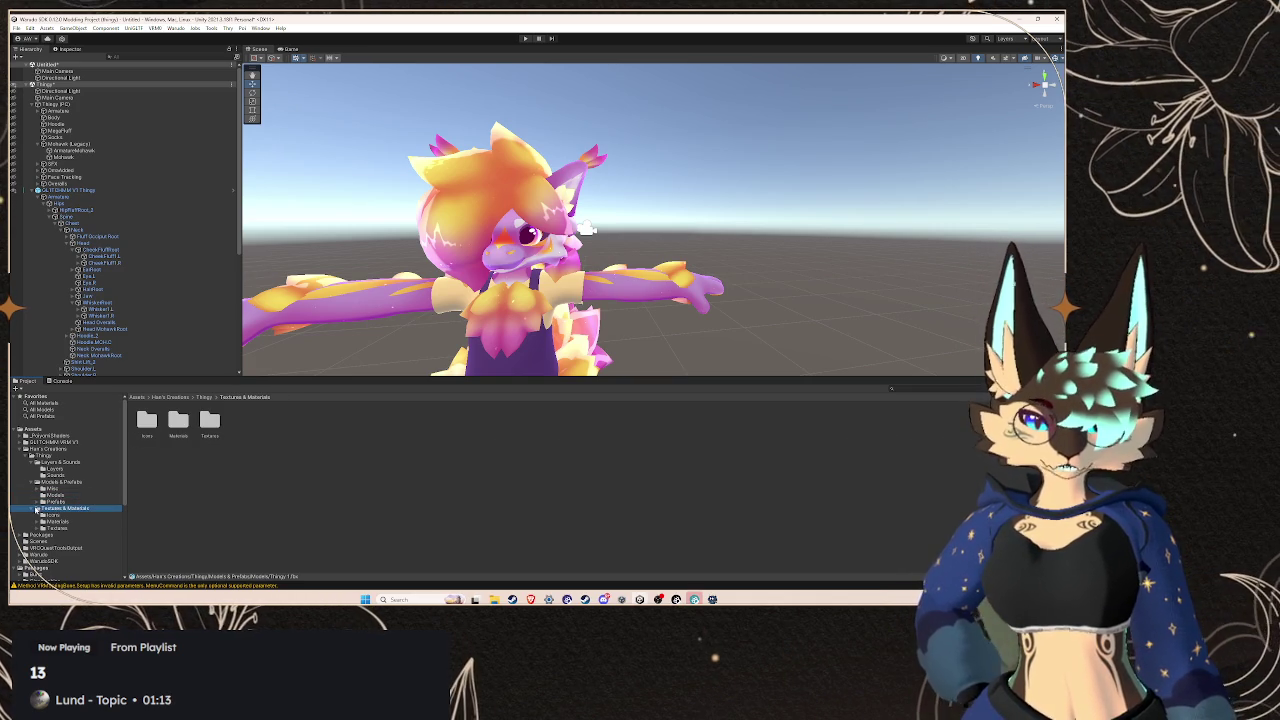
click(56, 521)
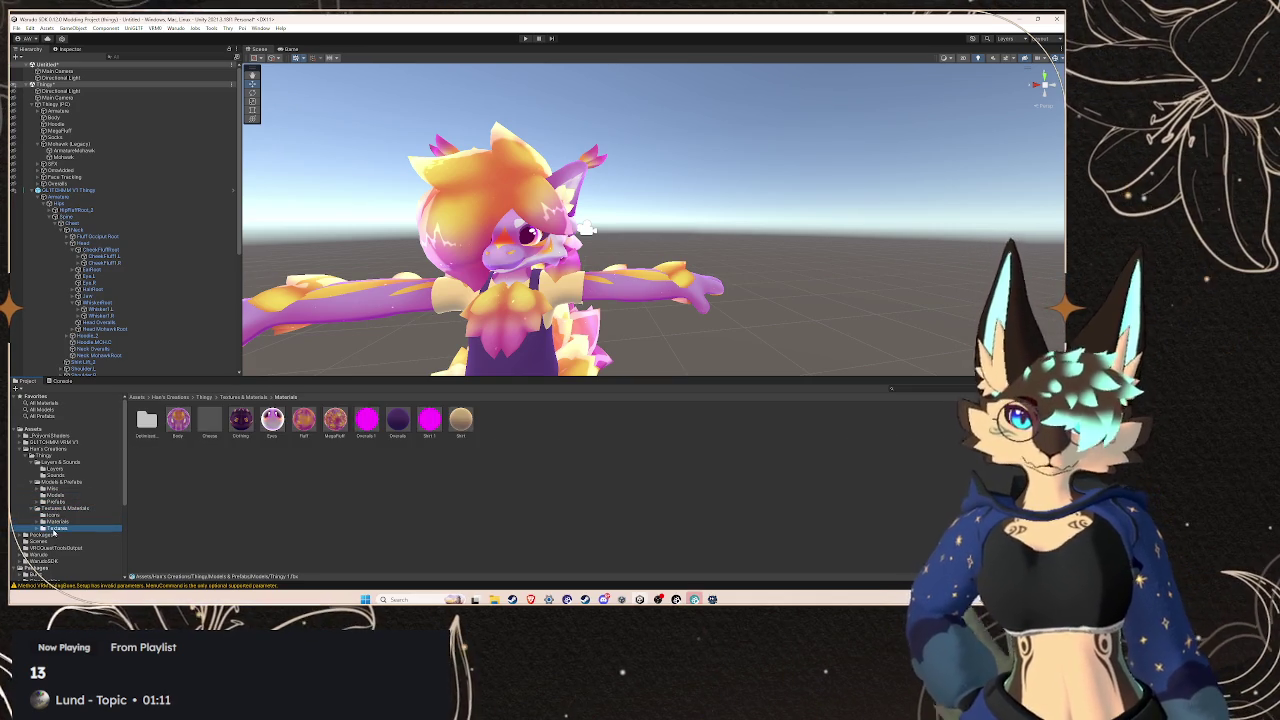
click(55, 527)
click(55, 521)
click(52, 498)
click(55, 475)
click(60, 469)
click(55, 495)
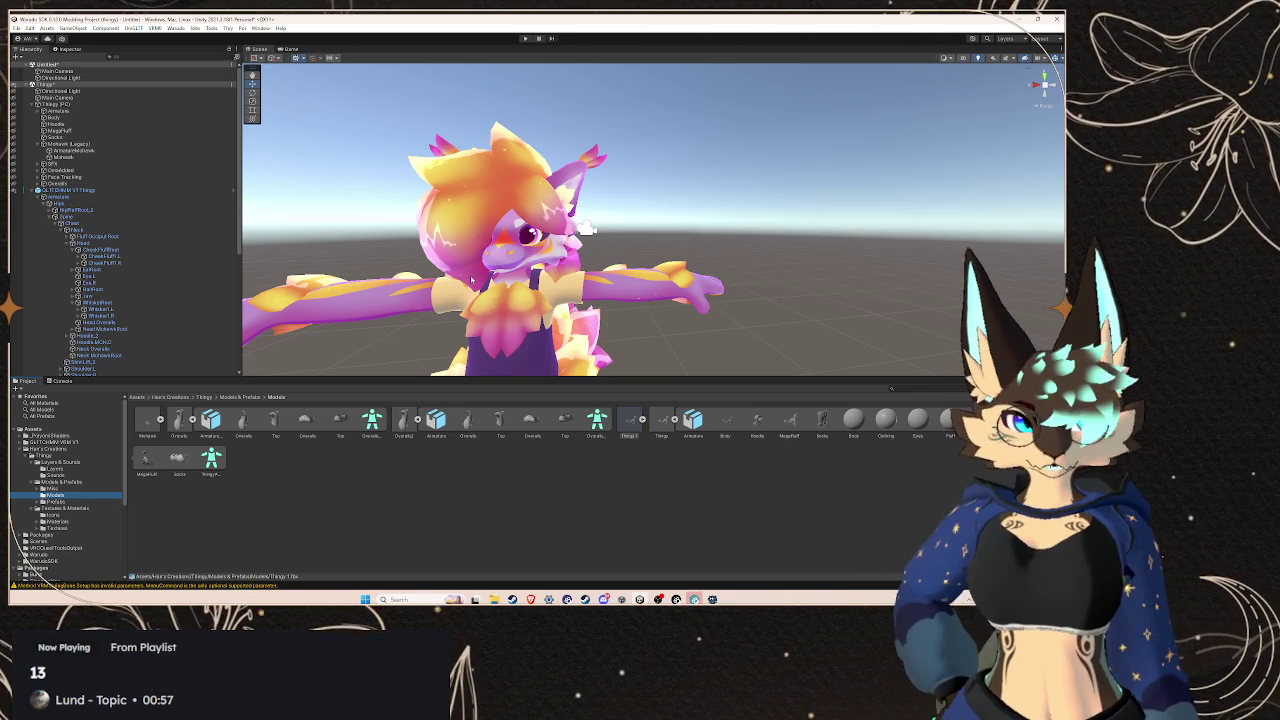
click(91, 196)
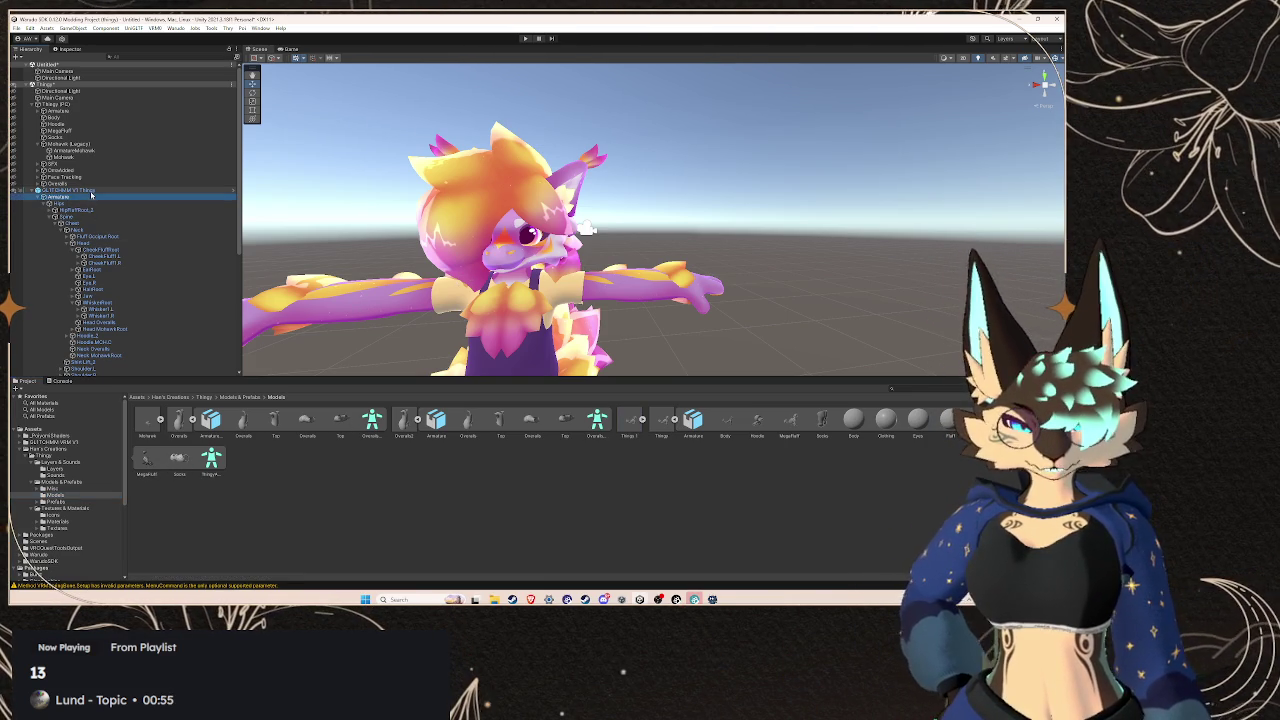
click(91, 191)
scroll(586, 227, up, 5)
scroll(586, 227, down, 4)
mouse_move(586, 227)
mouse_down()
mouse_move(487, 237)
mouse_move(560, 250)
mouse_up()
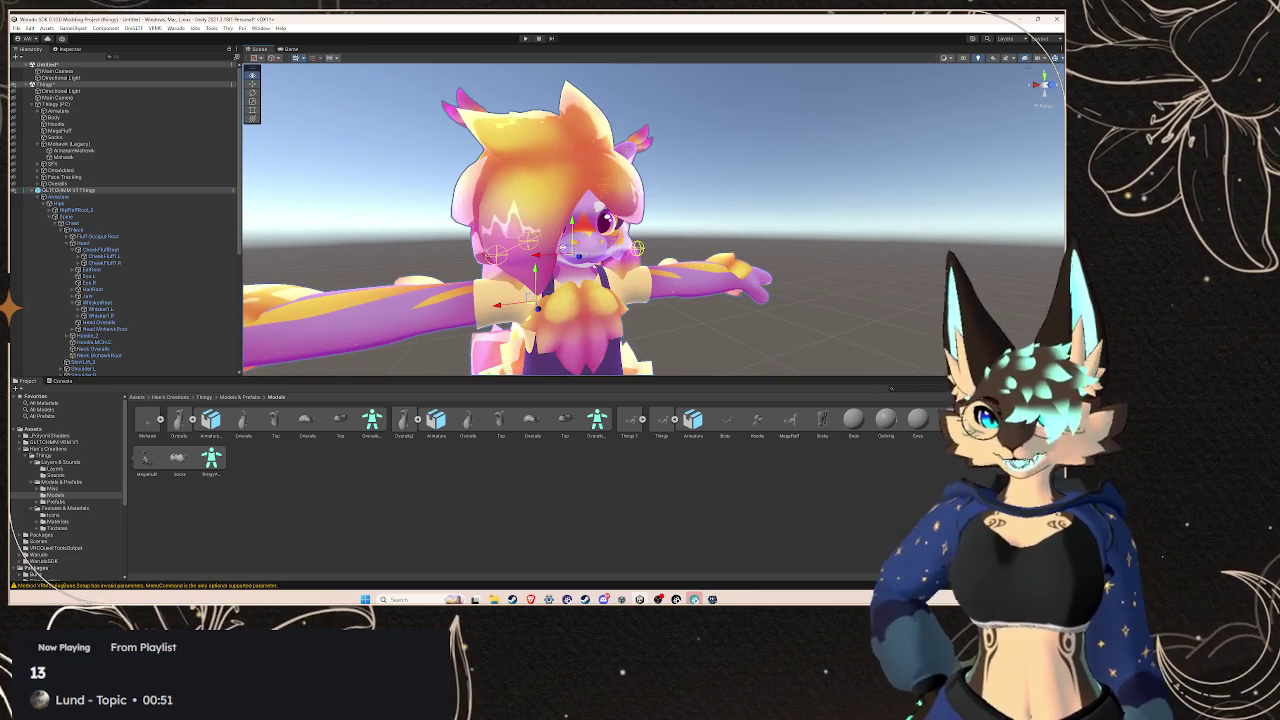
scroll(603, 257, up, 3)
scroll(603, 257, up, 2)
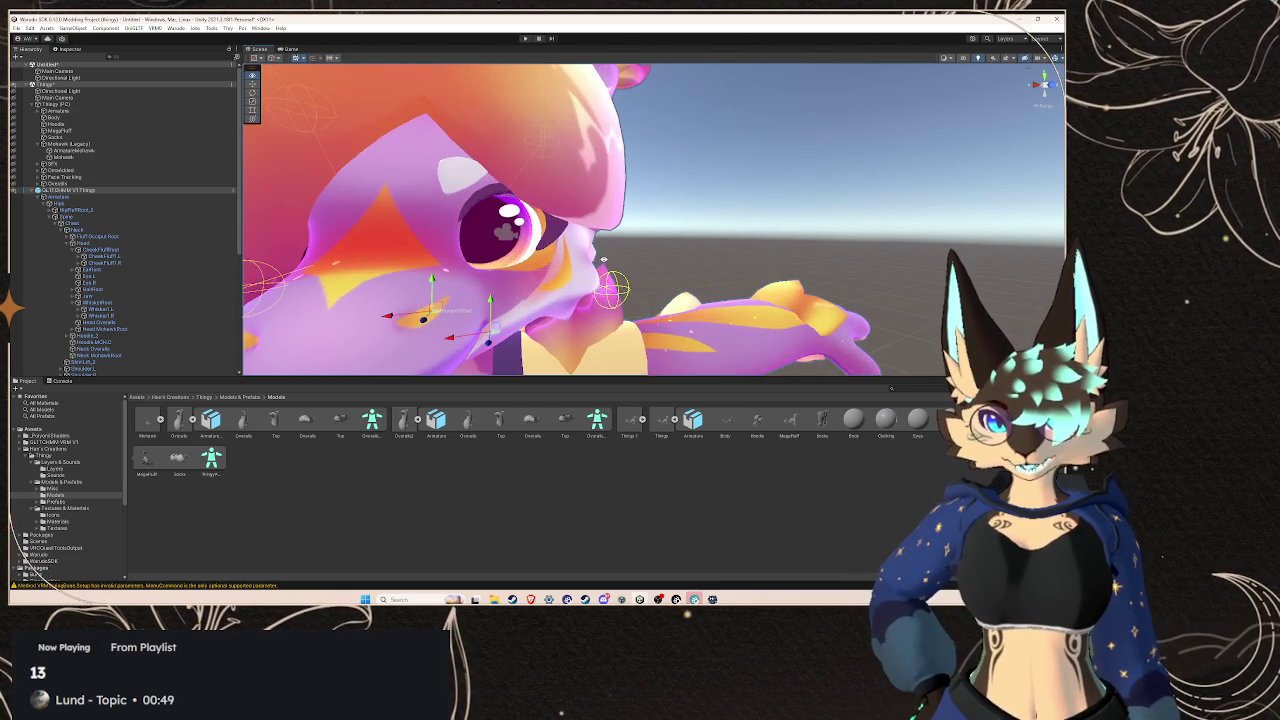
scroll(605, 258, up, 4)
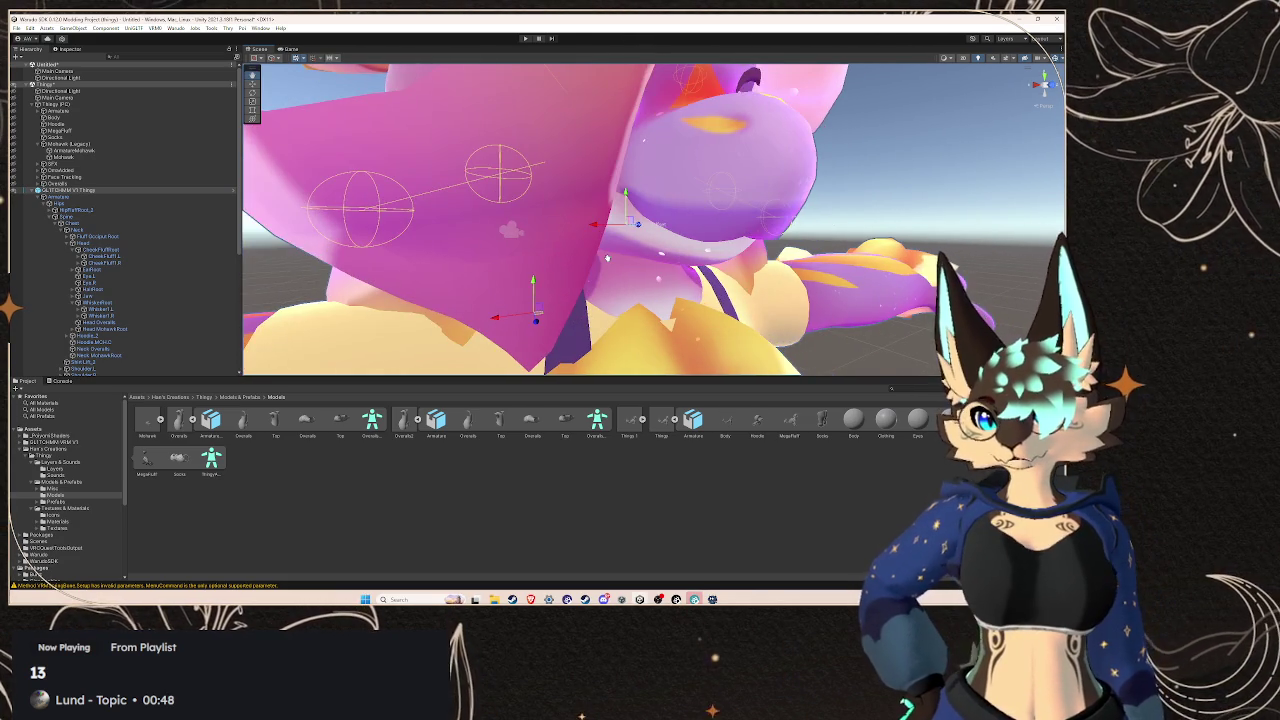
scroll(606, 258, down, 2)
drag(606, 258, 615, 253)
scroll(624, 249, up, 5)
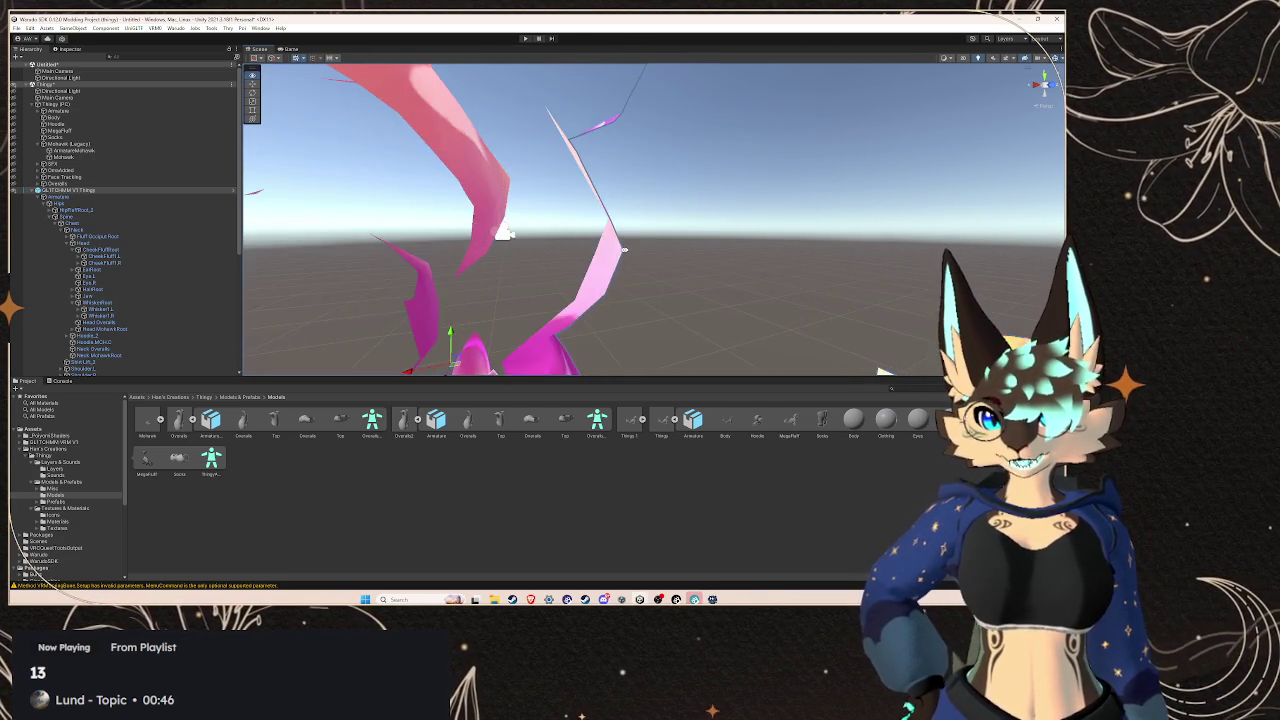
scroll(624, 250, down, 5)
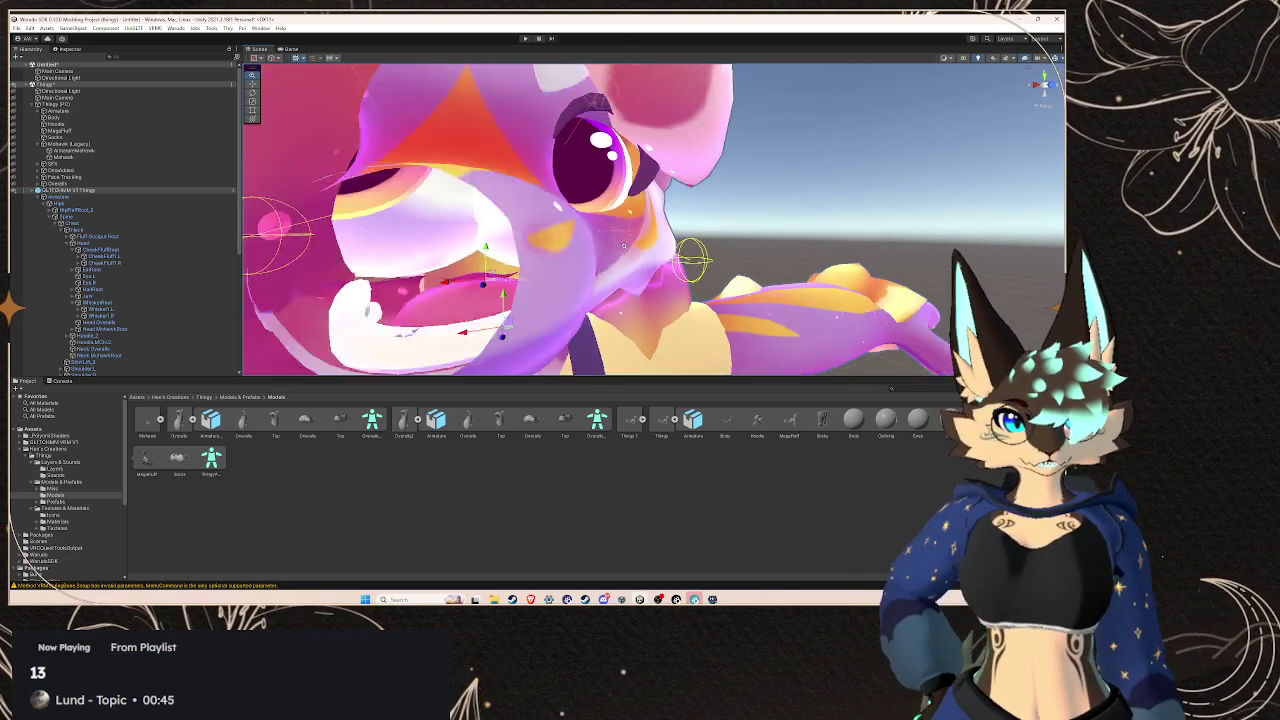
drag(625, 242, 658, 259)
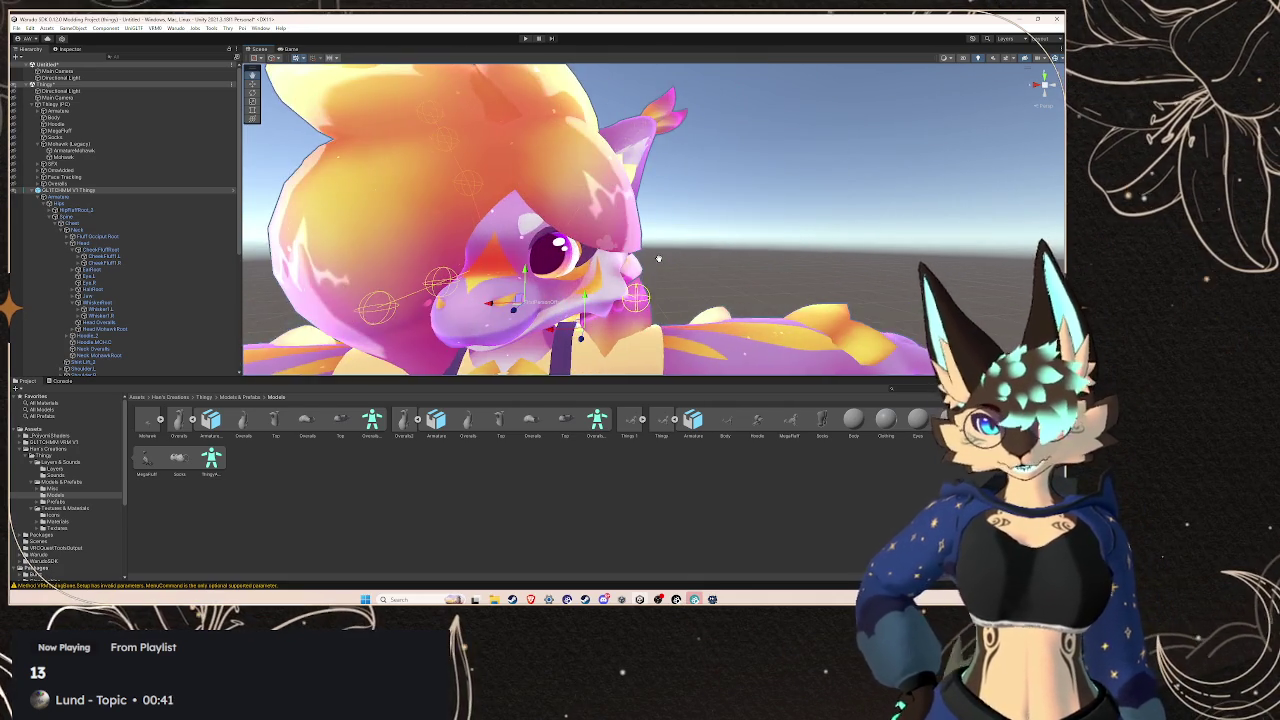
key(f)
scroll(610, 248, up, 3)
scroll(610, 248, down, 2)
drag(610, 248, 578, 258)
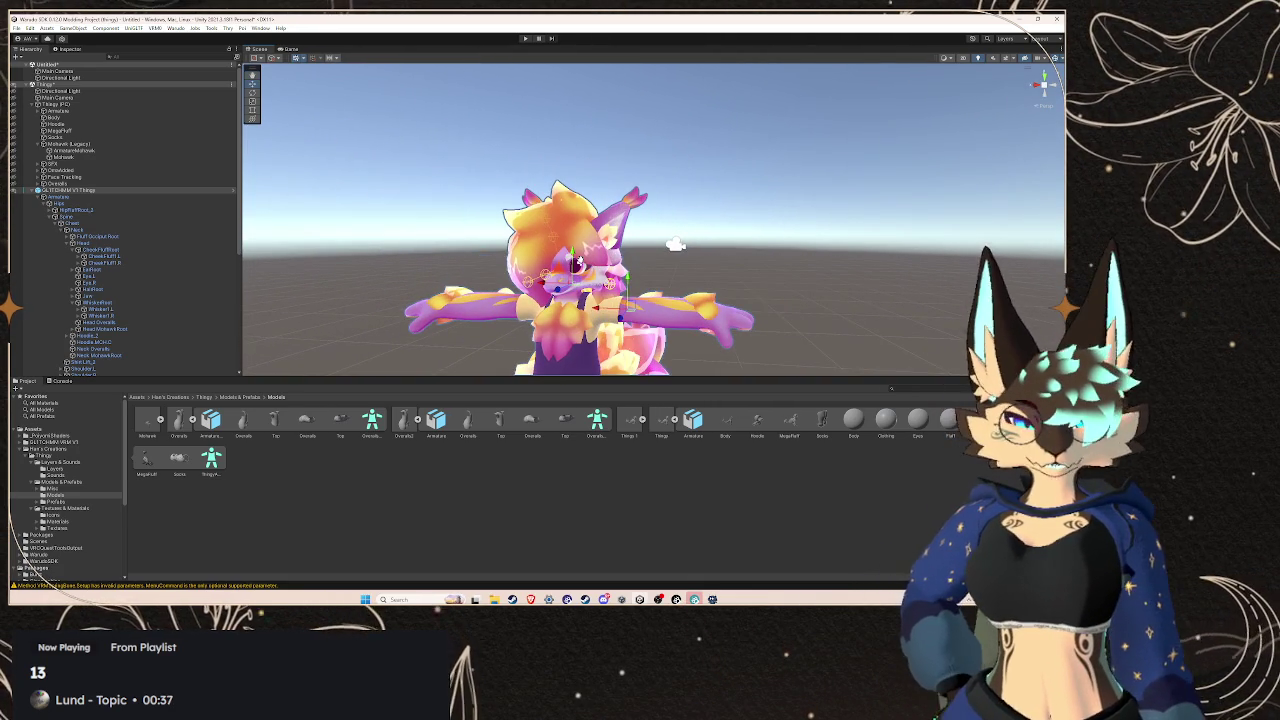
scroll(87, 300, down, 10)
click(105, 332)
scroll(110, 321, up, 5)
click(103, 213)
click(101, 207)
key(f)
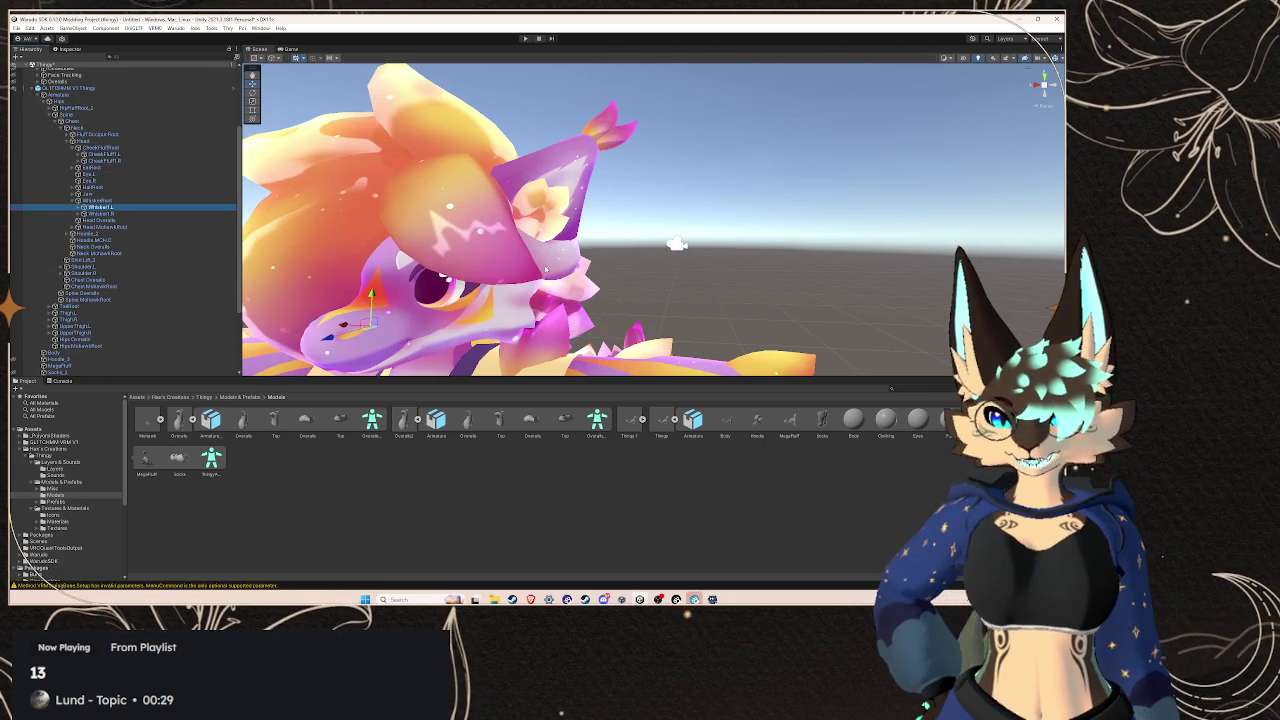
click(345, 327)
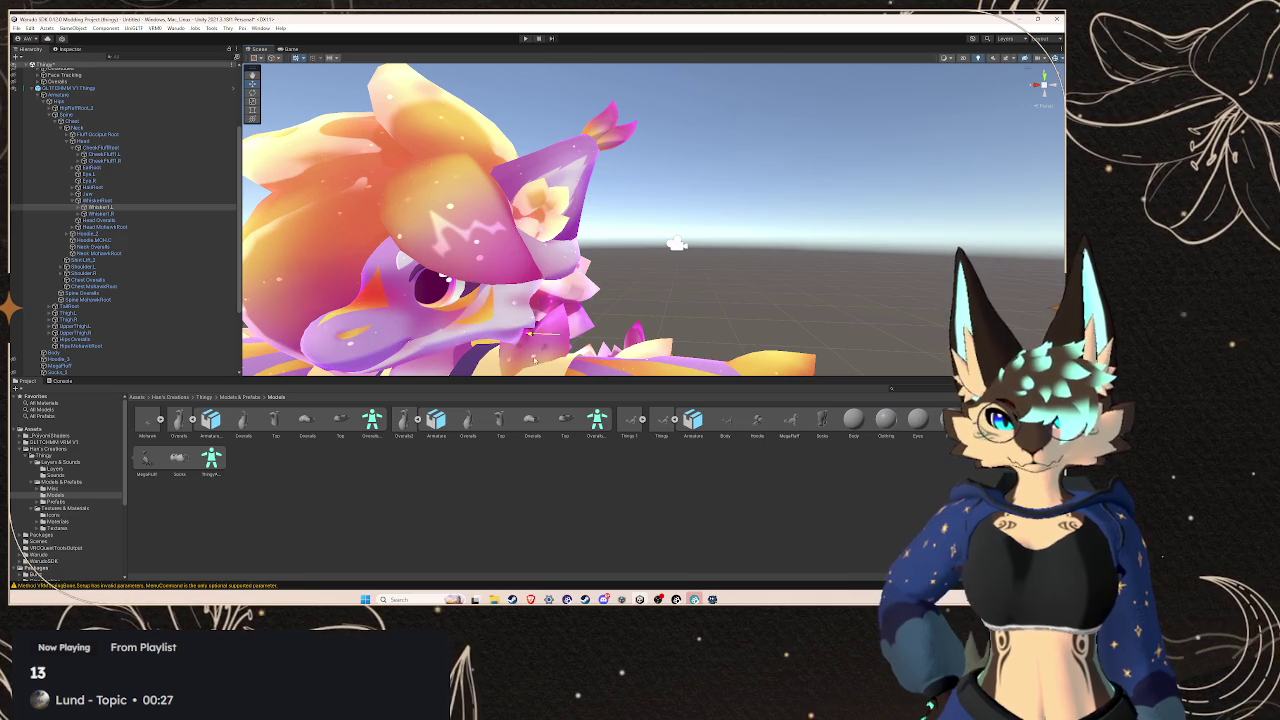
key(w)
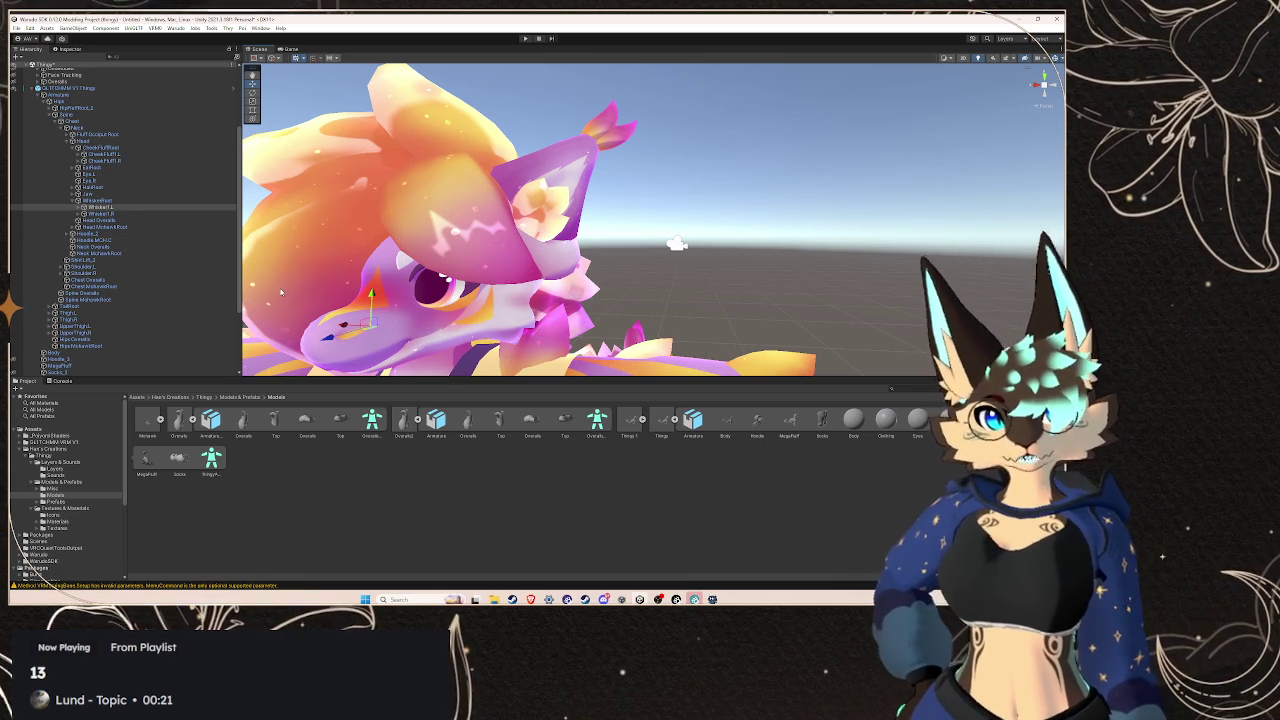
scroll(494, 287, down, 5)
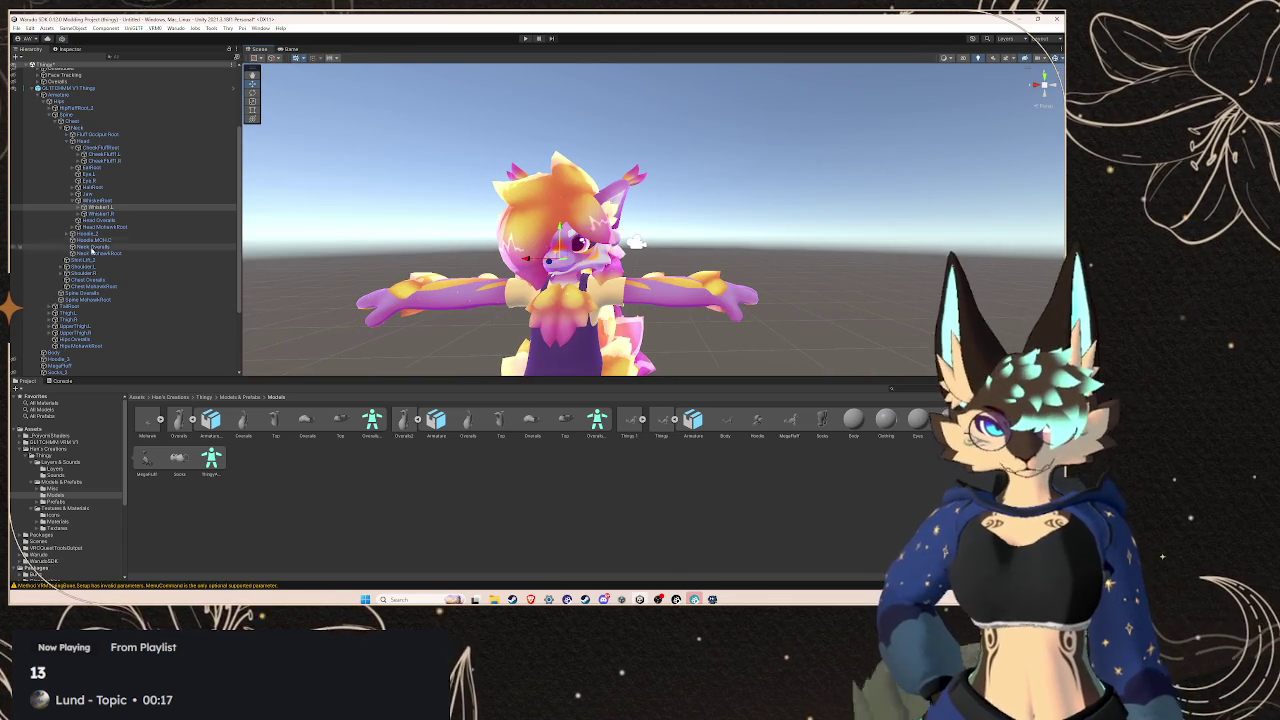
Collapse WhiskersRoot, expand HairRoot to show Hair1–Hair8, and swing Hair1 down across the face
click(73, 201)
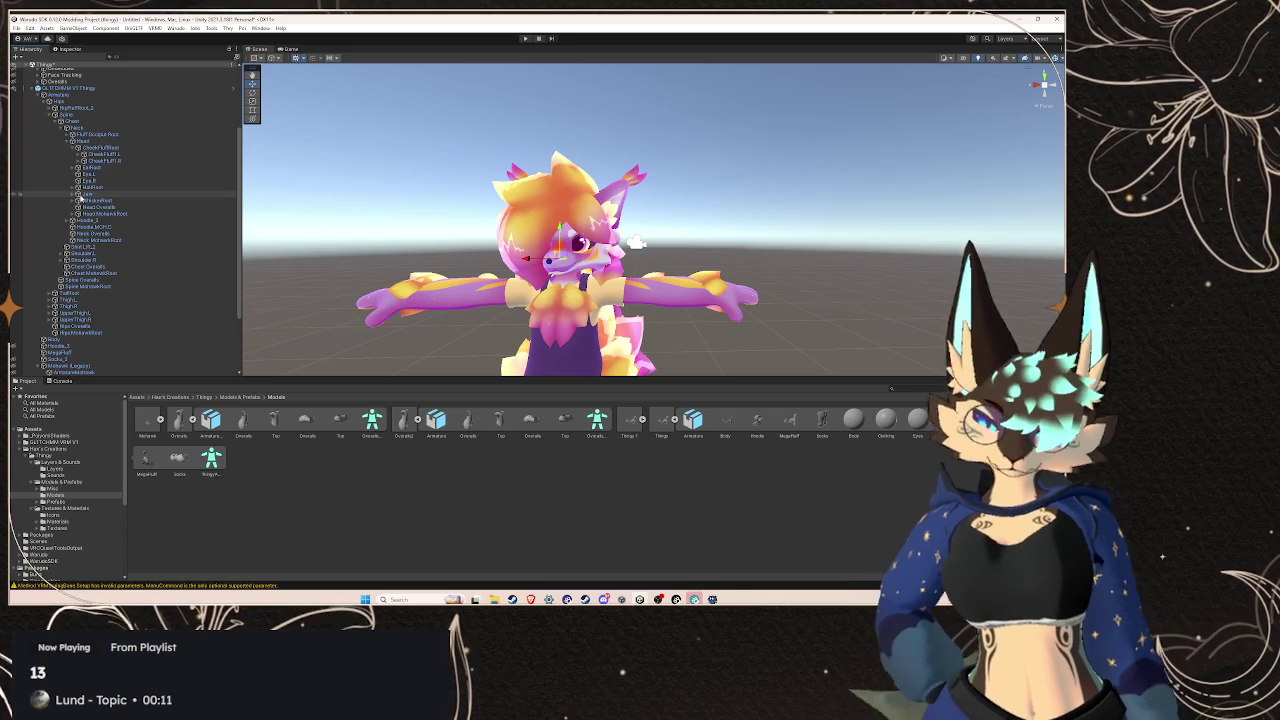
click(95, 196)
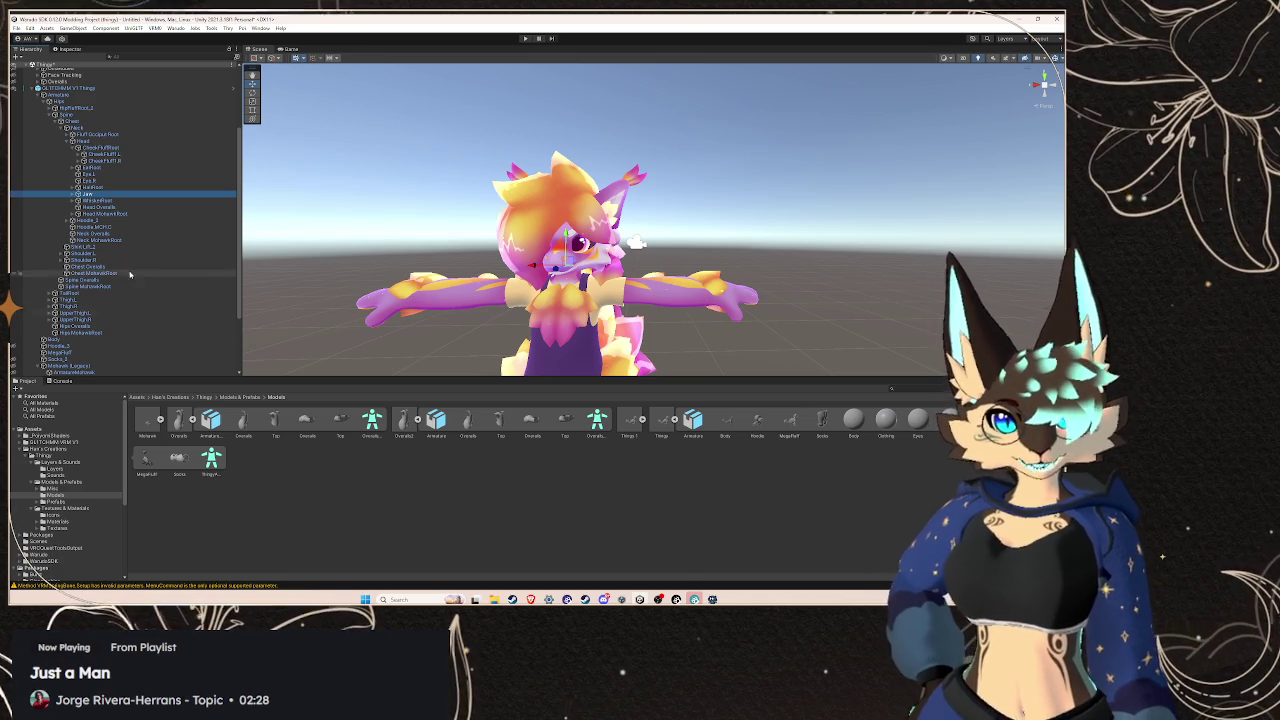
click(88, 188)
click(77, 188)
click(88, 194)
drag(538, 210, 544, 243)
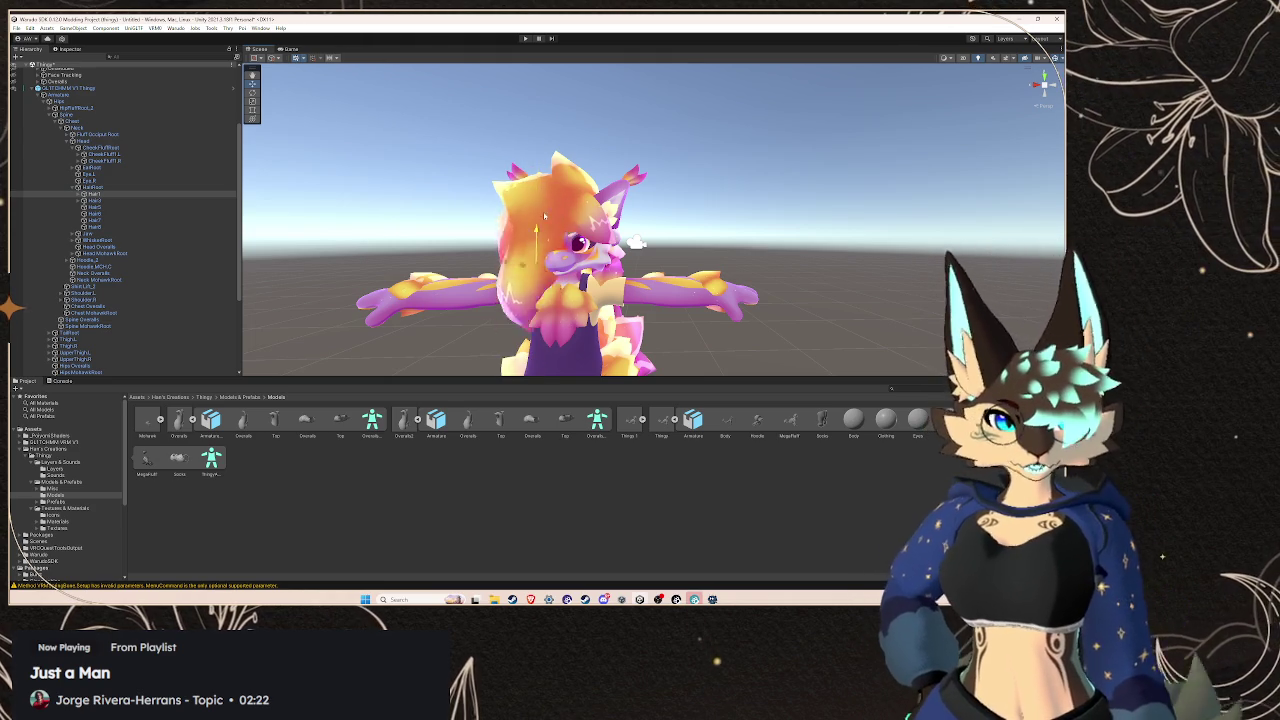
Select the Hair3 bone and orbit the Scene view around the character
click(90, 207)
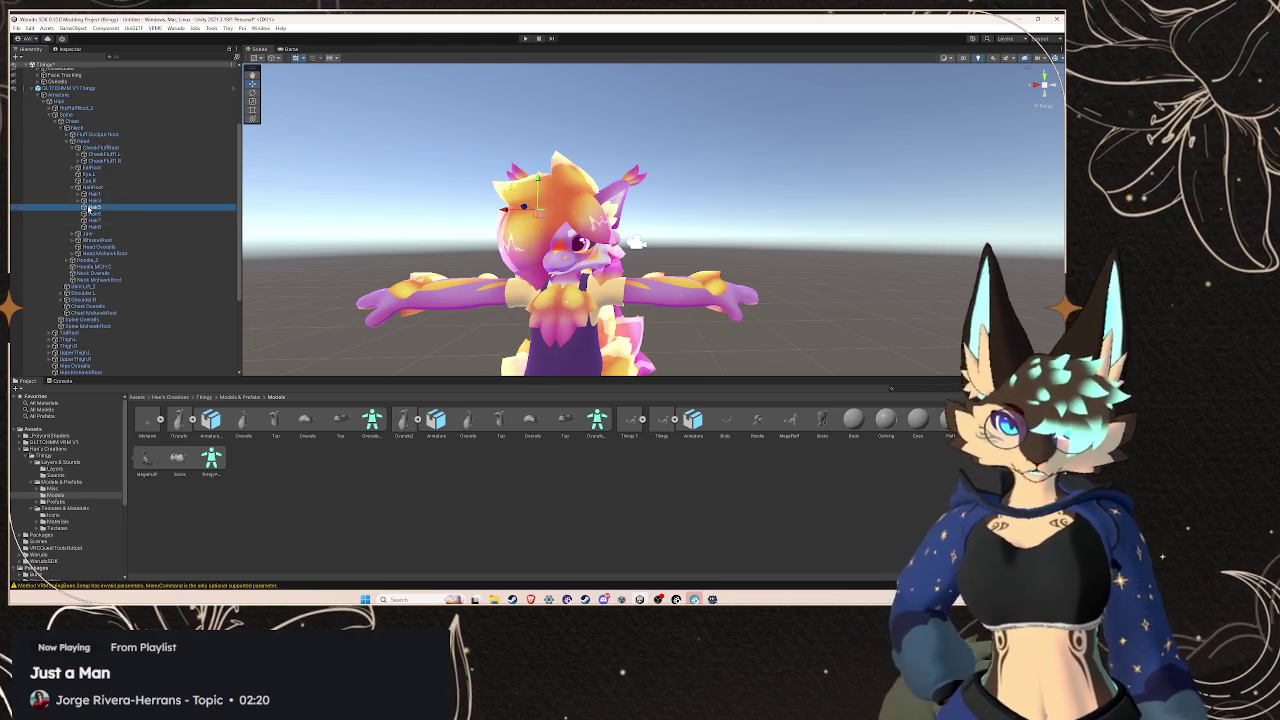
drag(520, 220, 588, 220)
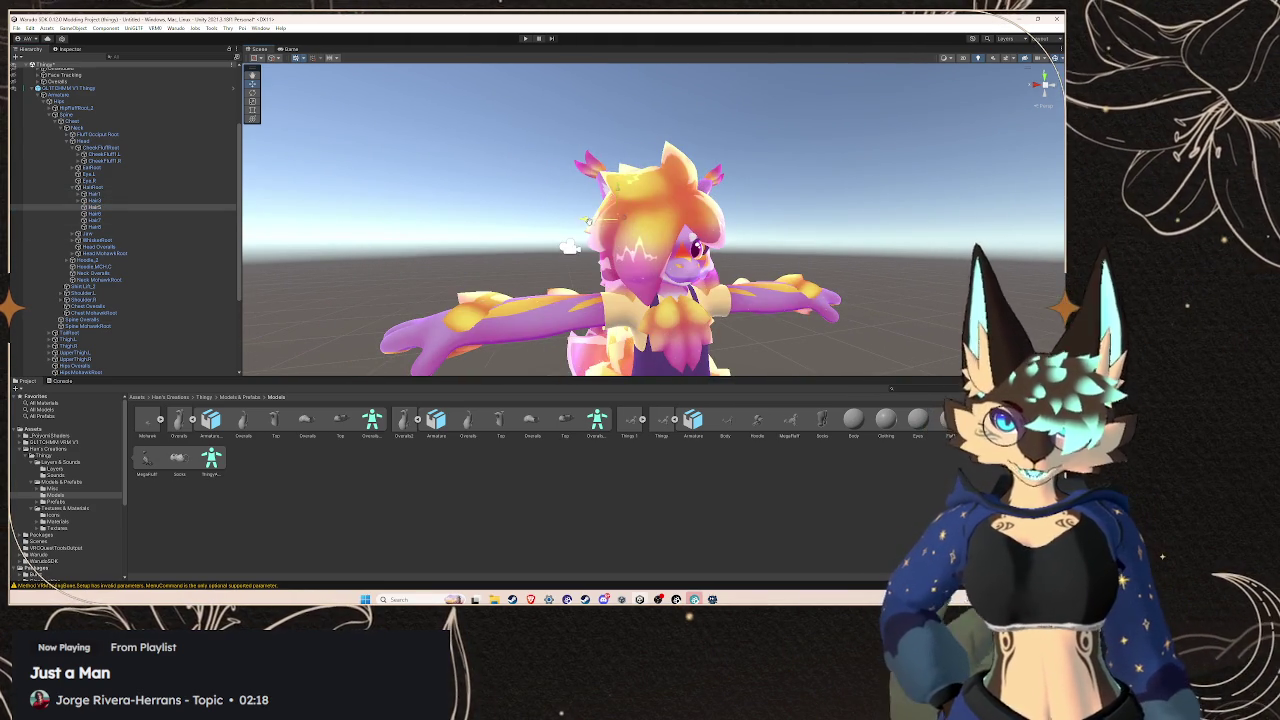
scroll(155, 343, down, 5)
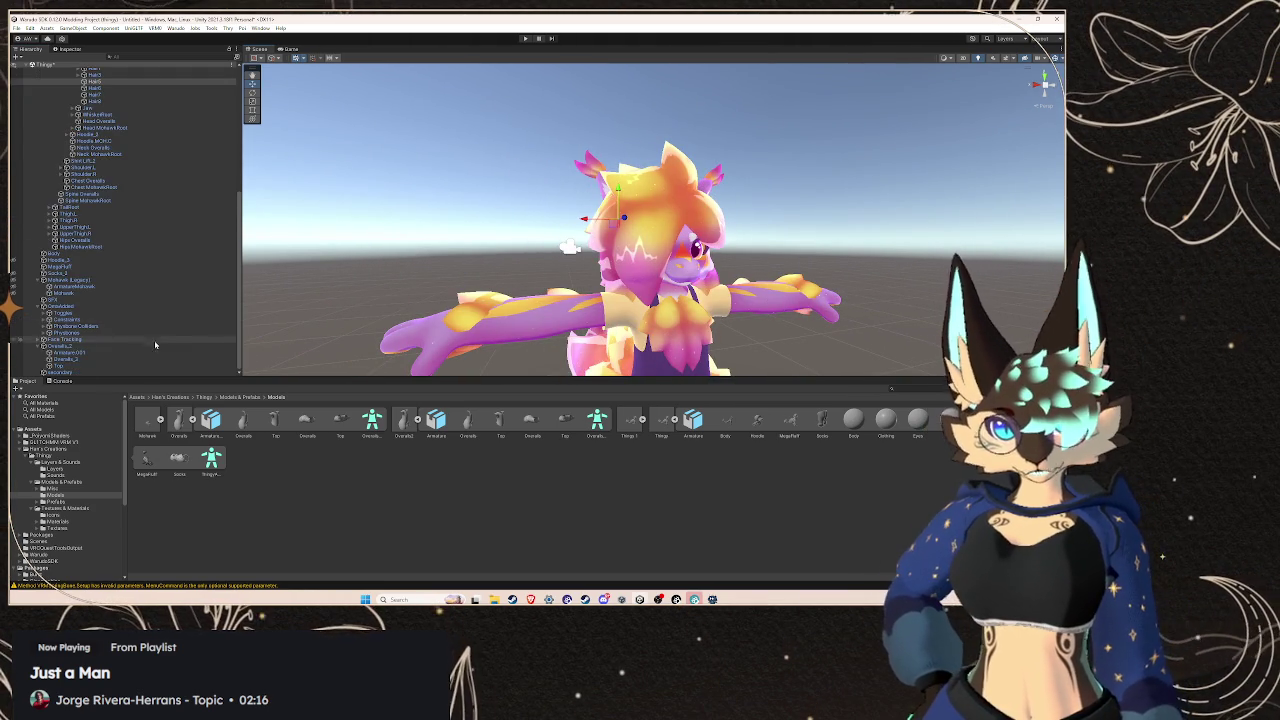
scroll(155, 343, up, 3)
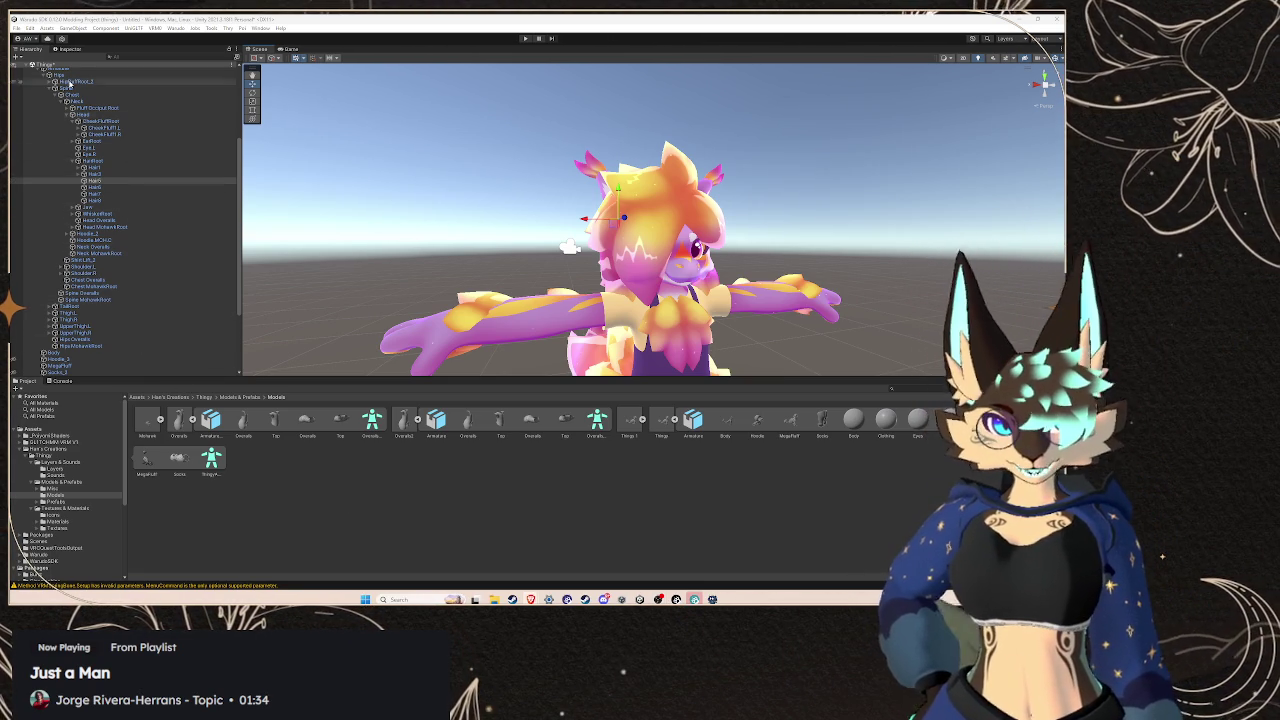
Frame Hair1, test-move a hair bone, and dock the Inspector beside Project and Console
double_click(90, 167)
drag(677, 284, 643, 284)
mouse_move(423, 270)
mouse_down()
mouse_move(603, 242)
mouse_move(558, 279)
mouse_up()
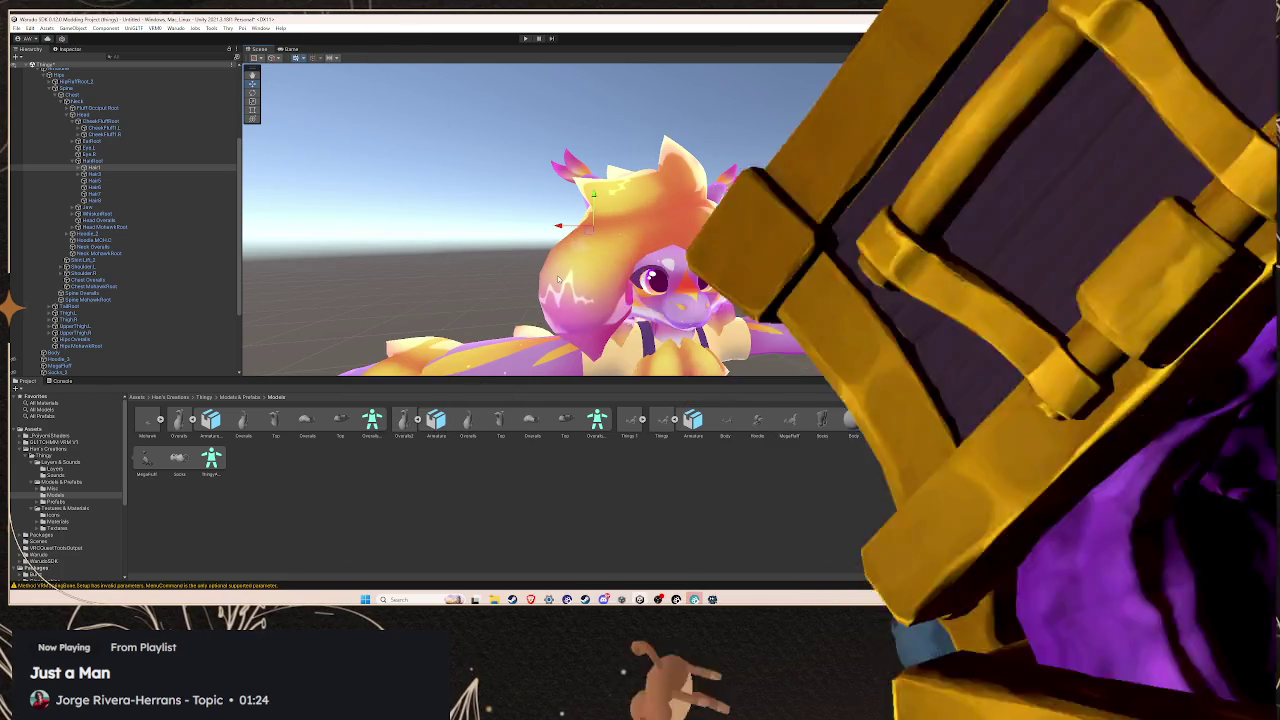
key(ctrl+z)
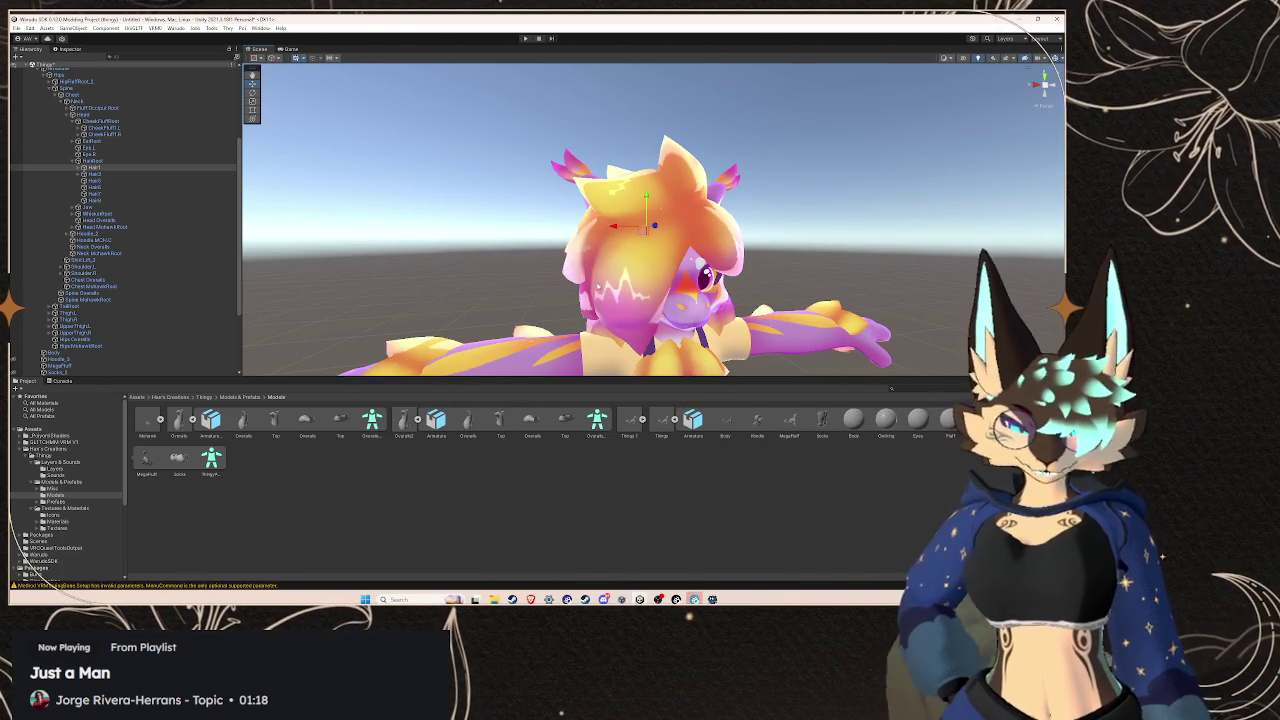
mouse_move(623, 282)
mouse_down()
mouse_move(530, 278)
mouse_move(572, 267)
mouse_up()
mouse_move(477, 215)
mouse_down()
mouse_move(441, 243)
mouse_move(580, 277)
mouse_up()
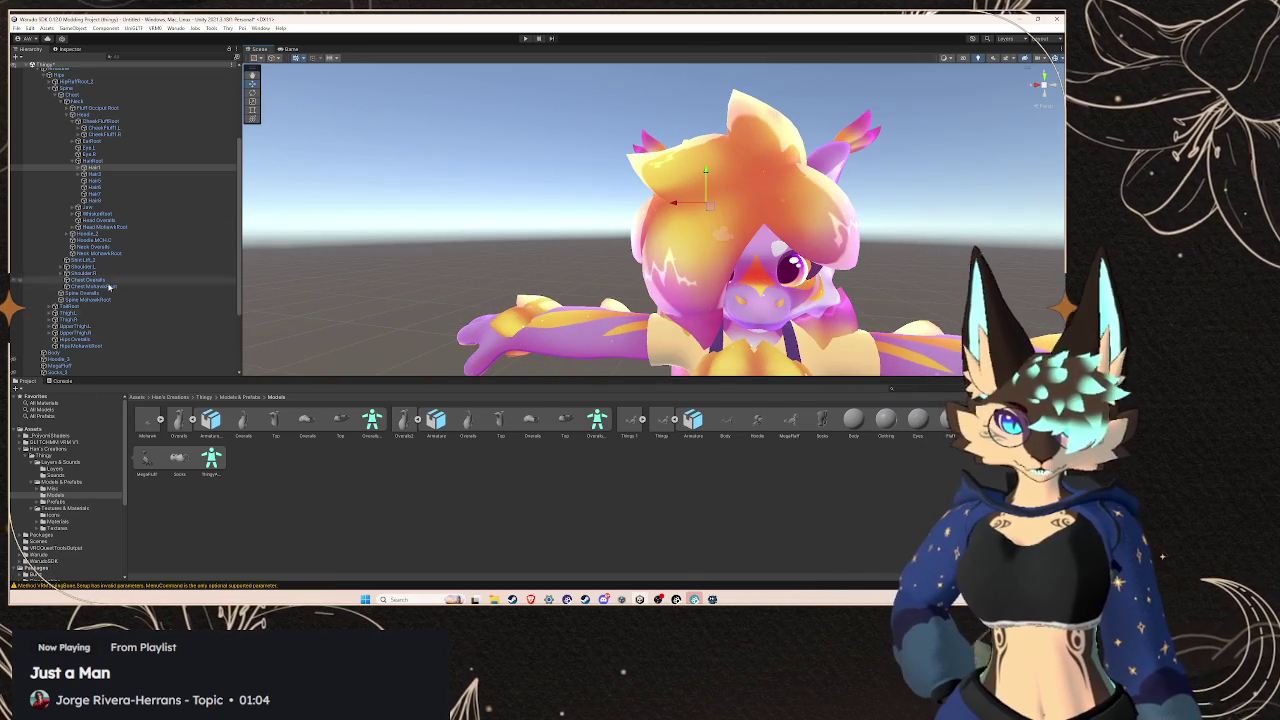
drag(67, 50, 84, 384)
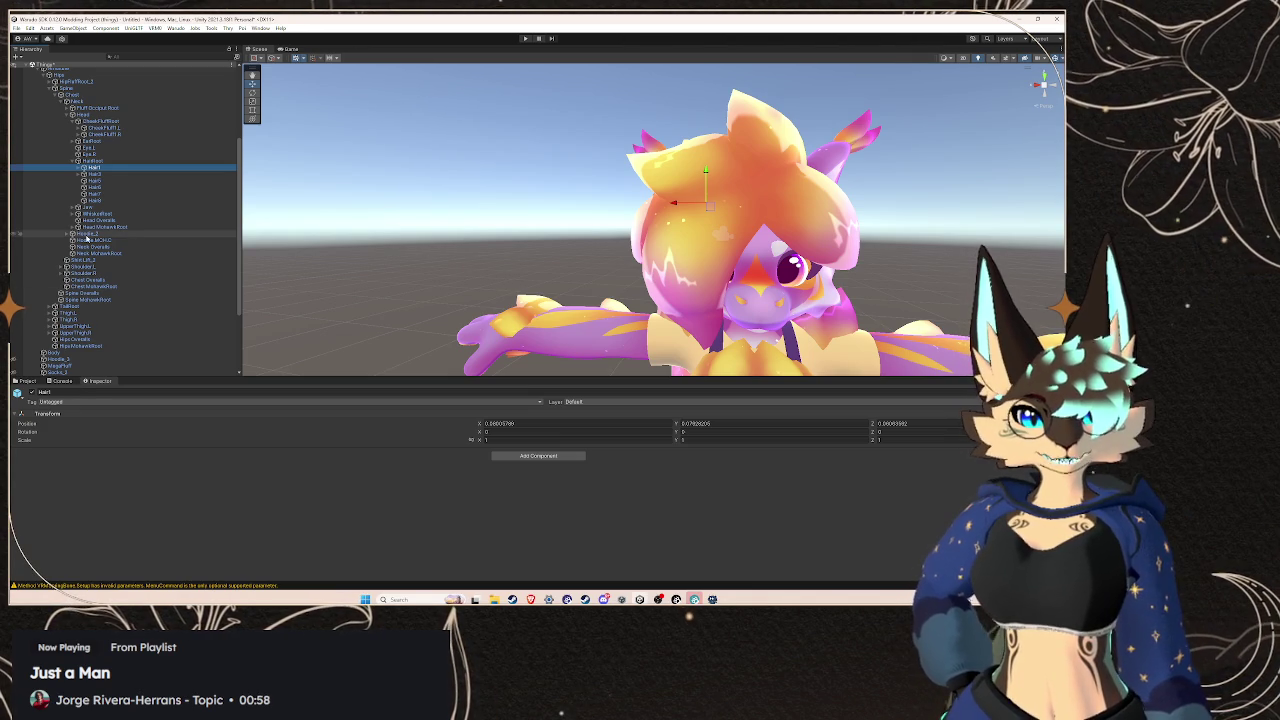
Test-move the Hair1 and Hair2 bones to see which hair each controls, then undo
scroll(107, 174, down, 5)
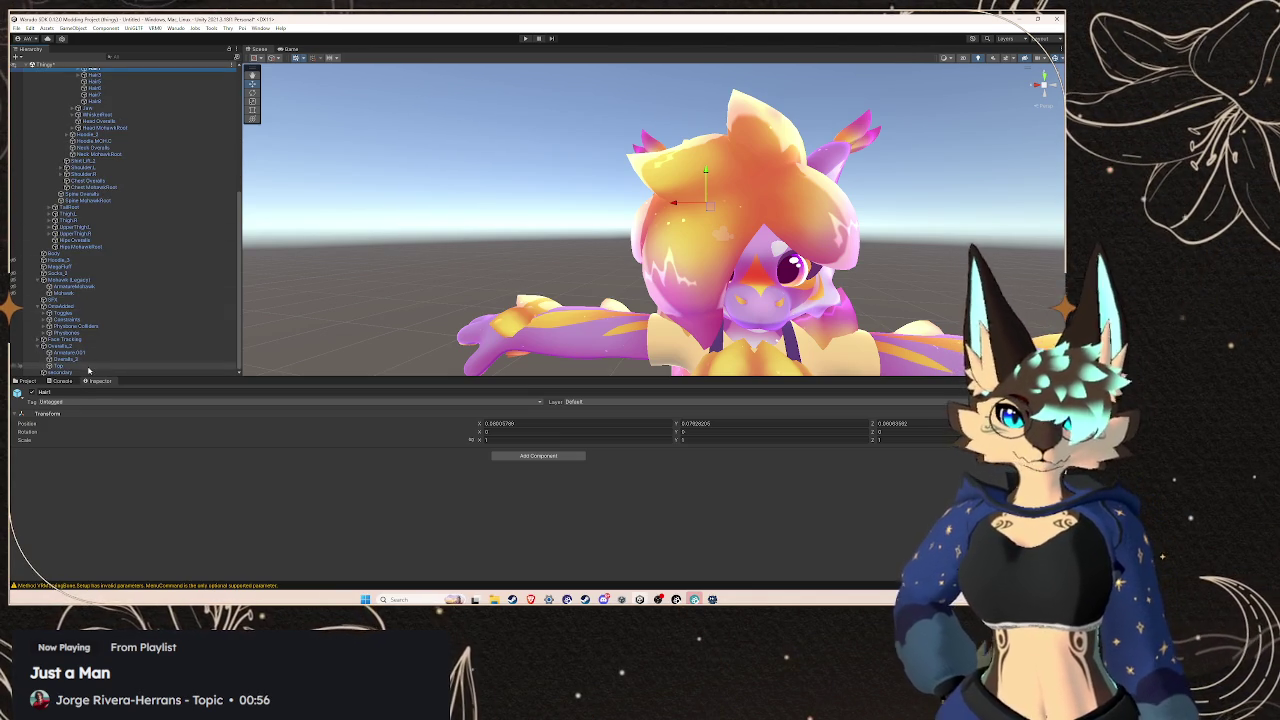
click(88, 372)
scroll(195, 475, down, 4)
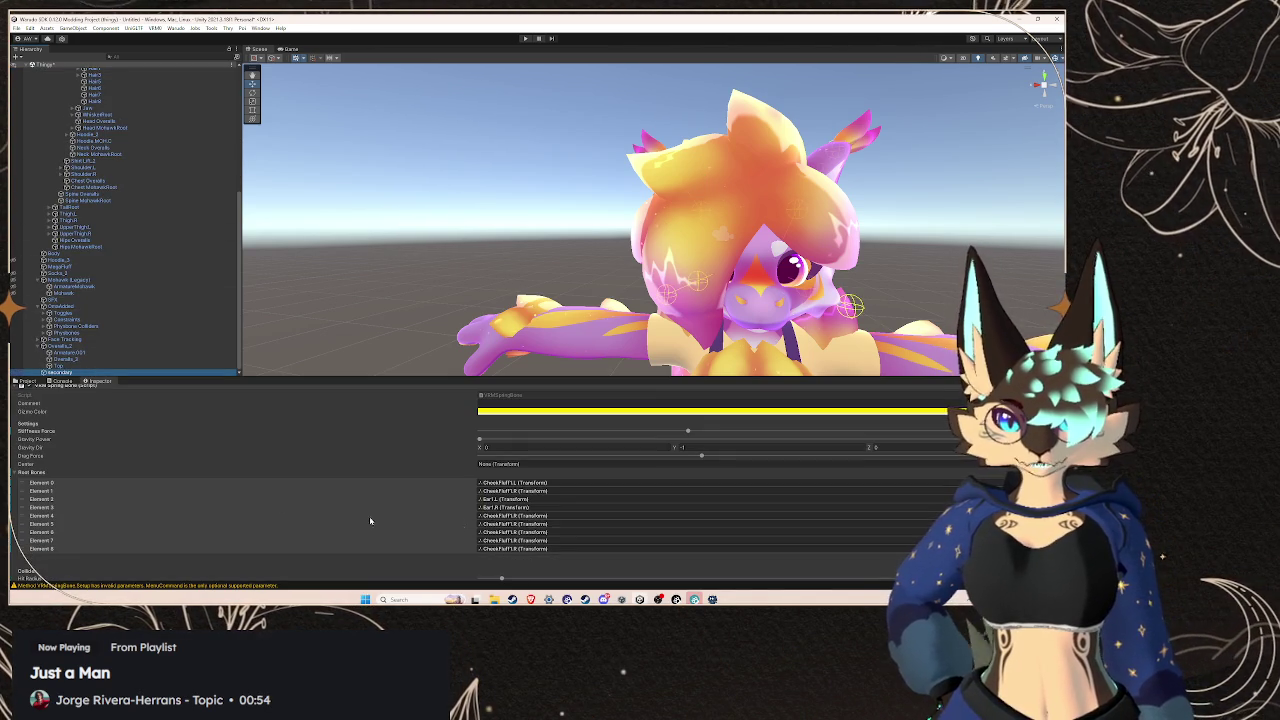
scroll(189, 200, down, 10)
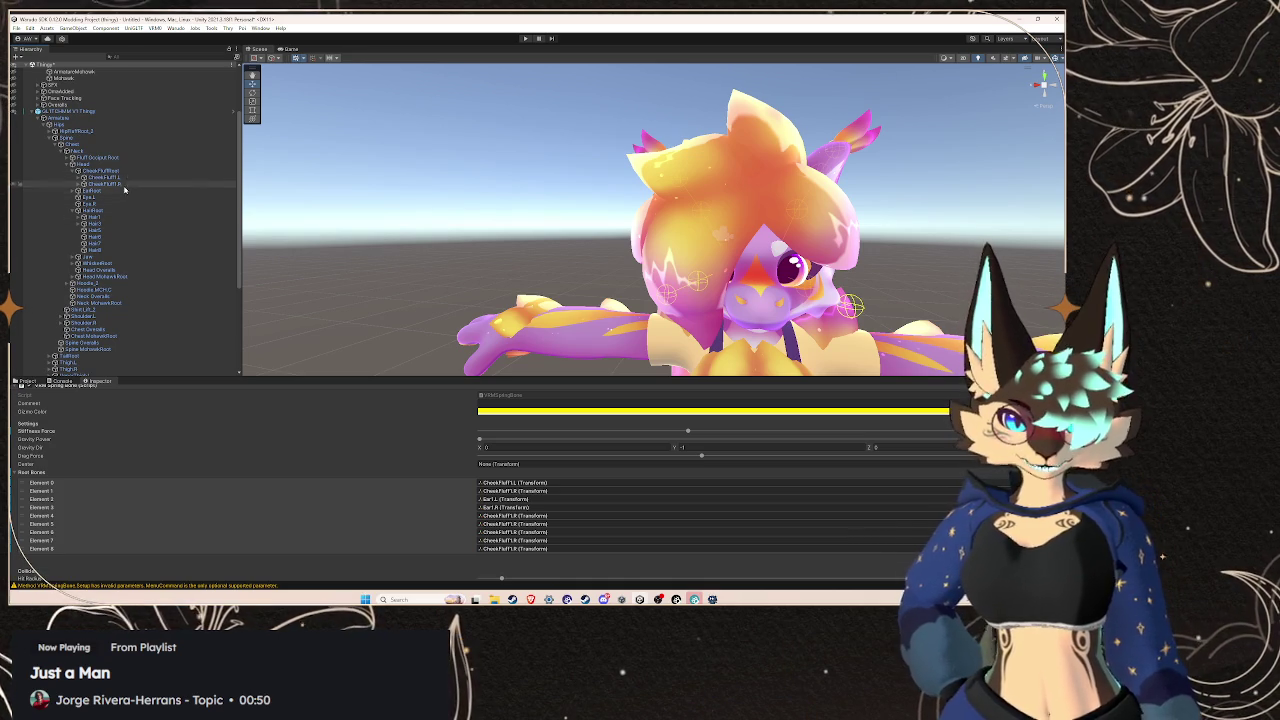
click(80, 223)
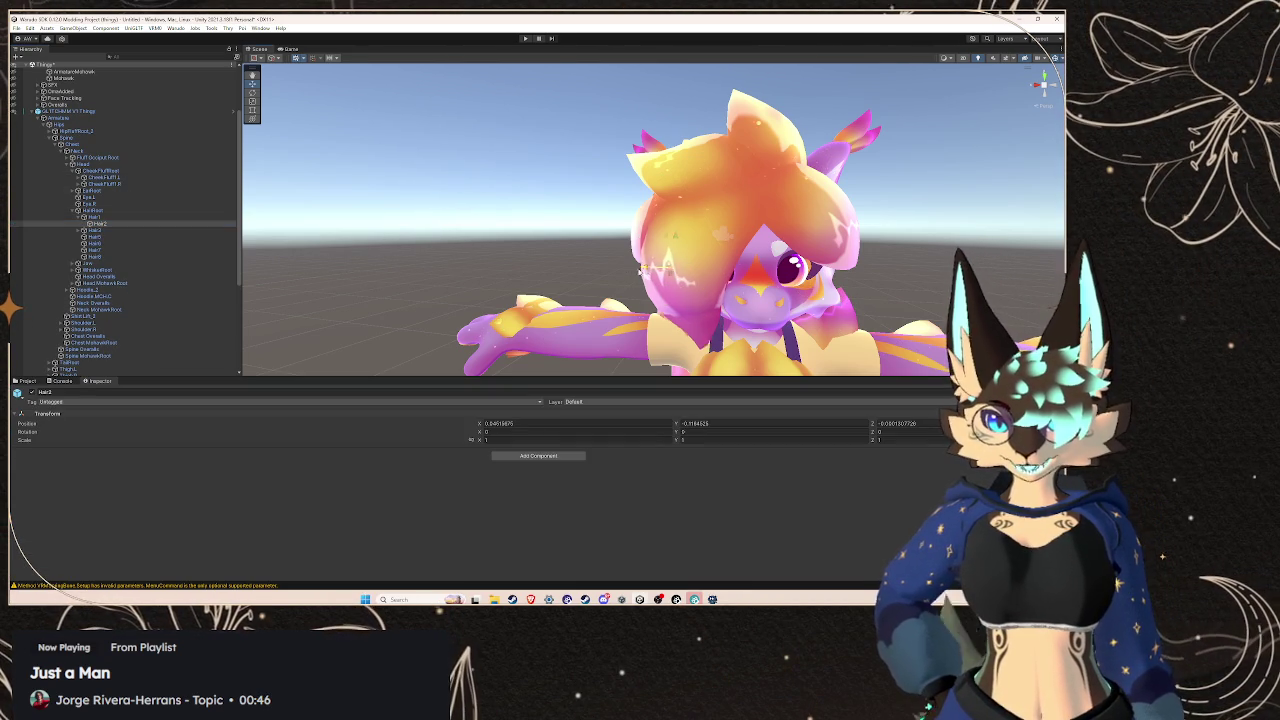
click(753, 290)
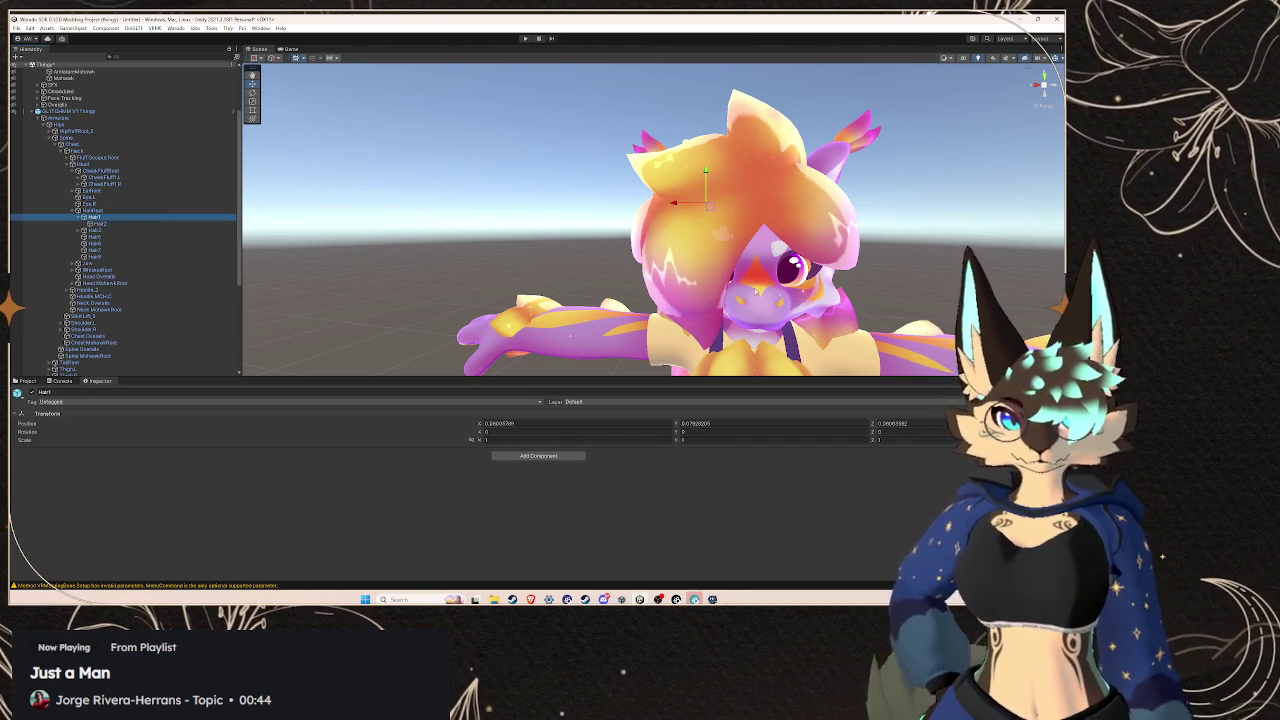
mouse_move(683, 207)
mouse_down()
mouse_move(450, 210)
mouse_move(680, 236)
mouse_up()
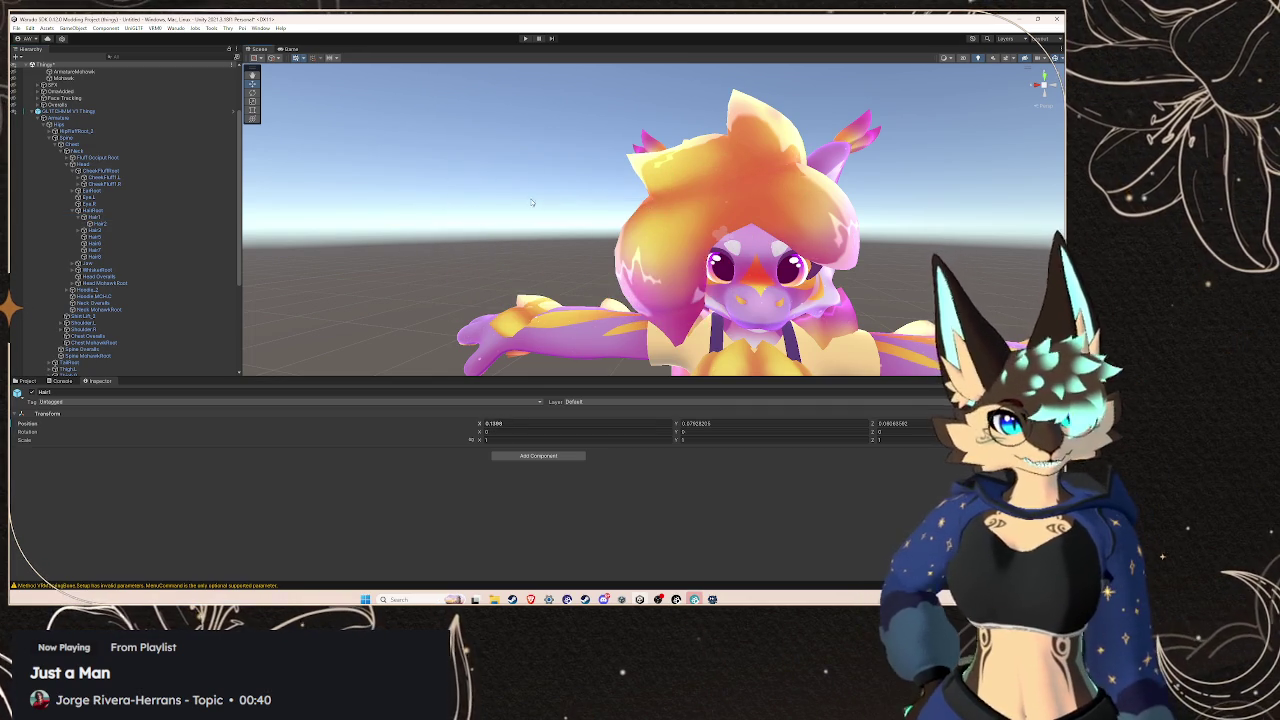
click(96, 217)
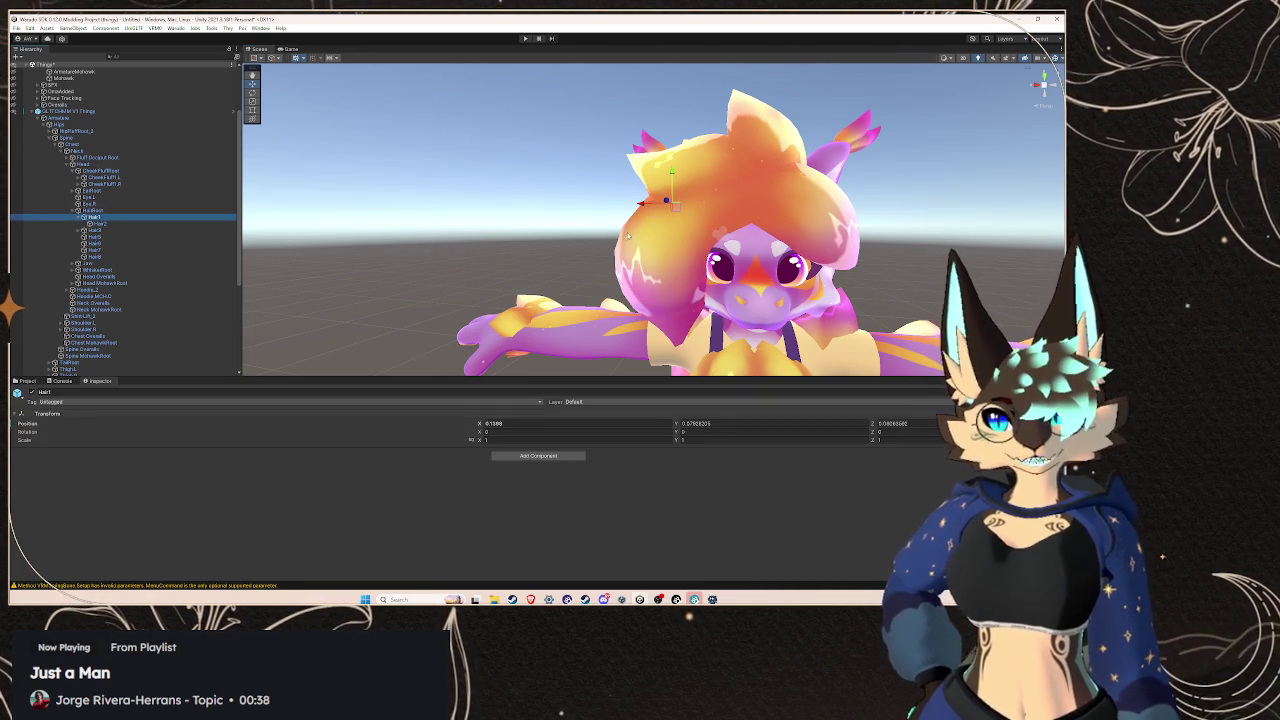
mouse_move(645, 203)
mouse_down()
mouse_move(414, 210)
mouse_move(700, 225)
mouse_move(450, 205)
mouse_move(593, 172)
mouse_move(700, 185)
mouse_move(647, 188)
mouse_up()
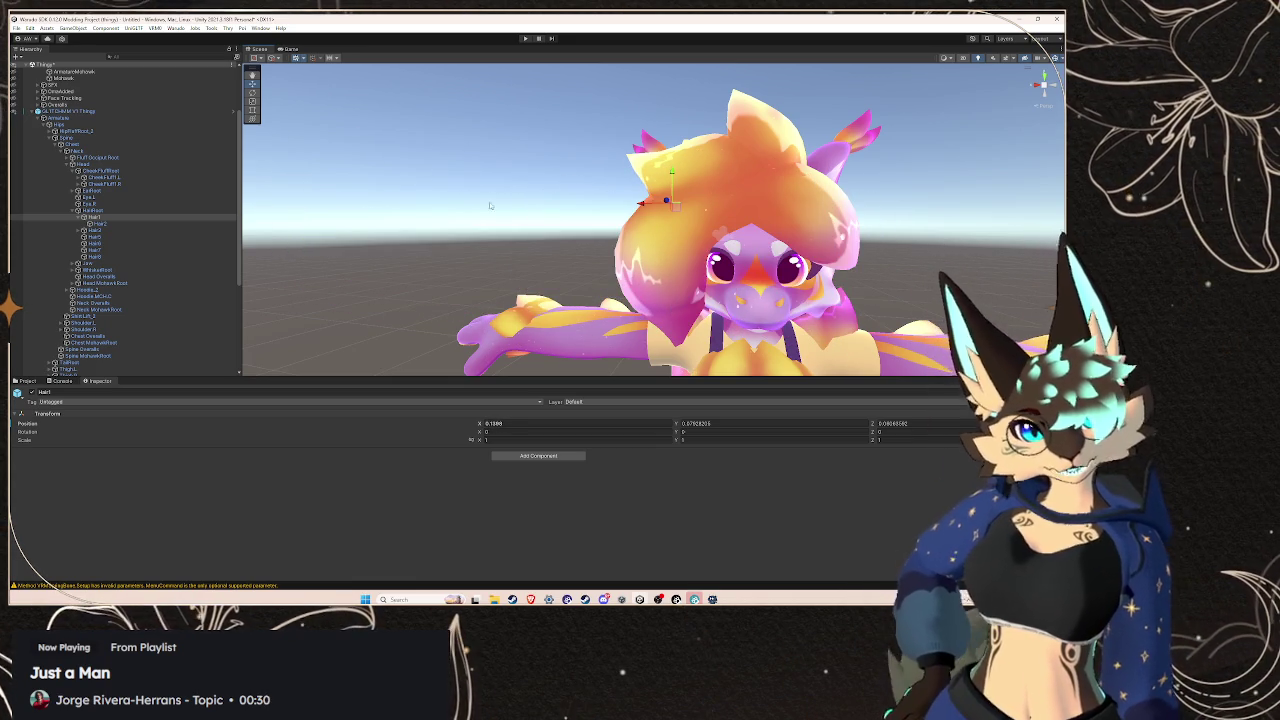
click(166, 224)
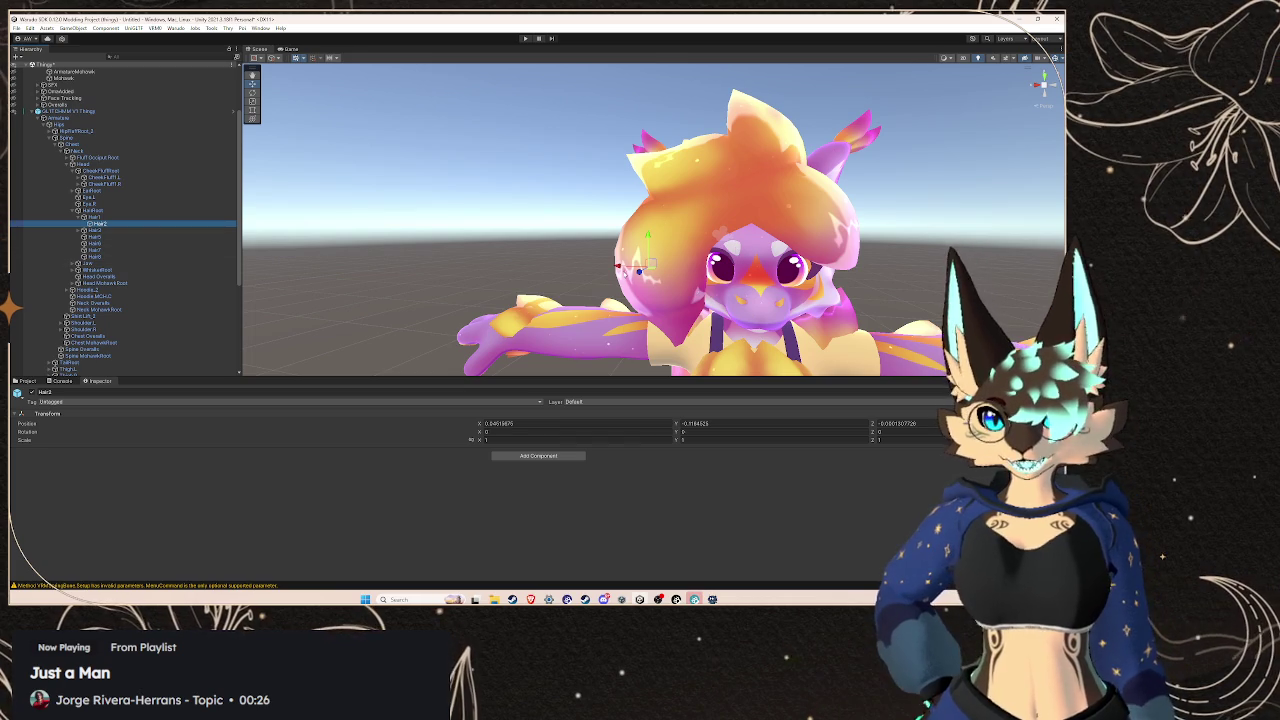
mouse_move(617, 267)
mouse_down()
mouse_move(488, 264)
mouse_move(614, 292)
mouse_move(600, 277)
mouse_move(571, 277)
mouse_move(620, 298)
mouse_move(645, 280)
mouse_up()
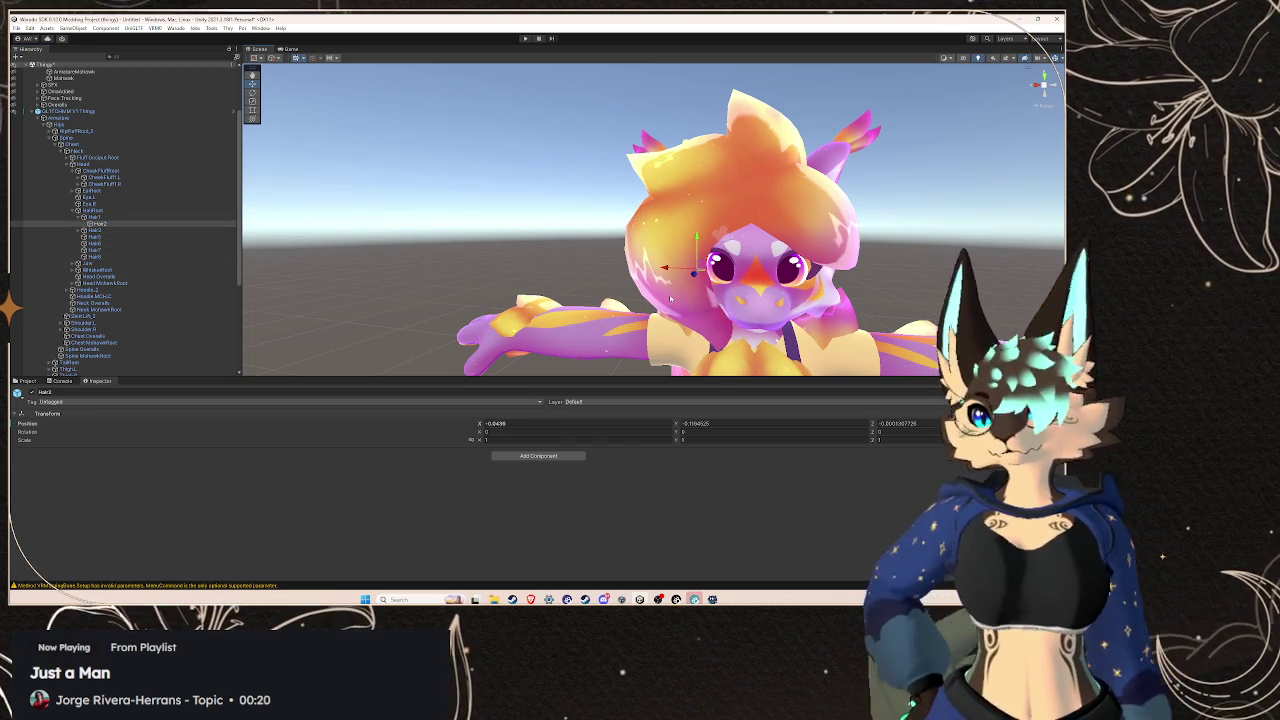
key(ctrl+z)
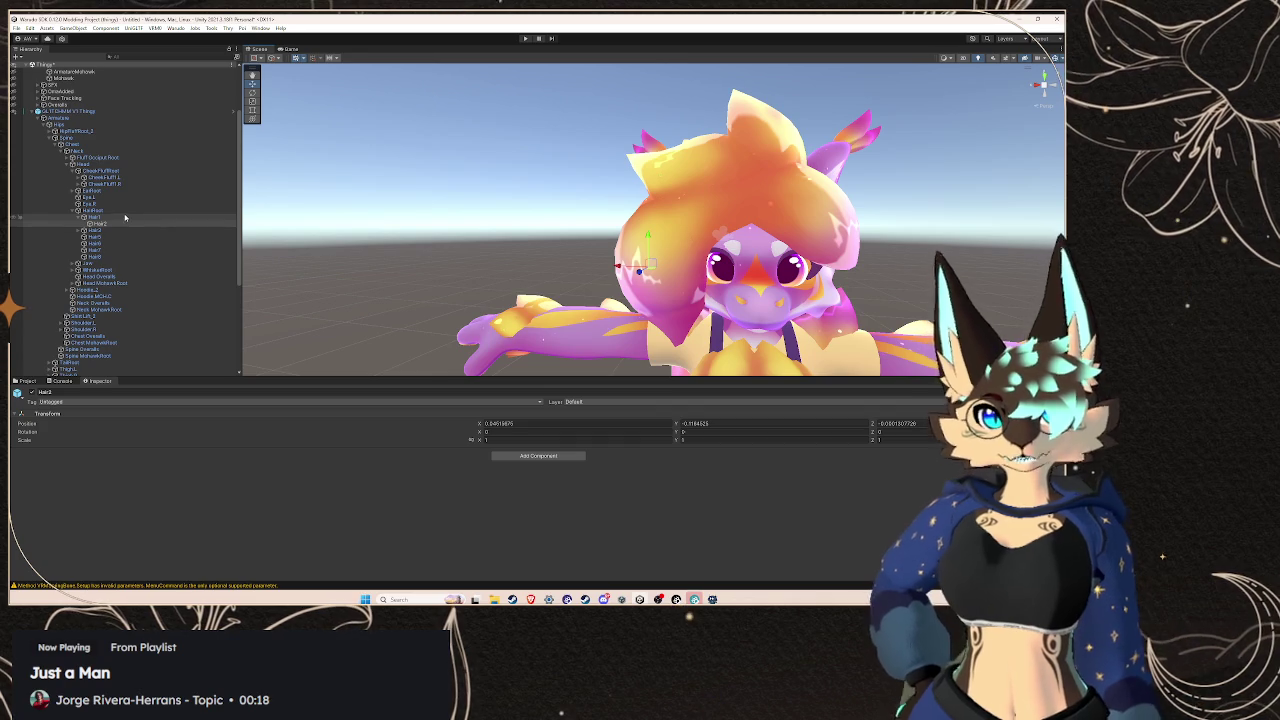
Assign Hair2 to Root Bones Element 4 and Hair3 to Element 5 on 'secondary'
scroll(125, 218, down, 5)
click(156, 371)
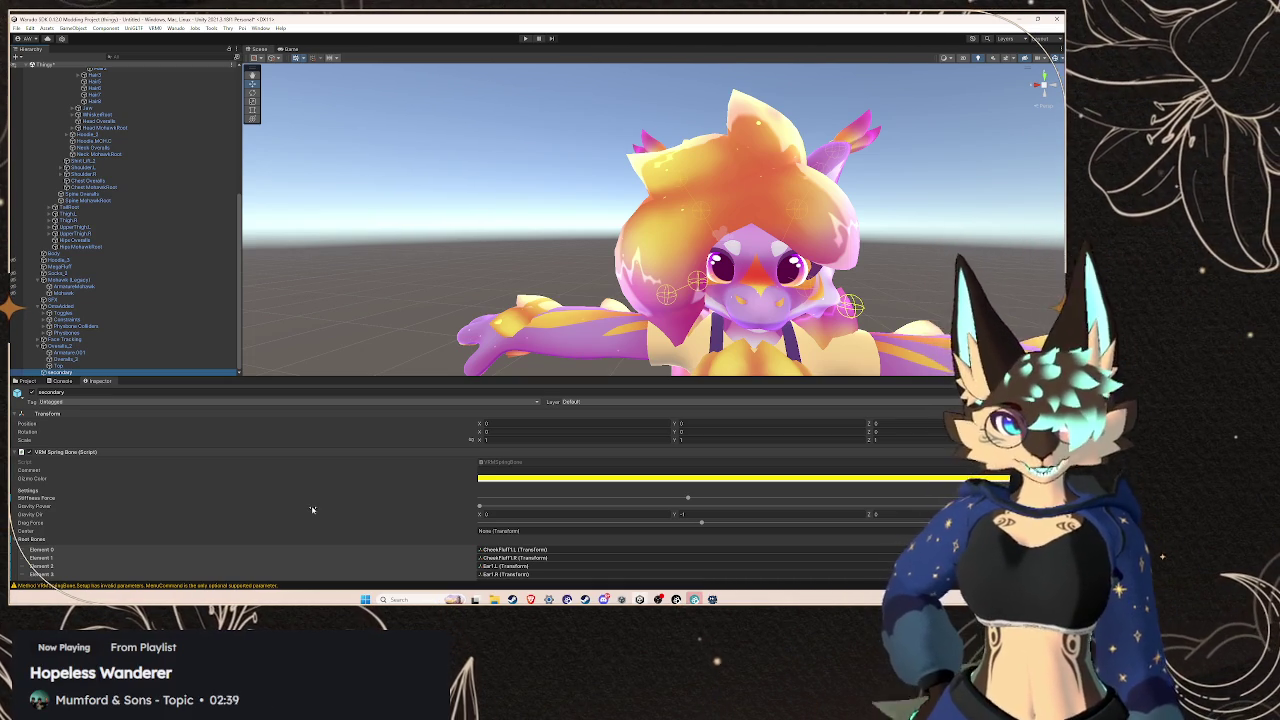
scroll(391, 514, down, 3)
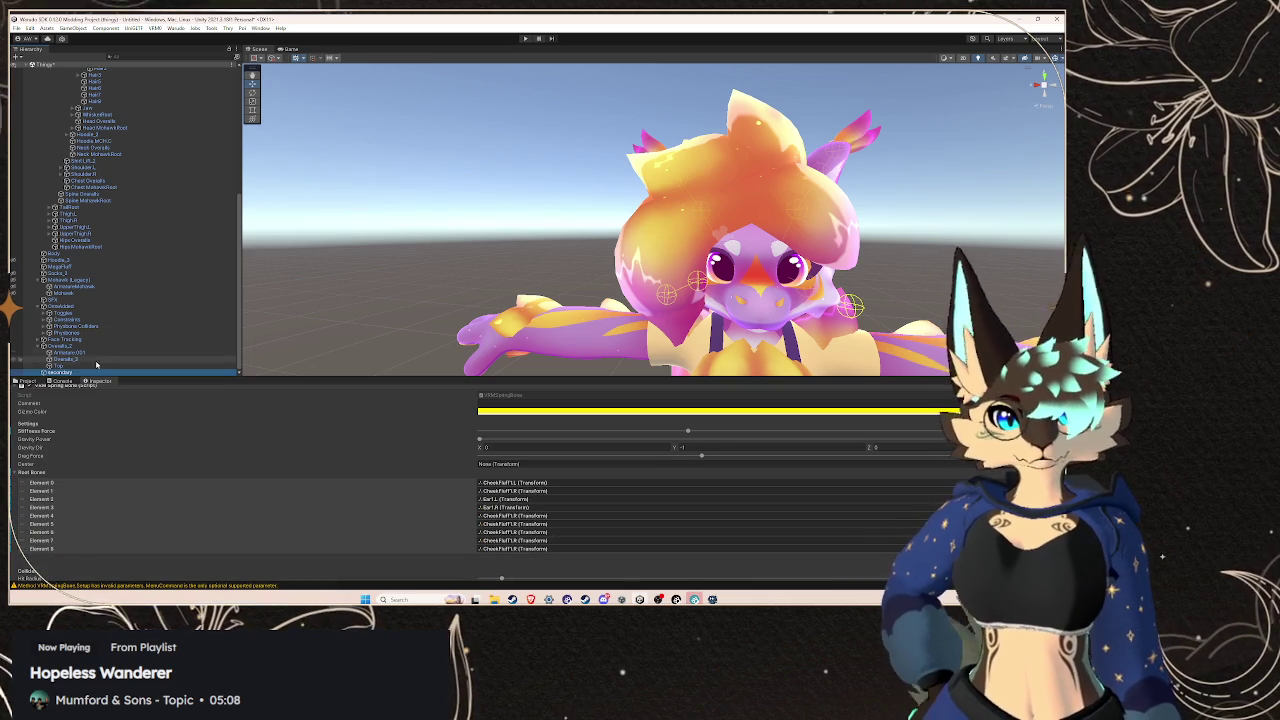
scroll(119, 213, up, 5)
scroll(119, 213, up, 2)
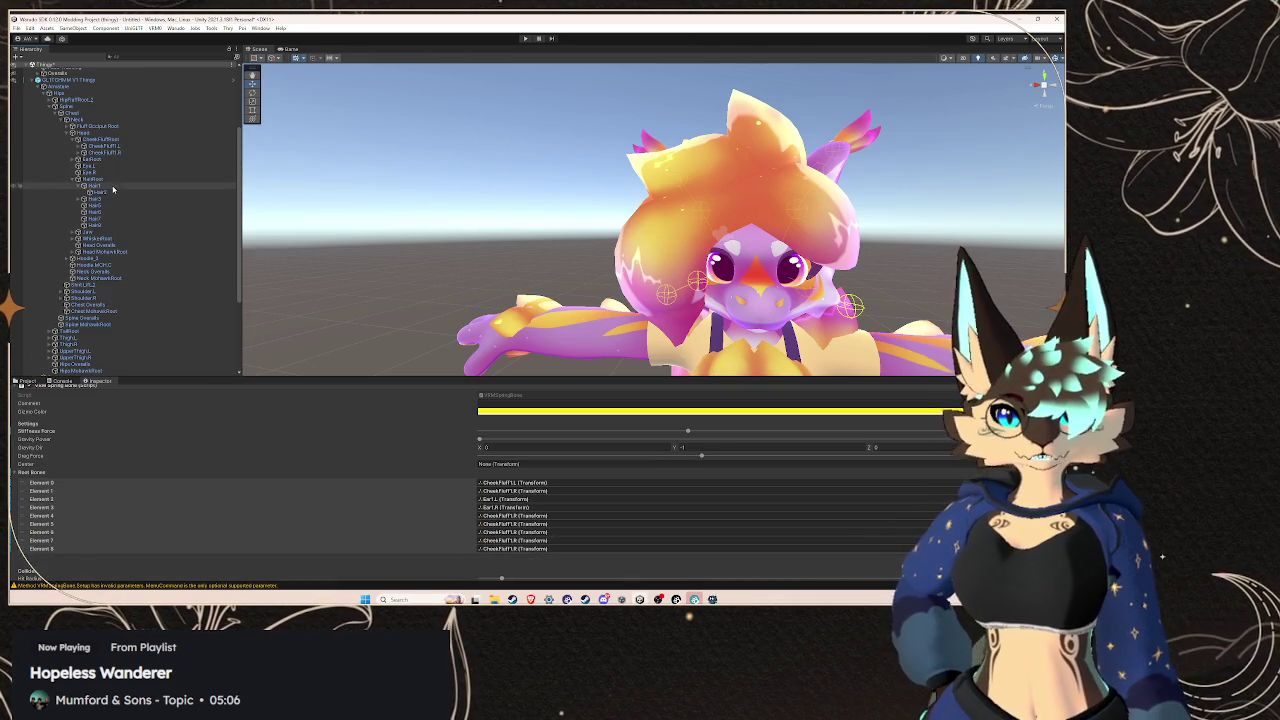
drag(660, 364, 522, 516)
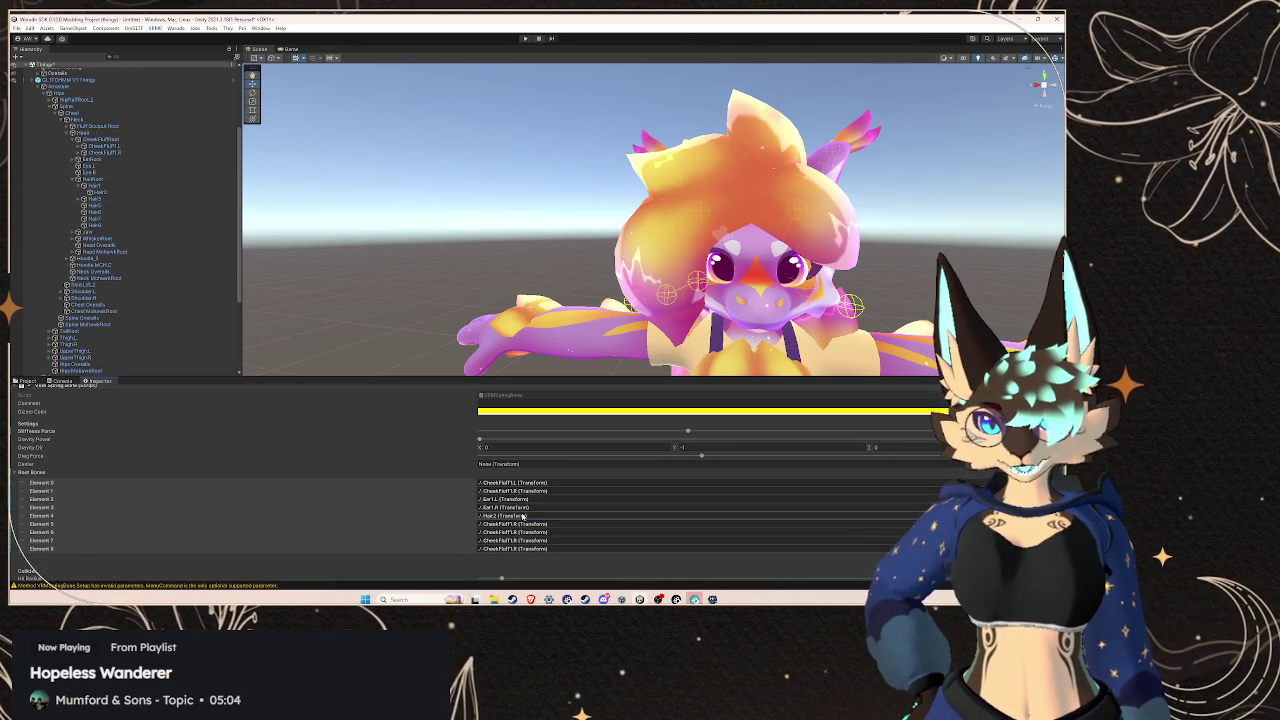
click(80, 201)
mouse_move(95, 206)
mouse_down()
mouse_move(520, 500)
mouse_move(585, 525)
mouse_up()
click(95, 199)
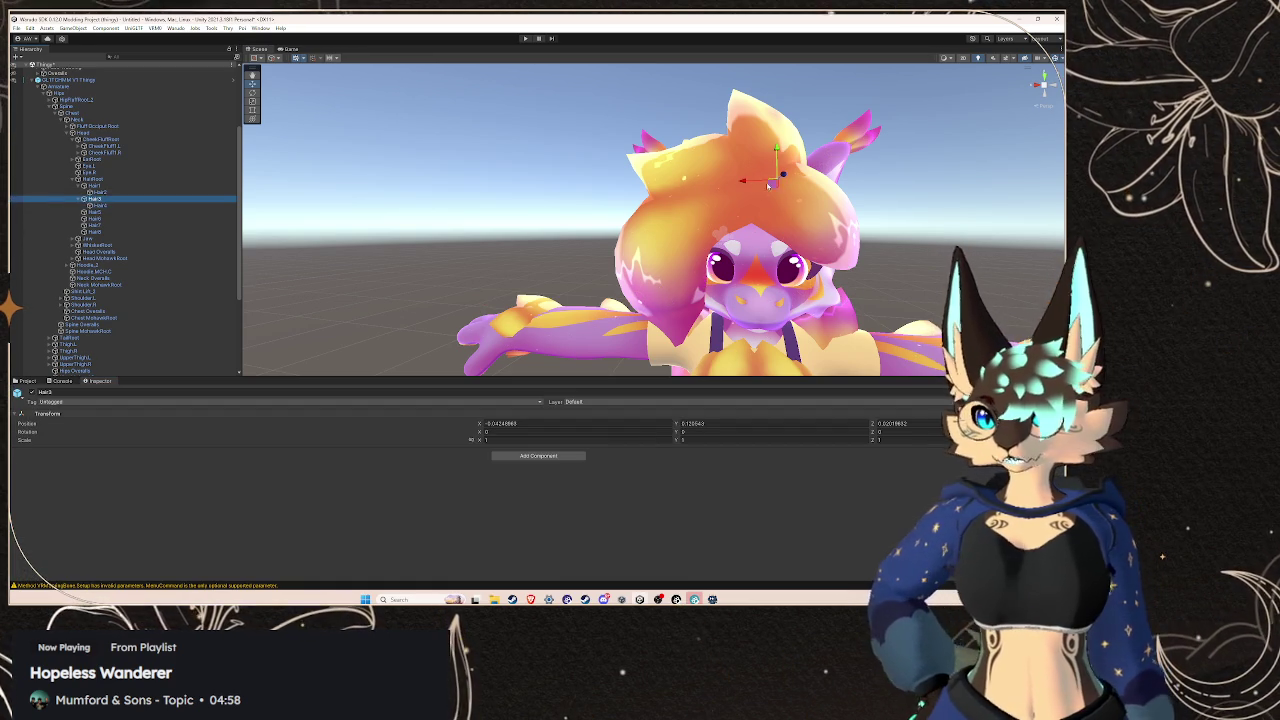
mouse_move(772, 201)
mouse_down()
mouse_move(520, 206)
mouse_move(921, 250)
mouse_move(363, 194)
mouse_move(700, 195)
mouse_move(775, 180)
mouse_up()
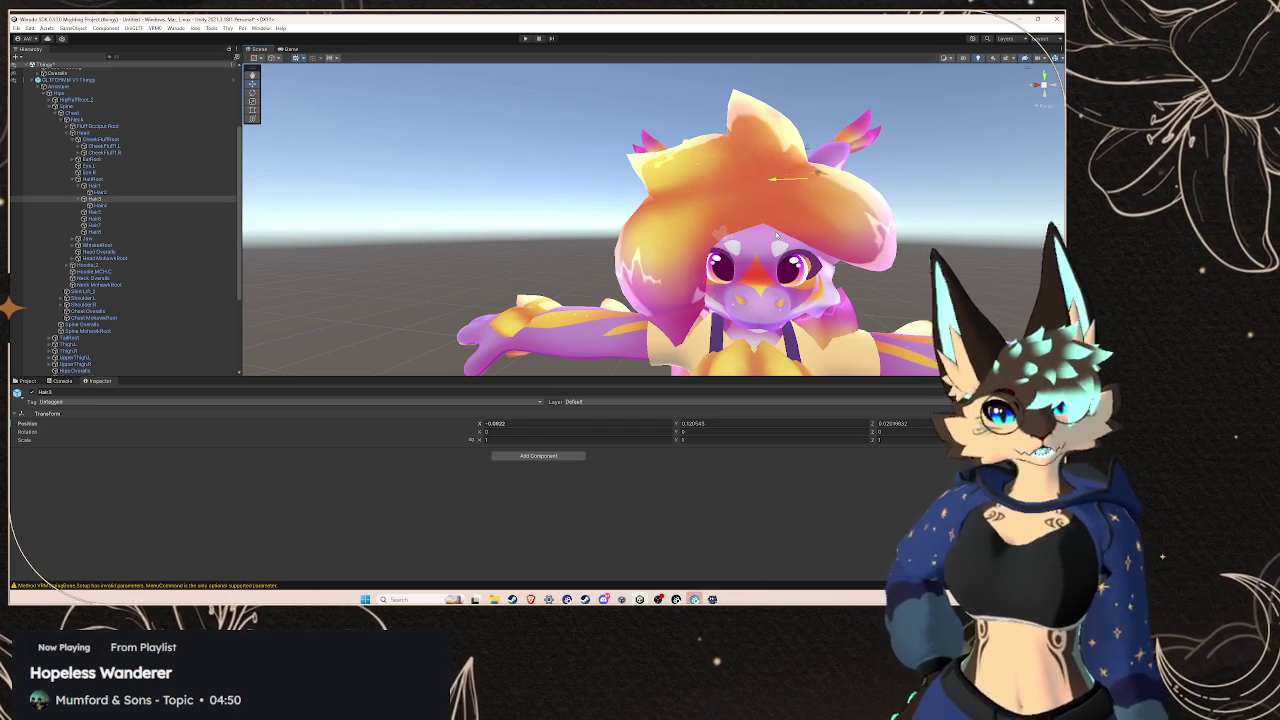
mouse_move(776, 234)
mouse_down()
mouse_move(649, 231)
mouse_move(703, 213)
mouse_up()
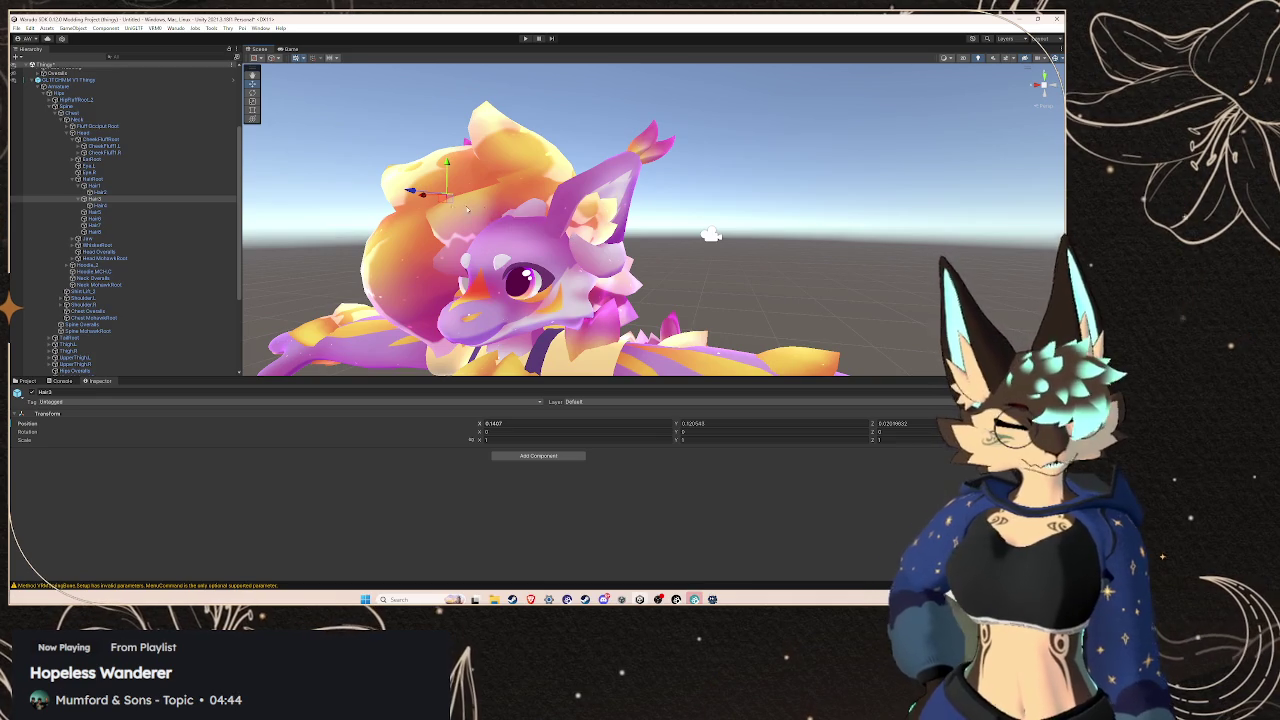
key(ctrl+z)
drag(580, 230, 546, 225)
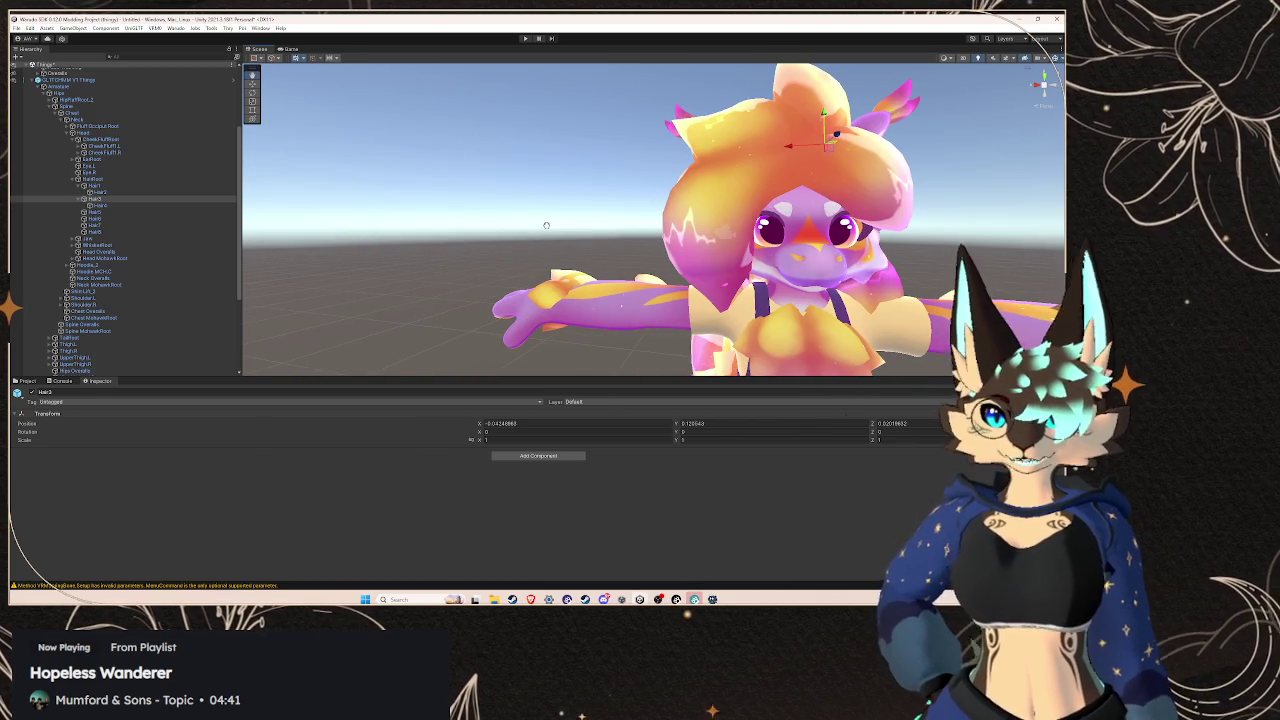
click(121, 205)
drag(825, 183, 778, 212)
key(ctrl+z)
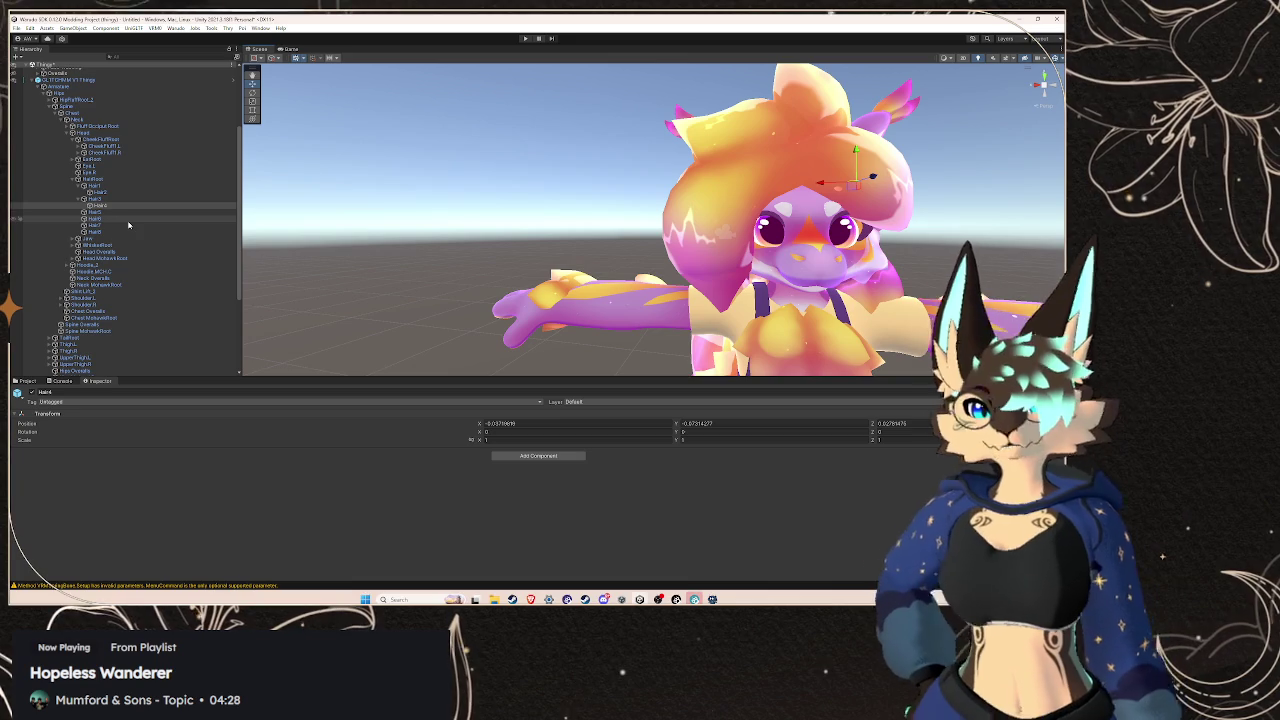
scroll(125, 260, down, 5)
Add Hair5, Hair8 and another hair bone to the secondary spring bone's Root Bones list
click(118, 372)
scroll(205, 312, down, 7)
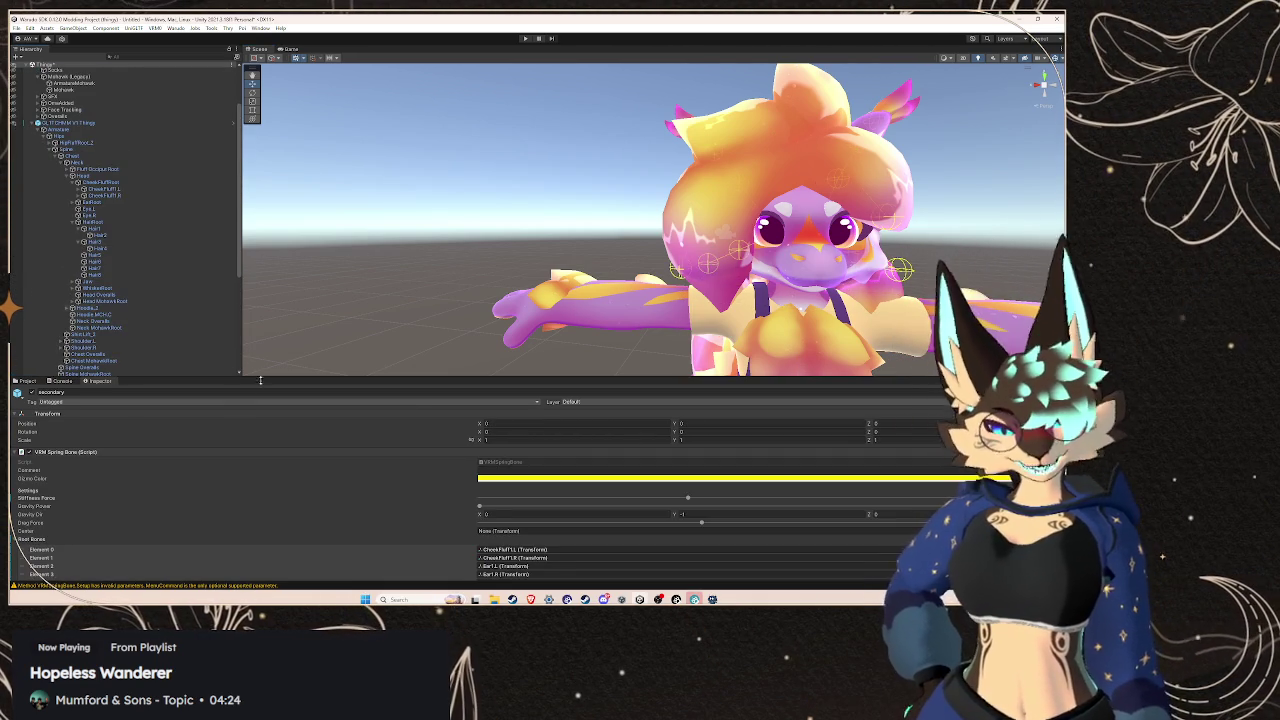
scroll(270, 450, down, 3)
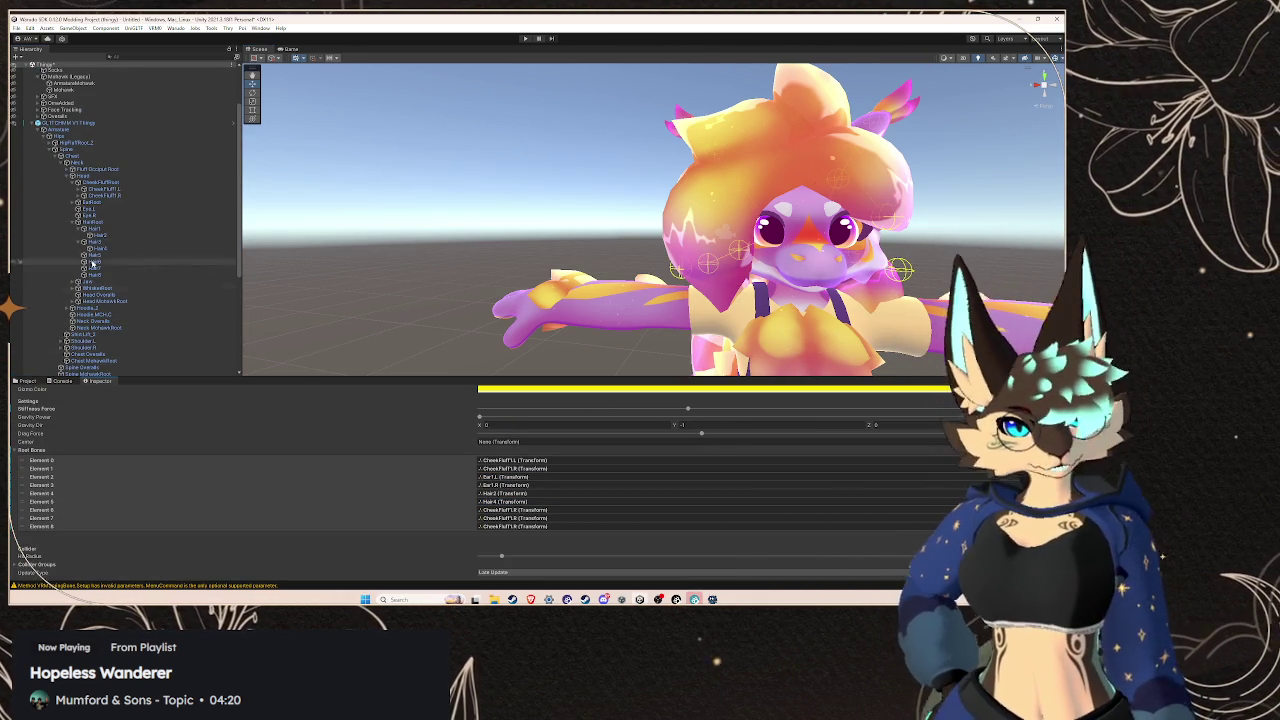
click(513, 511)
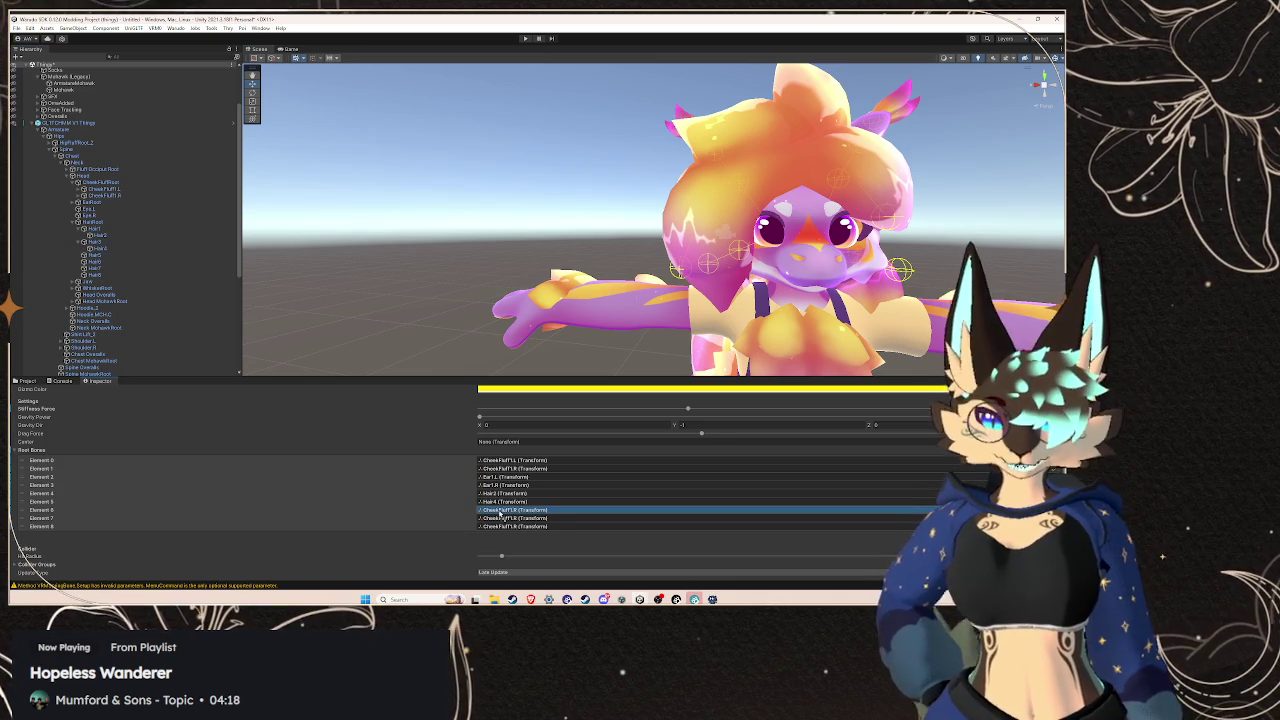
drag(95, 262, 516, 517)
click(218, 275)
drag(220, 278, 516, 526)
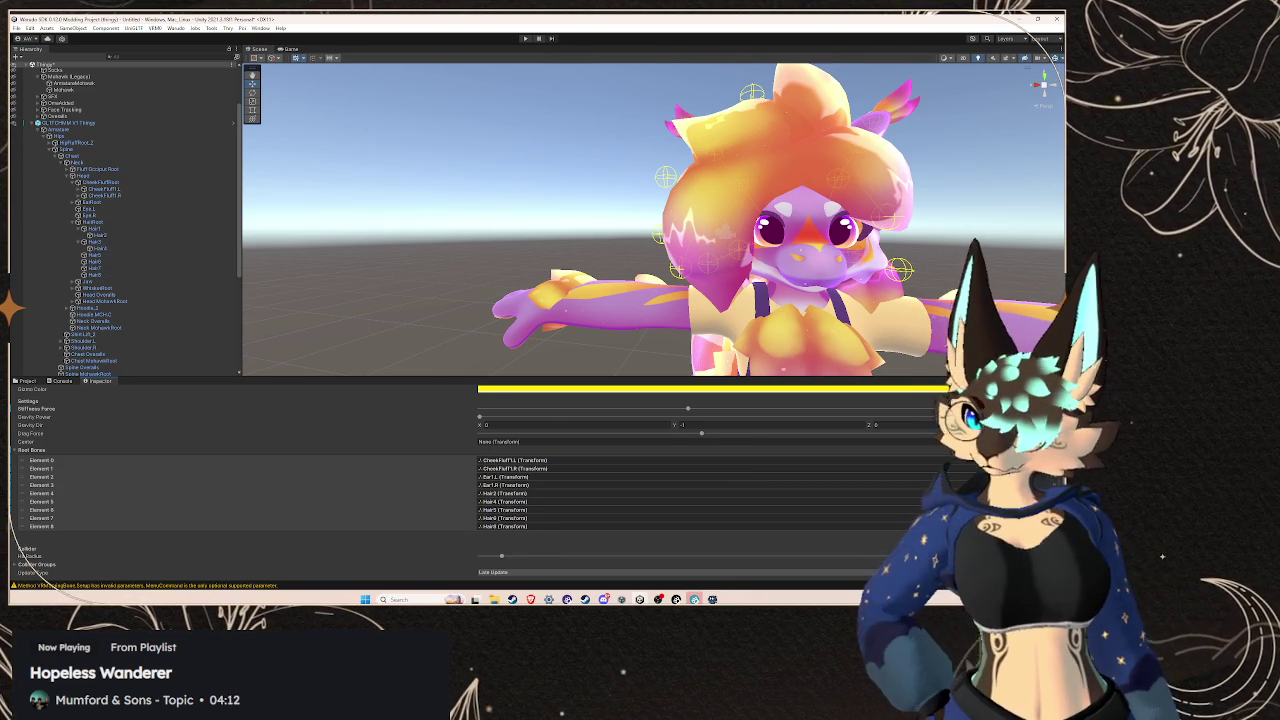
click(95, 268)
mouse_move(95, 268)
mouse_down()
mouse_move(522, 510)
mouse_move(516, 534)
mouse_up()
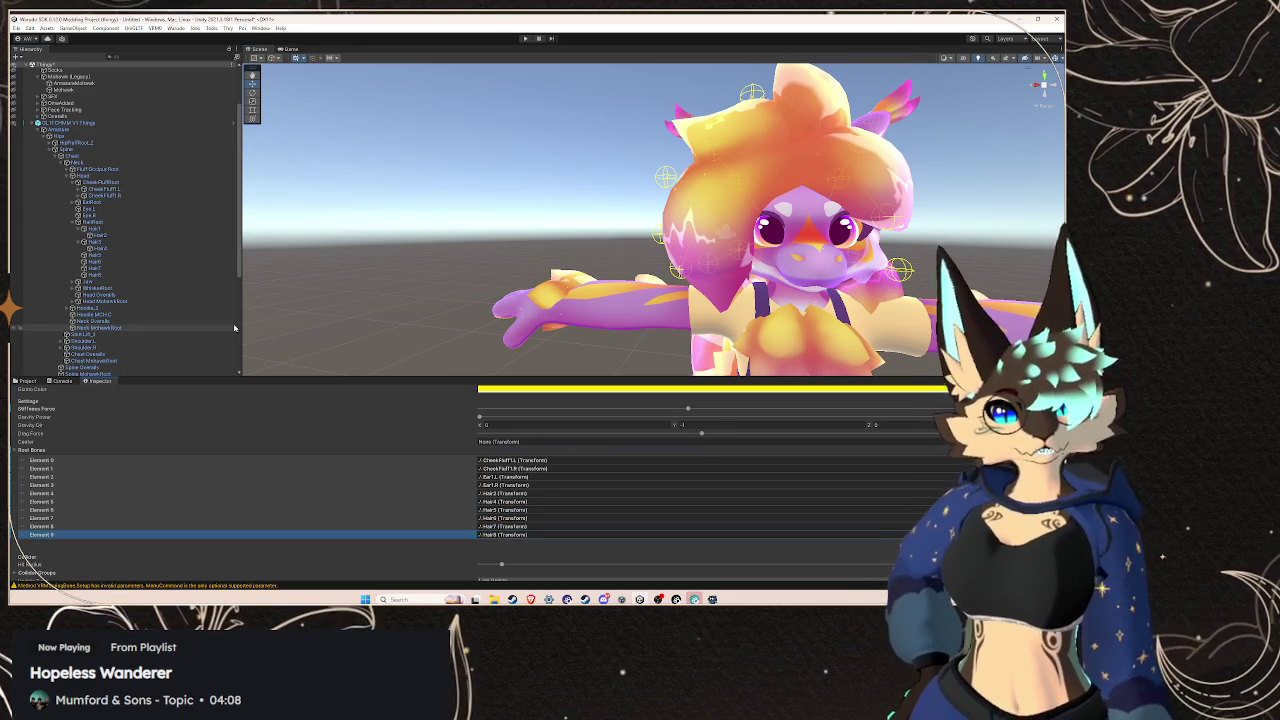
Collapse HairRoot, then expand and select the Head MohawkRoot bone
scroll(163, 315, down, 8)
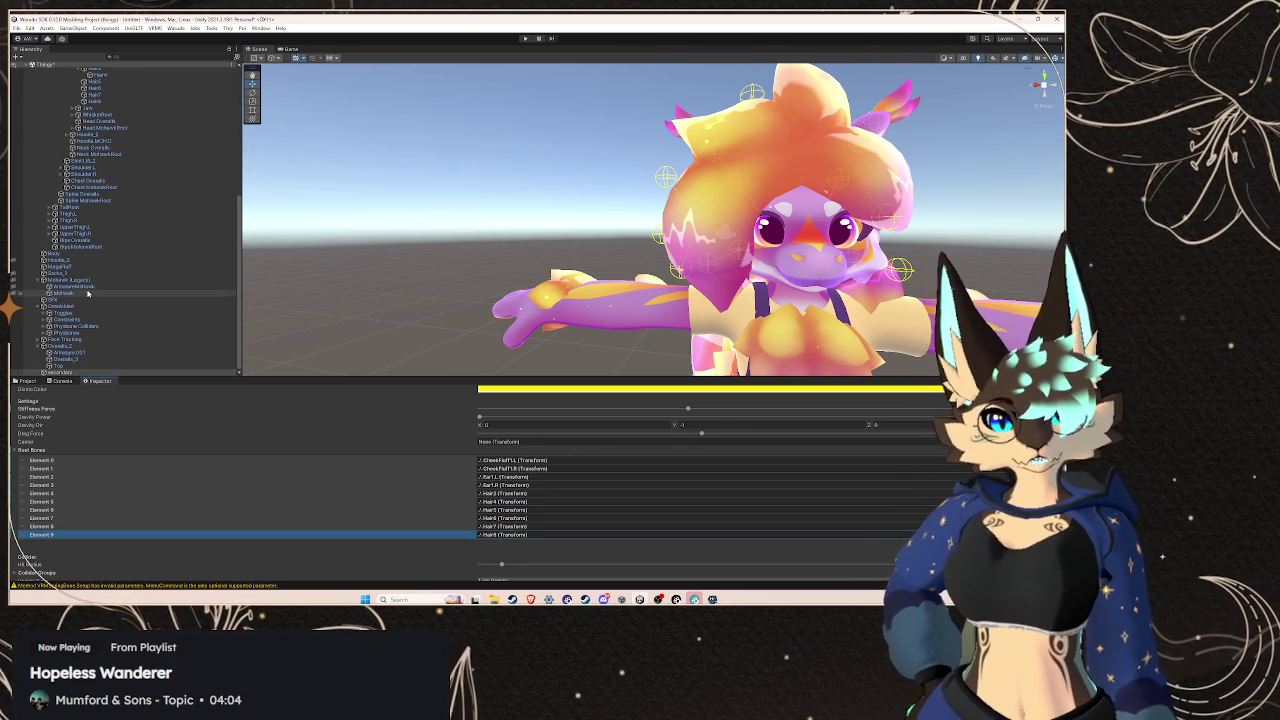
scroll(110, 250, up, 5)
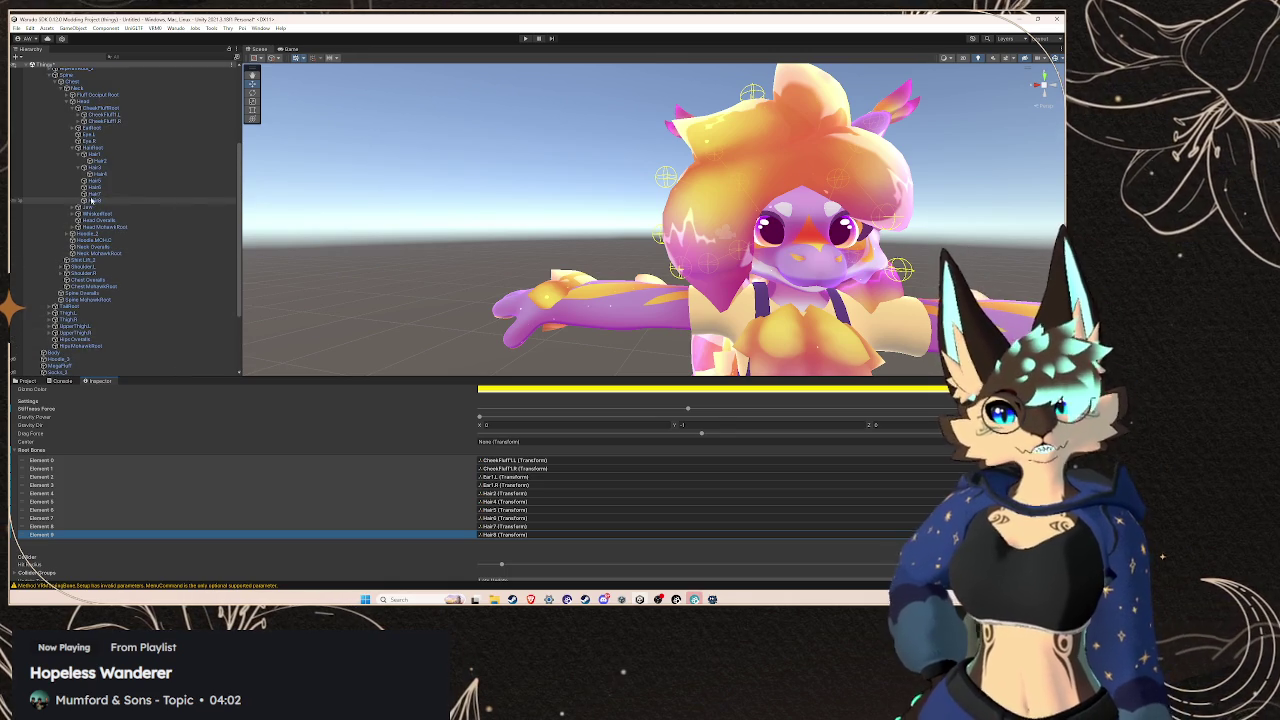
click(72, 148)
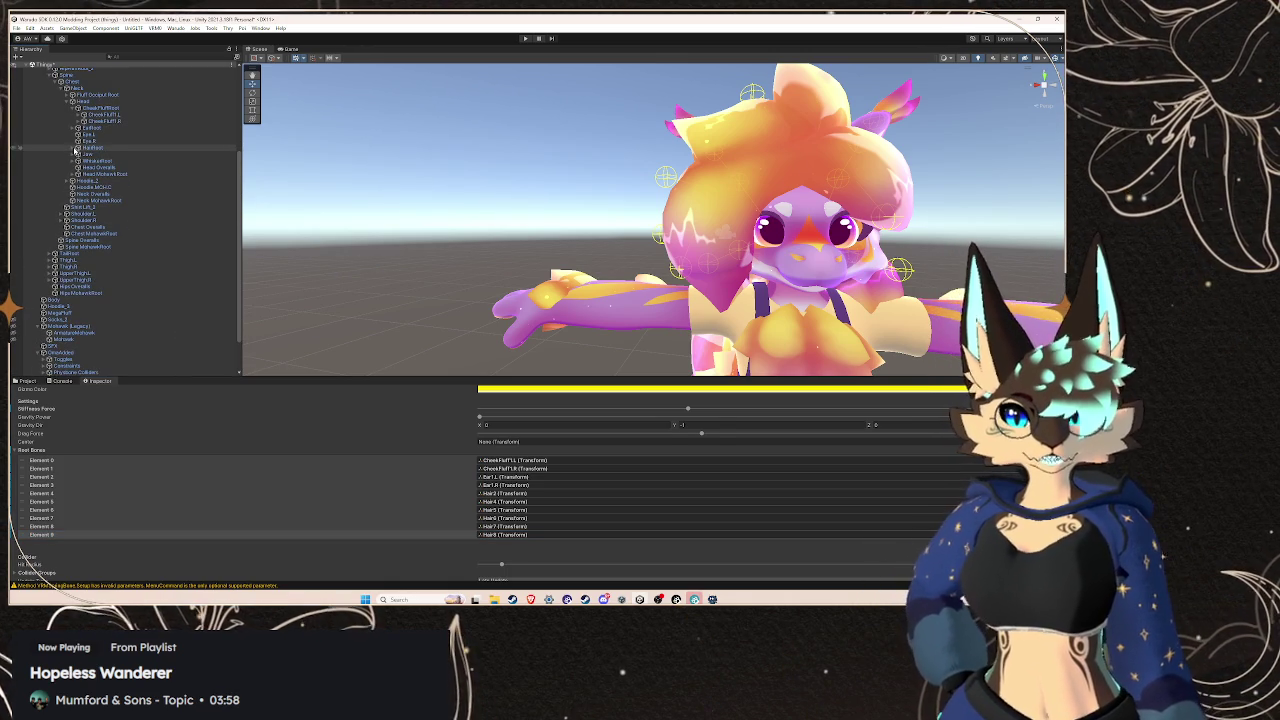
click(78, 174)
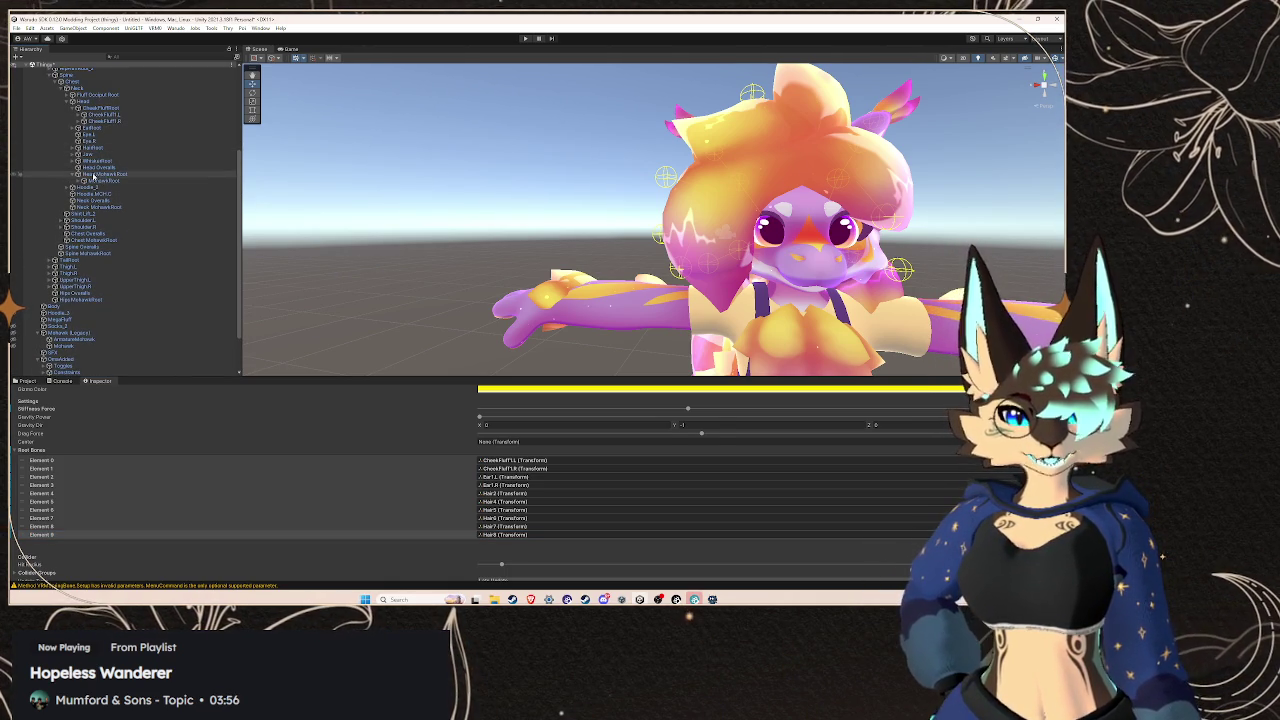
click(109, 176)
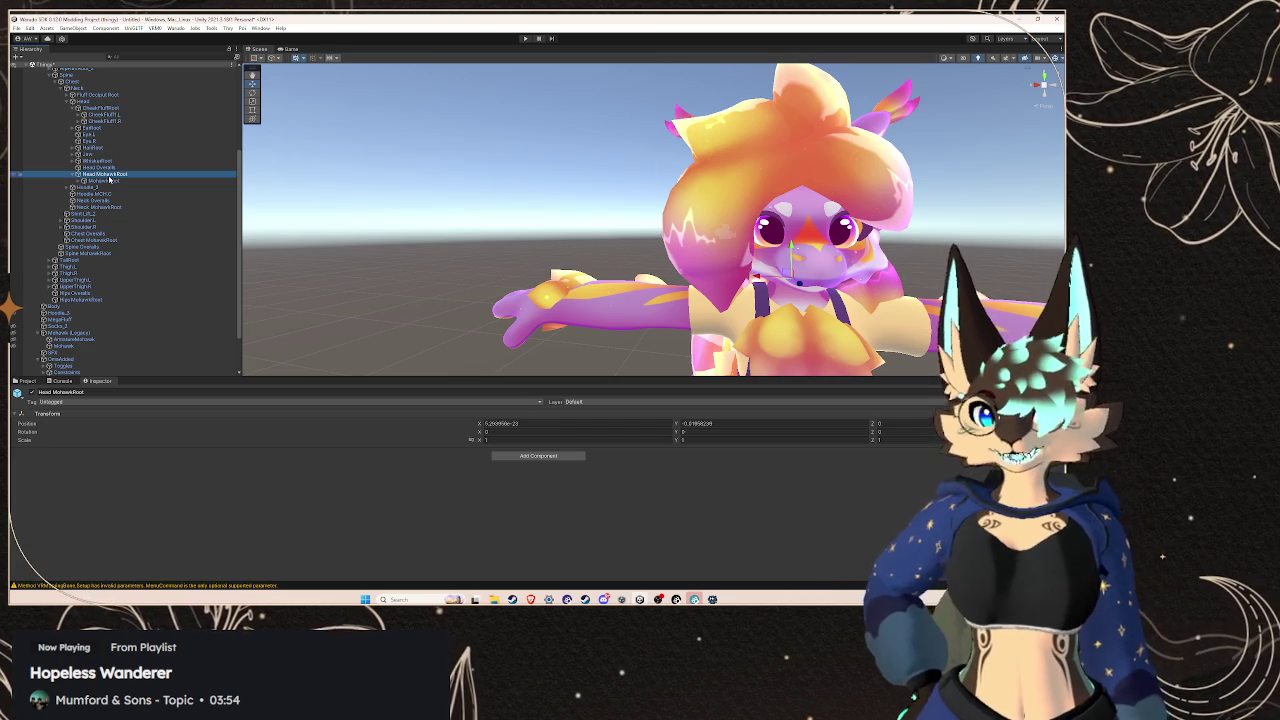
Hide the avatar's large orange hair mesh
scroll(66, 200, down, 3)
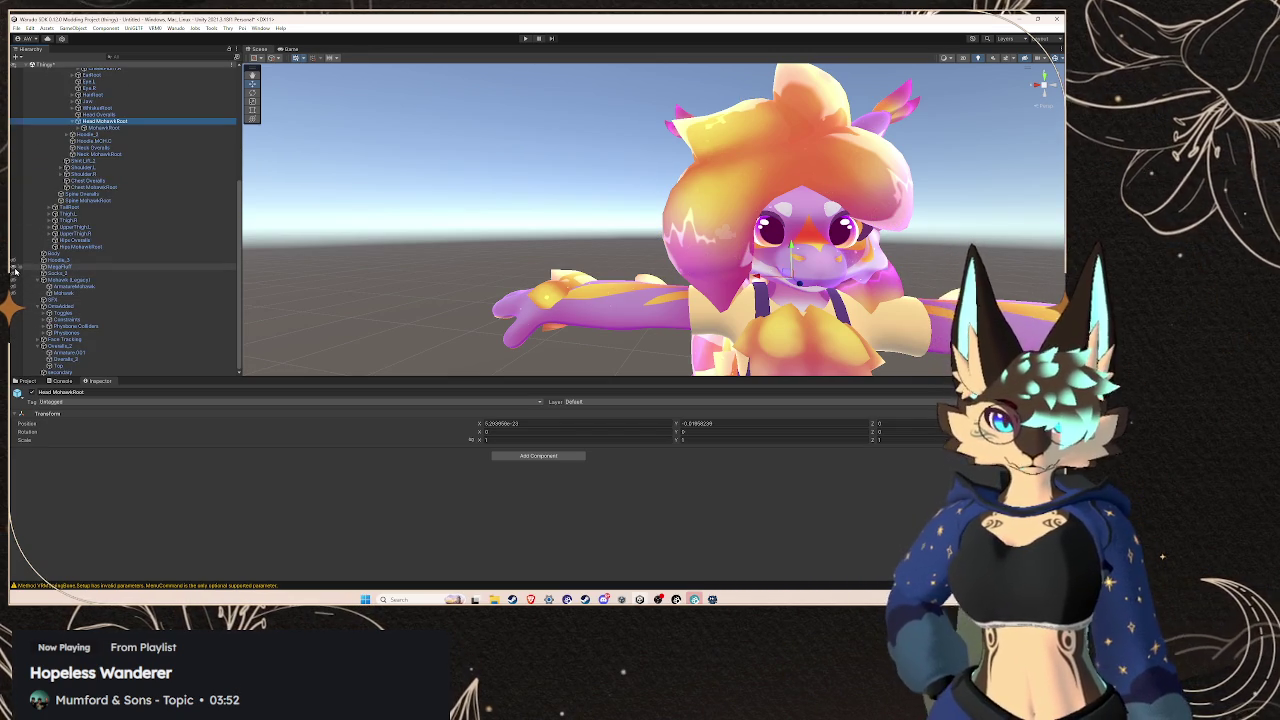
click(13, 270)
drag(560, 230, 706, 232)
Select Head MohawkRoot and test-move the pink mohawk sideways and lower on the head
click(103, 127)
mouse_move(600, 214)
mouse_down()
mouse_move(462, 214)
mouse_move(414, 233)
mouse_up()
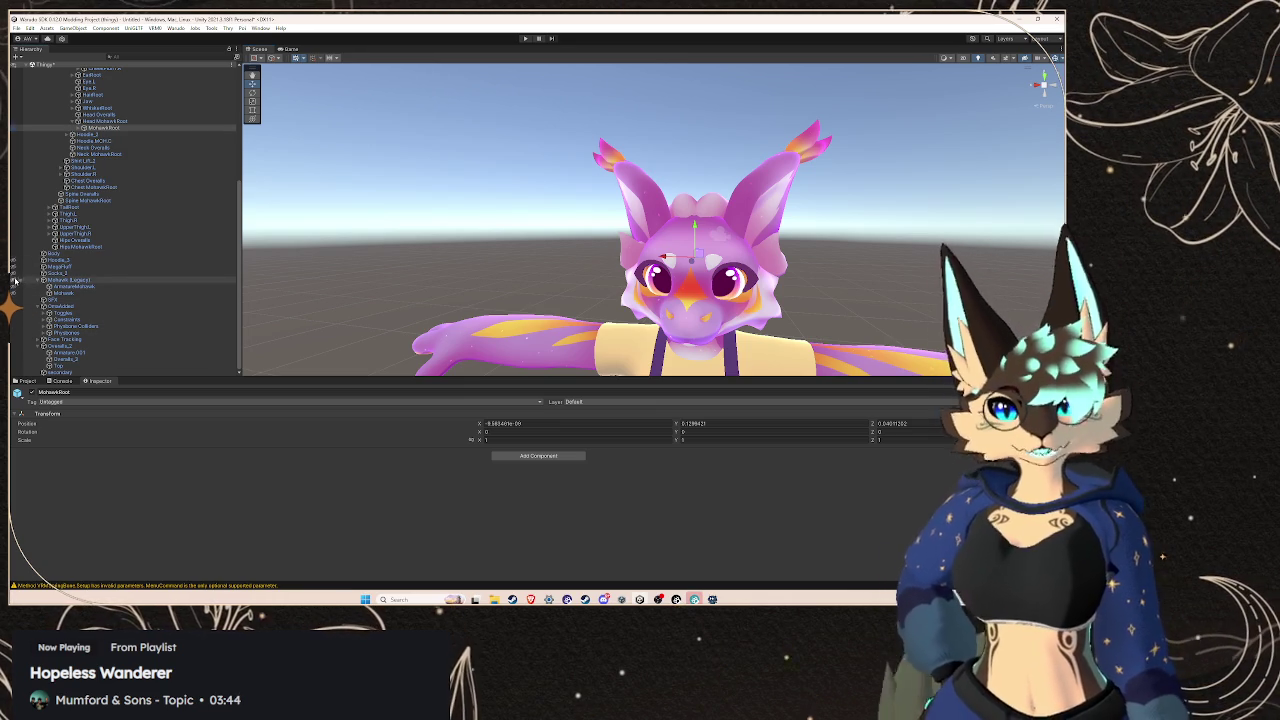
click(112, 128)
click(124, 121)
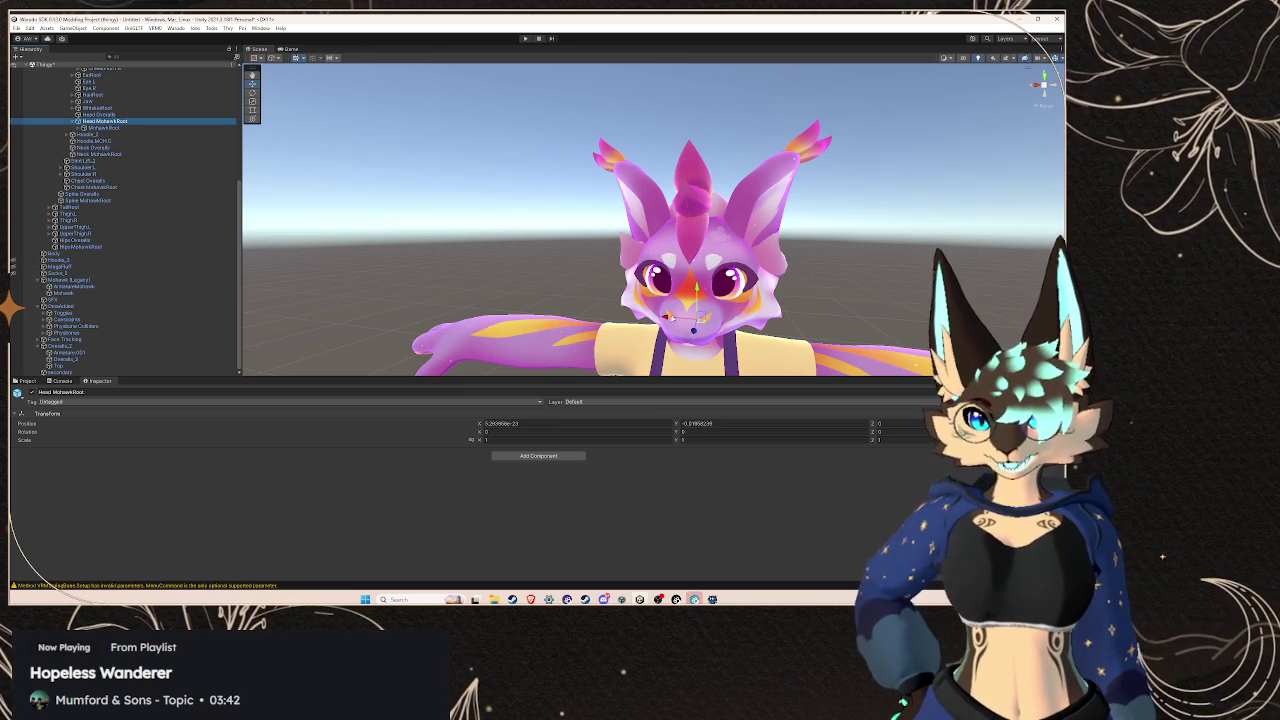
mouse_move(628, 314)
mouse_down()
mouse_move(657, 340)
mouse_move(625, 330)
mouse_move(679, 354)
mouse_move(645, 348)
mouse_move(676, 338)
mouse_move(662, 330)
mouse_move(710, 233)
mouse_up()
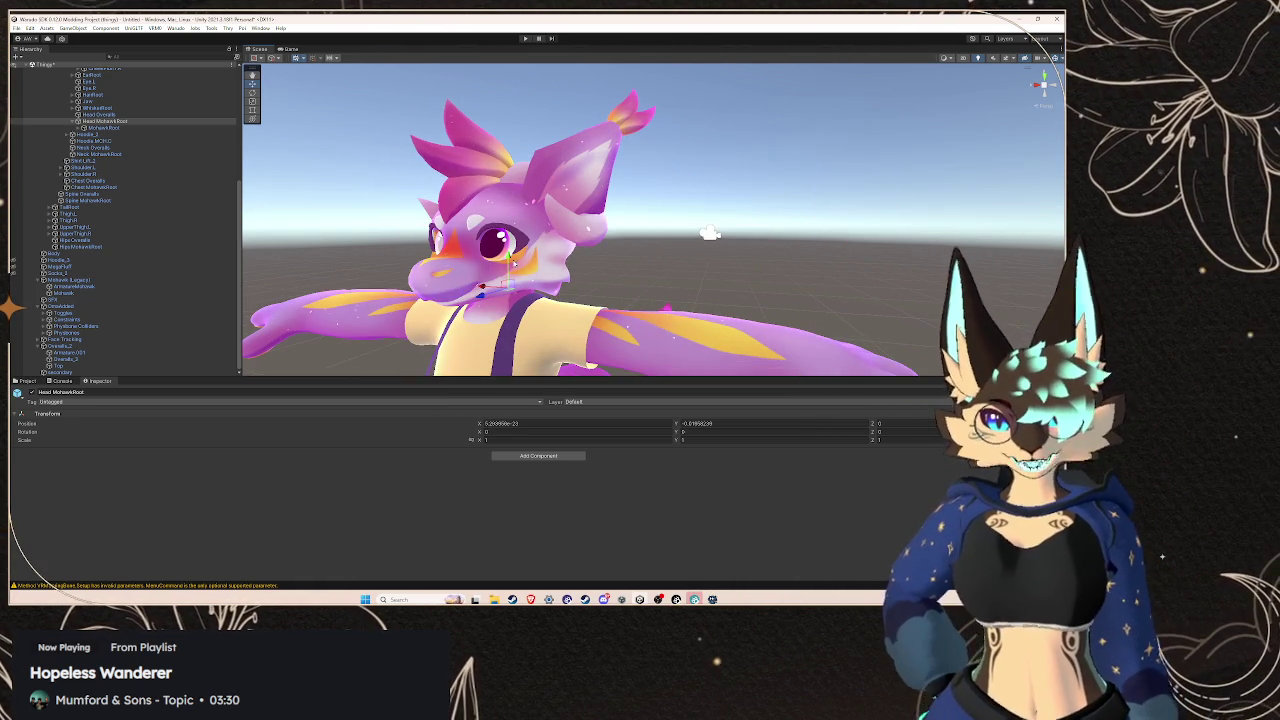
mouse_move(508, 256)
mouse_down()
mouse_move(537, 218)
mouse_move(578, 302)
mouse_move(690, 272)
mouse_up()
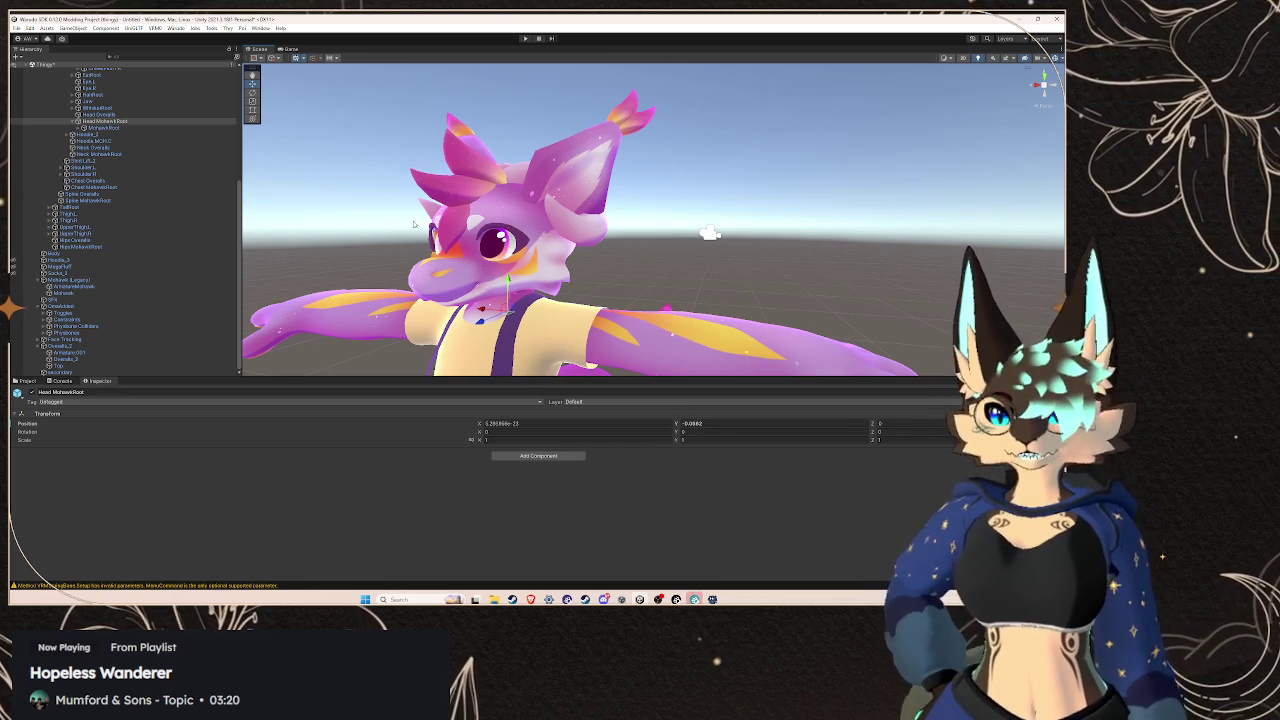
click(81, 128)
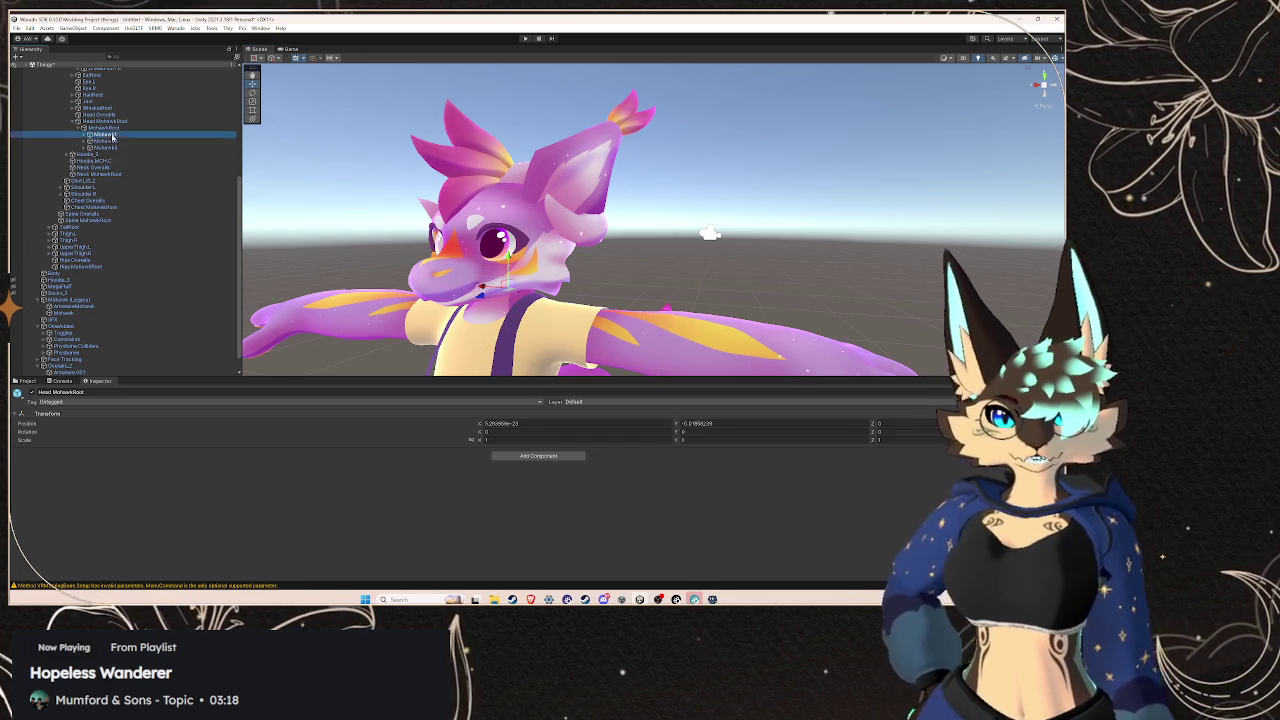
Expand the mohawk bone chain, test-move Mohawk1, and undo the move
click(102, 134)
click(520, 158)
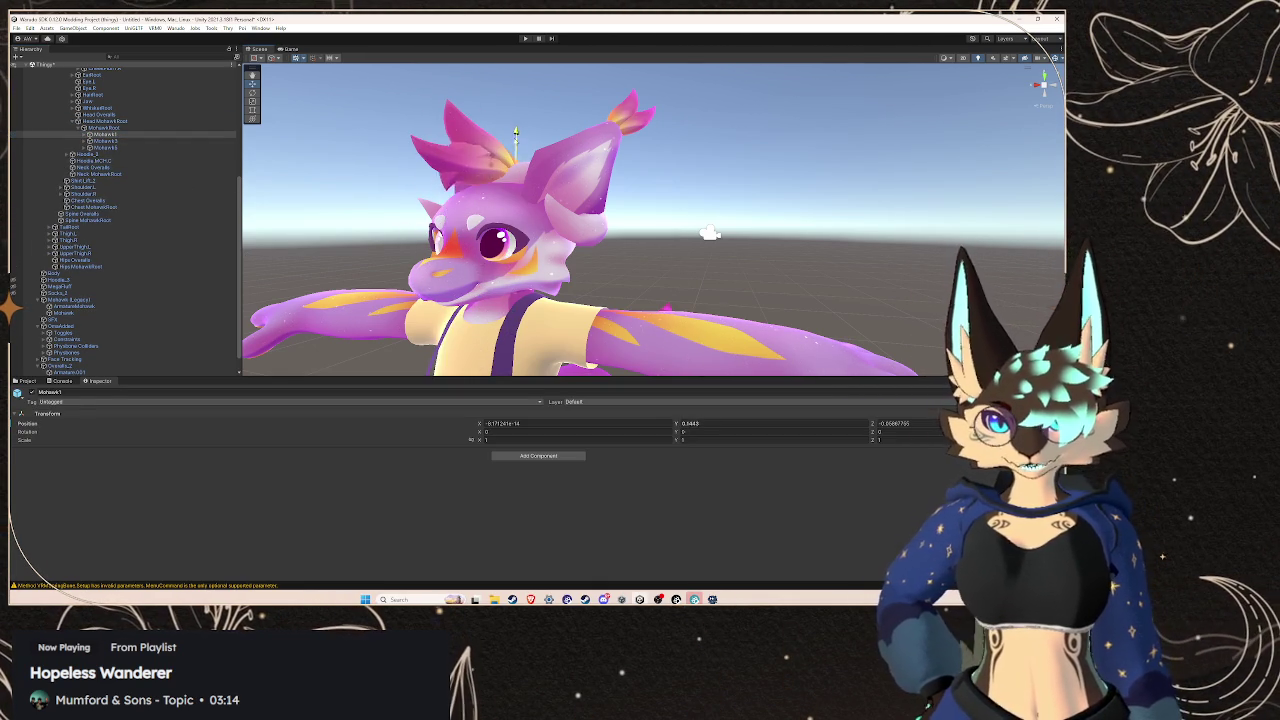
click(87, 139)
drag(487, 148, 469, 163)
key(ctrl+z)
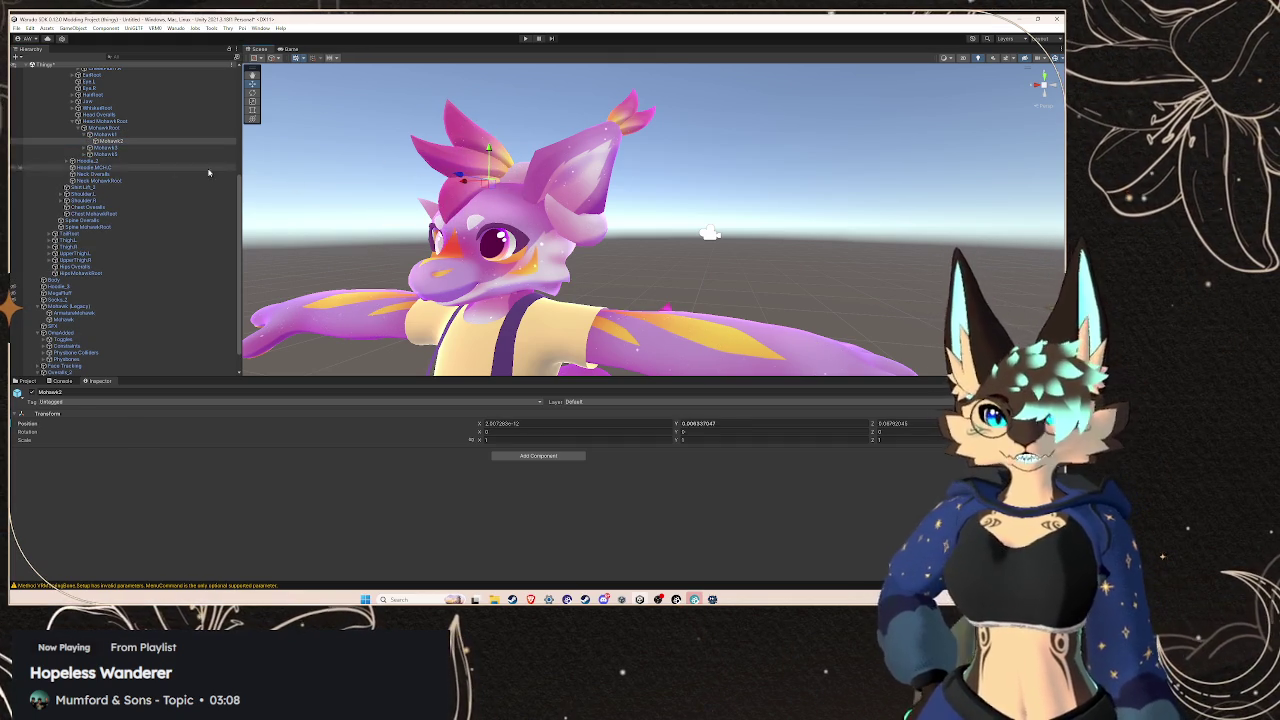
Select the secondary object, then frame and zoom in on the mohawk bones
scroll(138, 250, down, 2)
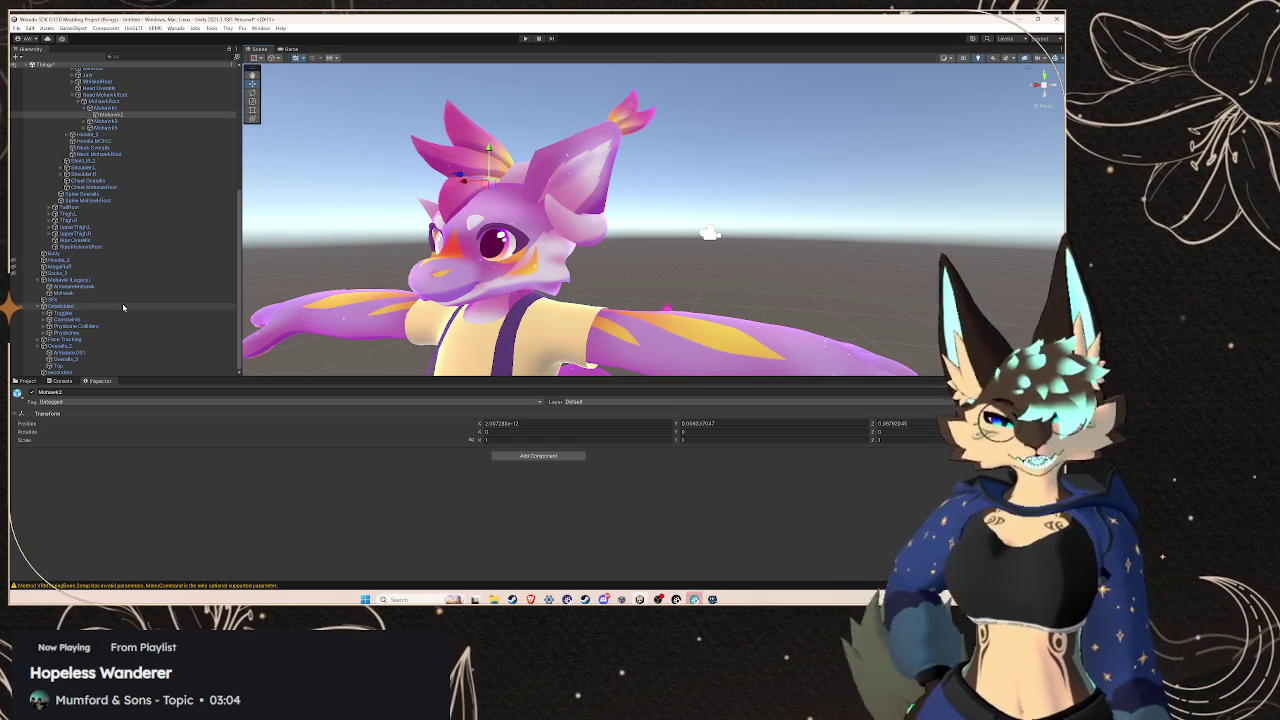
click(96, 371)
key(f)
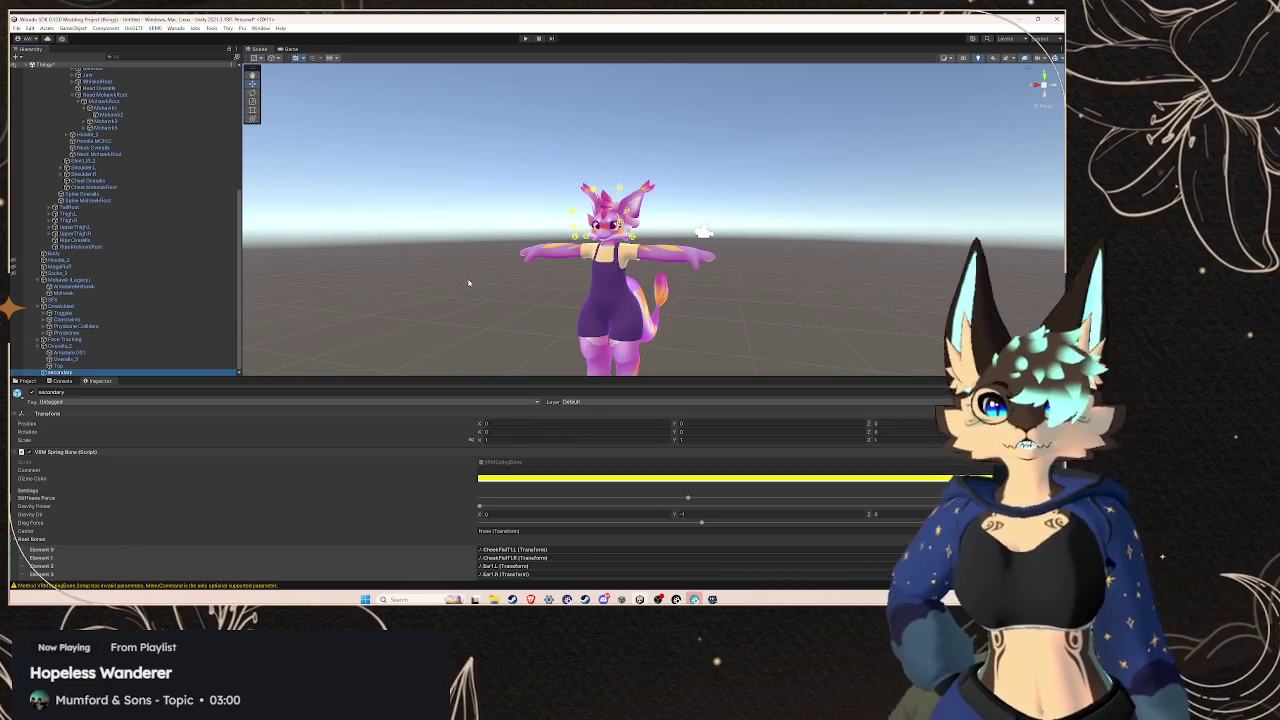
click(110, 114)
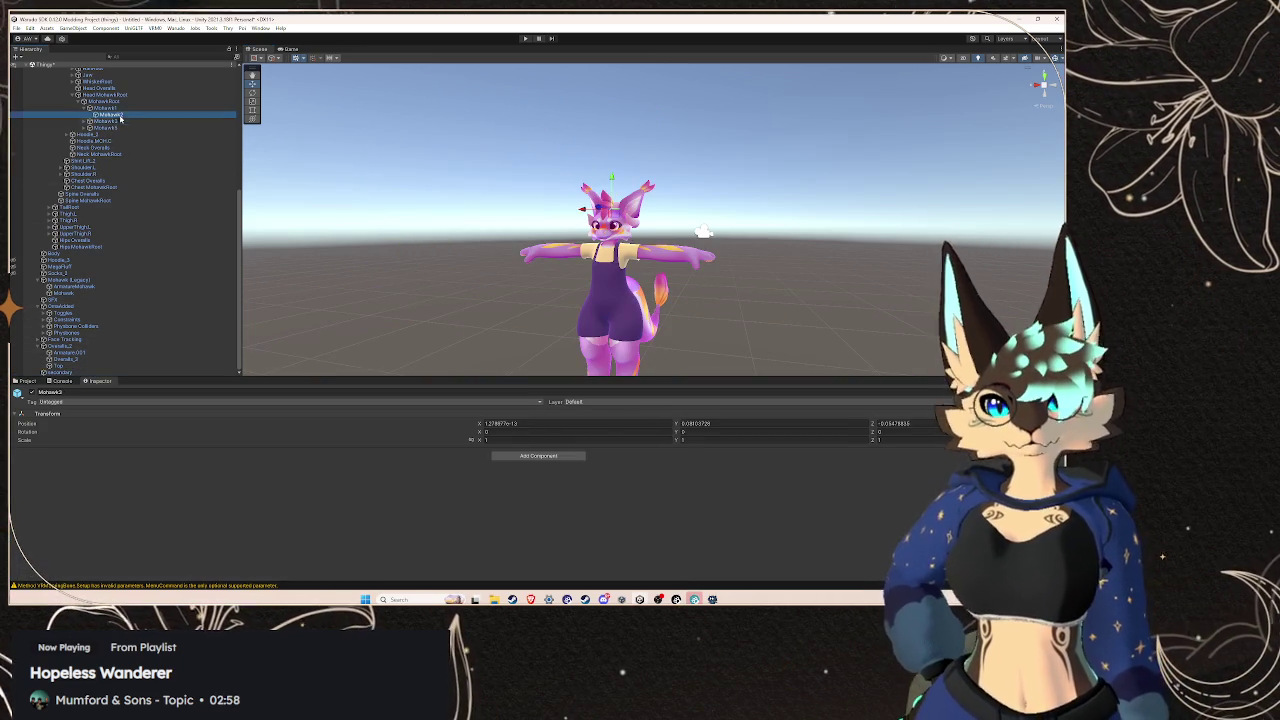
key(f)
scroll(650, 220, up, 2)
drag(557, 251, 928, 145)
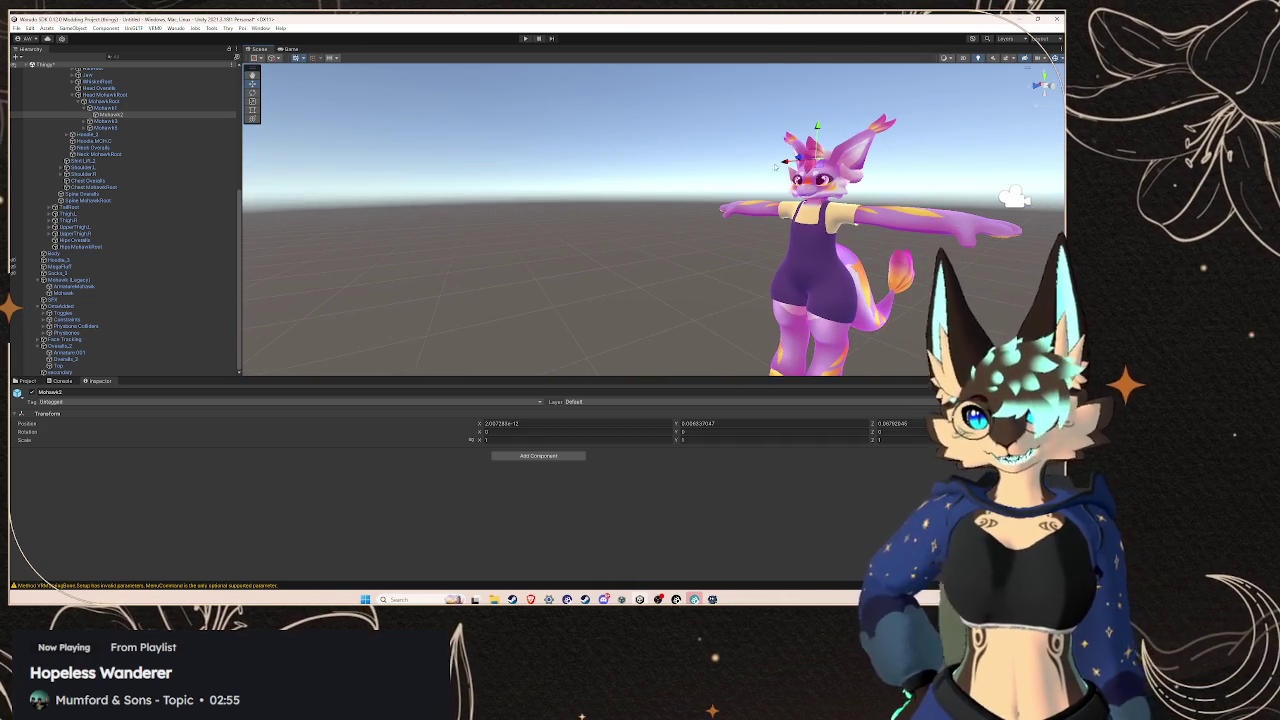
Stretch the Mohawk1 strand out and back to test it, undoing the moves
key(Up)
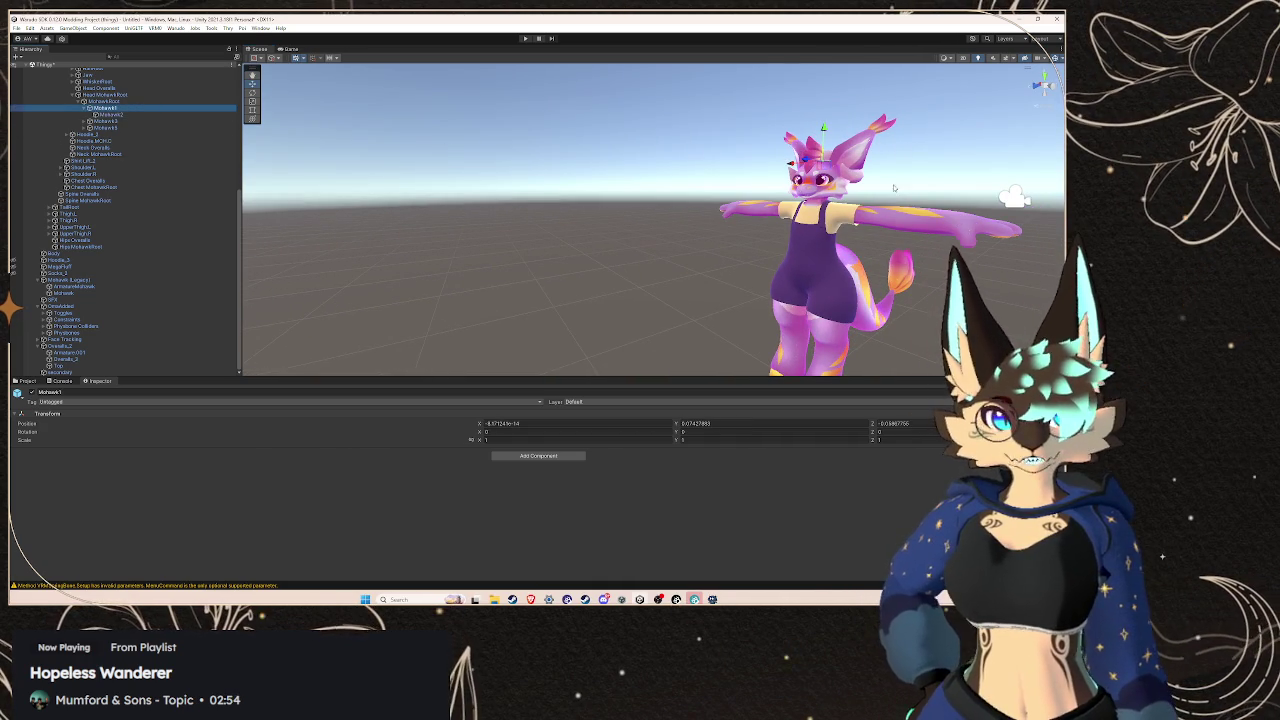
drag(810, 150, 489, 182)
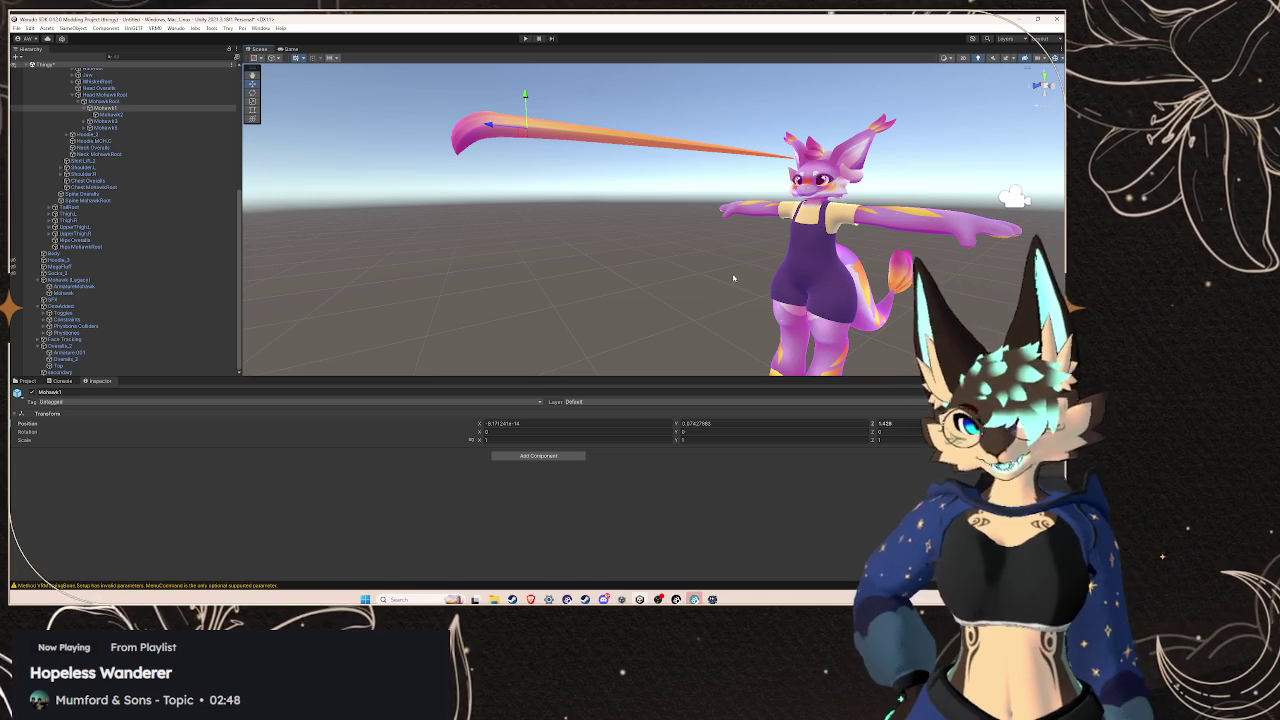
key(ctrl+z)
mouse_move(774, 145)
mouse_down()
mouse_move(265, 150)
mouse_move(728, 178)
mouse_up()
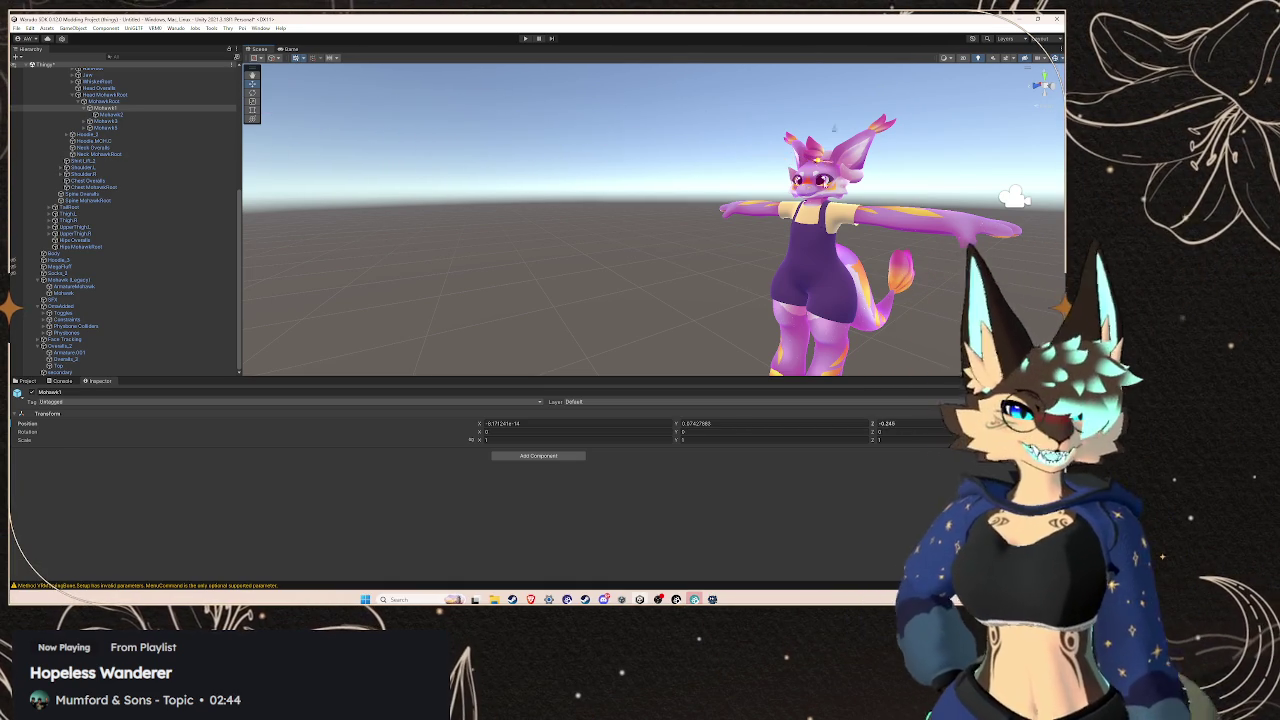
key(ctrl+z)
key(ctrl+z)
scroll(789, 168, up, 5)
mouse_move(900, 170)
mouse_down()
mouse_move(789, 168)
mouse_move(737, 195)
mouse_up()
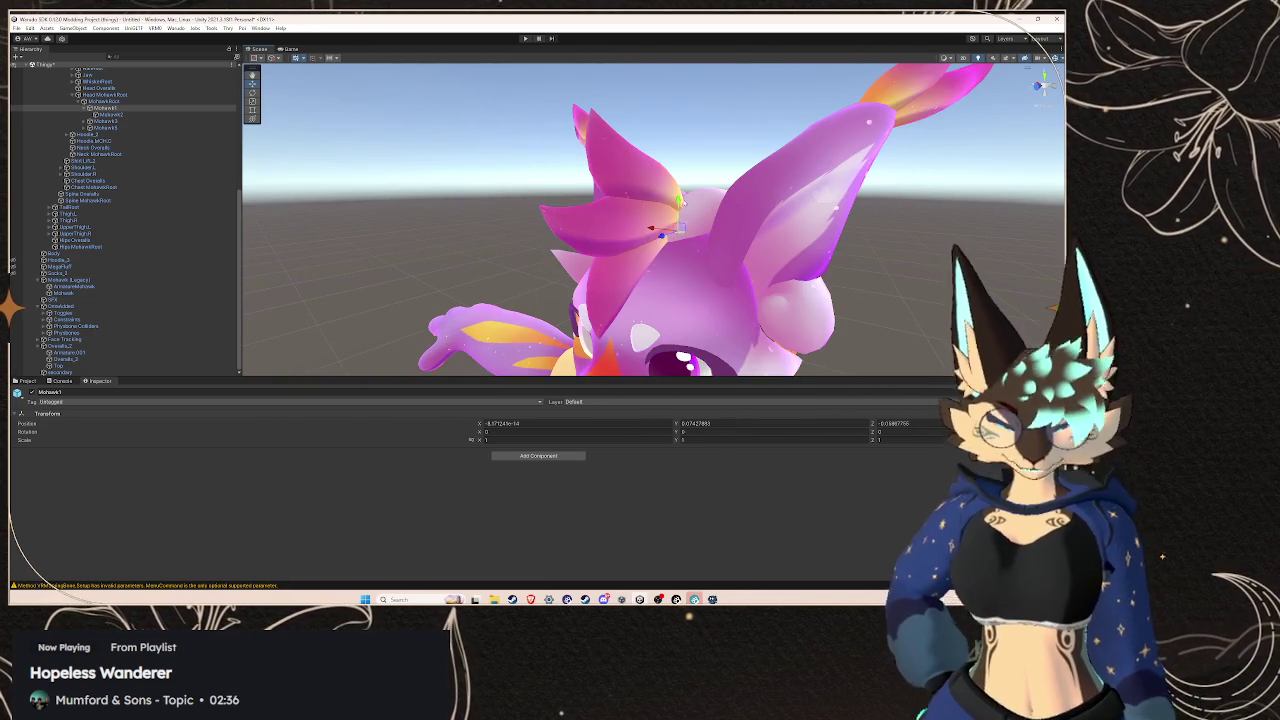
click(72, 326)
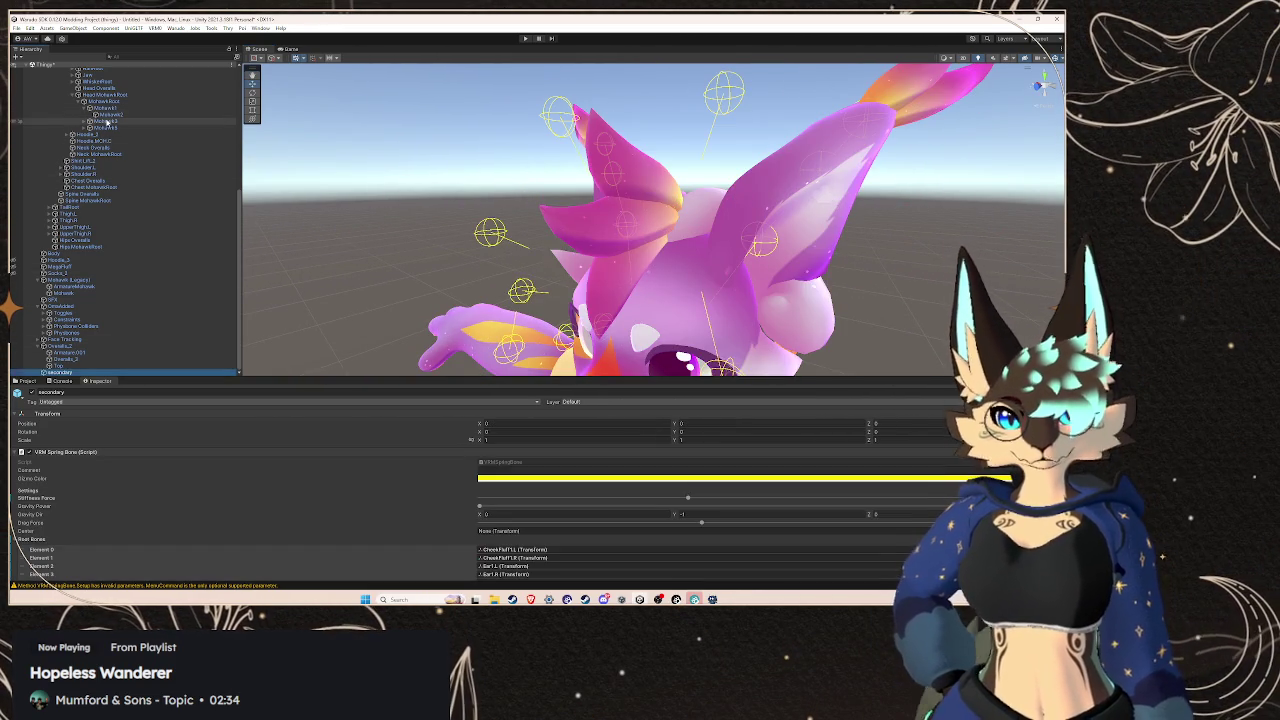
click(108, 114)
click(90, 373)
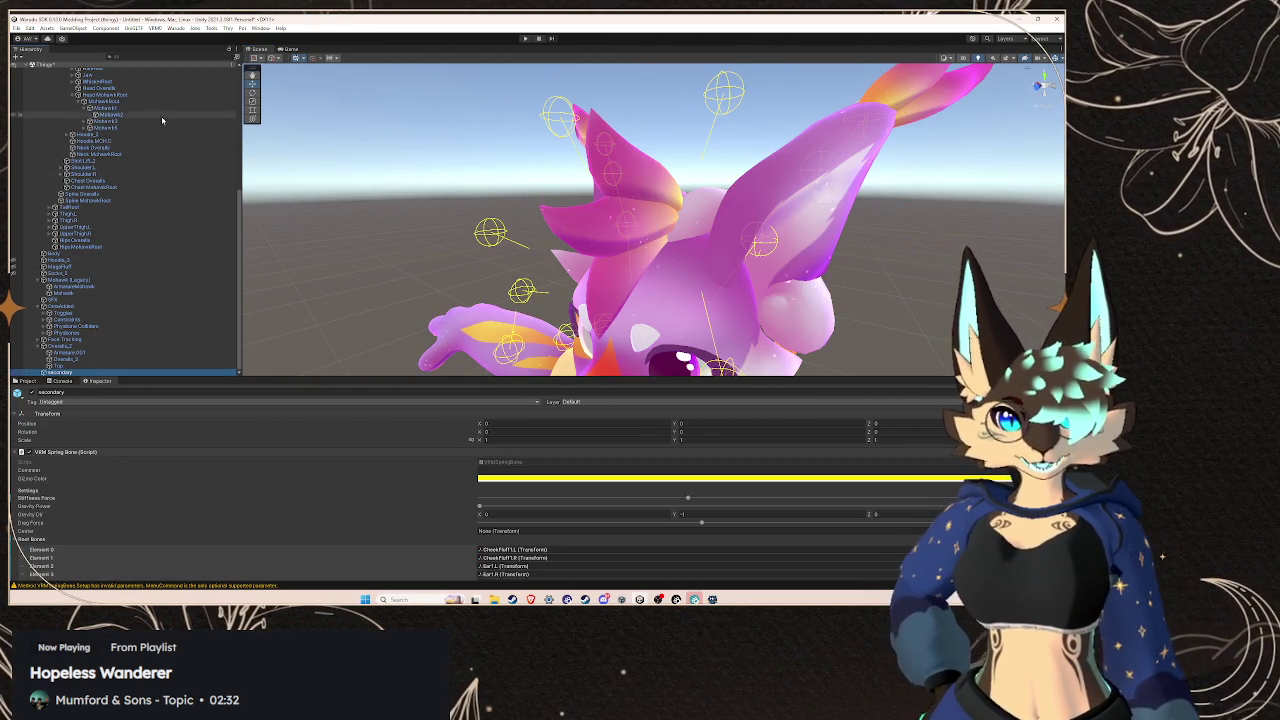
scroll(375, 510, down, 3)
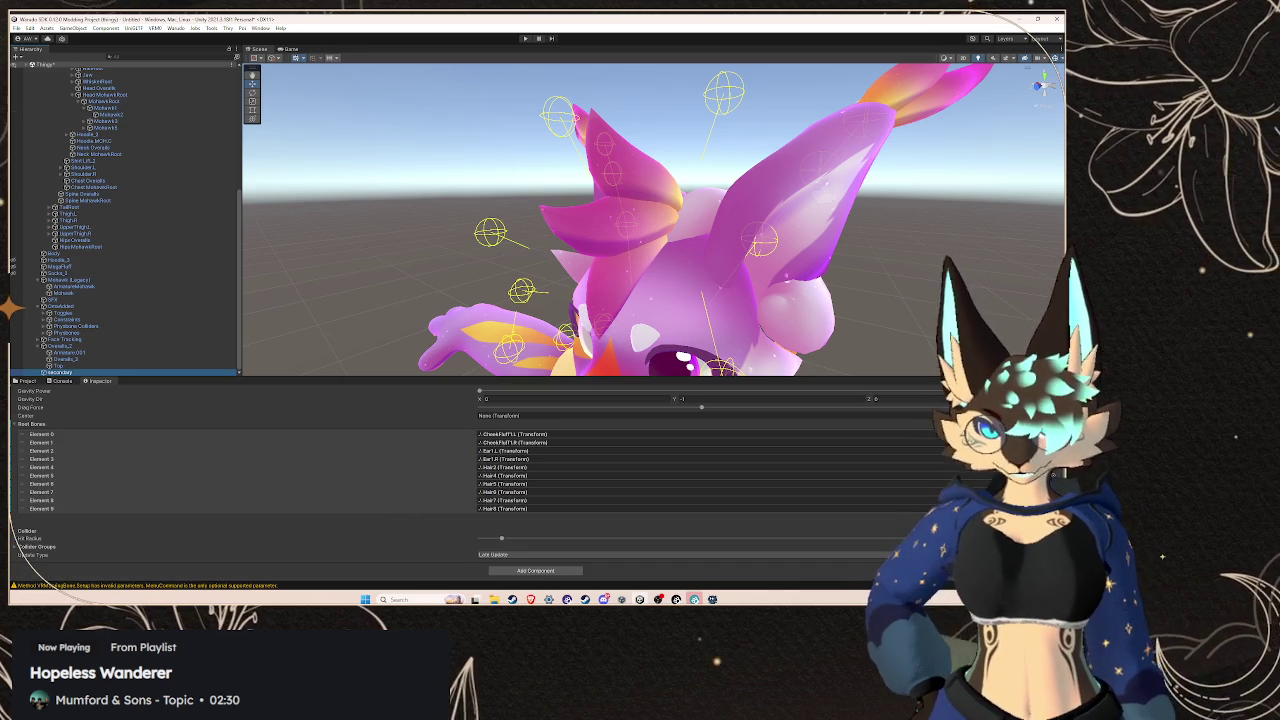
key(ctrl+d)
key(ctrl+d)
key(ctrl+d)
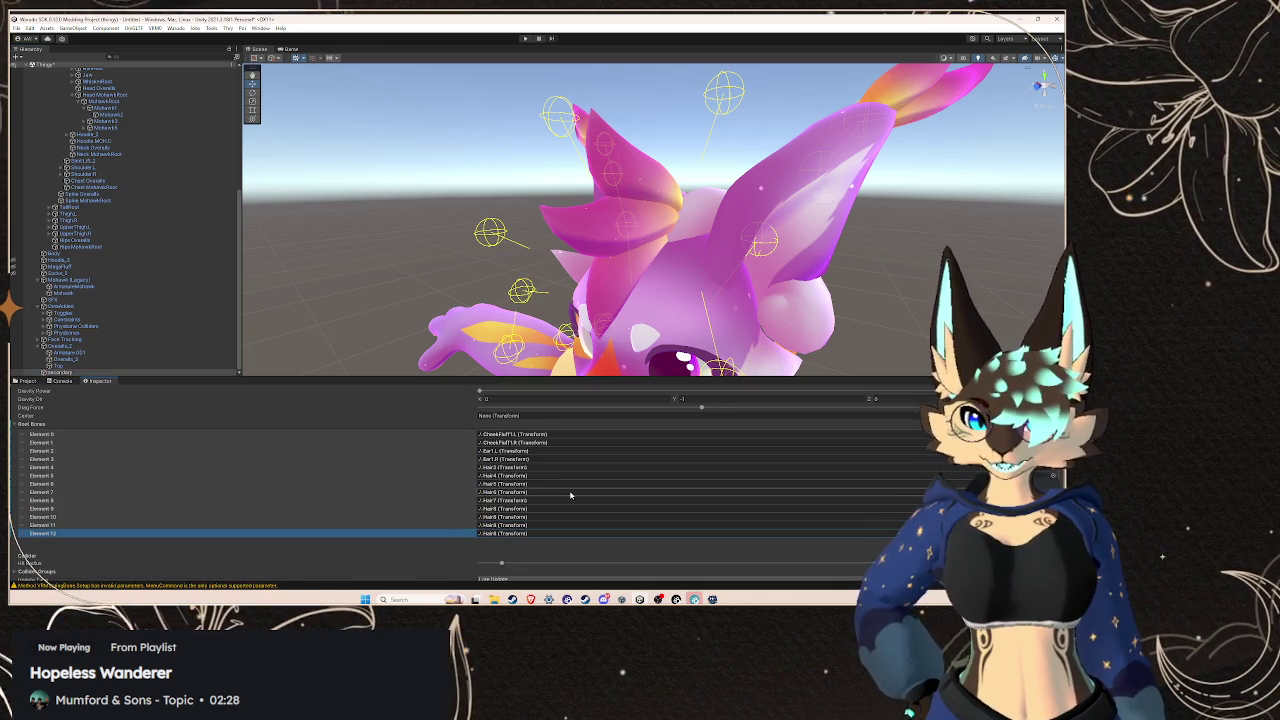
click(511, 467)
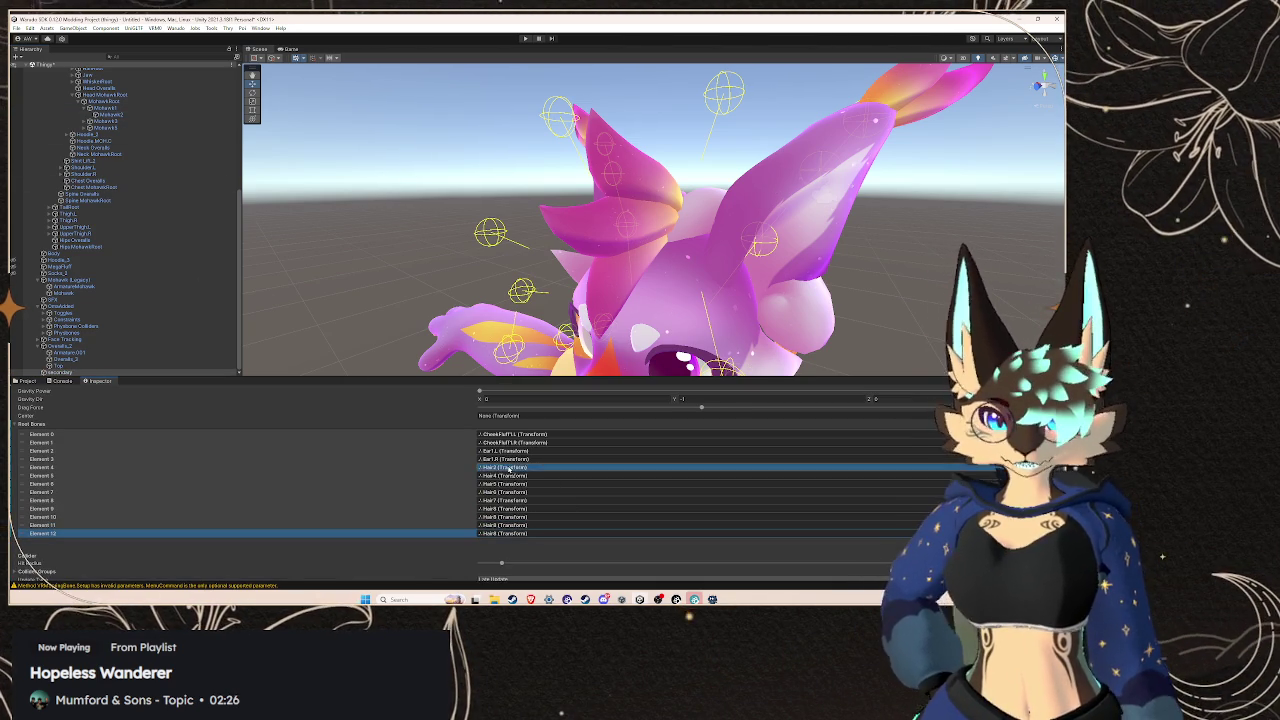
drag(511, 467, 505, 516)
click(85, 121)
click(88, 134)
drag(533, 517, 533, 525)
drag(648, 449, 510, 533)
scroll(600, 270, down, 5)
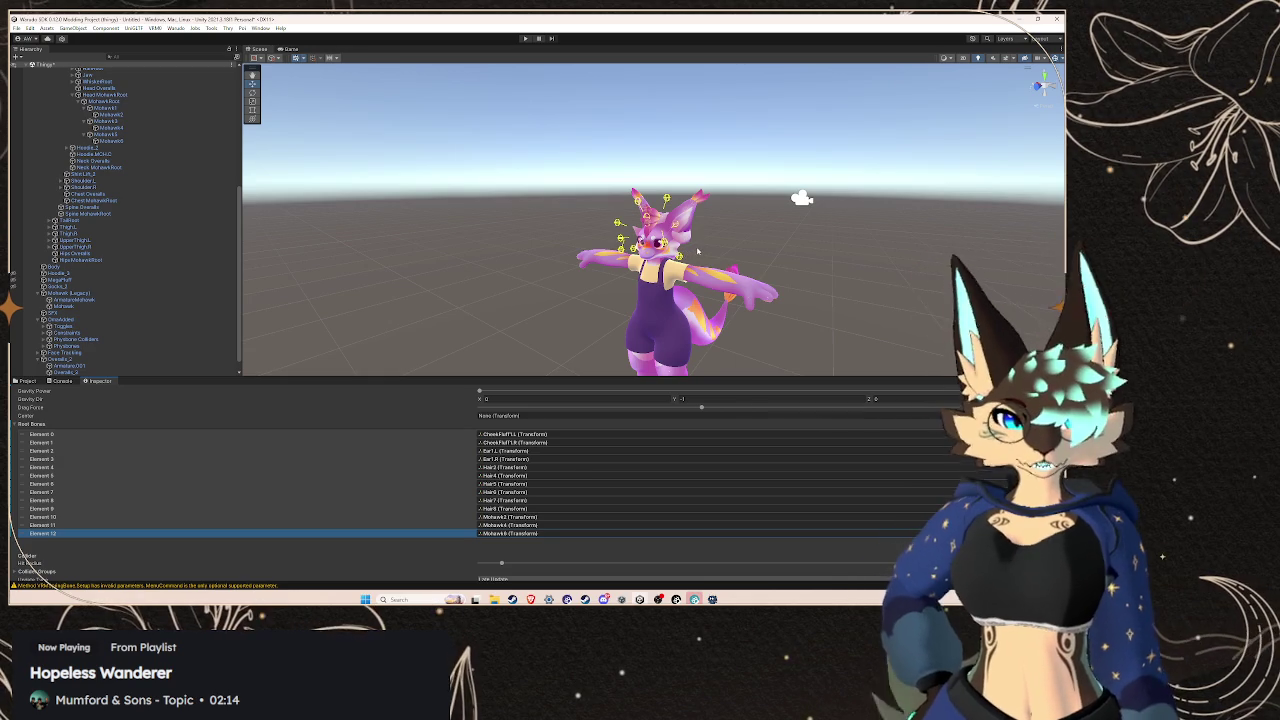
drag(698, 251, 751, 252)
scroll(625, 248, up, 6)
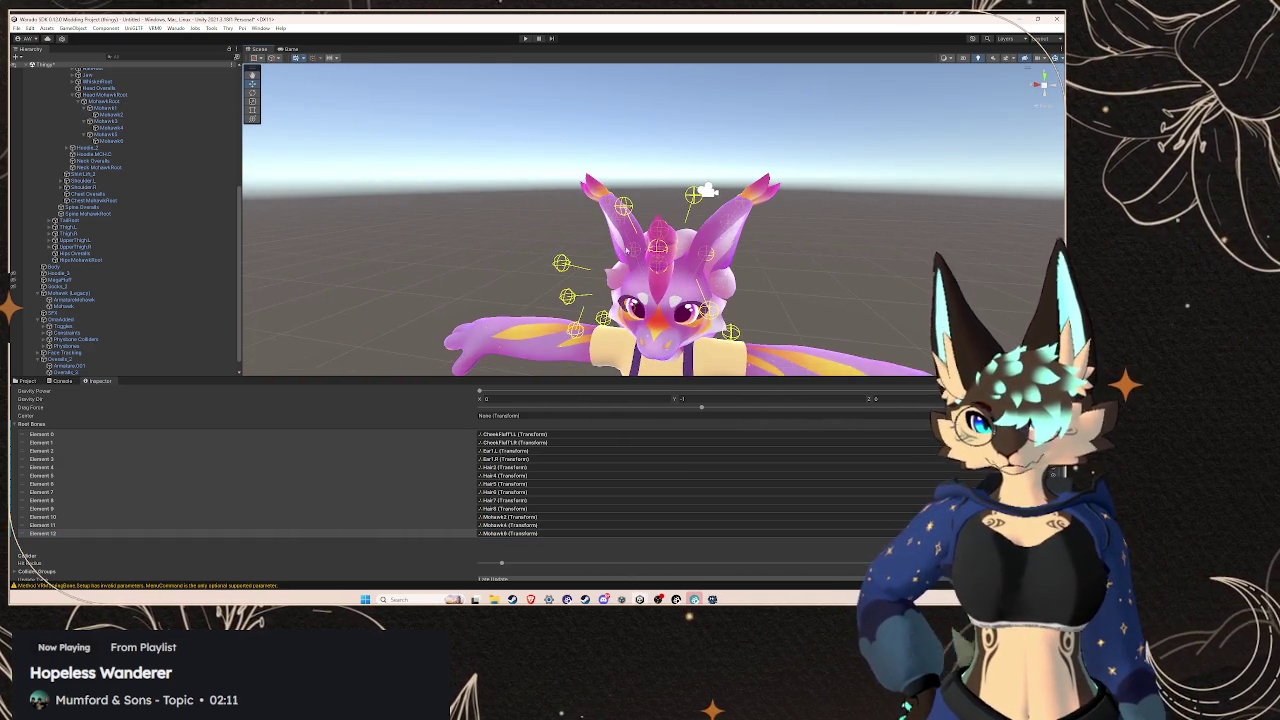
scroll(628, 250, down, 5)
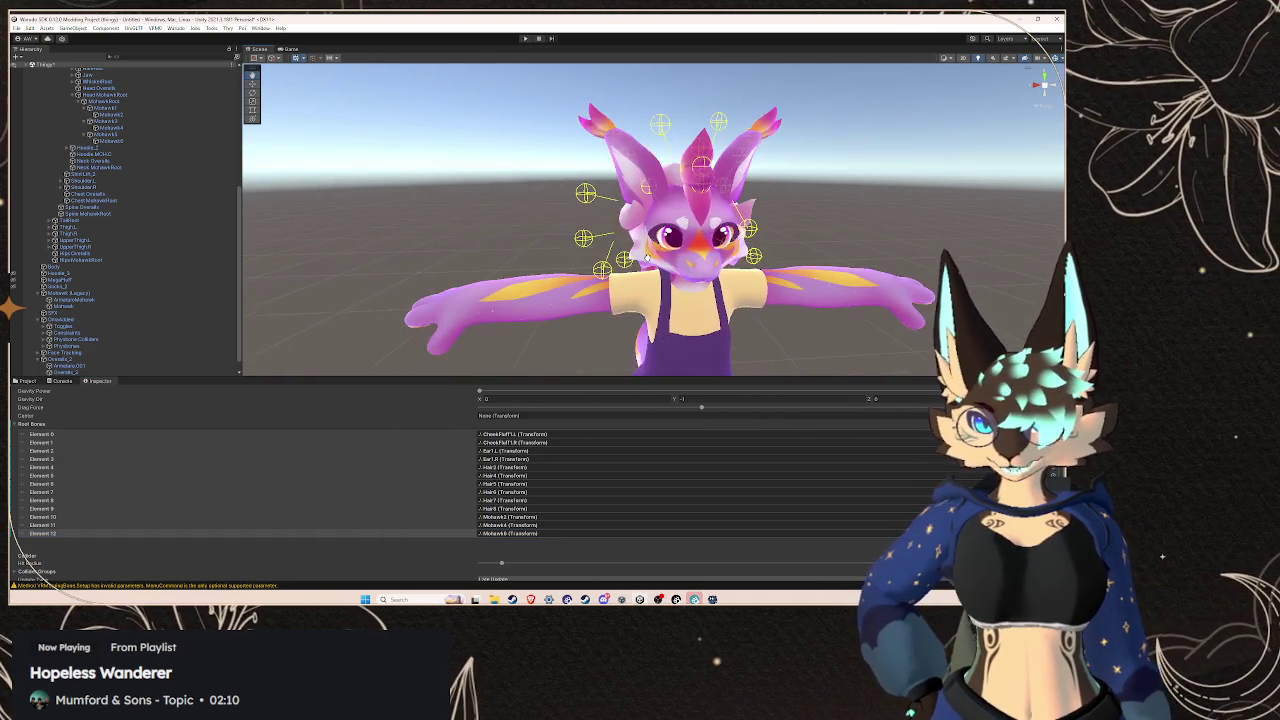
scroll(633, 240, up, 2)
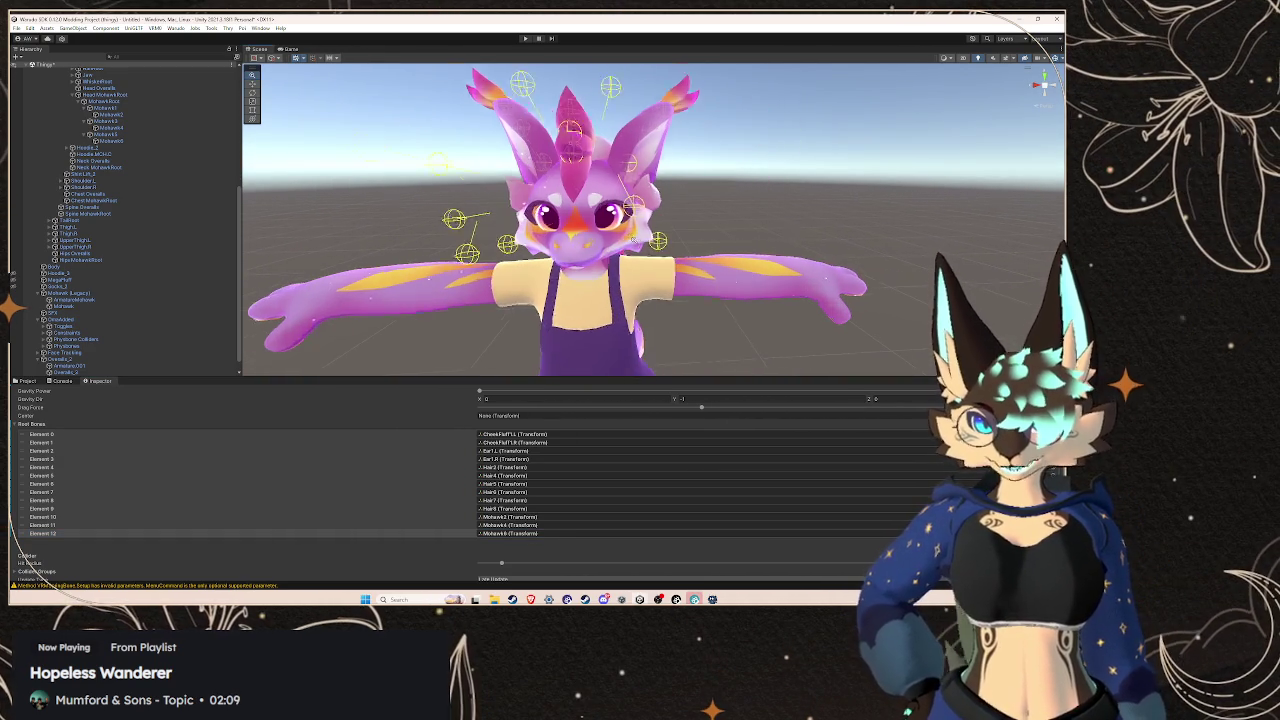
scroll(633, 240, up, 2)
scroll(633, 240, down, 4)
scroll(635, 240, up, 5)
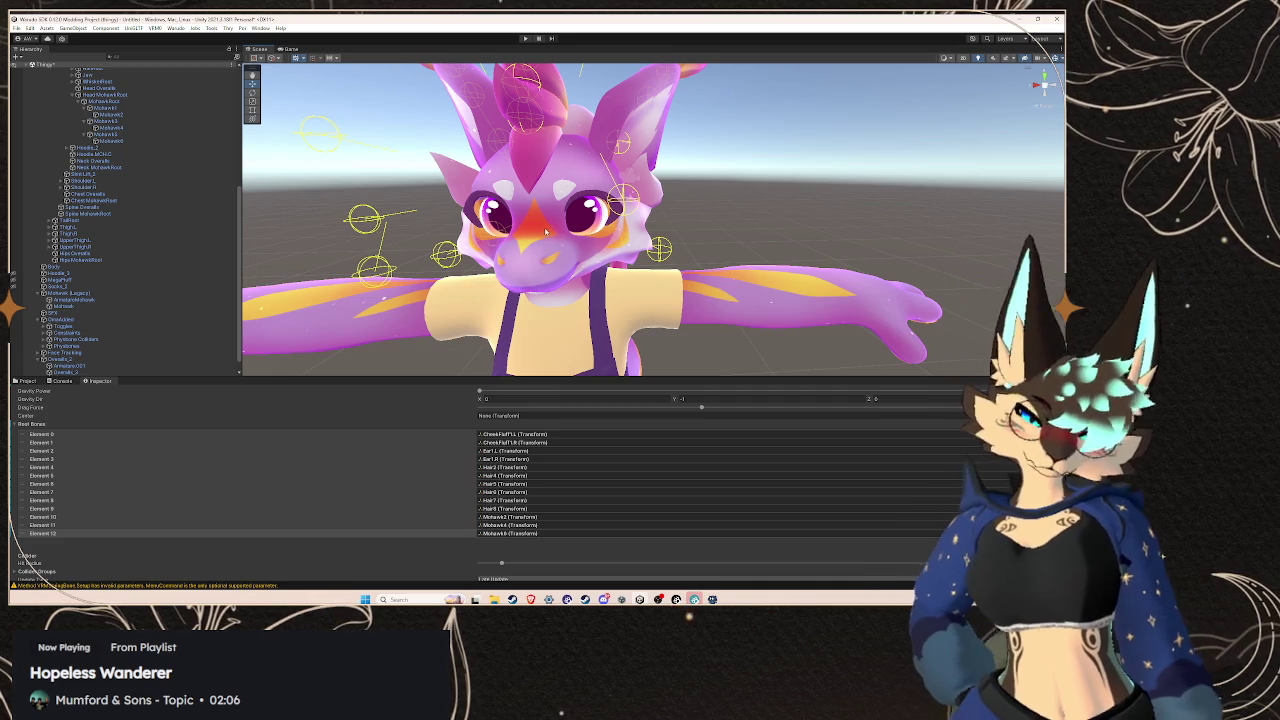
scroll(637, 228, down, 5)
drag(637, 228, 720, 228)
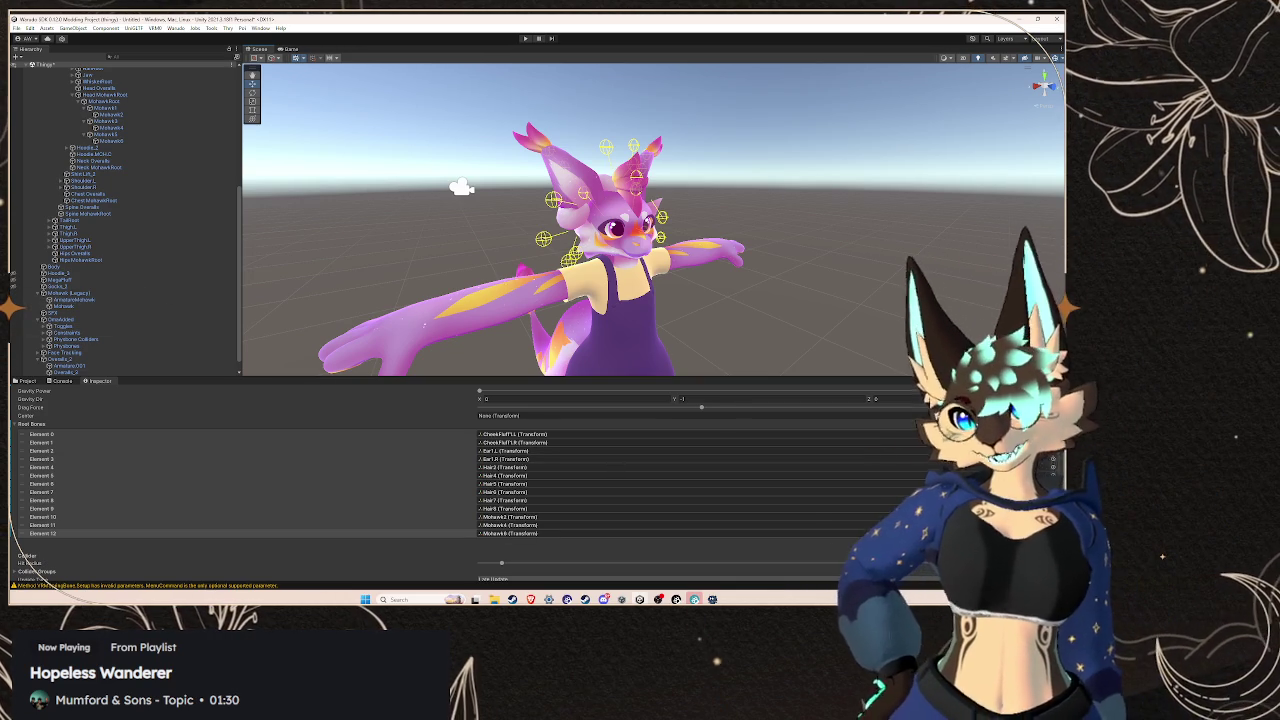
Add Mohawk5, Mohawk6 and the other hair and mohawk bones as root bones, dismissing a prefab warning
drag(108, 134, 120, 535)
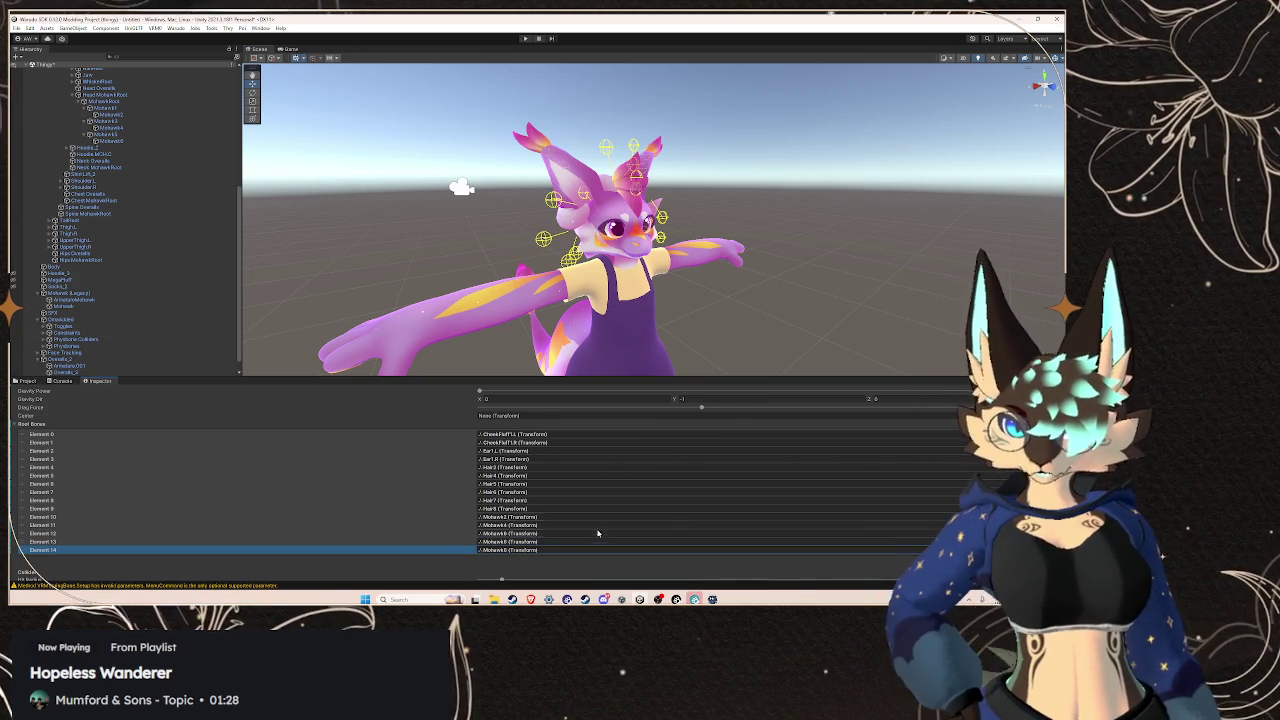
scroll(91, 279, up, 3)
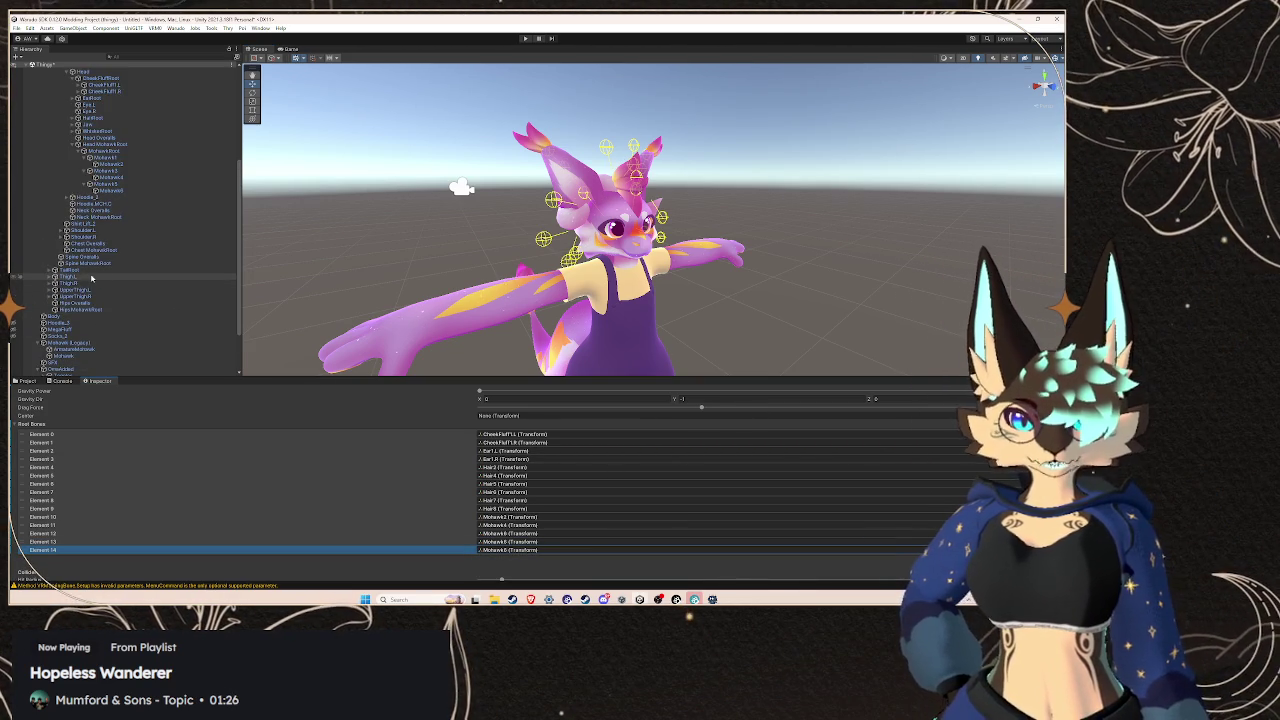
scroll(91, 279, up, 5)
click(76, 197)
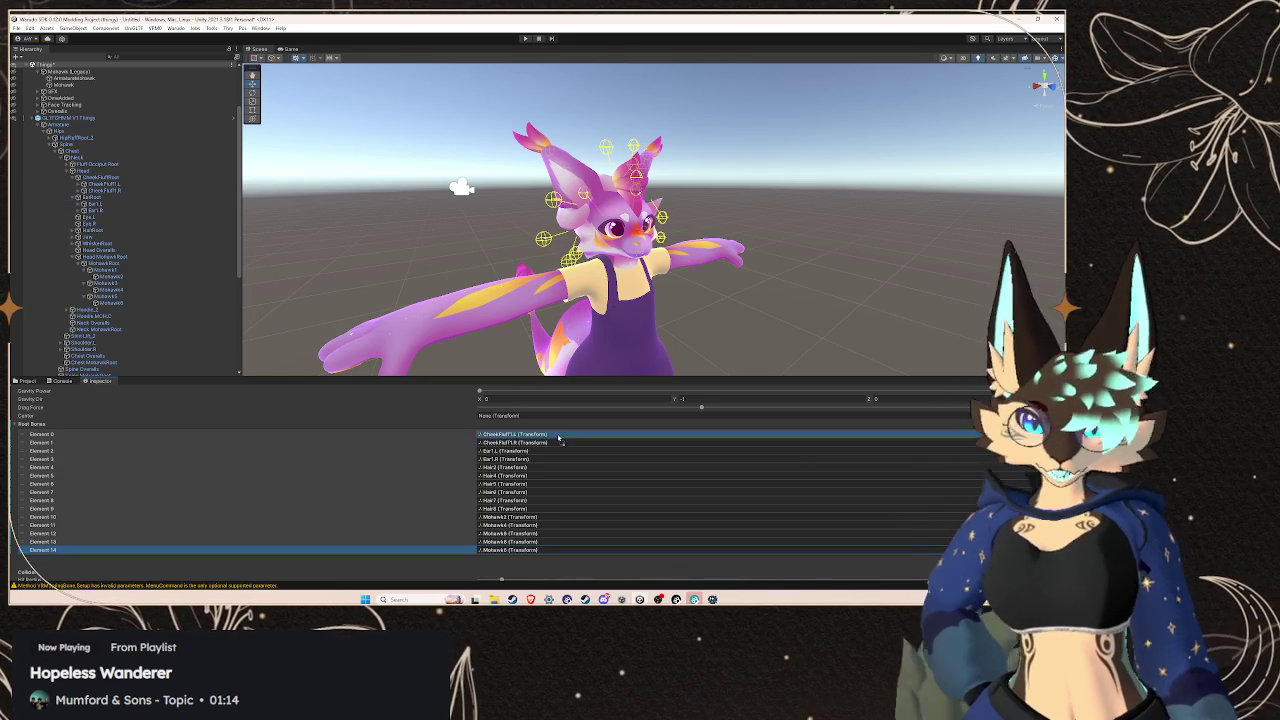
scroll(680, 478, up, 1)
key(Delete)
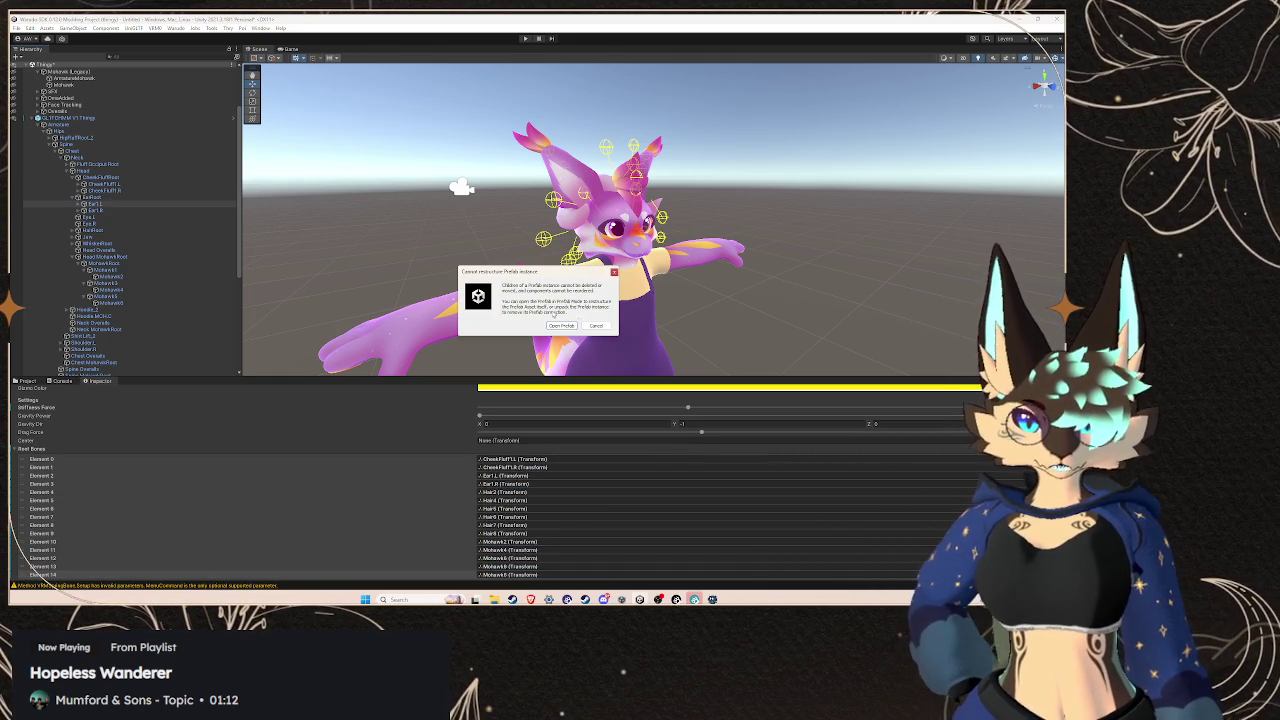
click(594, 326)
scroll(106, 362, down, 5)
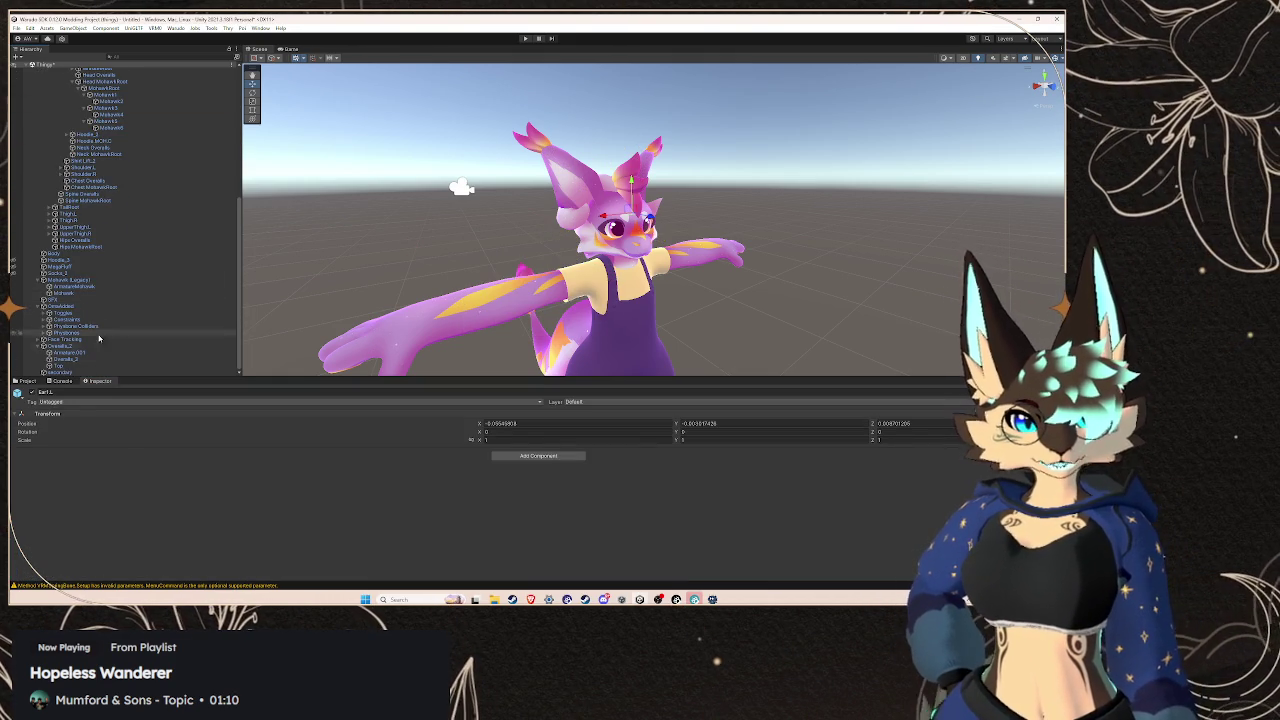
click(62, 371)
scroll(120, 290, up, 5)
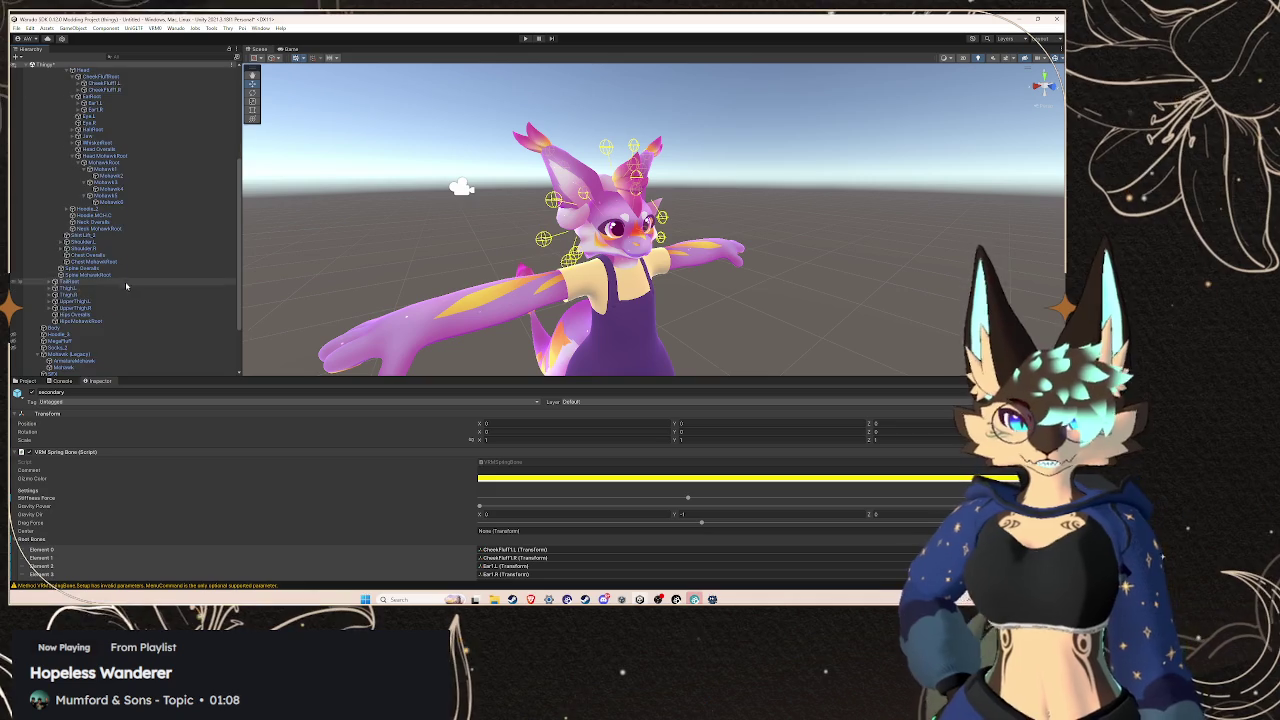
drag(124, 273, 35, 539)
scroll(392, 504, down, 5)
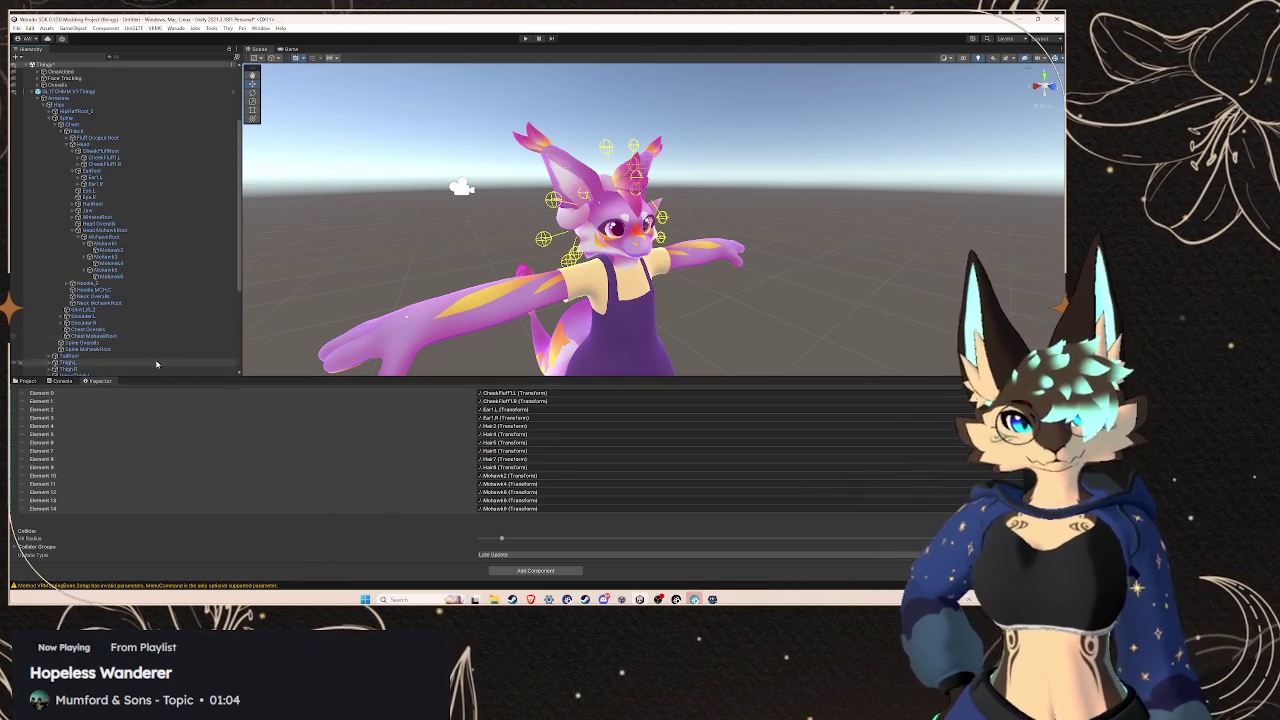
Test-move Ear L and its child Ear L.1 along X, undoing the ear move
double_click(130, 178)
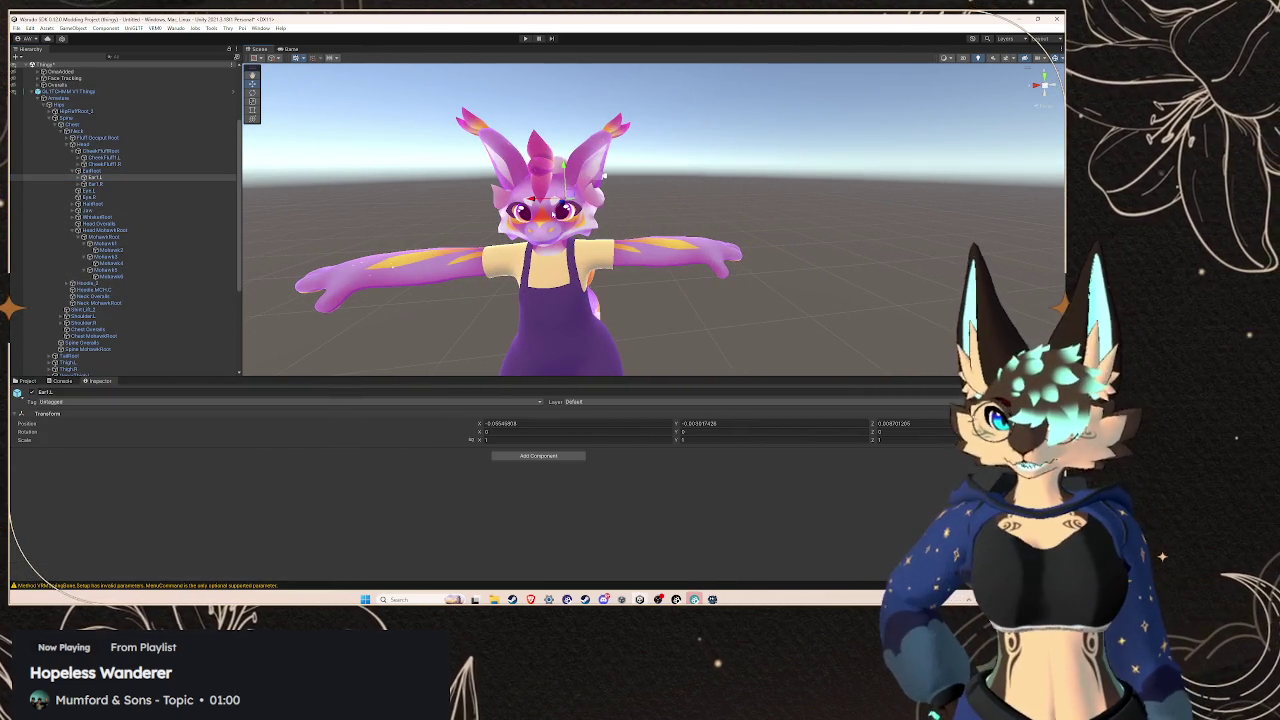
drag(550, 198, 597, 172)
mouse_move(595, 249)
mouse_down()
mouse_move(690, 245)
mouse_move(429, 233)
mouse_move(650, 215)
mouse_move(352, 219)
mouse_move(360, 210)
mouse_up()
key(ctrl+z)
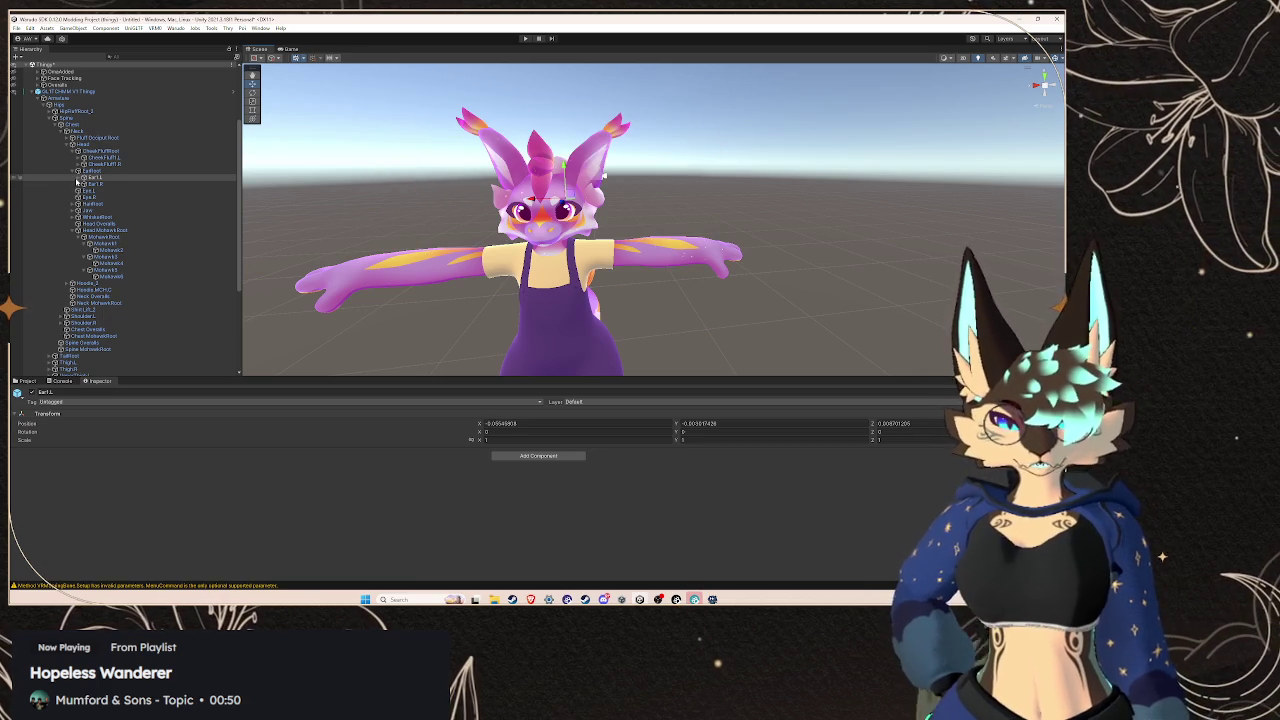
click(77, 178)
key(Down)
mouse_move(479, 423)
mouse_down()
mouse_move(500, 423)
mouse_move(479, 423)
mouse_up()
Fill the remaining Root Bones slots with Hair2–Hair8, the Mohawk bones, Ear2.L and Ear2.R
scroll(115, 341, down, 5)
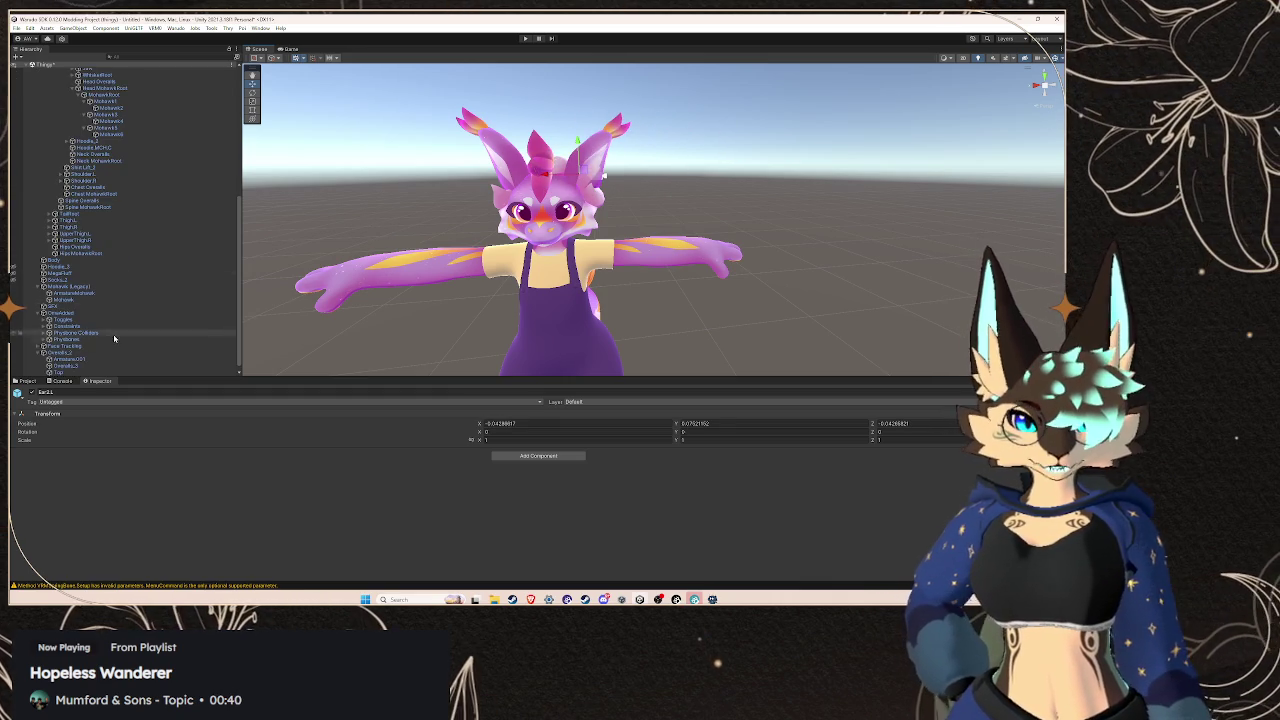
click(75, 368)
scroll(129, 179, down, 5)
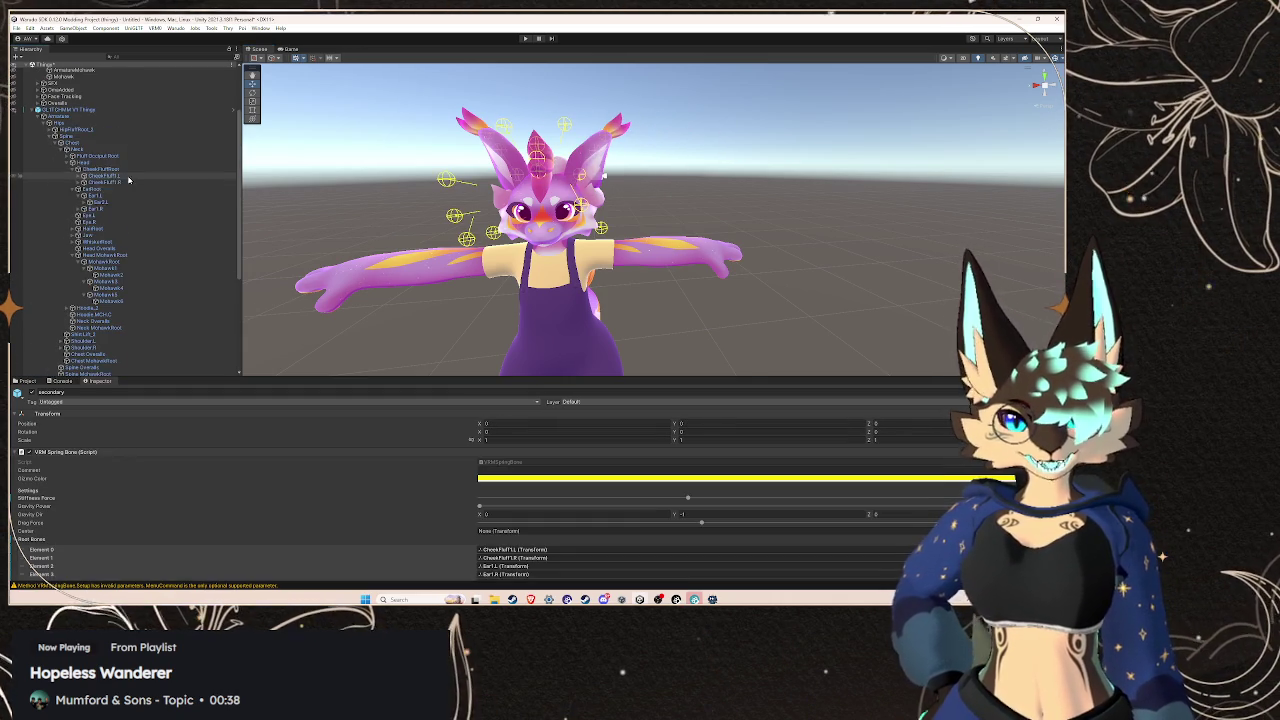
click(108, 205)
drag(500, 552, 503, 570)
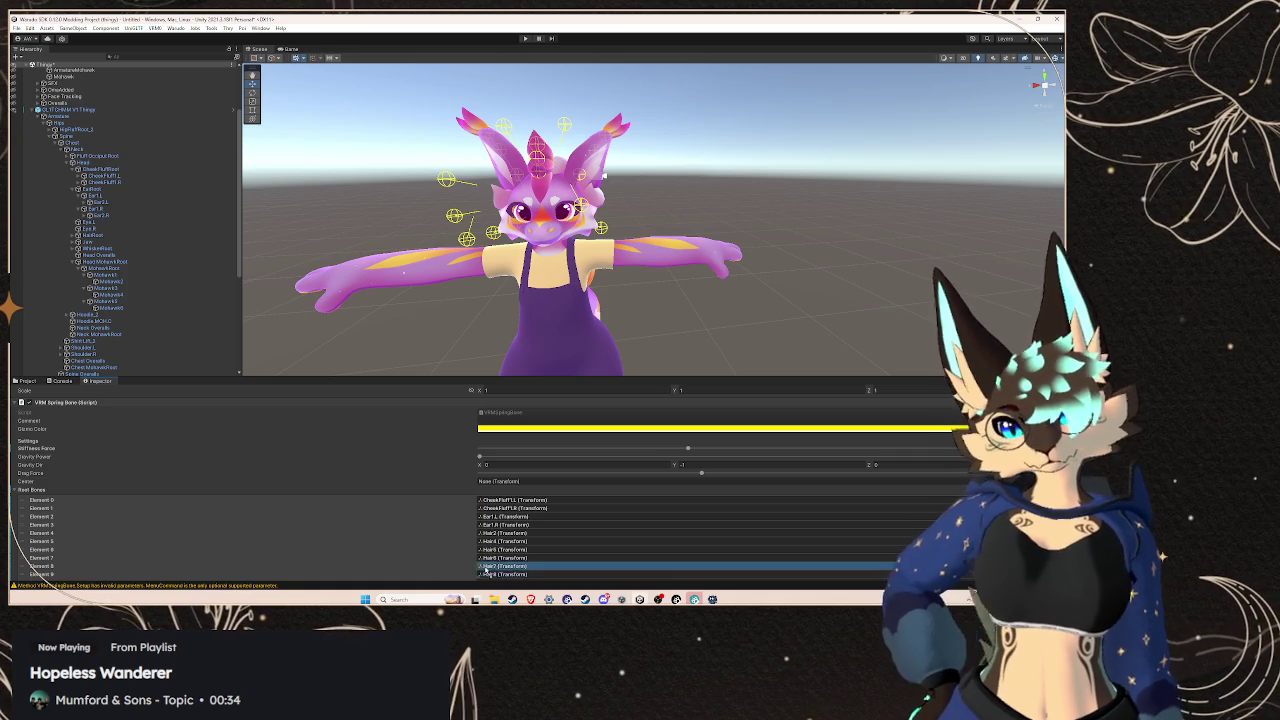
scroll(505, 565, down, 5)
click(512, 500)
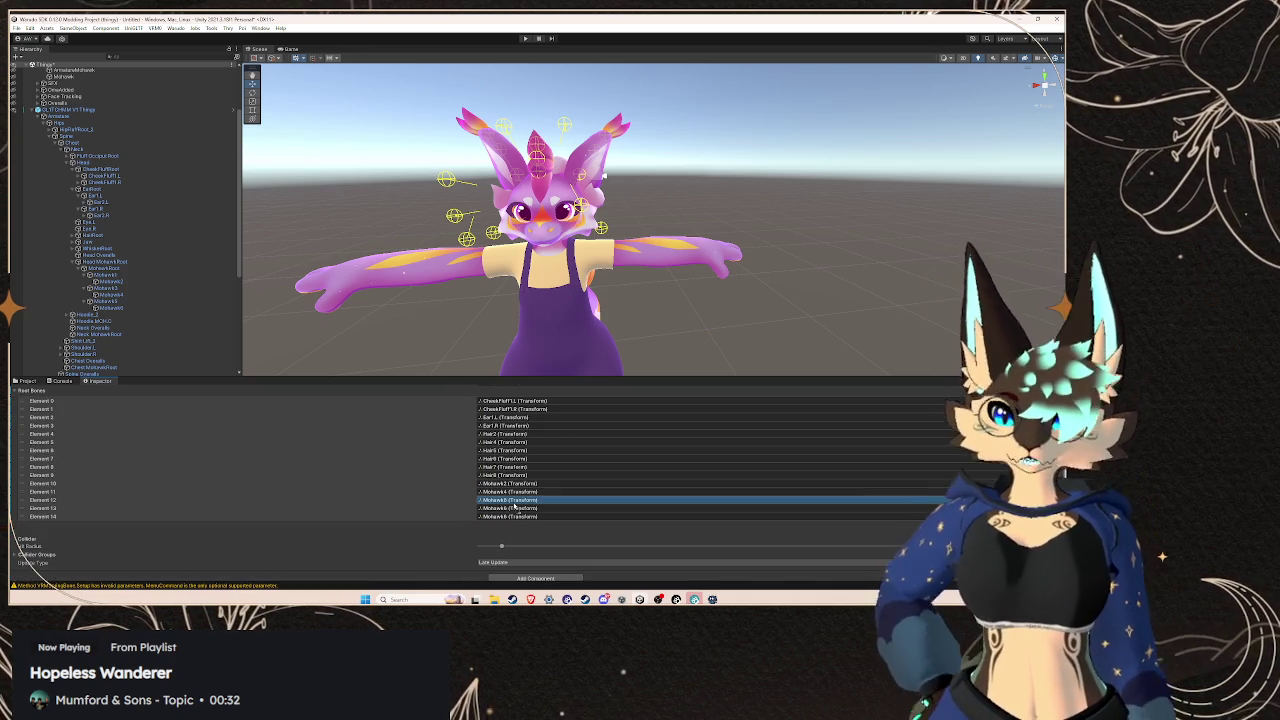
click(516, 509)
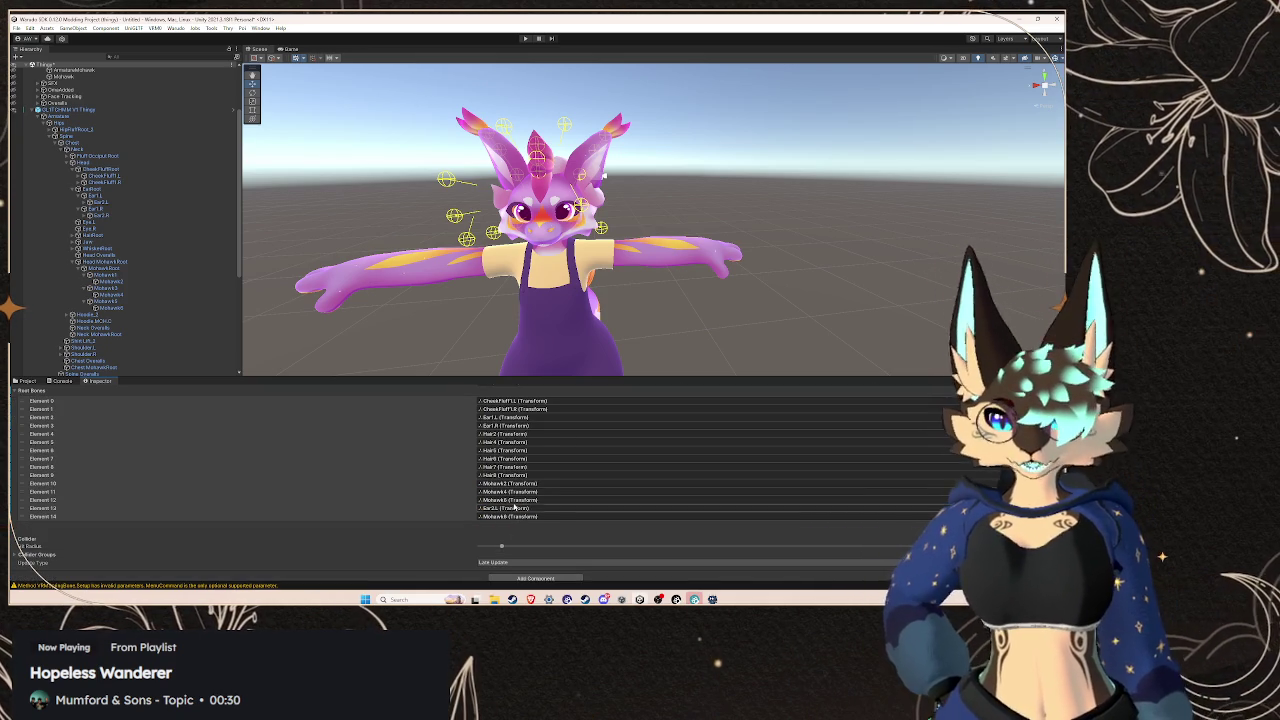
click(95, 222)
mouse_move(95, 215)
mouse_down()
mouse_move(420, 460)
mouse_move(540, 516)
mouse_up()
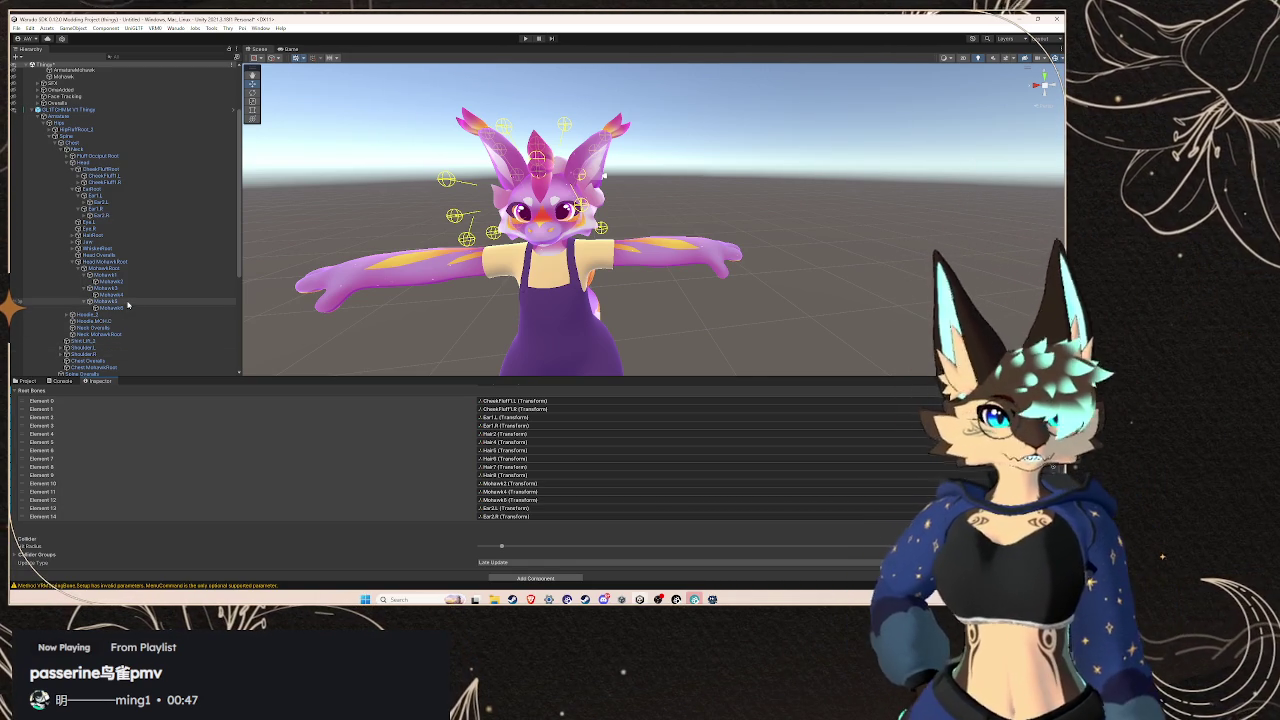
click(525, 38)
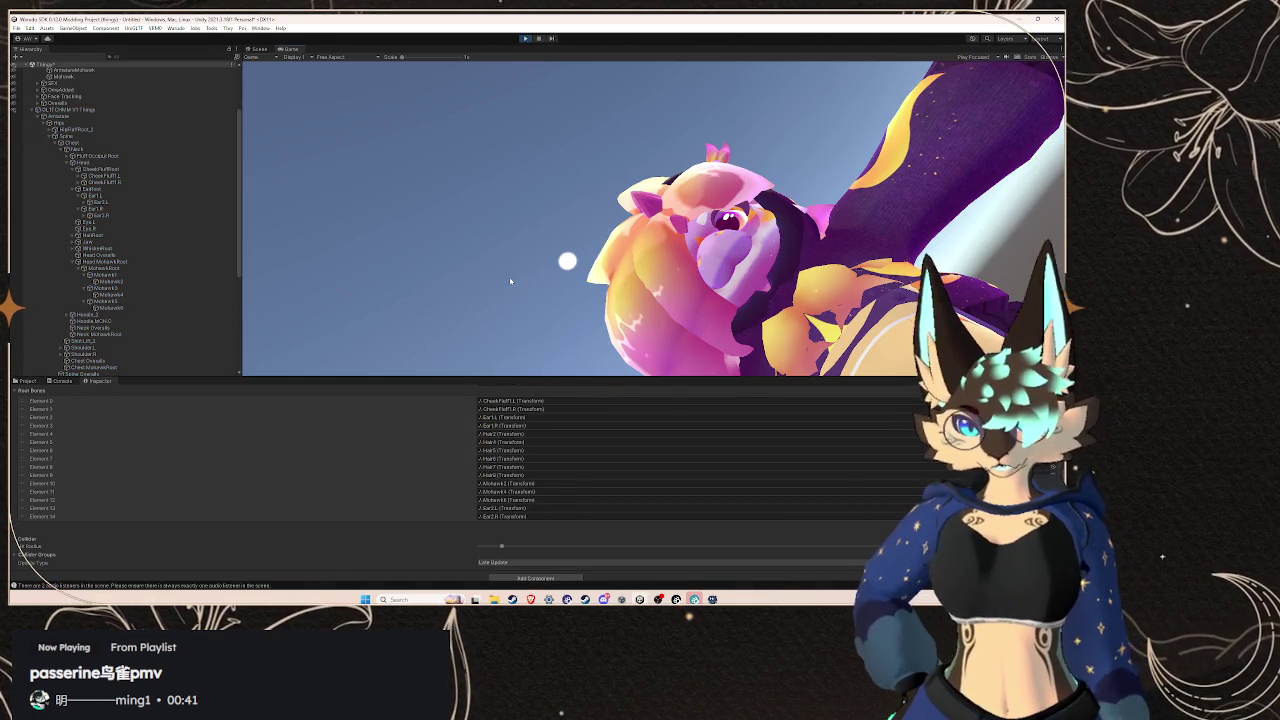
Return from the Game view to the Scene view and orbit around the GLITCHMM V1 Thingy avatar
click(263, 56)
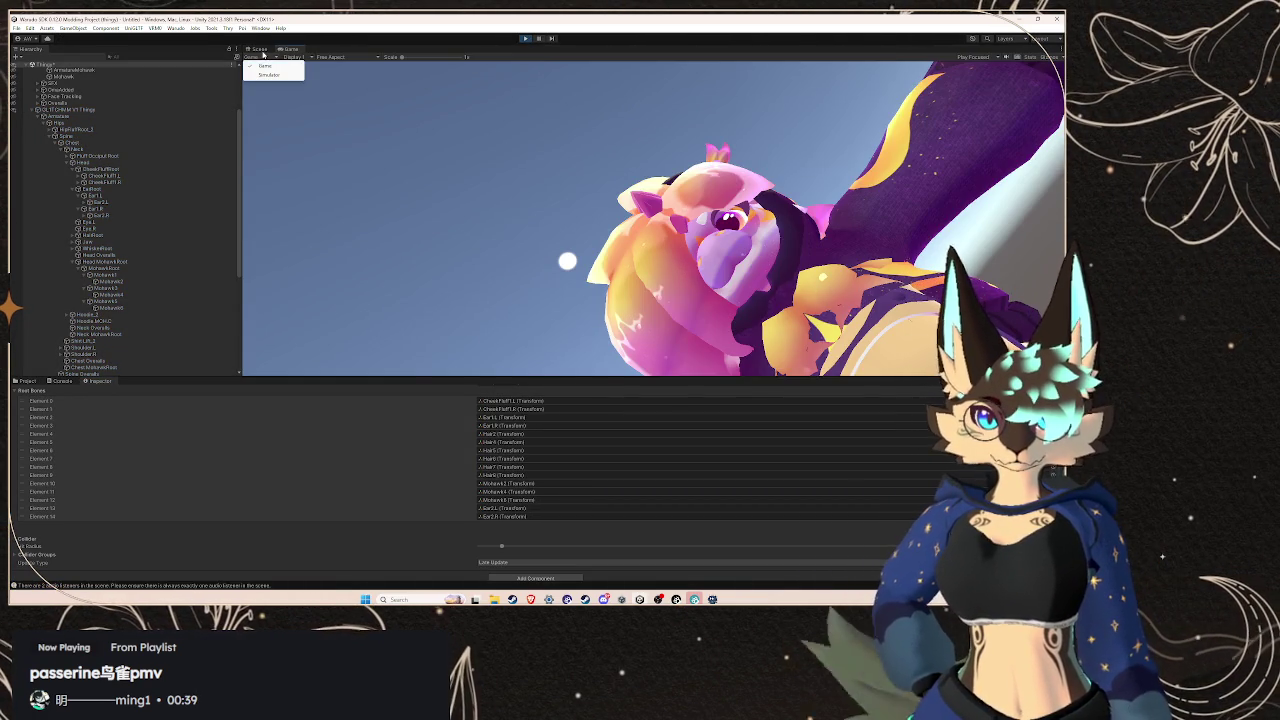
click(262, 49)
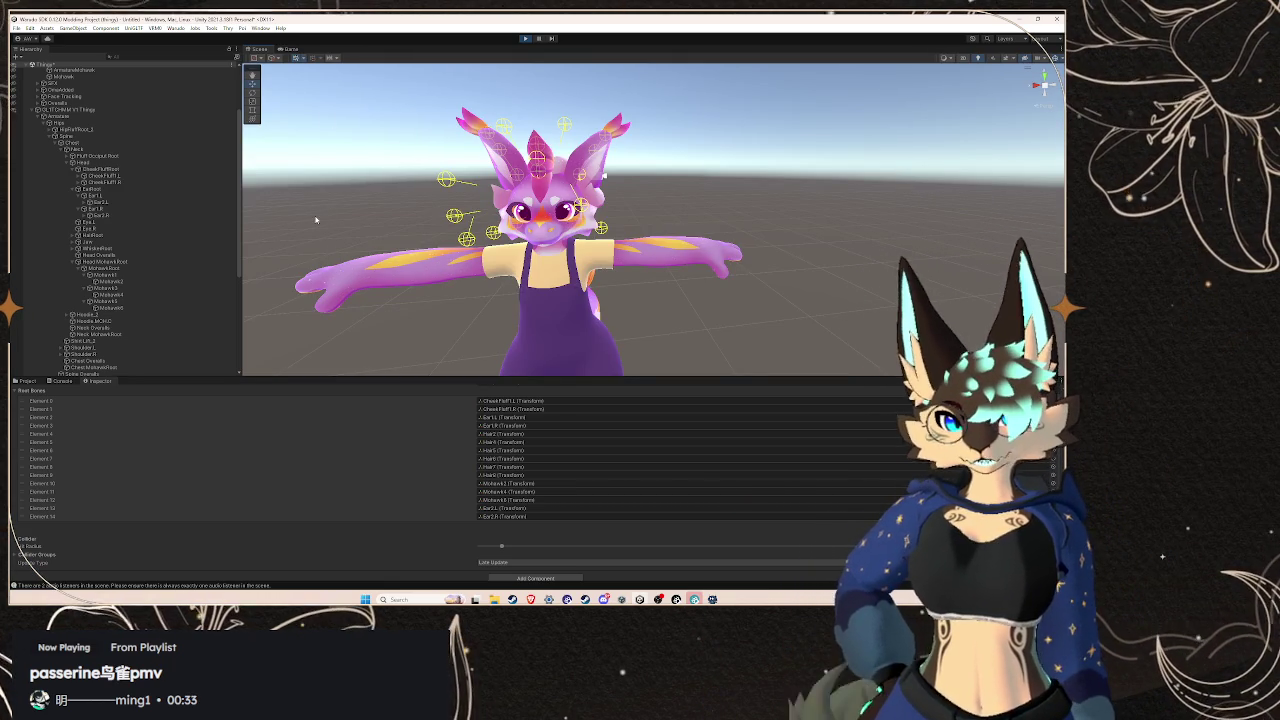
click(88, 110)
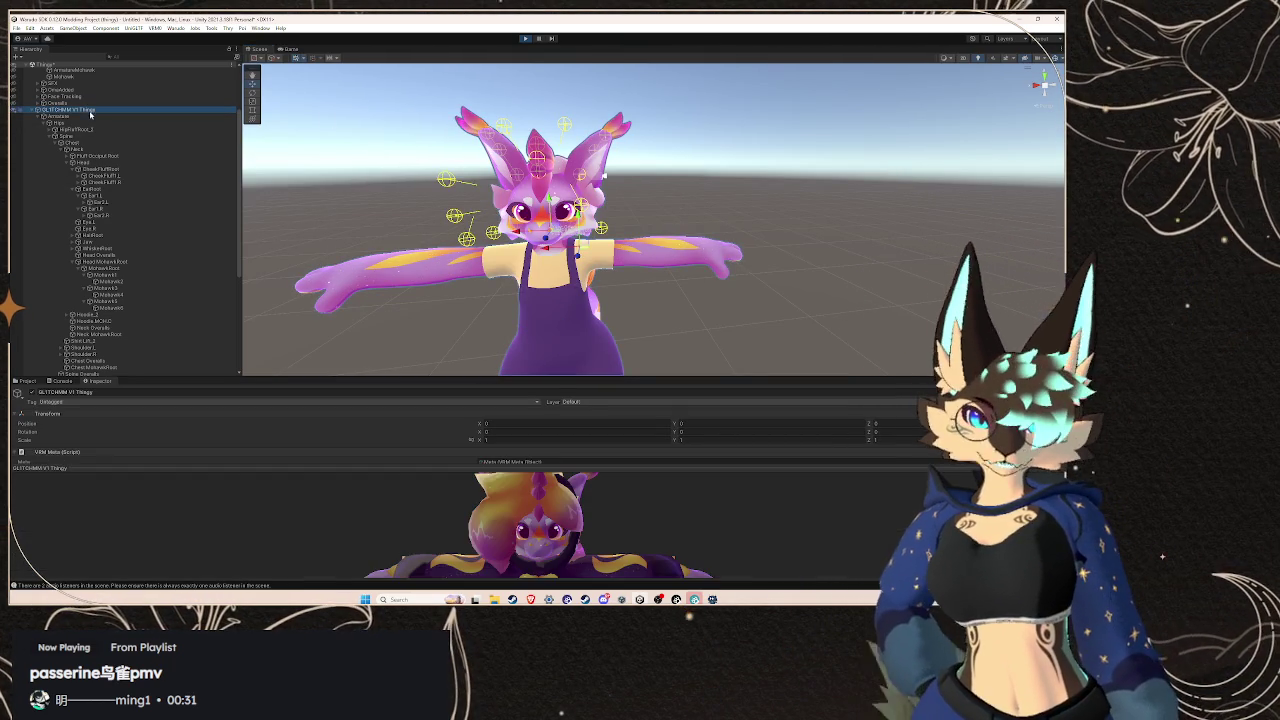
drag(382, 243, 483, 265)
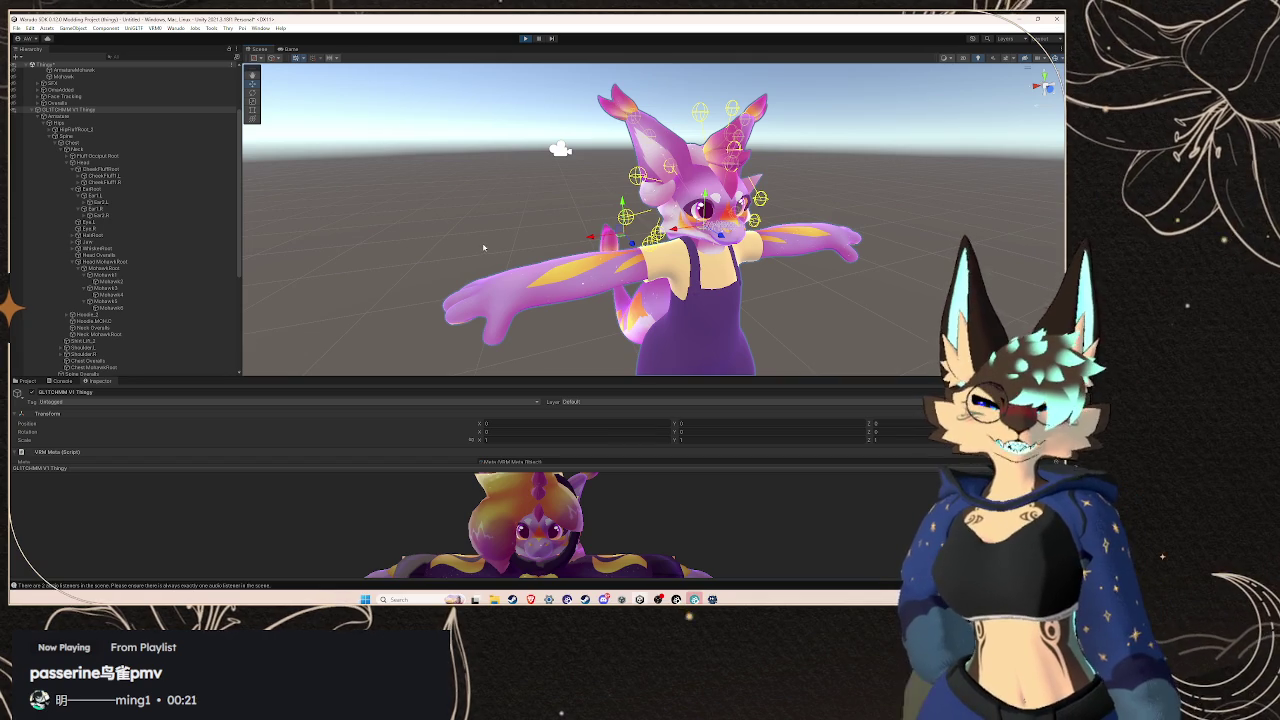
drag(480, 300, 396, 296)
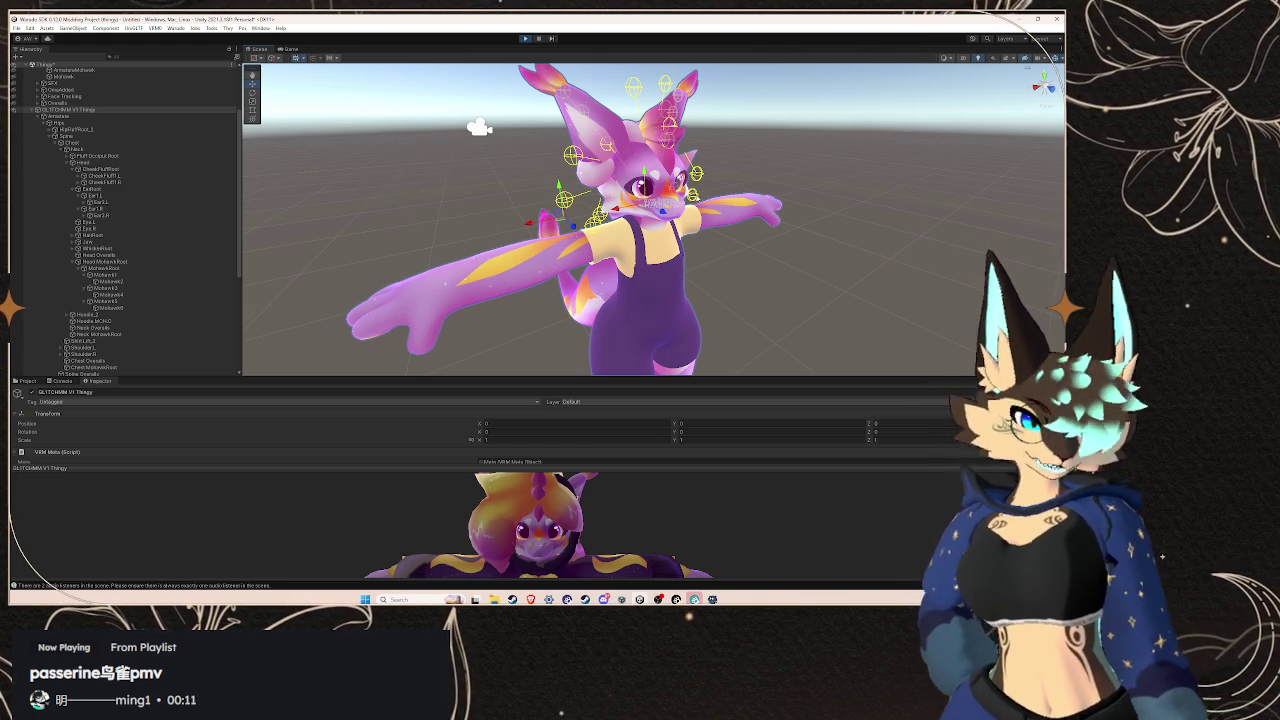
mouse_move(640, 220)
mouse_down()
mouse_move(600, 220)
mouse_move(660, 220)
mouse_move(600, 222)
mouse_up()
scroll(640, 220, down, 5)
scroll(640, 220, up, 5)
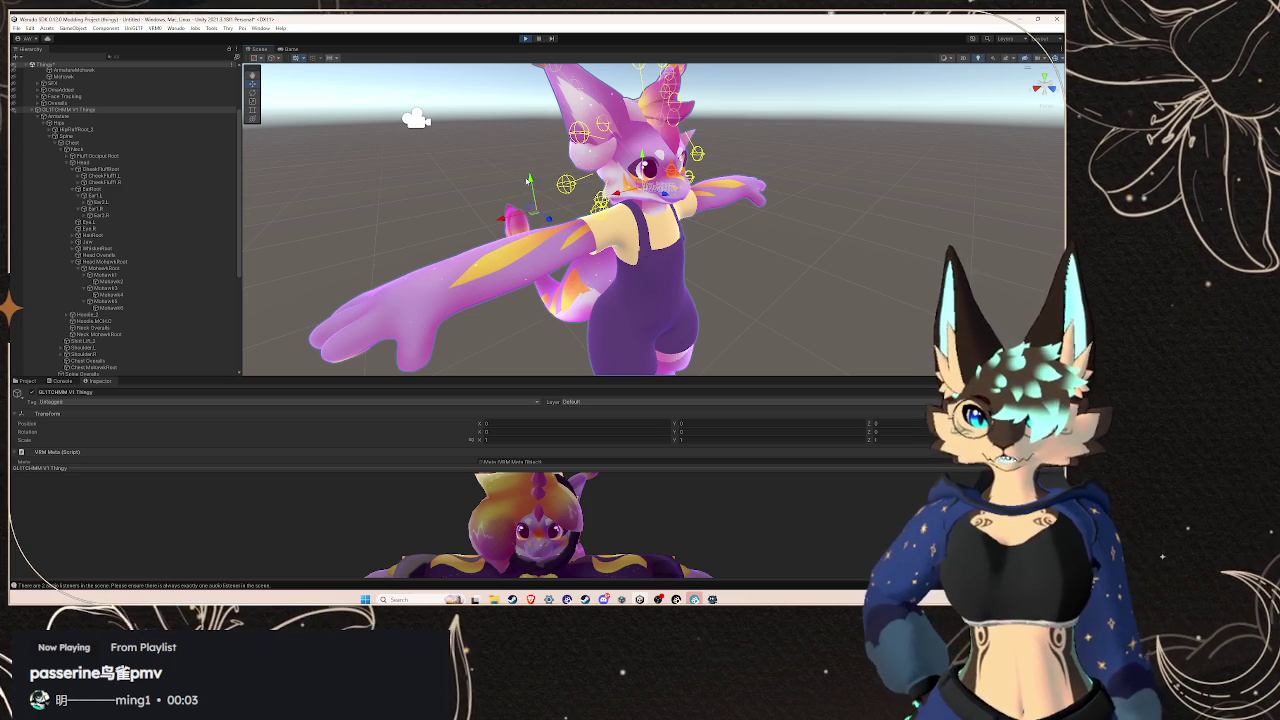
click(553, 169)
scroll(593, 219, down, 3)
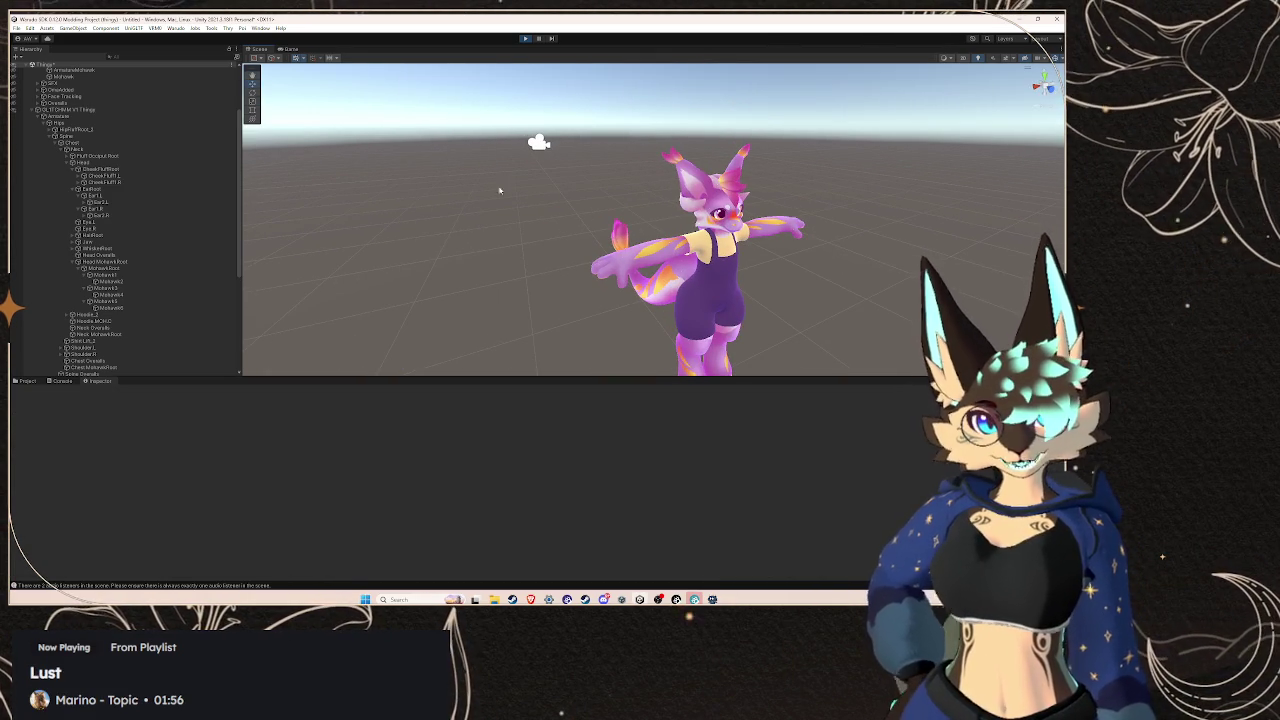
Drag the GLITCHMM V1 Thingy root up and sideways to jiggle its spring bones
click(80, 109)
mouse_move(640, 200)
mouse_down()
mouse_move(650, 220)
mouse_move(686, 197)
mouse_move(640, 128)
mouse_up()
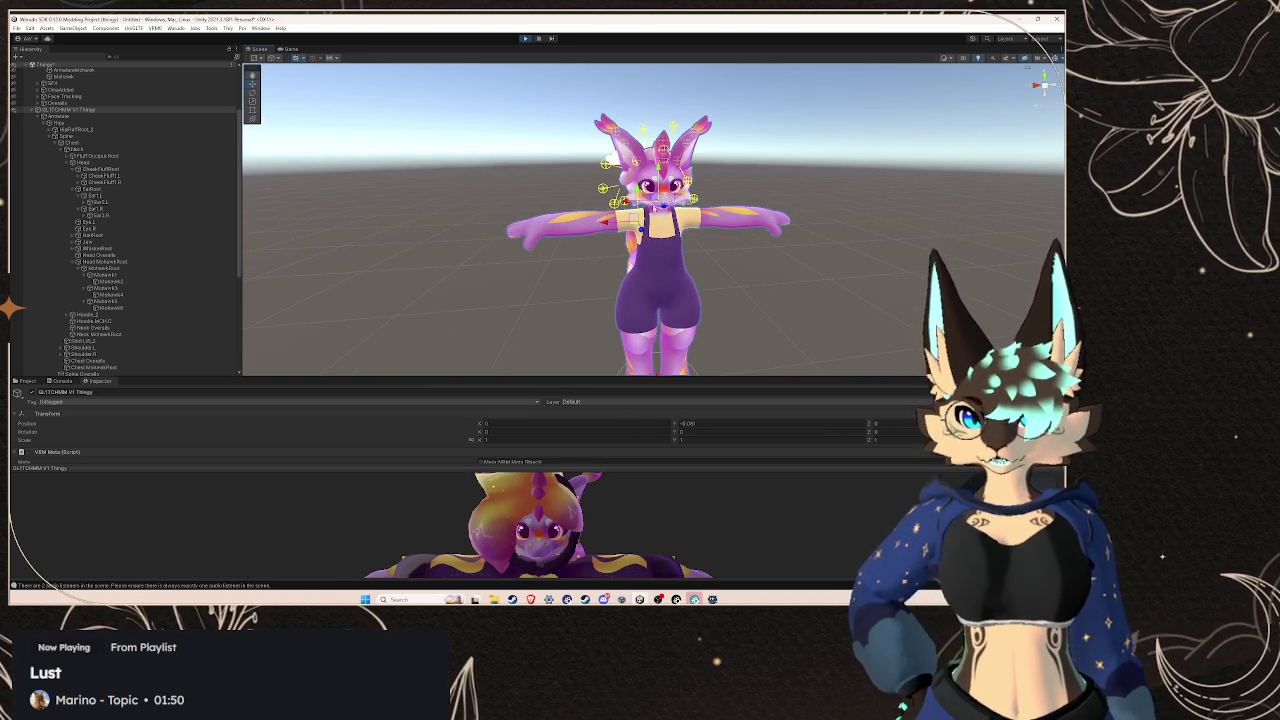
mouse_move(599, 226)
mouse_down()
mouse_move(633, 234)
mouse_move(608, 231)
mouse_move(623, 229)
mouse_up()
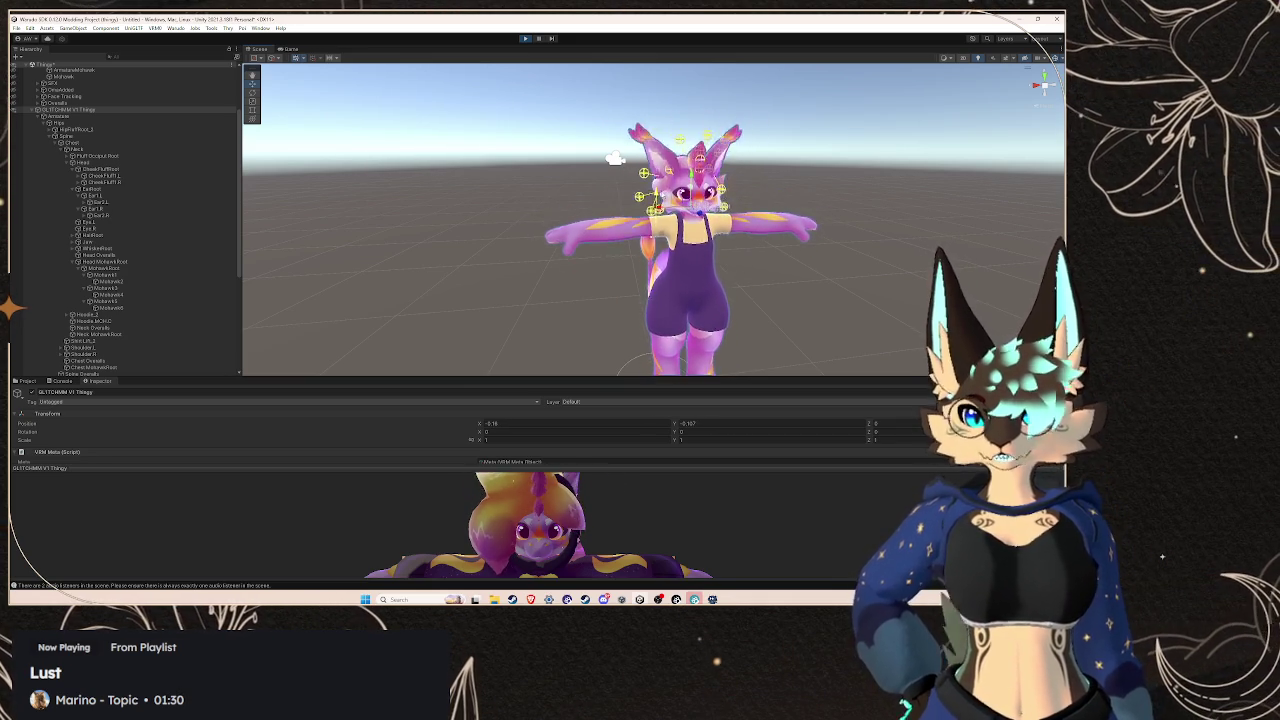
drag(611, 158, 614, 158)
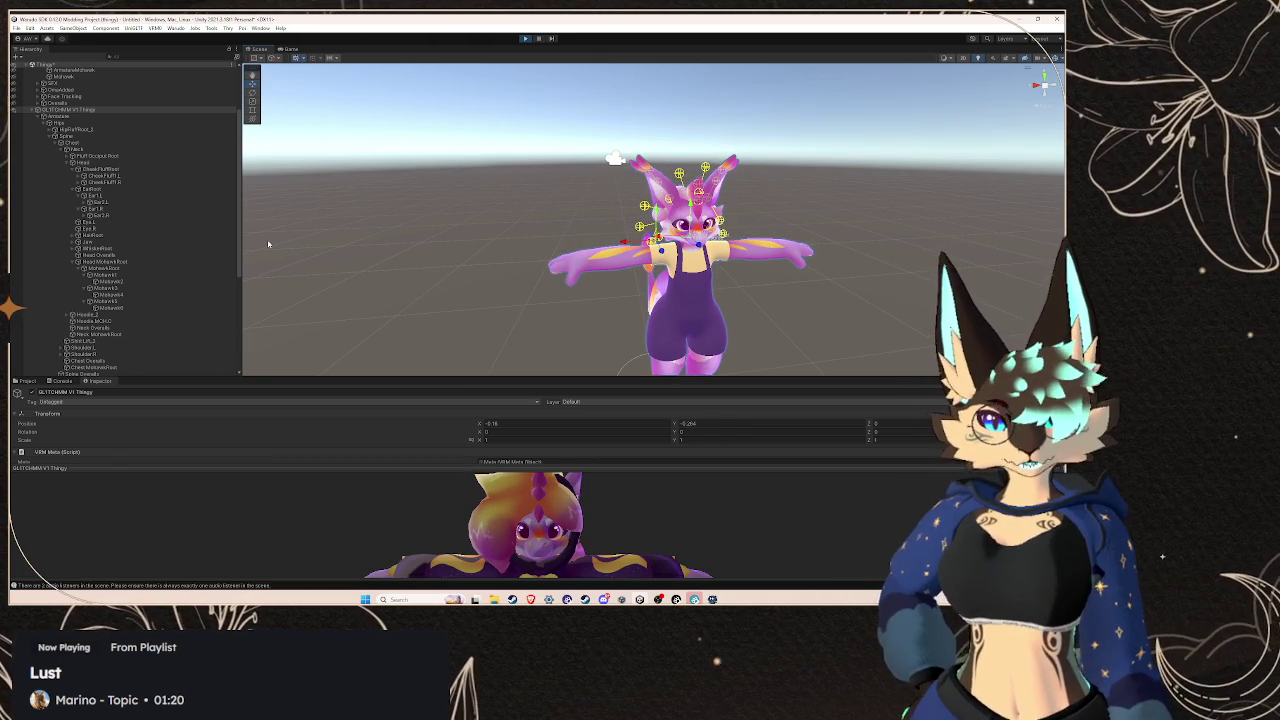
Show the blonde hair mesh again and select the secondary object
scroll(142, 286, down, 8)
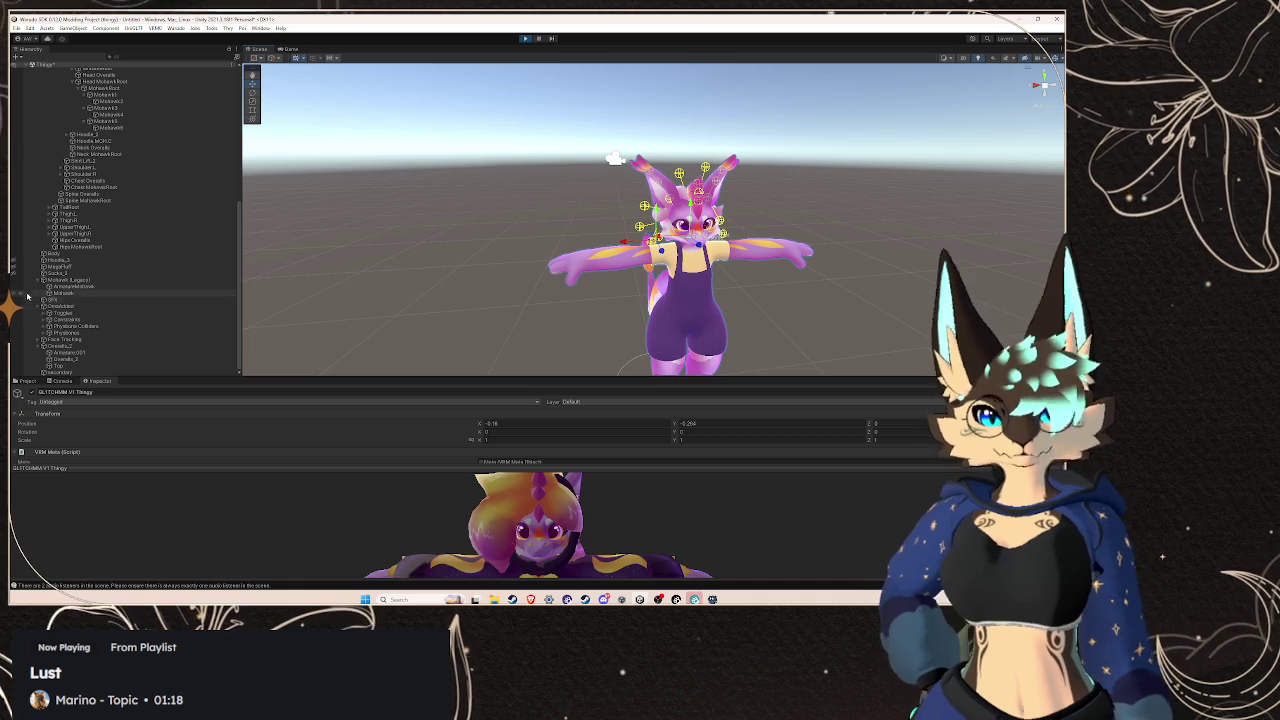
click(13, 267)
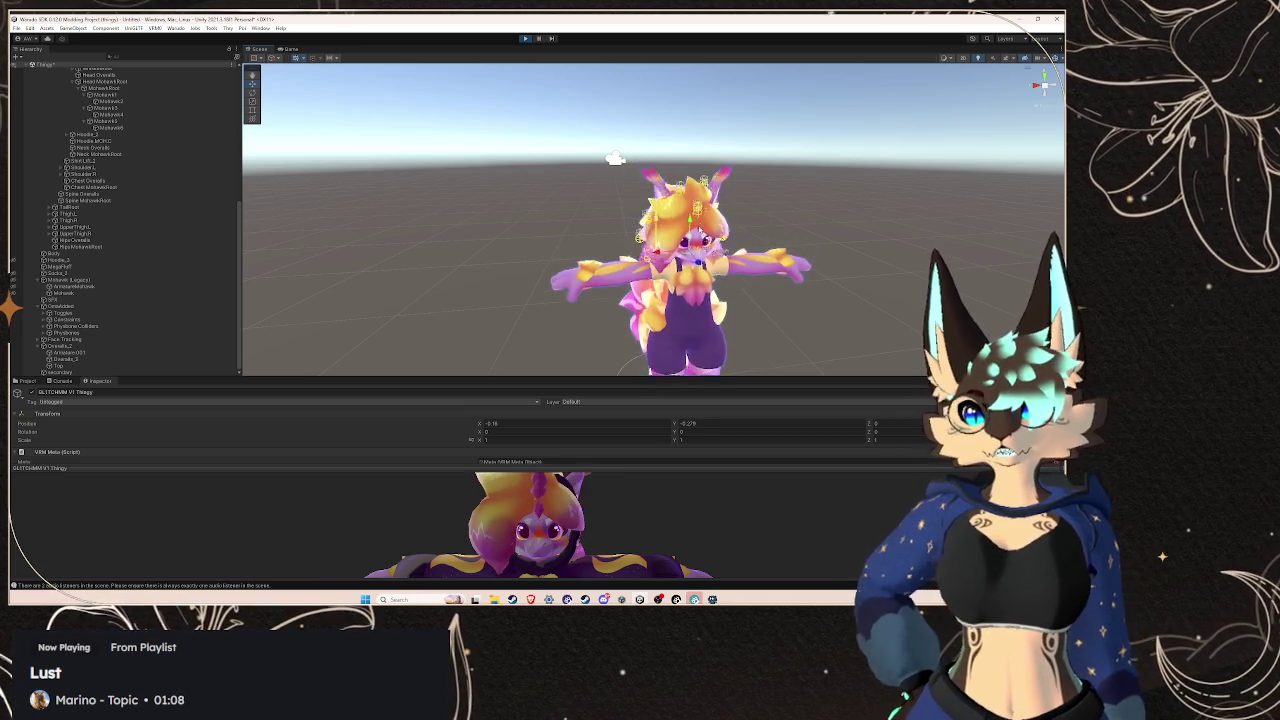
click(123, 373)
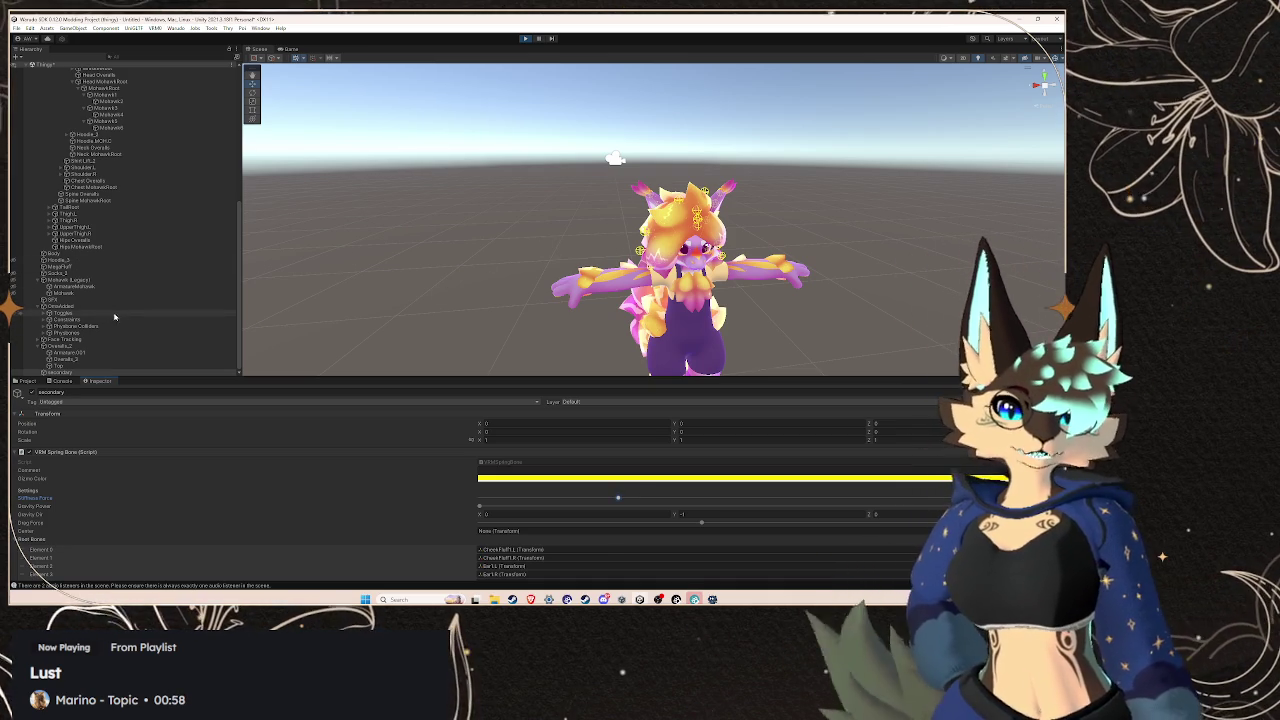
scroll(157, 165, up, 10)
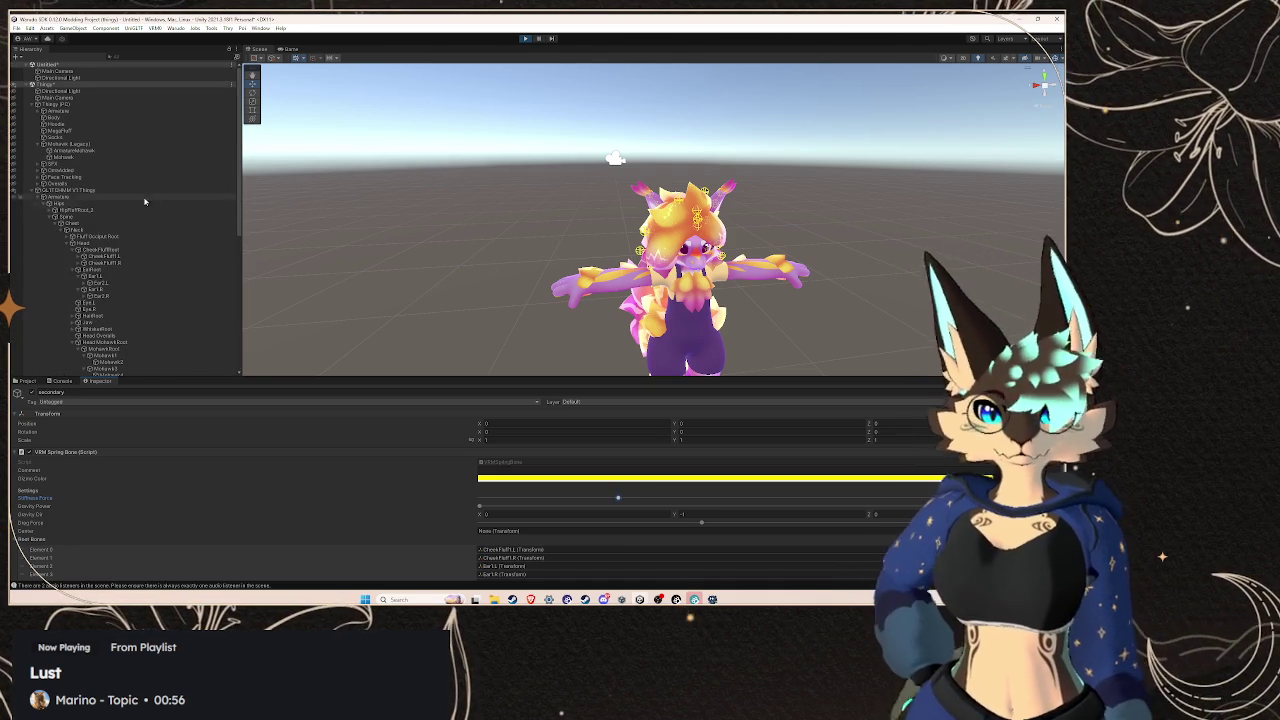
Move the GLITCHMM V1 Thingy root up, down and sideways to watch the hair swing
click(70, 190)
mouse_move(658, 247)
mouse_down()
mouse_move(673, 197)
mouse_move(690, 252)
mouse_move(680, 220)
mouse_up()
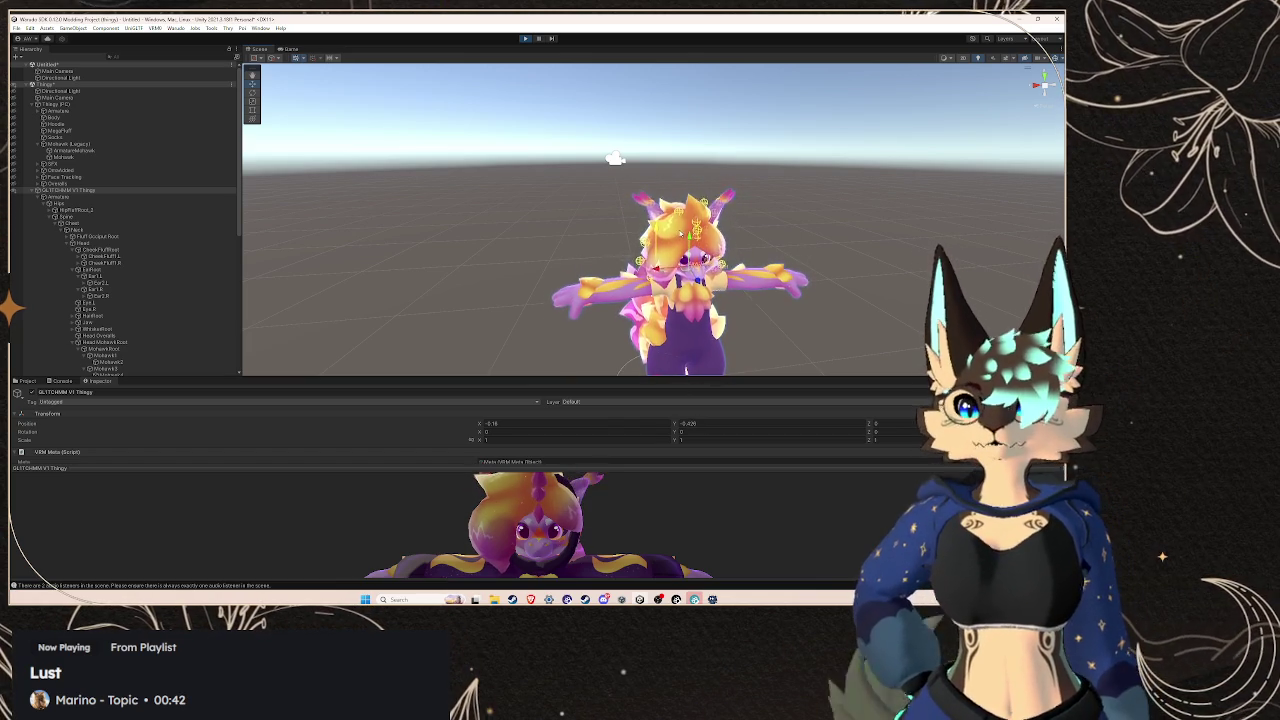
drag(700, 212, 695, 238)
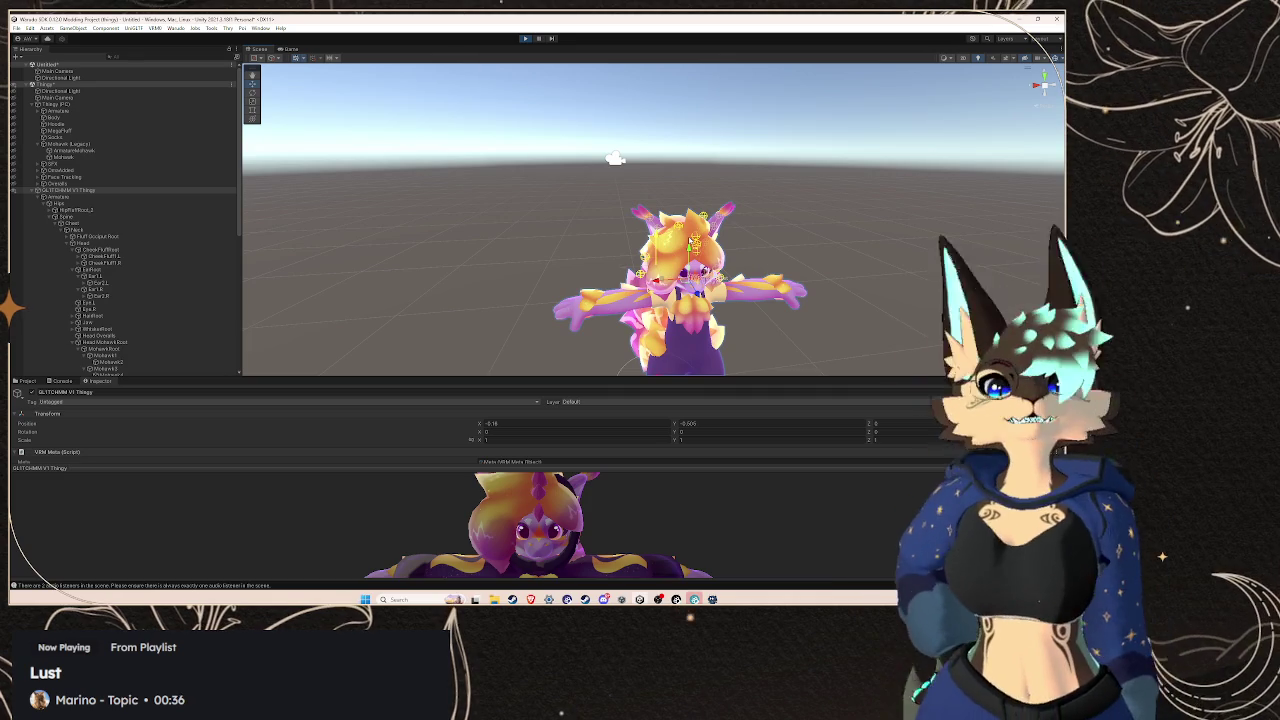
drag(690, 236, 690, 230)
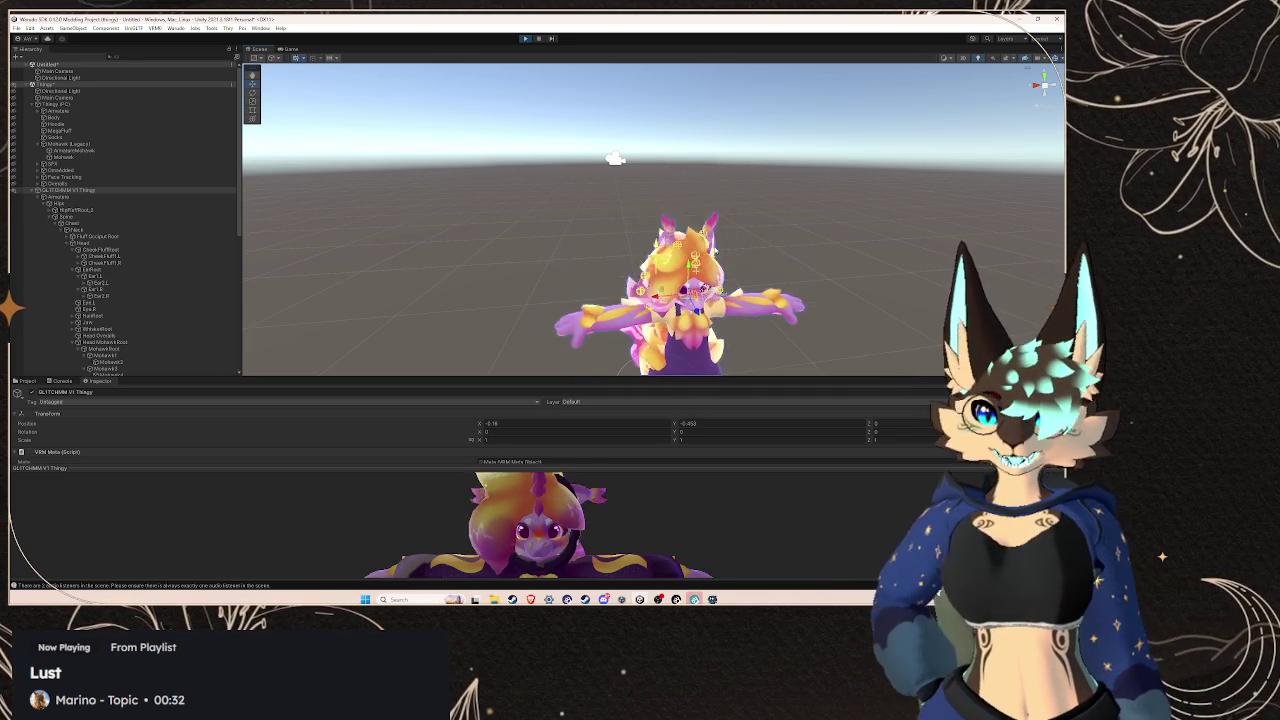
drag(723, 237, 744, 243)
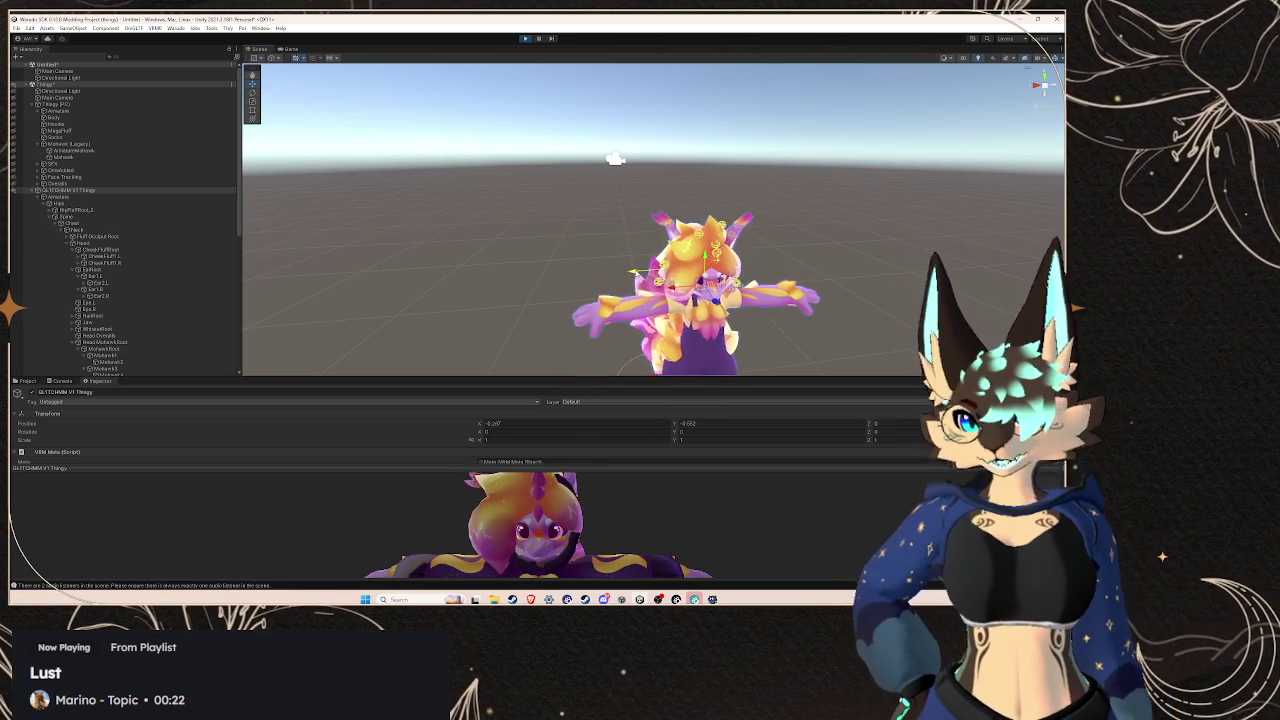
drag(740, 246, 732, 246)
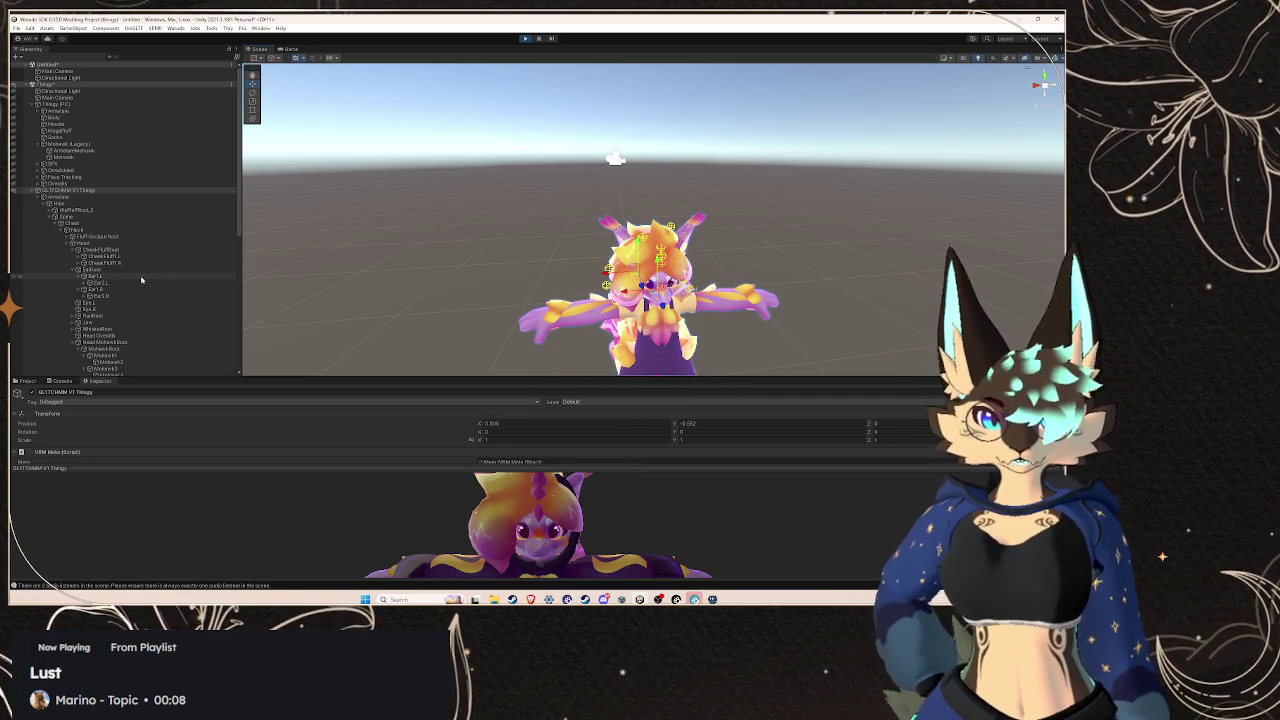
scroll(132, 288, down, 10)
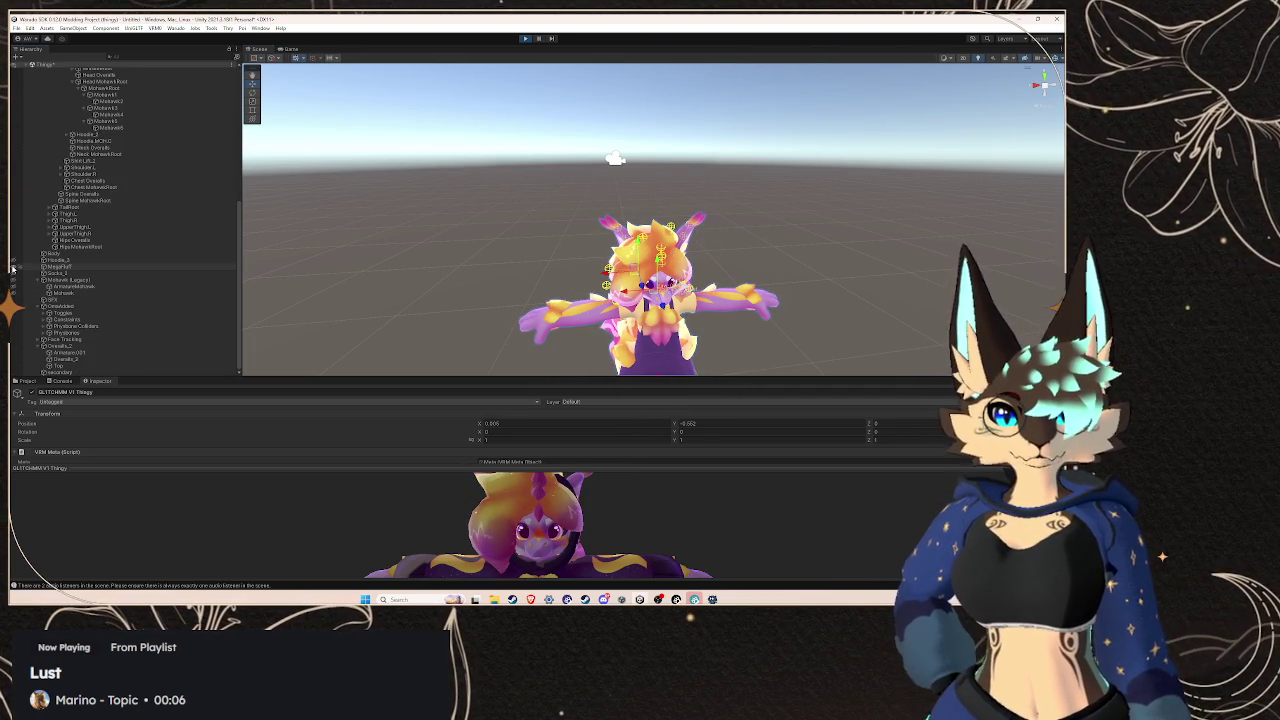
Hide the blonde hair, collapse Head MohawkRoot, and select the secondary object
click(13, 282)
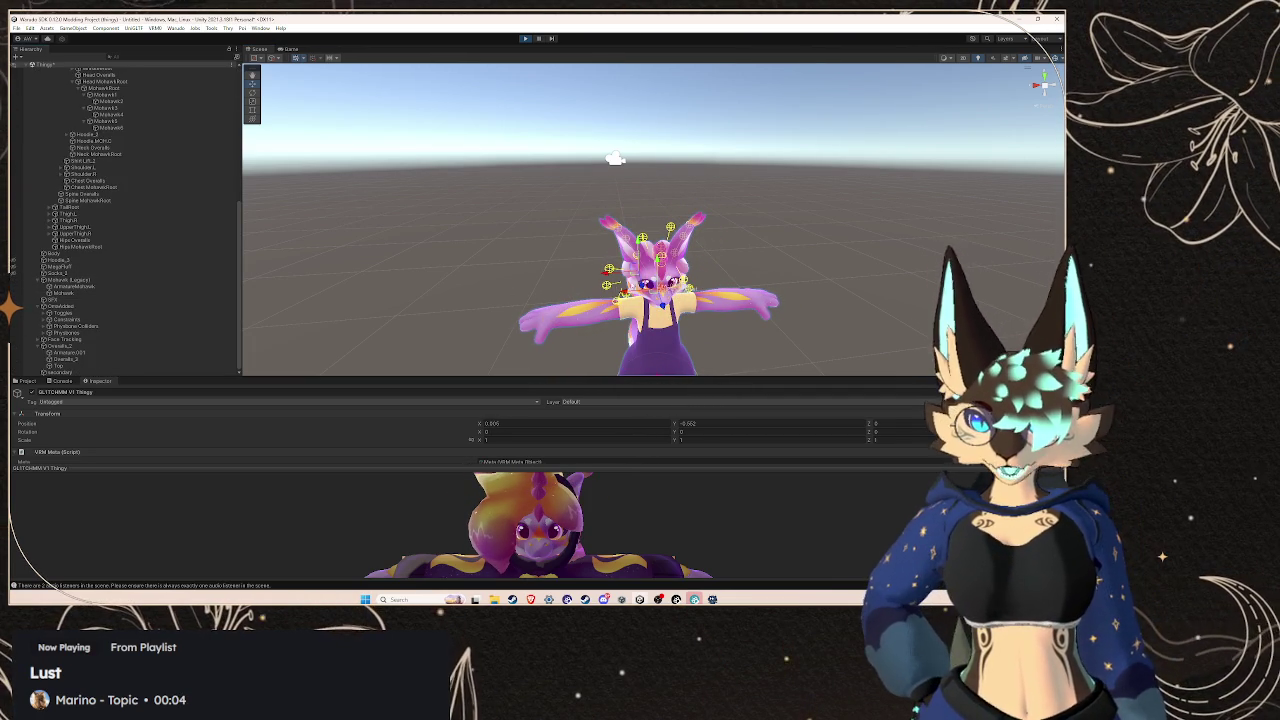
scroll(615, 158, up, 3)
drag(615, 158, 595, 192)
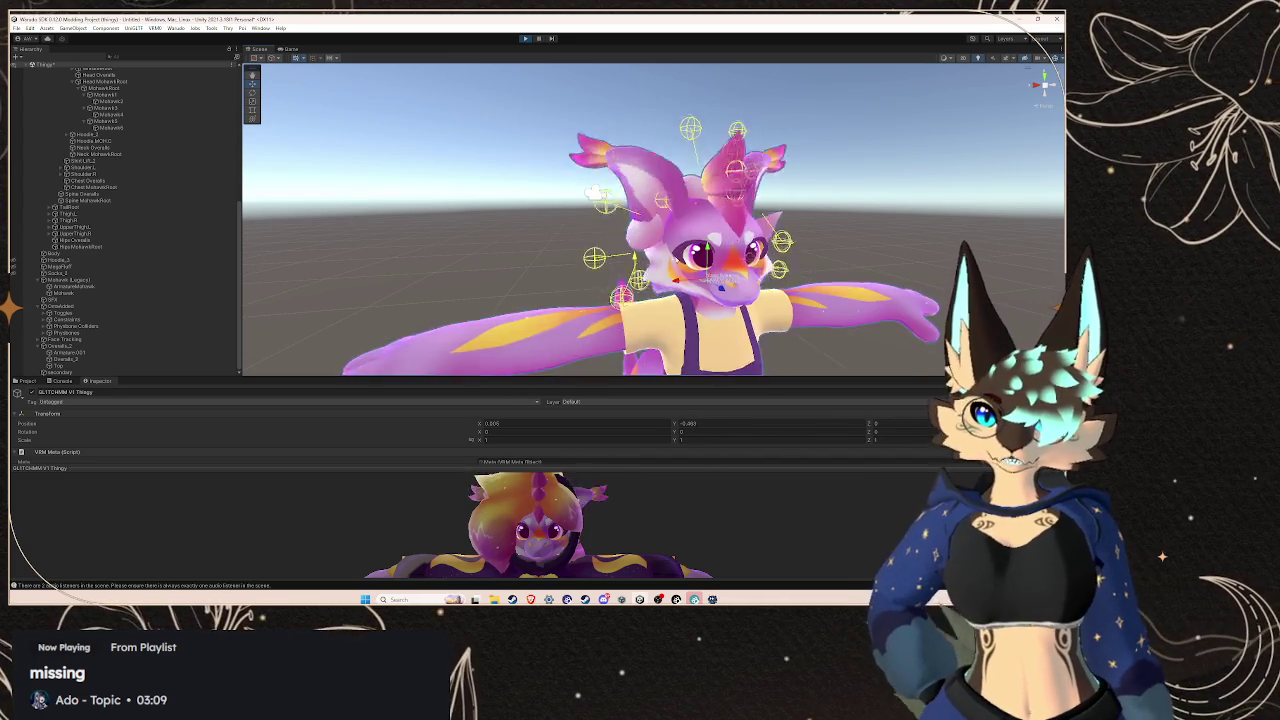
scroll(128, 215, up, 5)
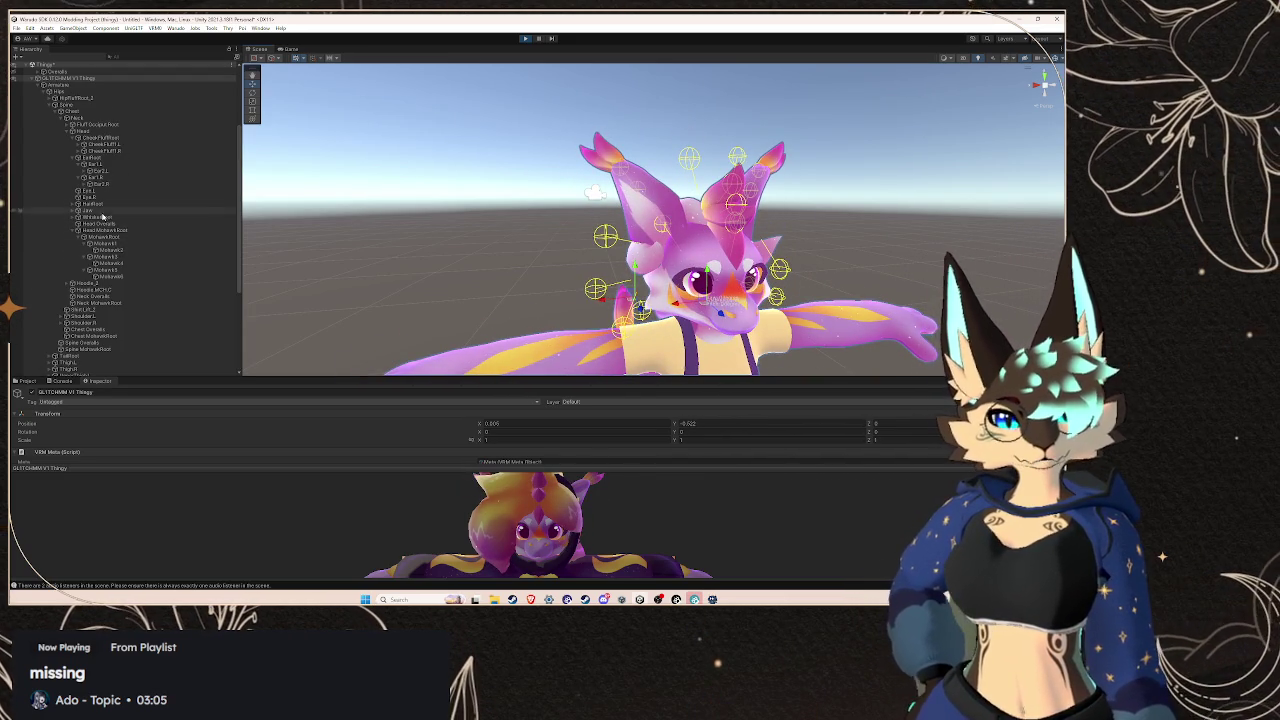
click(75, 231)
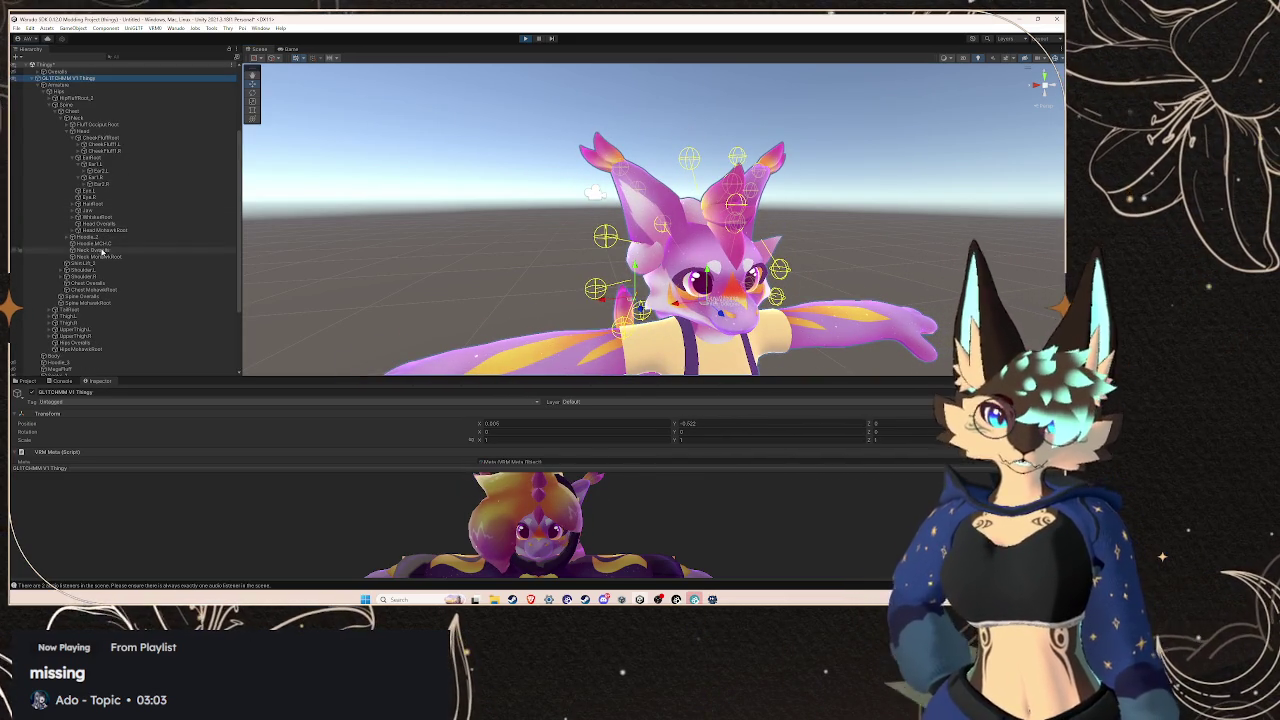
scroll(130, 236, down, 5)
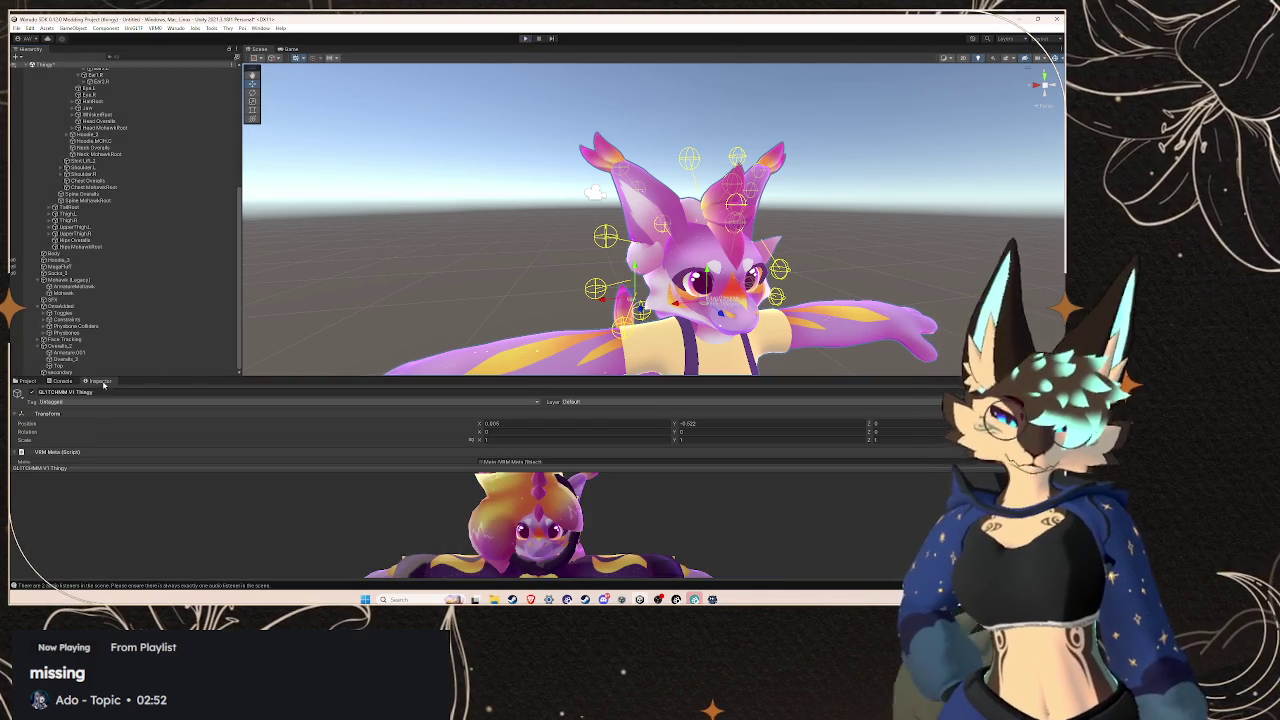
double_click(101, 367)
click(102, 371)
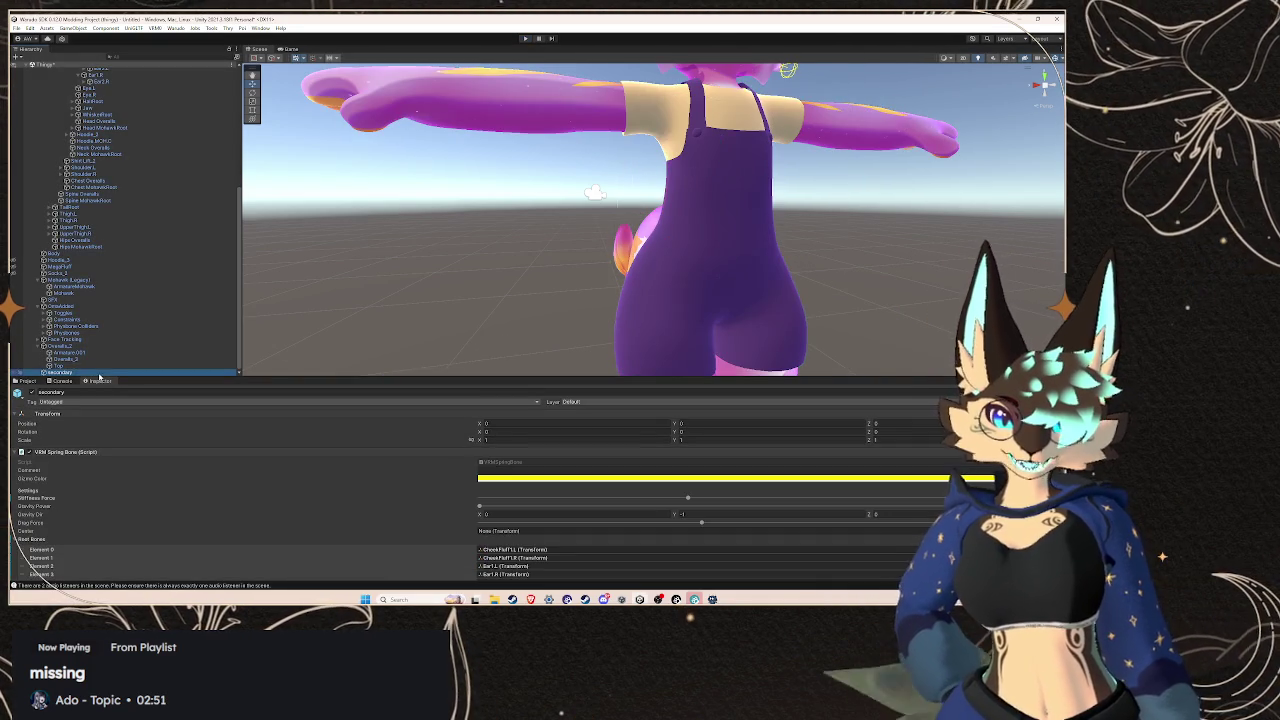
Delete the Nose entry and the Hair4, Hair8 and other hair entries from Root Bones, leaving nine
scroll(405, 506, down, 2)
scroll(564, 521, down, 1)
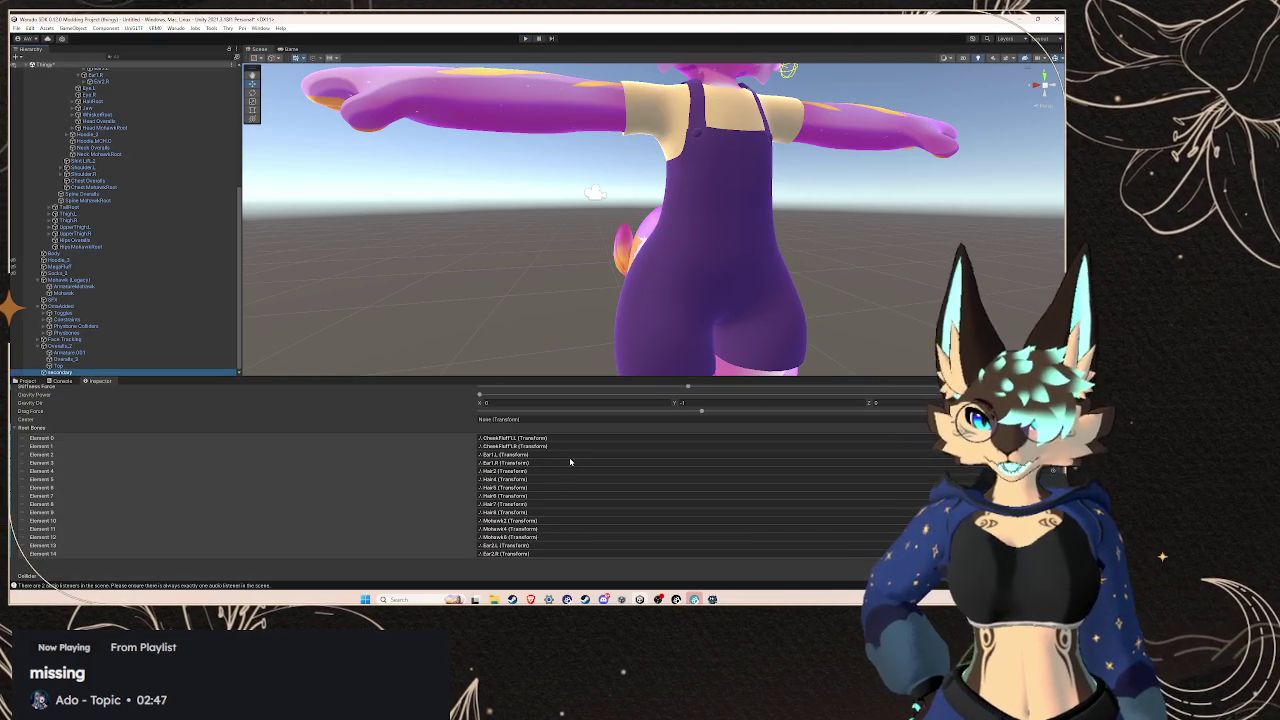
click(566, 472)
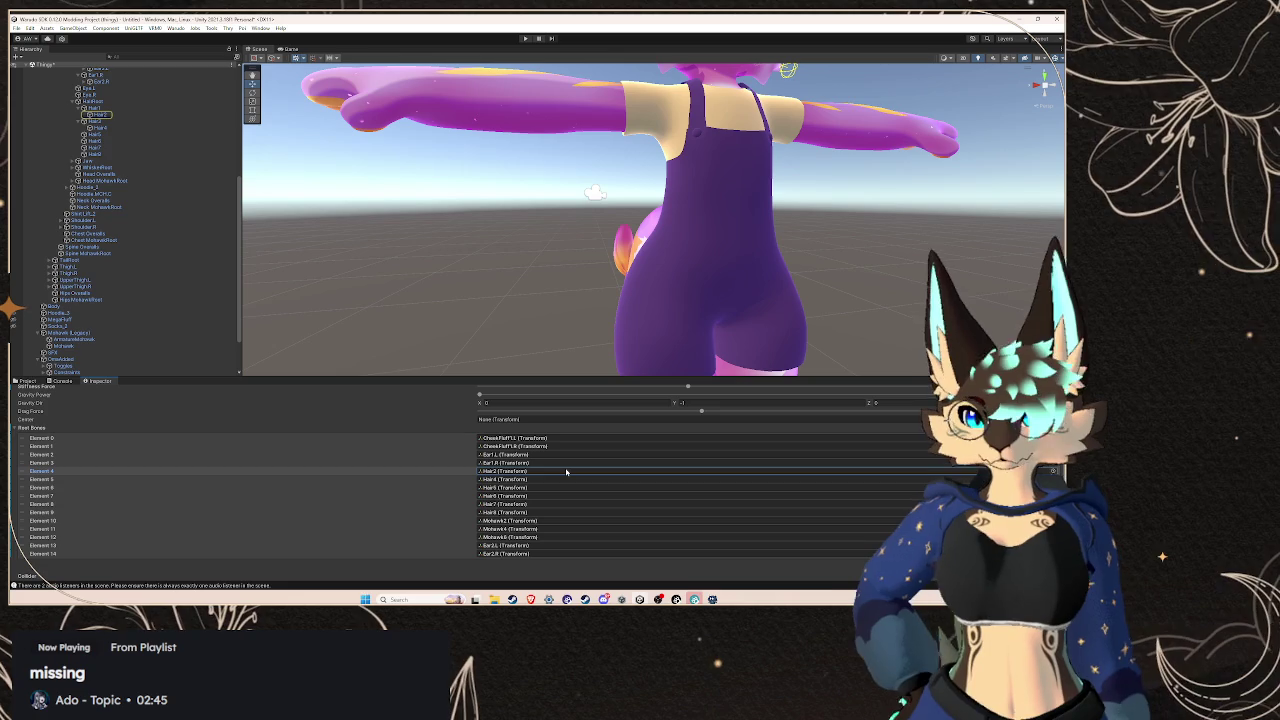
right_click(479, 472)
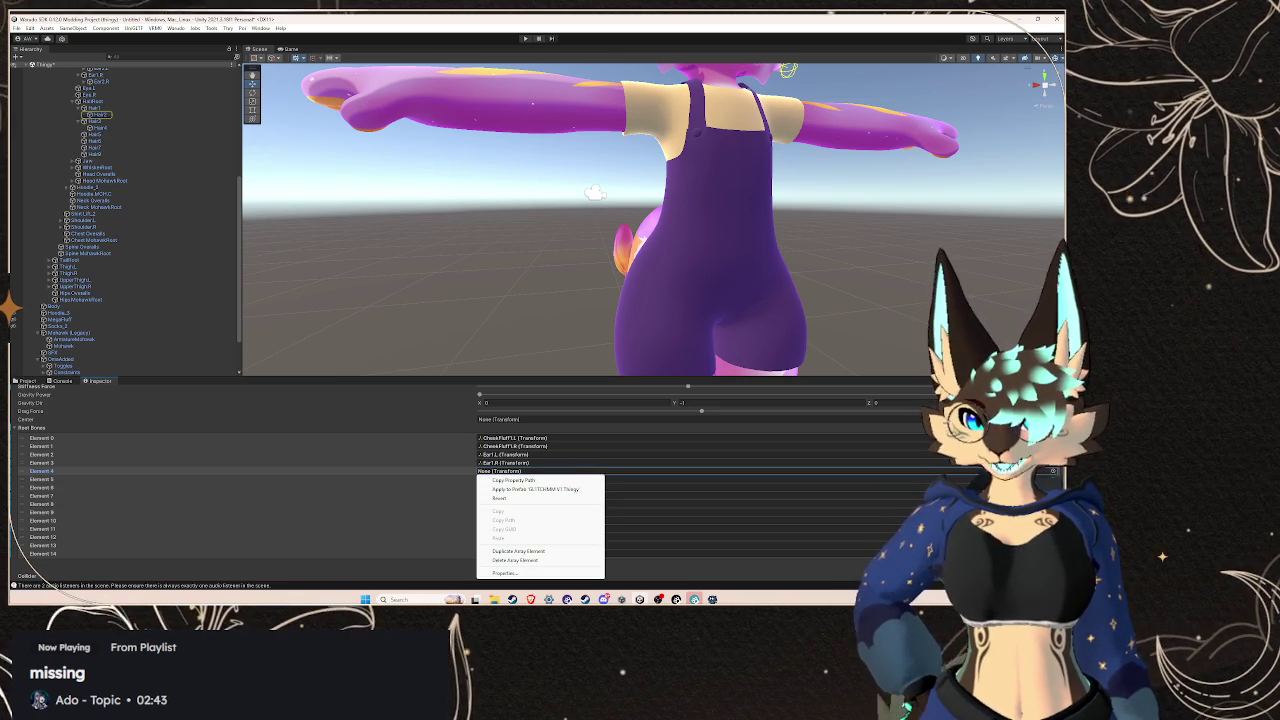
click(515, 560)
click(822, 471)
key(Delete)
key(Down)
key(Down)
key(Down)
key(Delete)
key(Delete)
key(Delete)
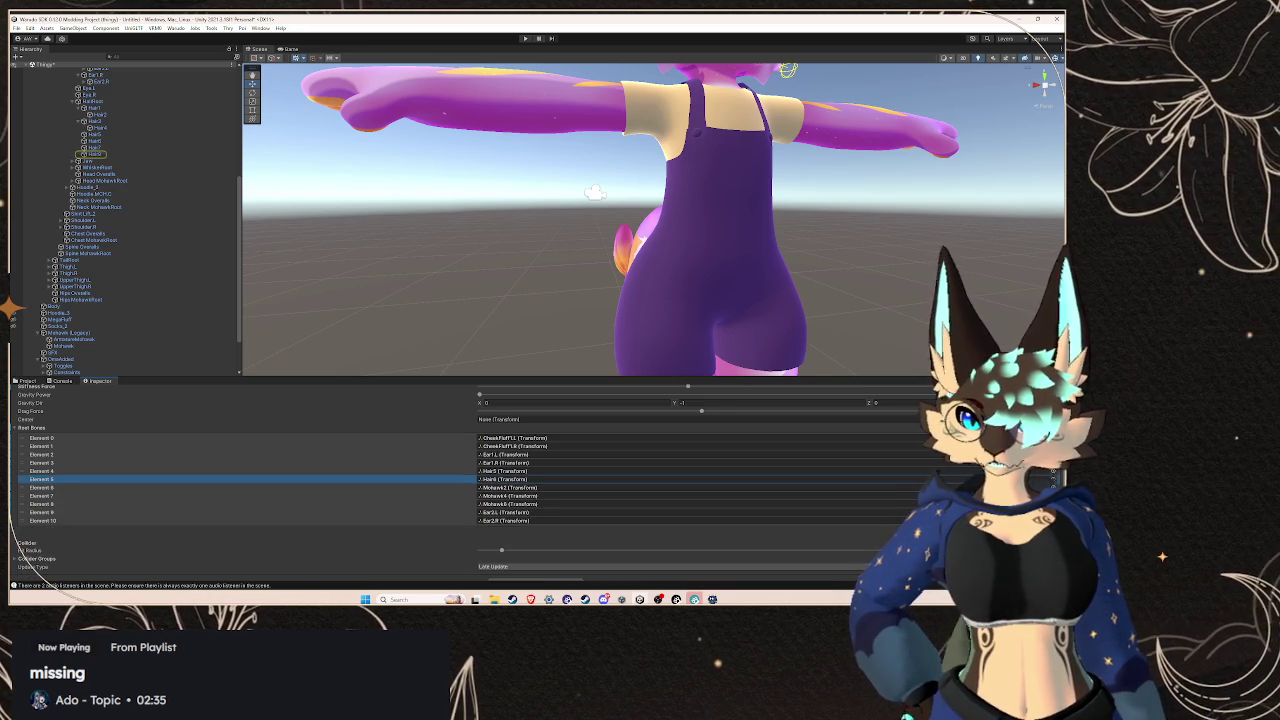
key(Delete)
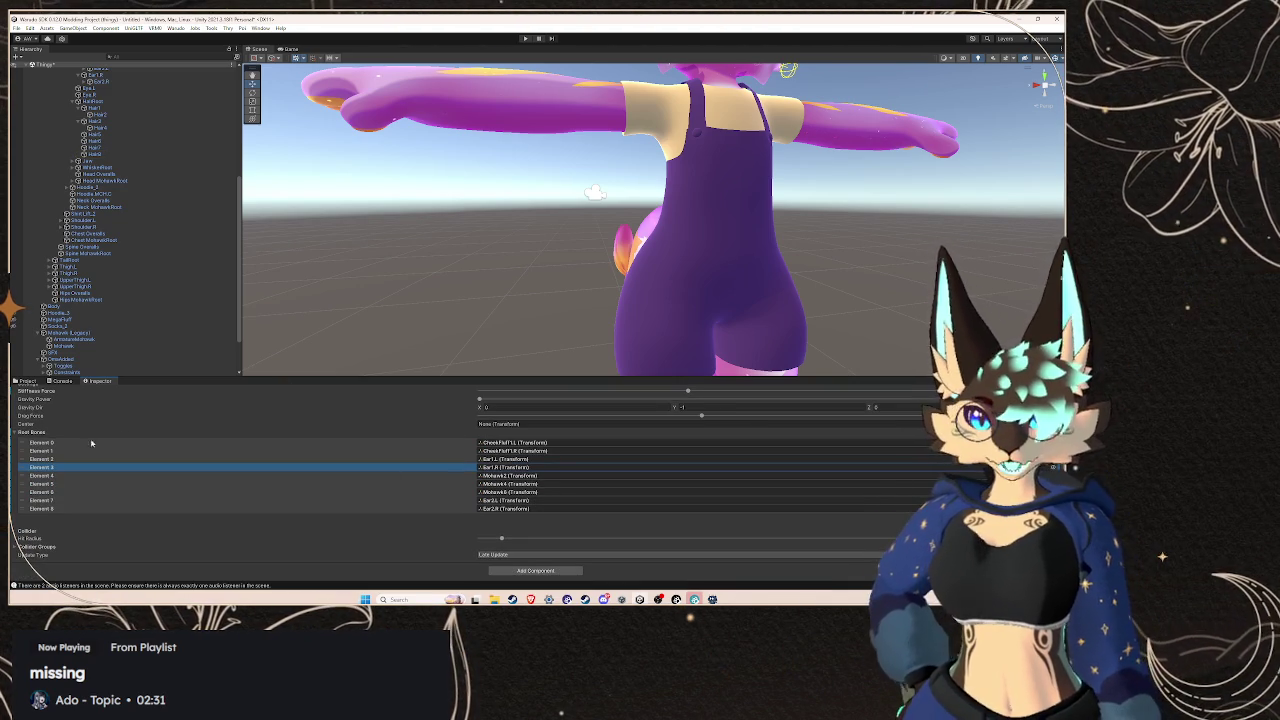
scroll(50, 447, up, 2)
scroll(50, 447, up, 2)
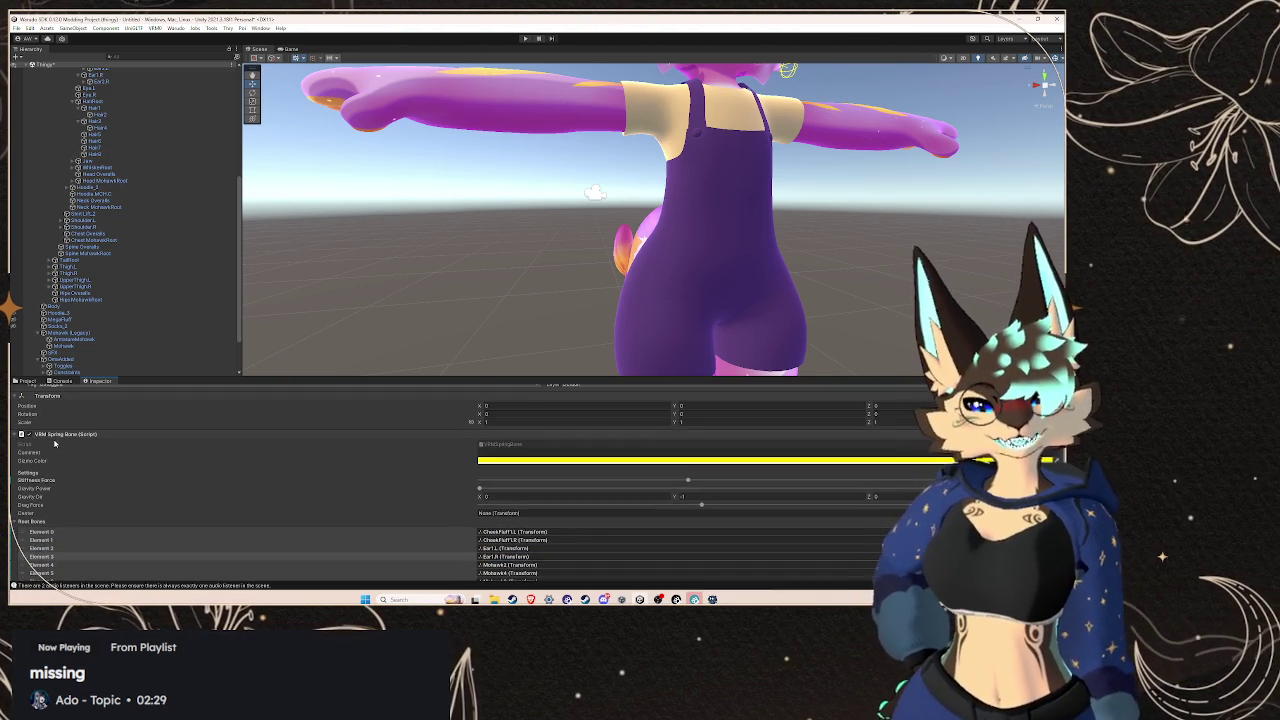
Collapse the first VRM Spring Bone and add a second VRM Spring Bone, expanded, via the 'spring' component search
click(40, 452)
click(540, 464)
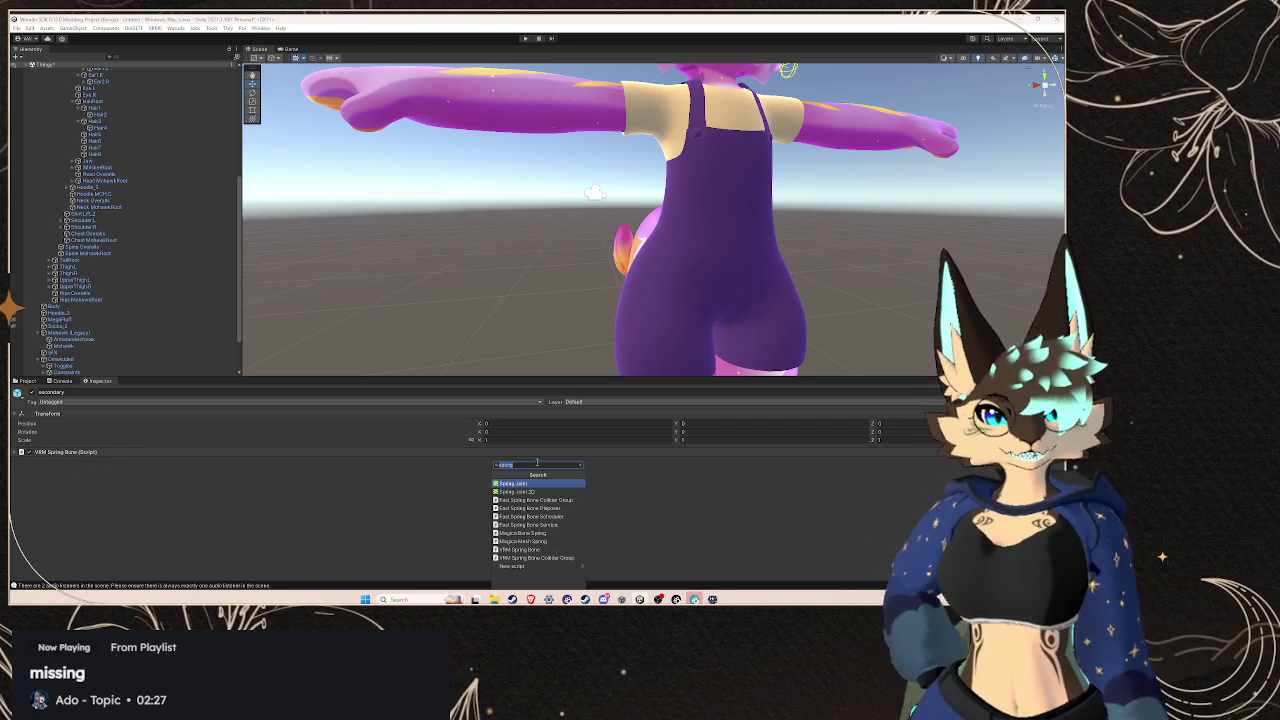
click(540, 549)
click(60, 461)
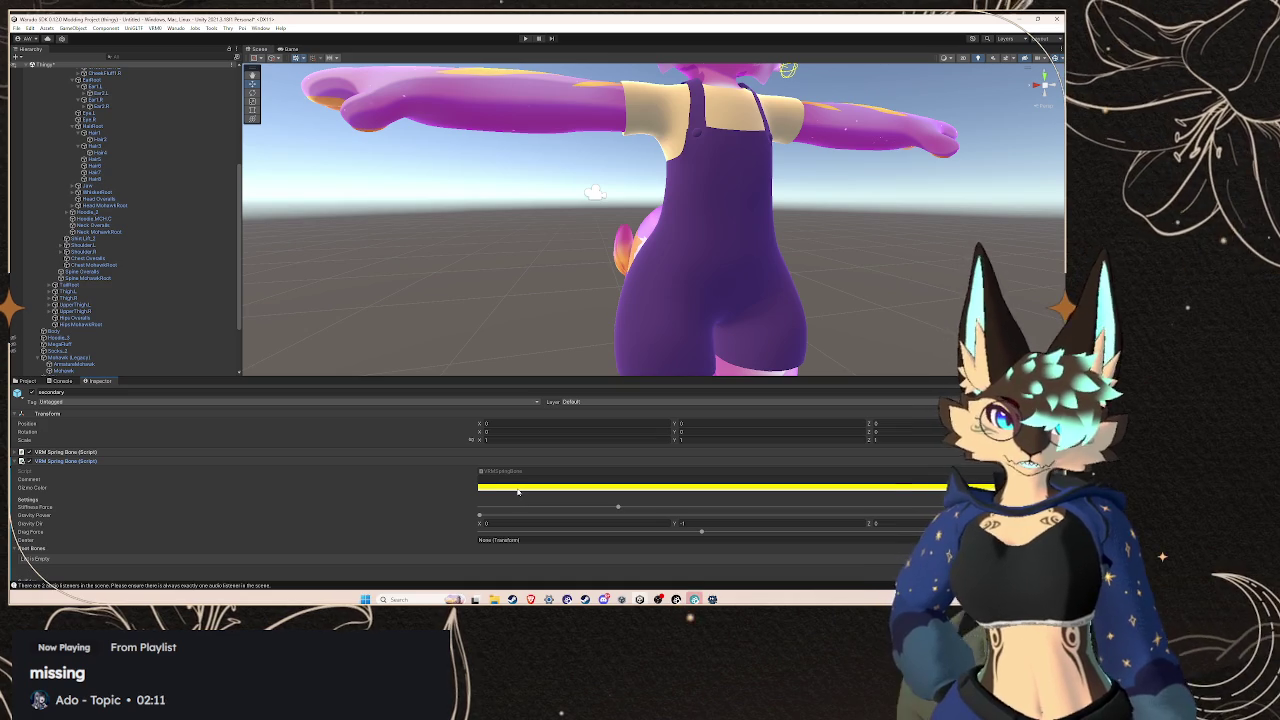
scroll(653, 209, down, 5)
scroll(653, 209, up, 5)
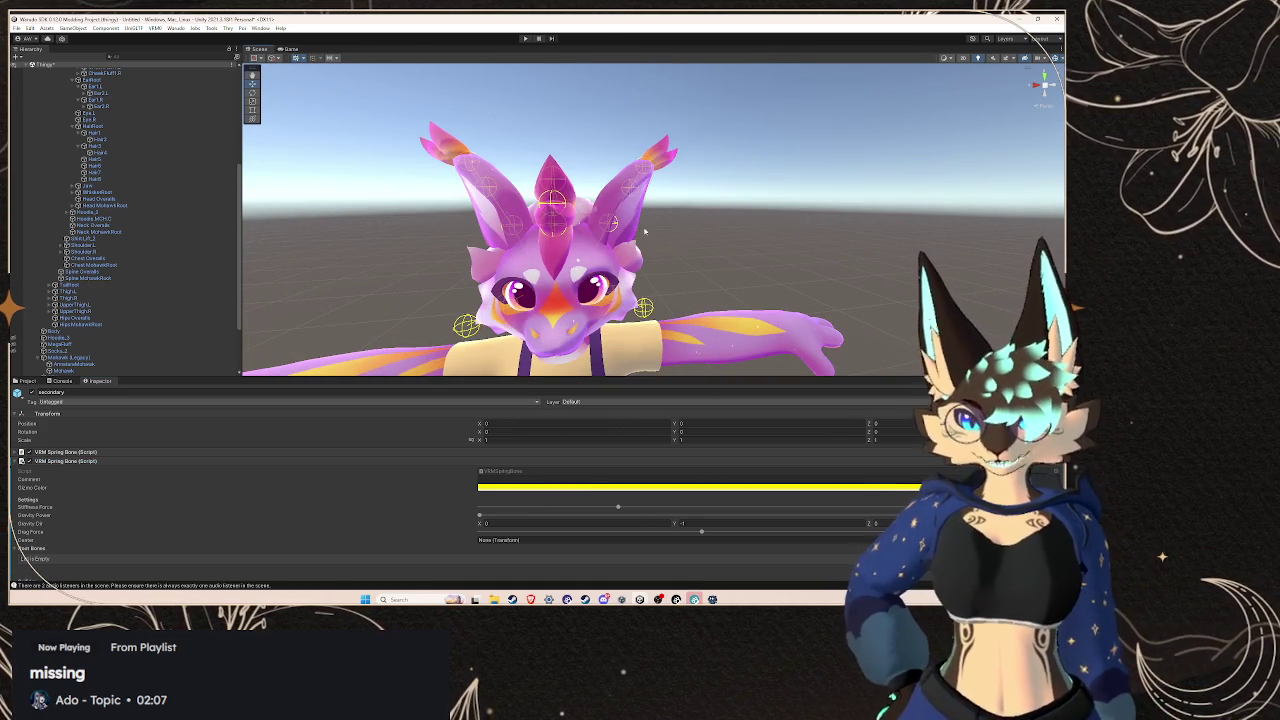
drag(668, 242, 626, 265)
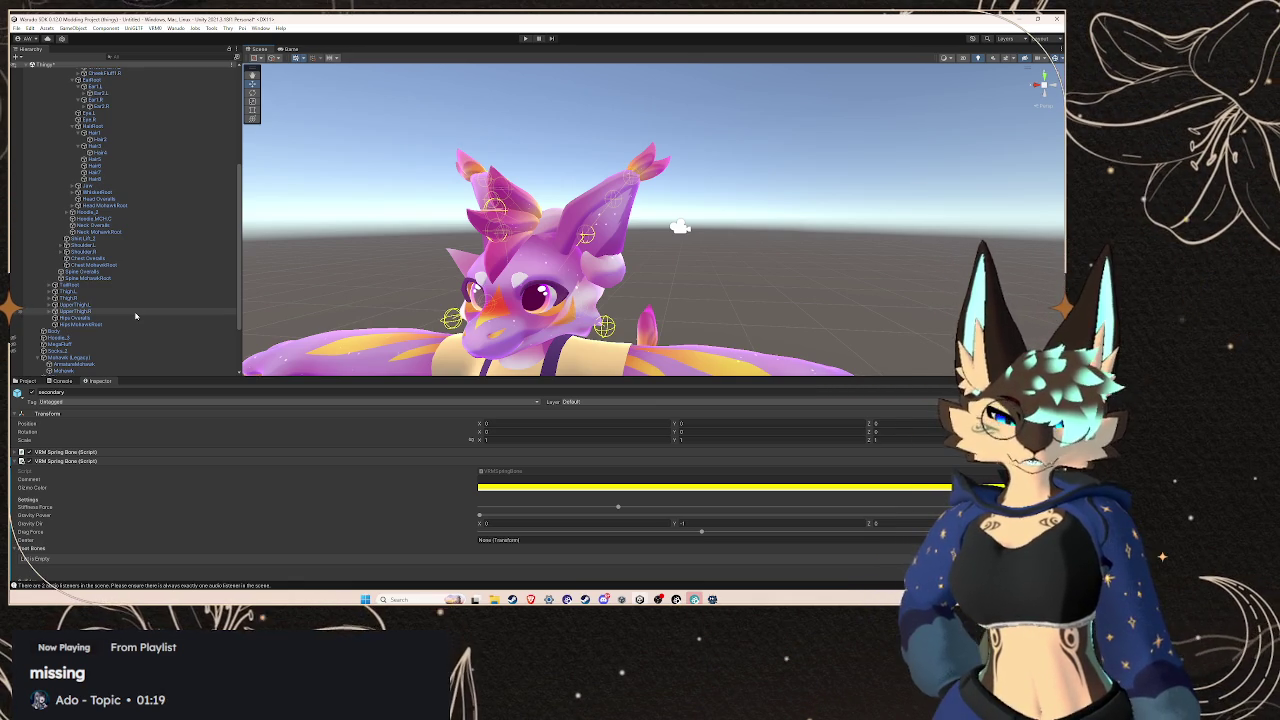
Launch Blender by searching 'blender' in the Windows Start menu
scroll(582, 280, up, 2)
scroll(582, 280, down, 5)
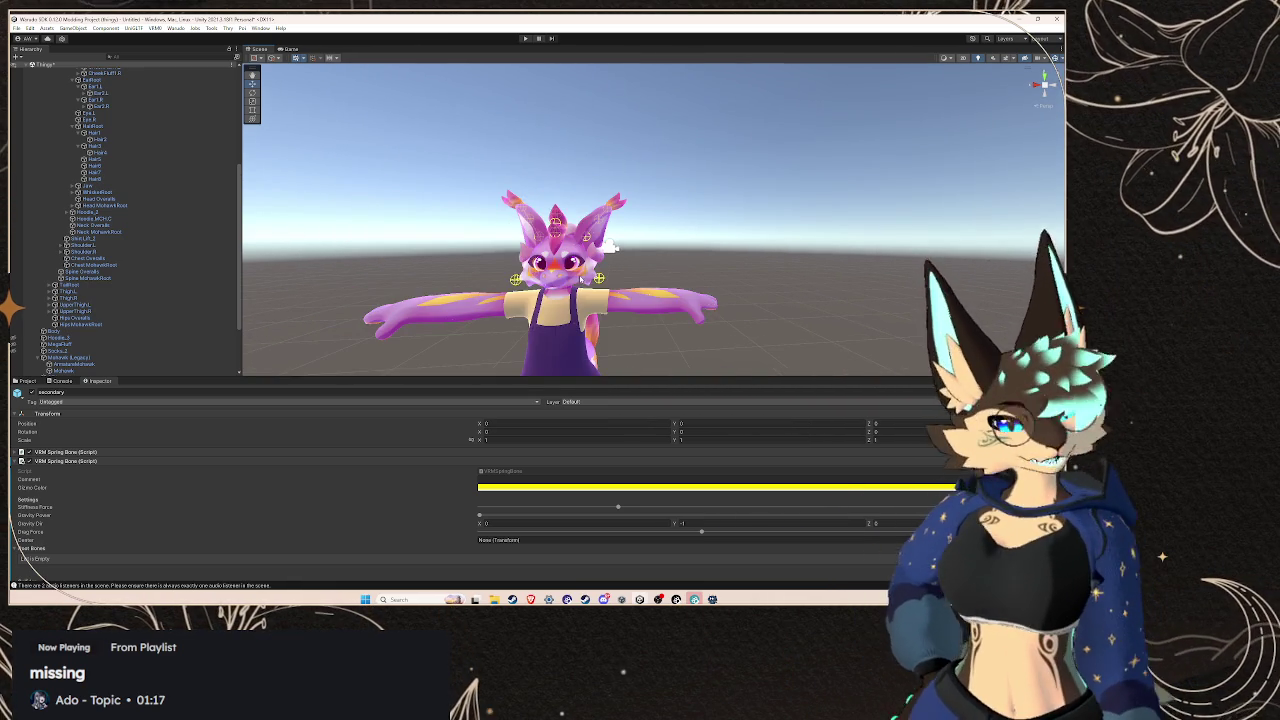
scroll(606, 298, up, 2)
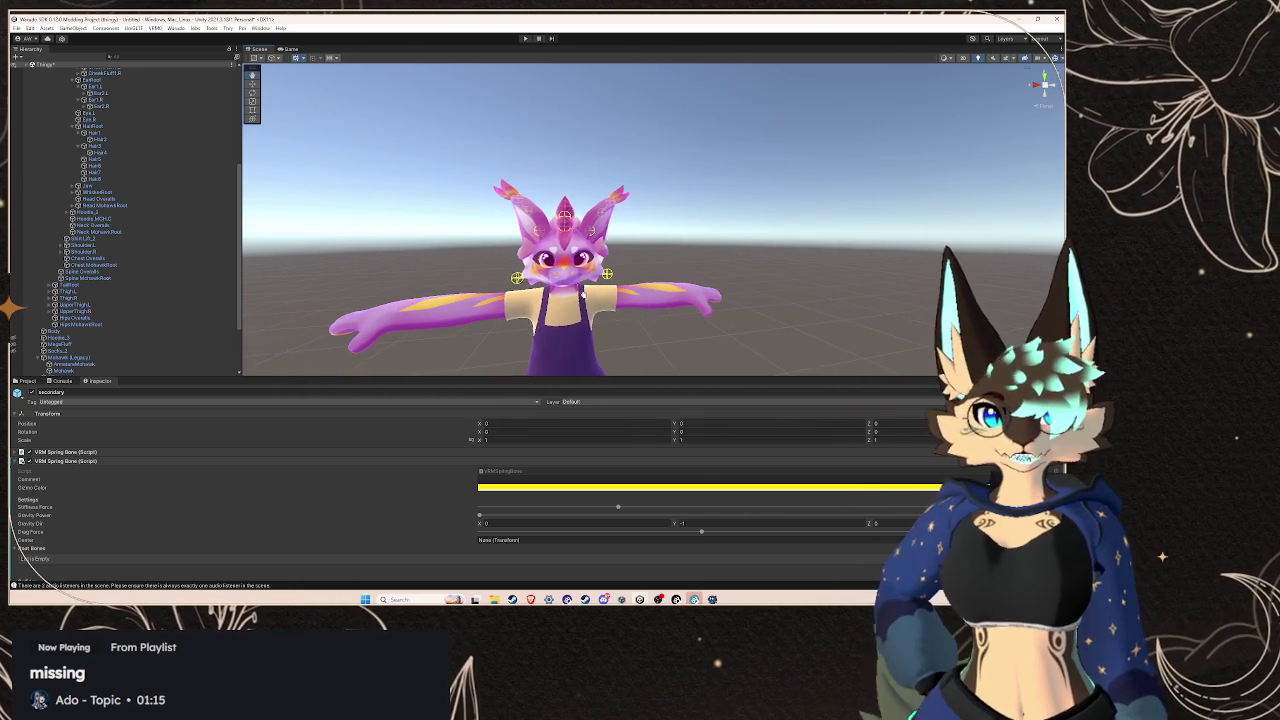
key(super)
text(blender)
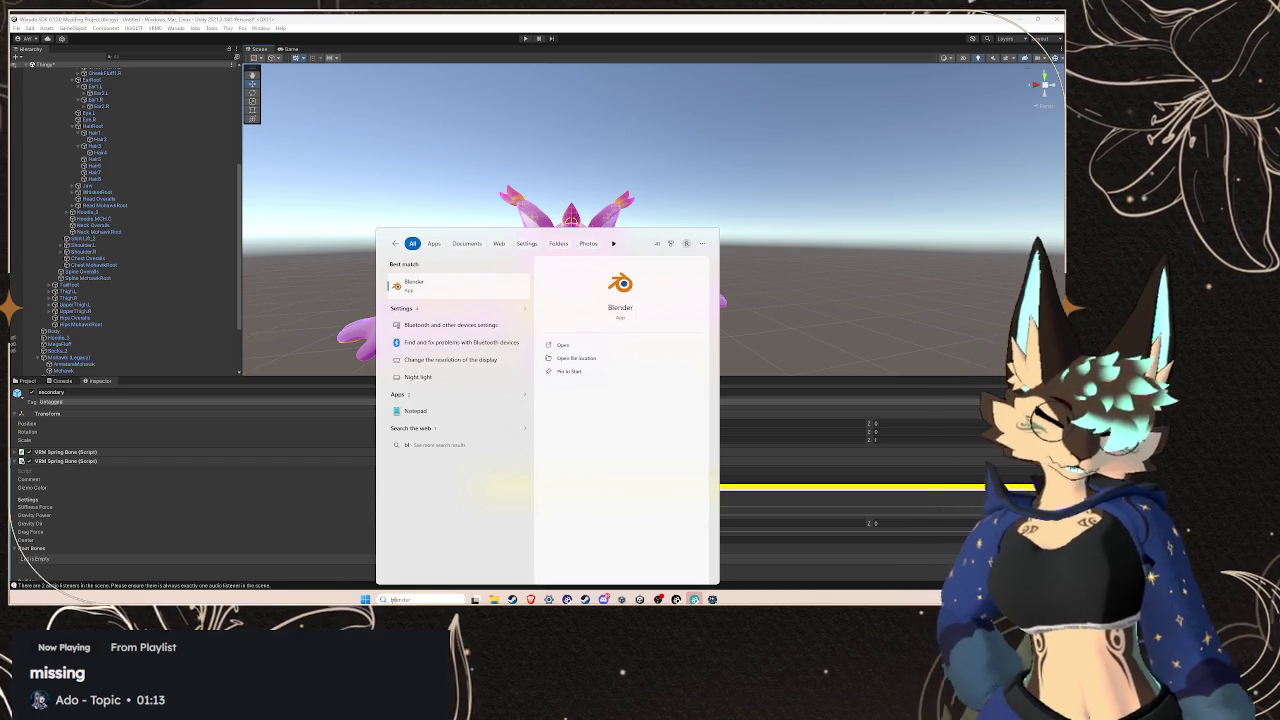
click(462, 287)
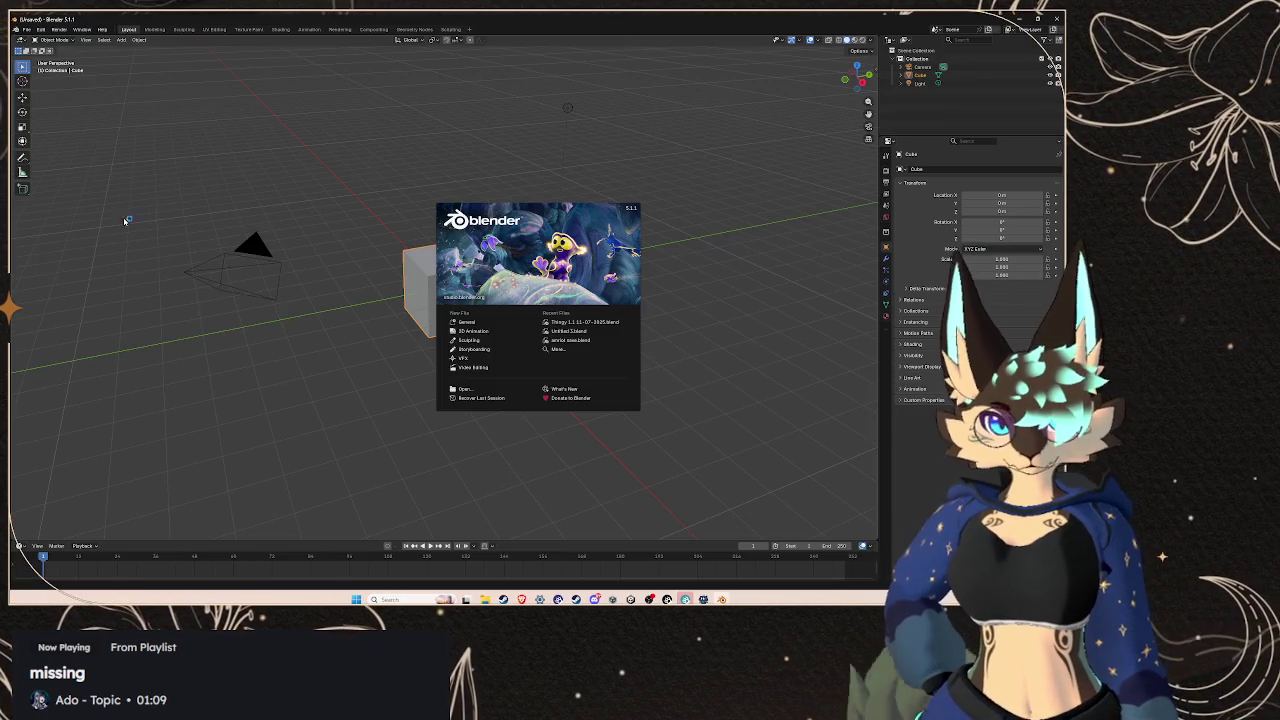
Open Thingy 1.1 11-07-2025.blend in Blender, export it as FBX, and return to Unity
click(577, 322)
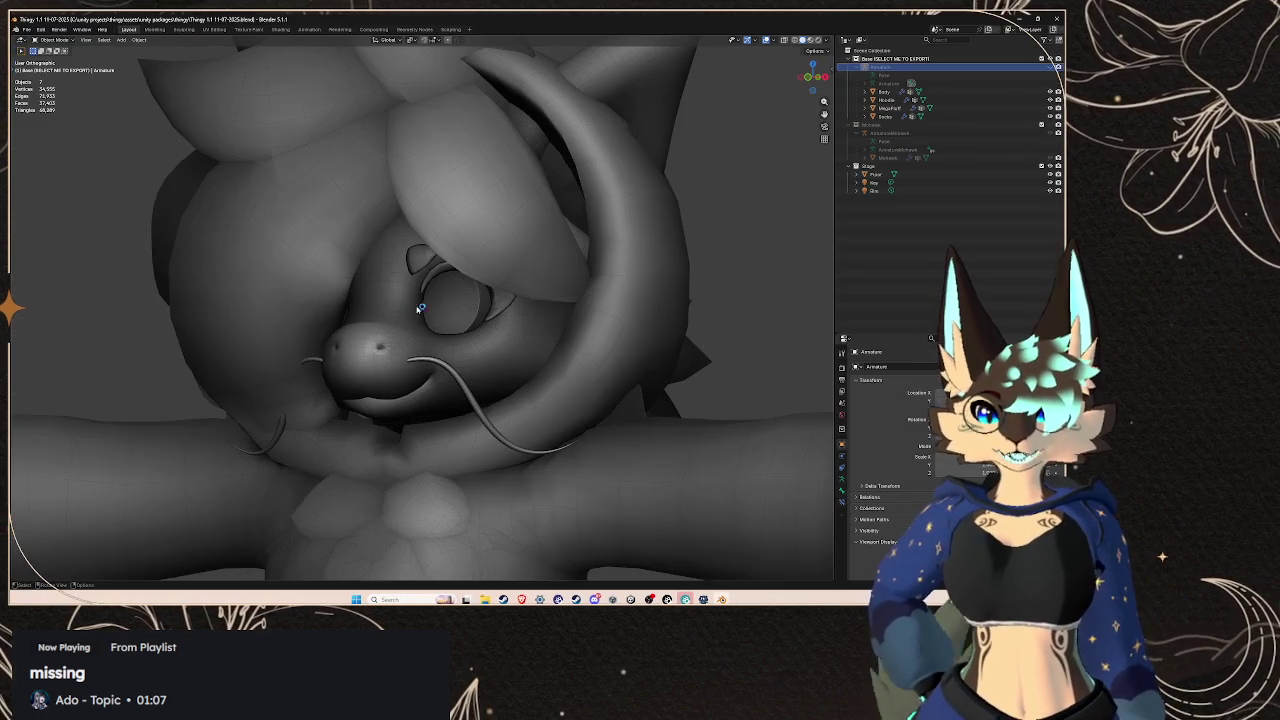
scroll(224, 218, down, 10)
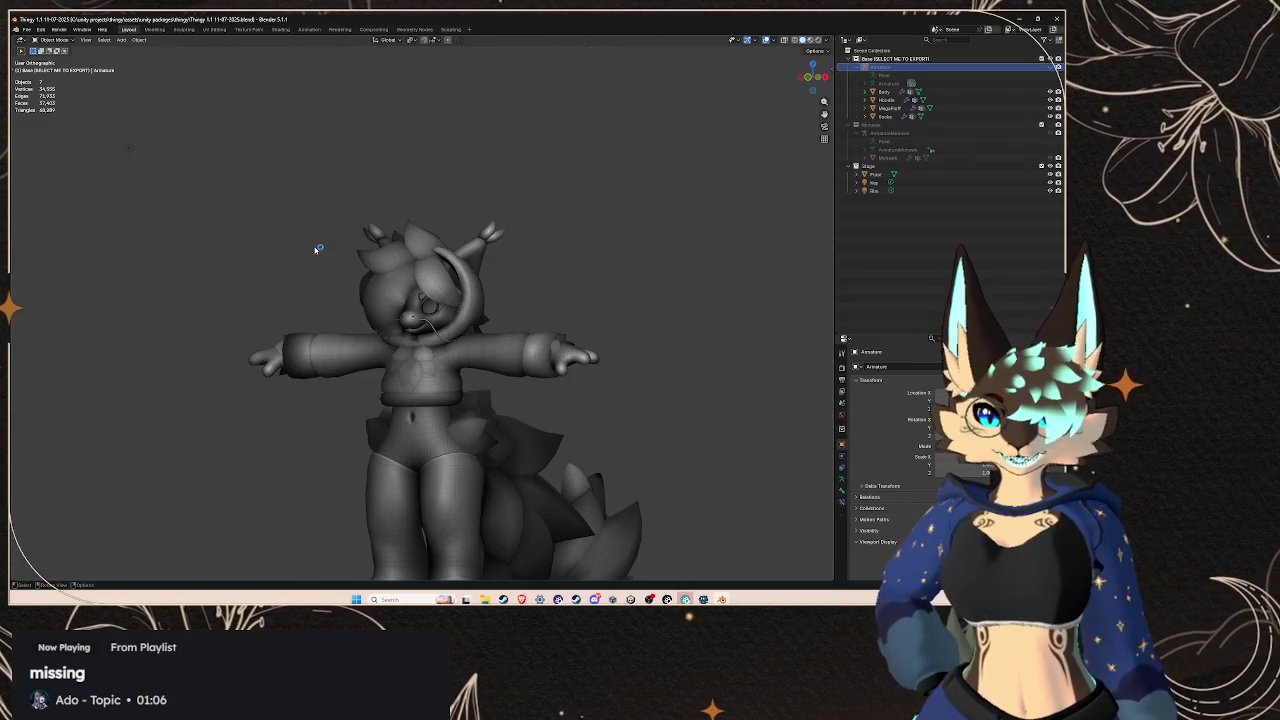
click(26, 29)
mouse_move(95, 155)
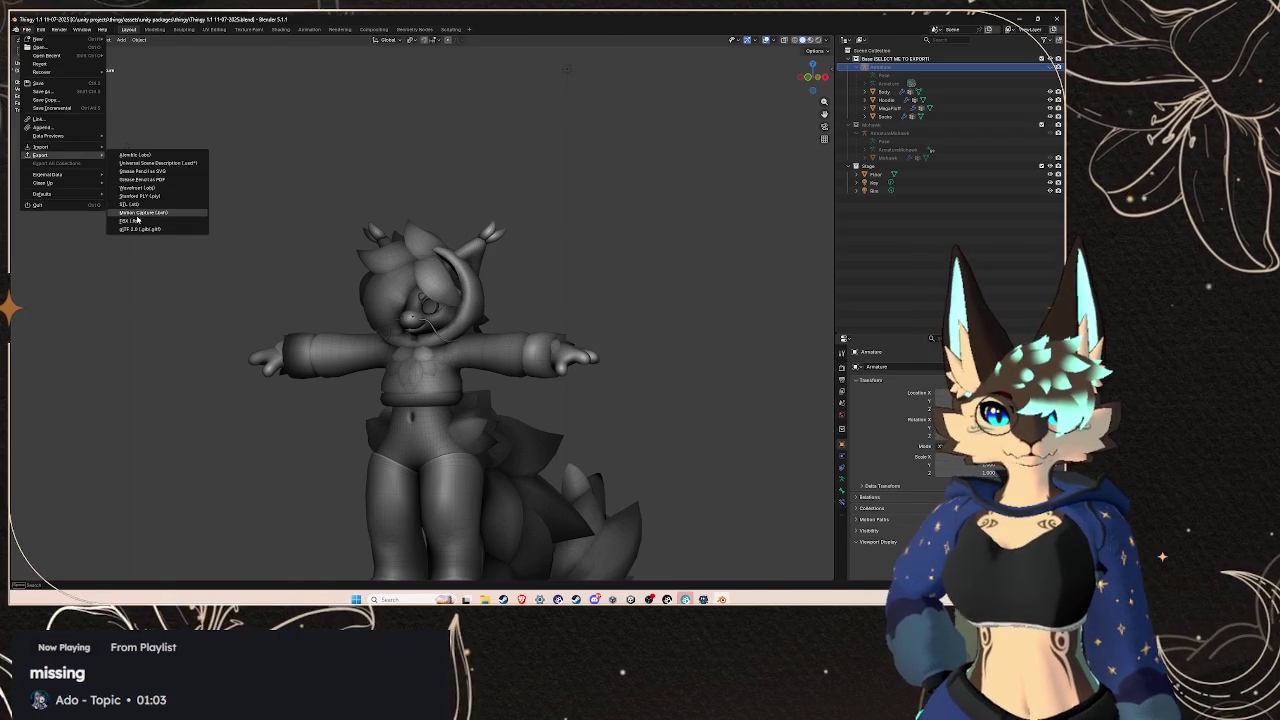
click(134, 220)
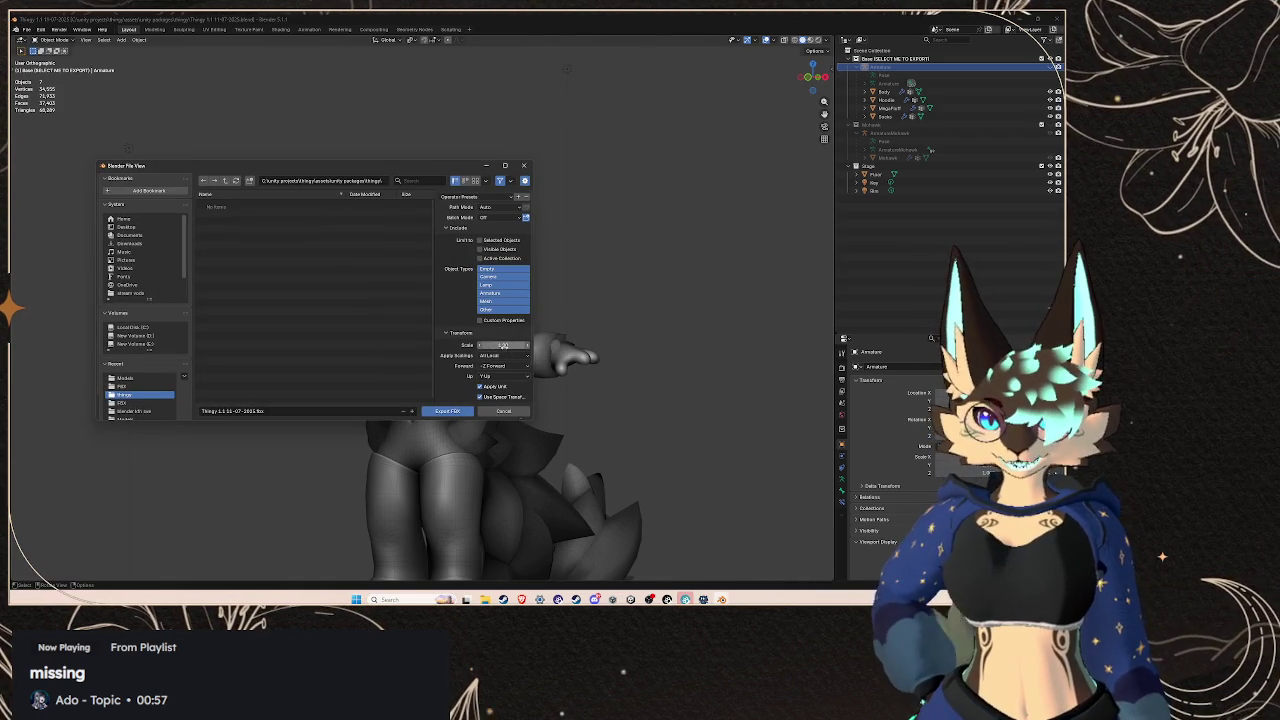
click(503, 411)
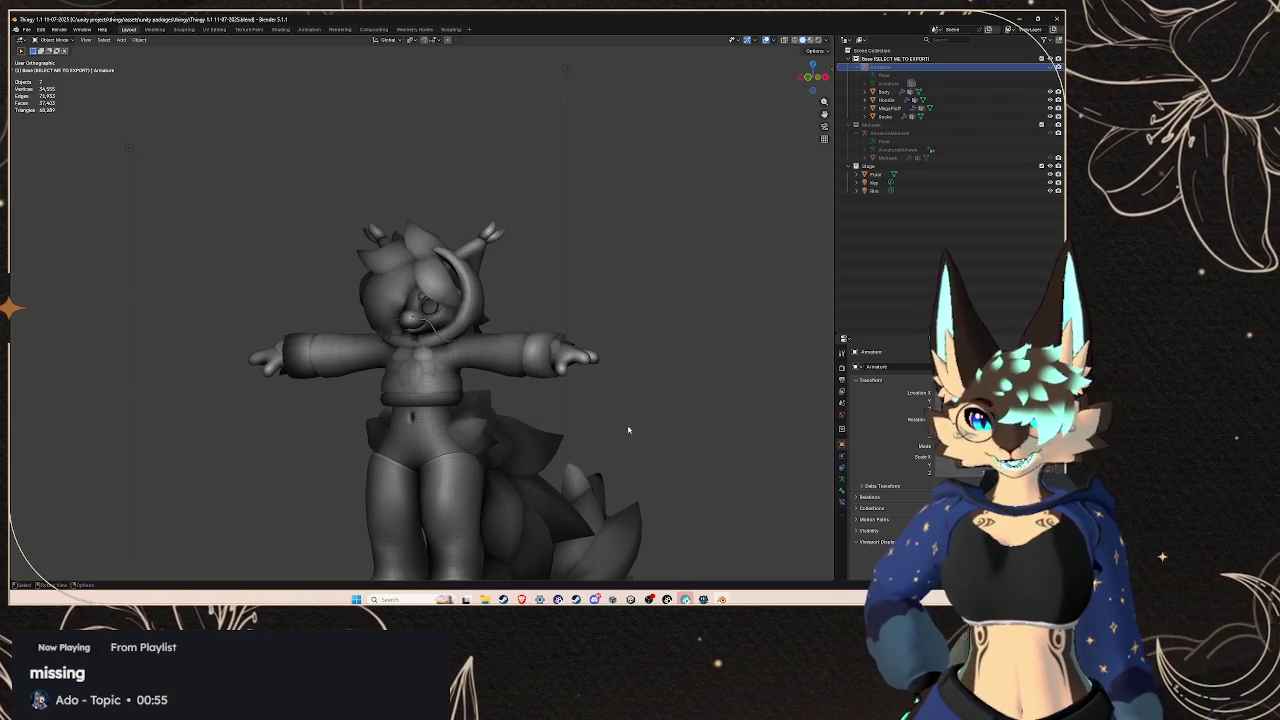
key(alt+Tab)
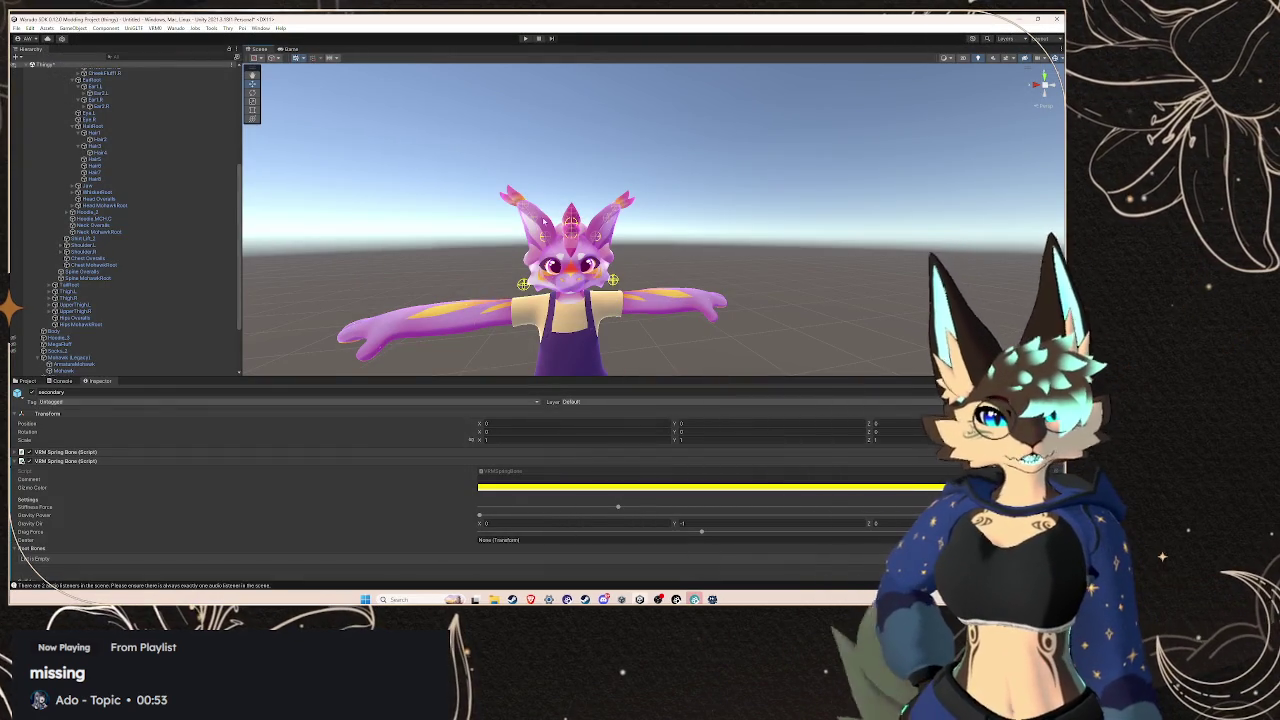
Orbit the Scene view around the avatar's head, then add Element 0 to Root Bones
scroll(590, 222, up, 5)
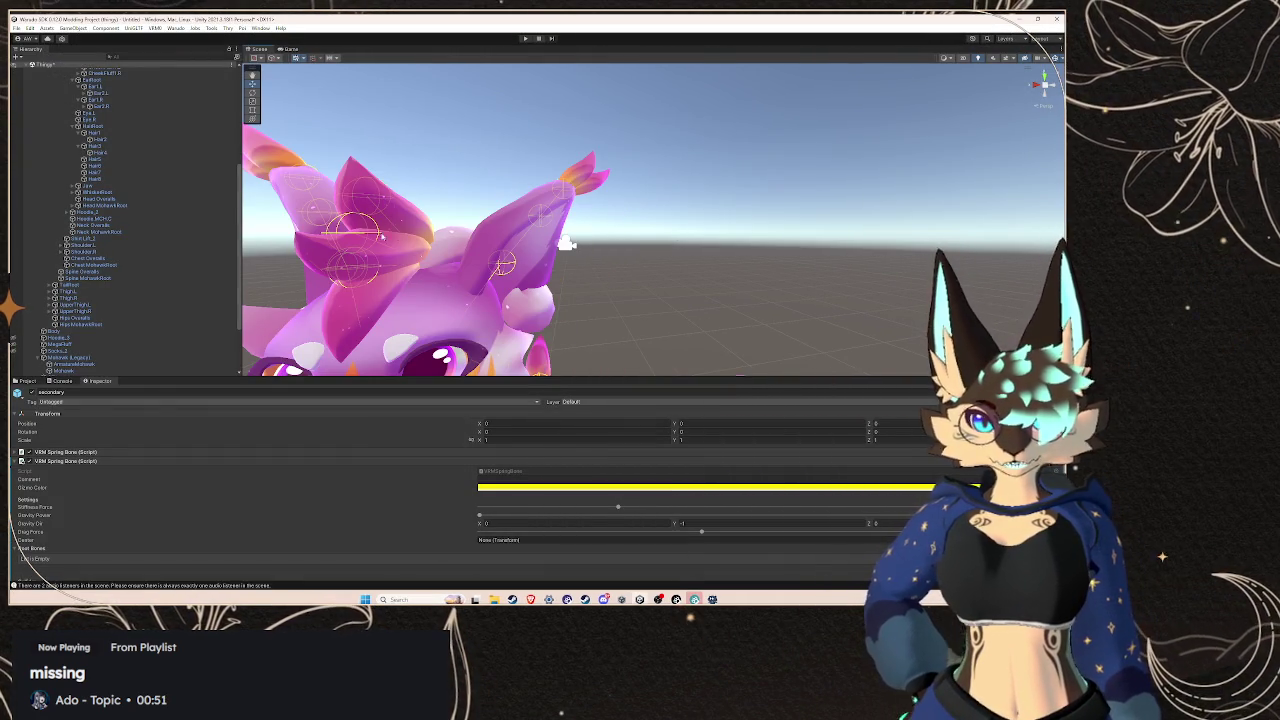
drag(660, 277, 607, 286)
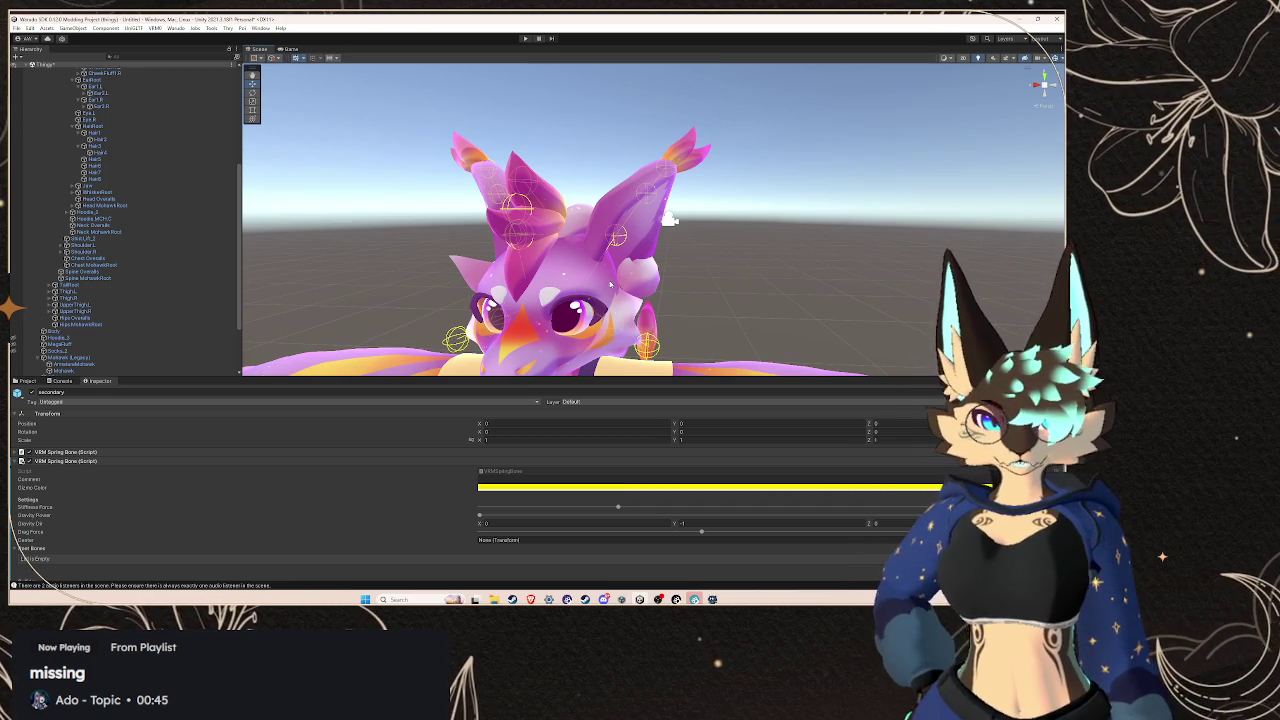
scroll(610, 285, down, 5)
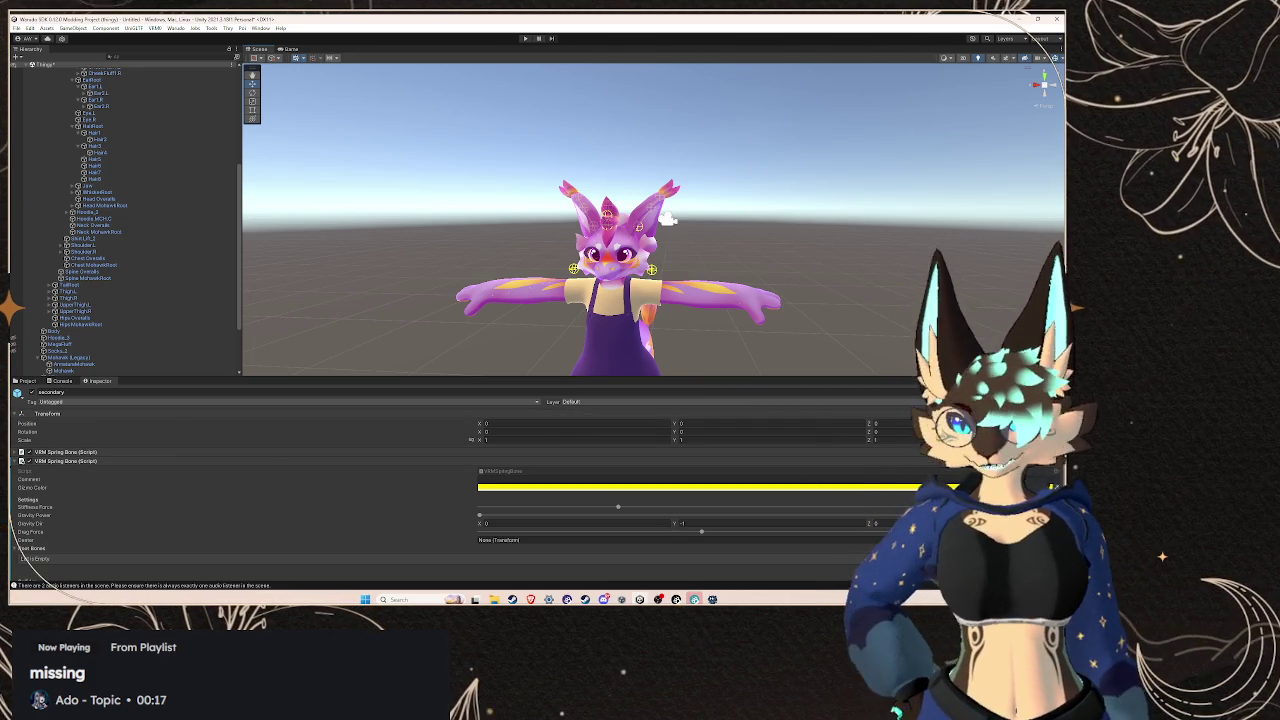
click(40, 558)
Grow the second spring bone's Root Bones list to eight empty slots, Element 0 through 7
scroll(240, 480, down, 2)
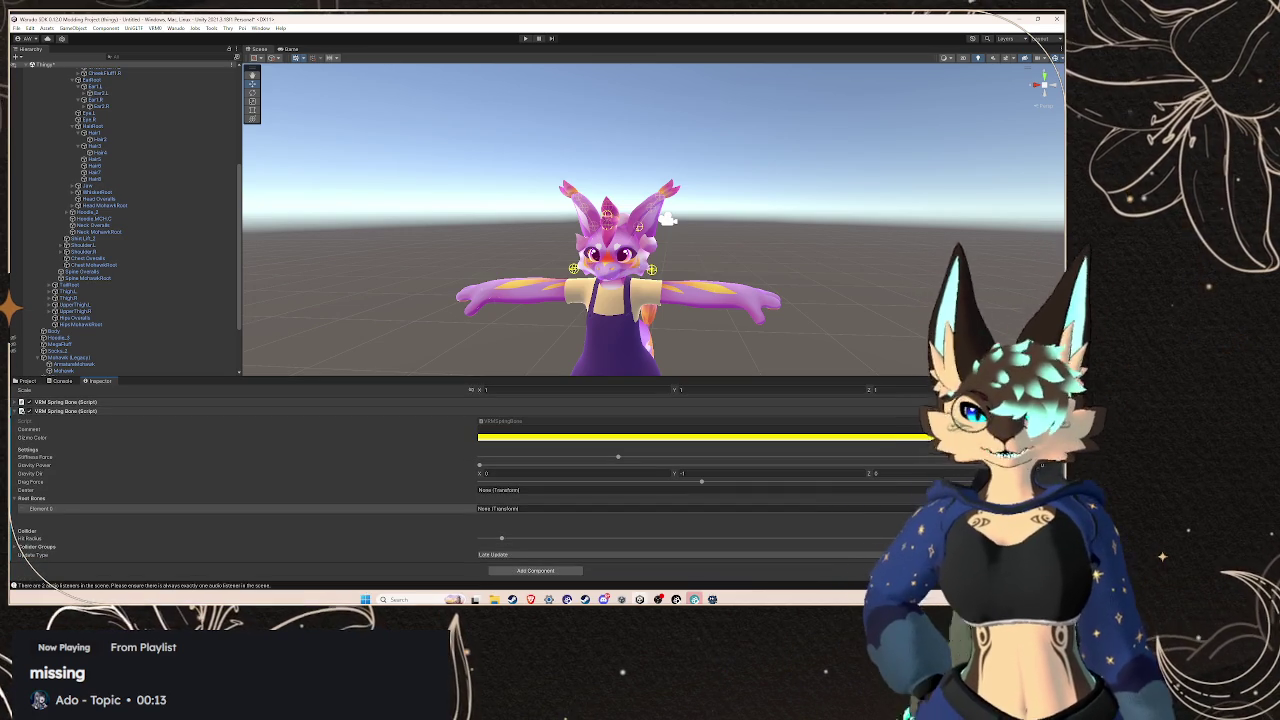
key(ctrl+d)
key(ctrl+d)
key(ctrl+d)
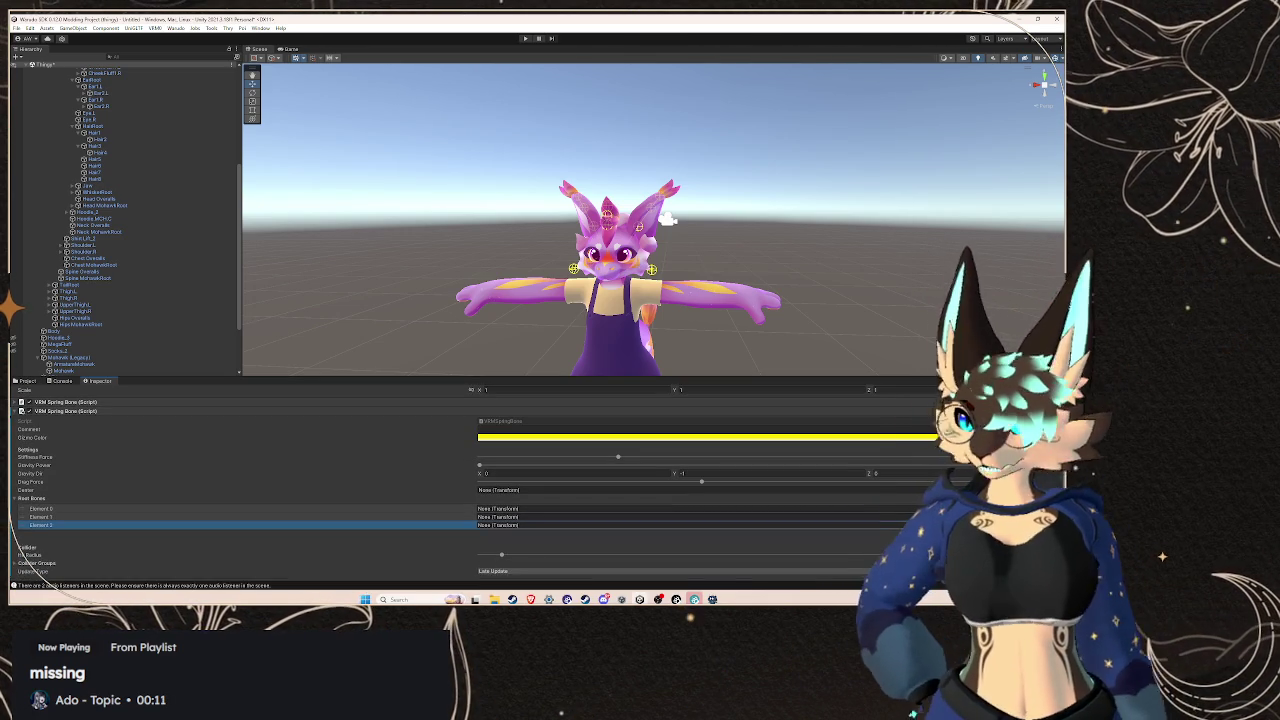
key(ctrl+d)
key(ctrl+d)
key(ctrl+d)
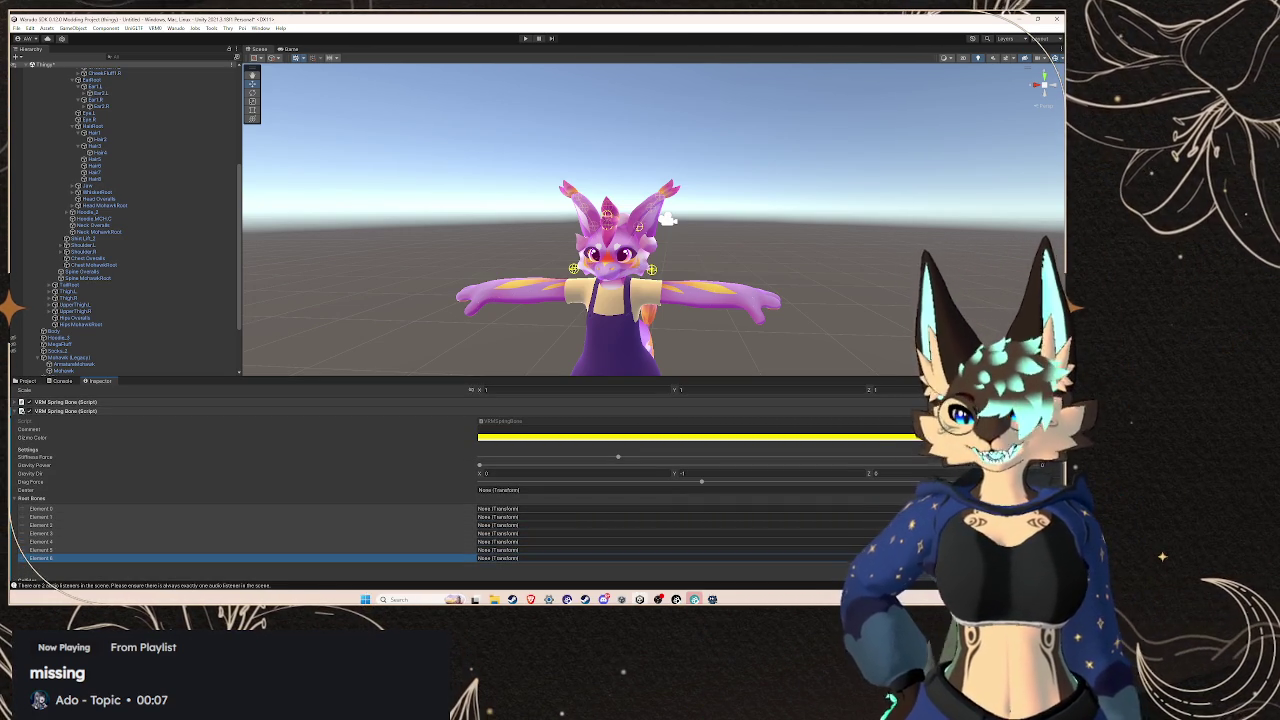
click(400, 508)
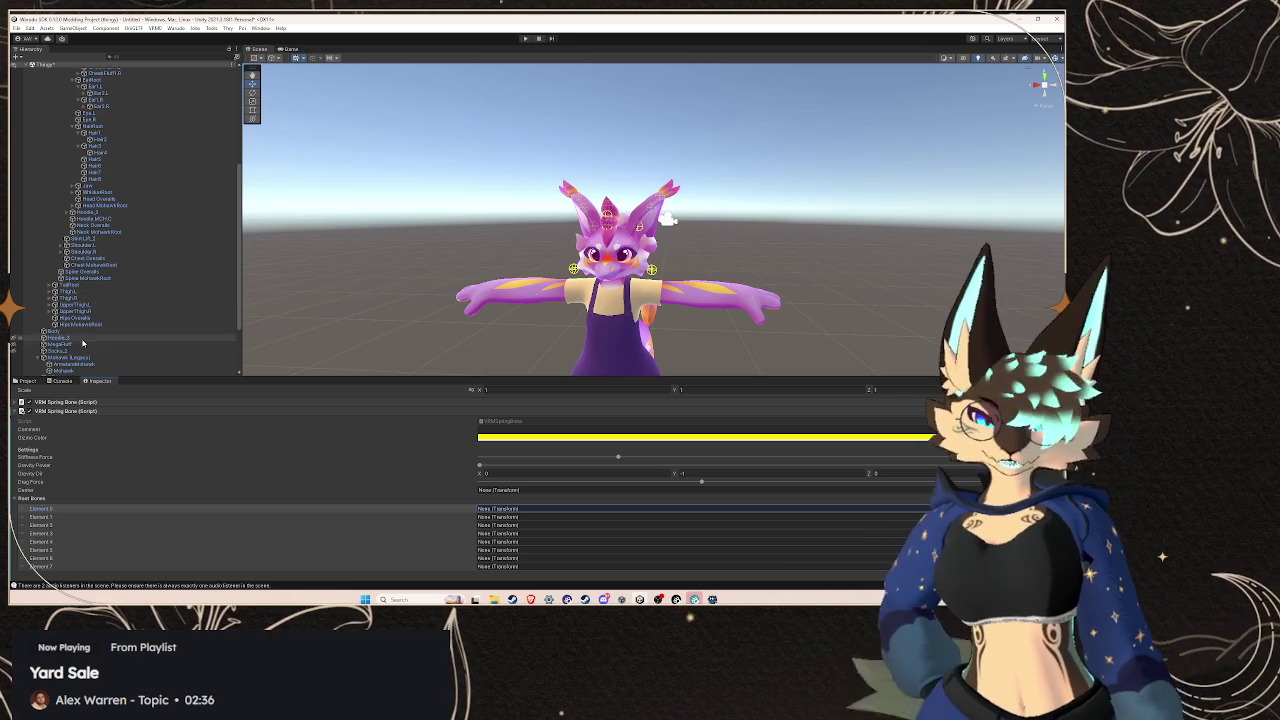
Drag Hair2, Hair4, Hair6, Hair7 and another hair bone from the Hierarchy into Root Bones slots
scroll(94, 302, down, 4)
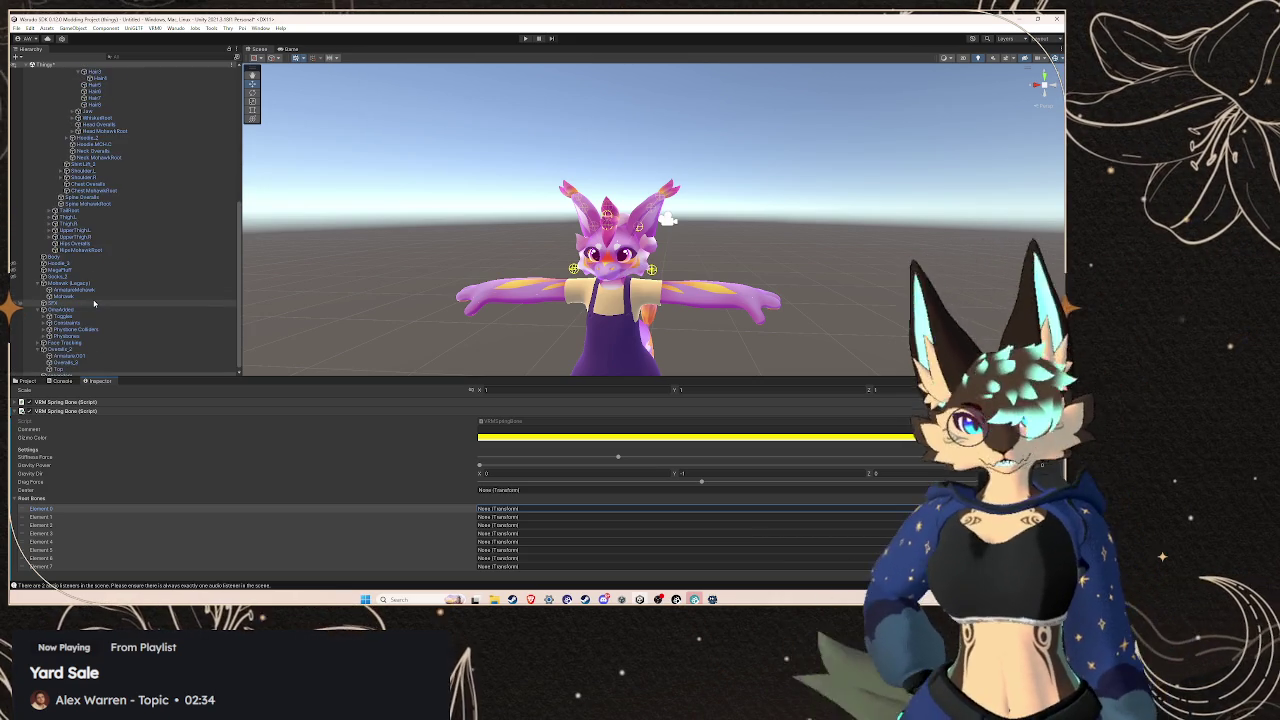
scroll(95, 303, up, 10)
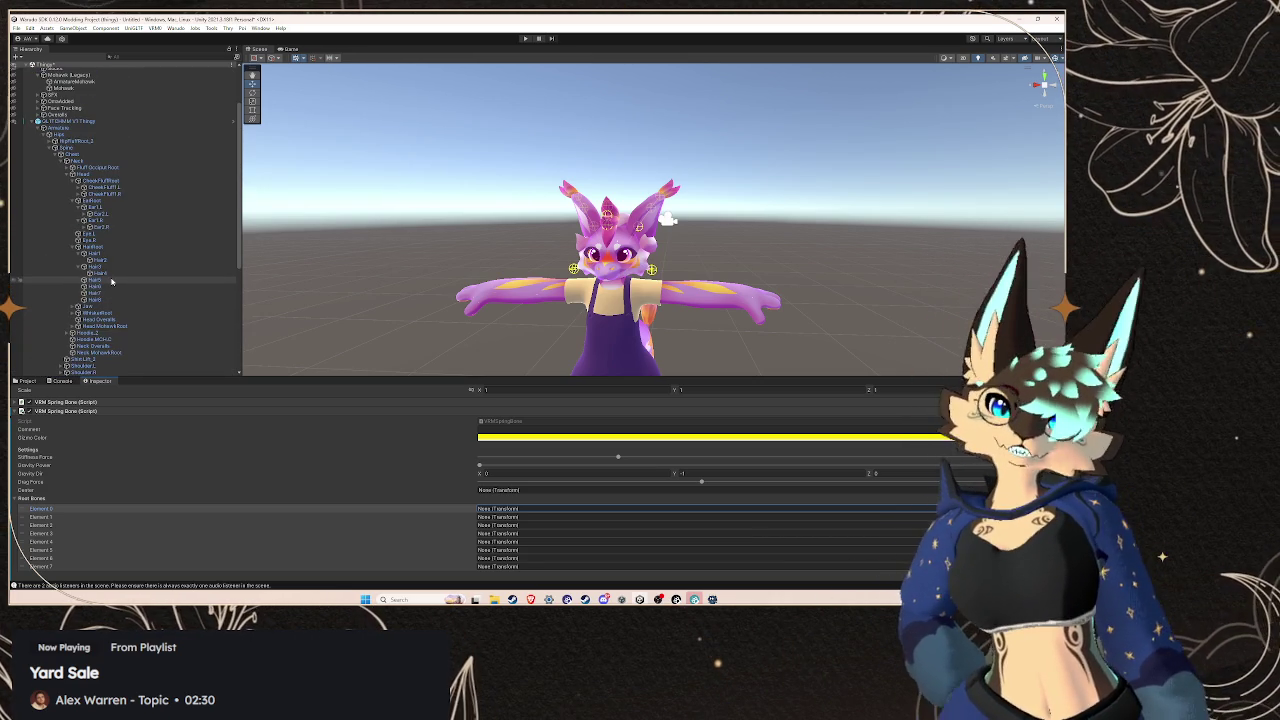
mouse_move(104, 265)
mouse_down()
mouse_move(300, 400)
mouse_move(500, 508)
mouse_up()
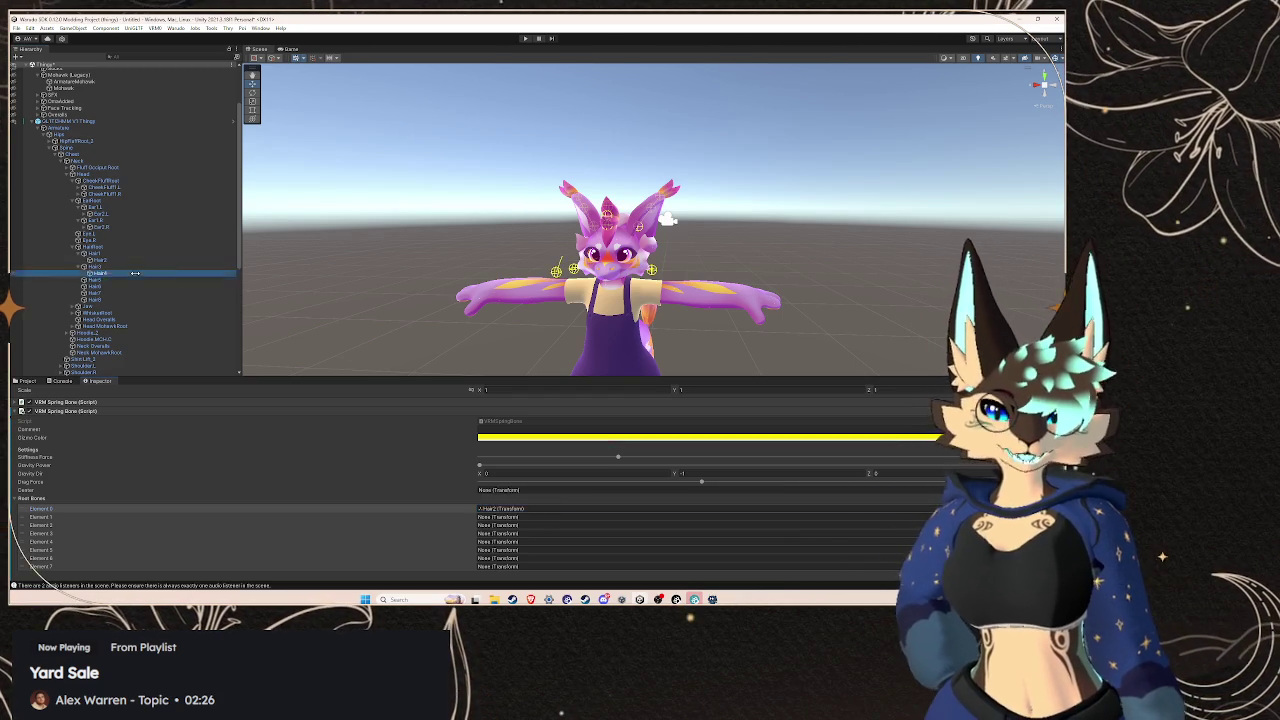
click(585, 511)
drag(585, 514, 585, 516)
mouse_move(95, 281)
mouse_down()
mouse_move(505, 489)
mouse_move(500, 524)
mouse_up()
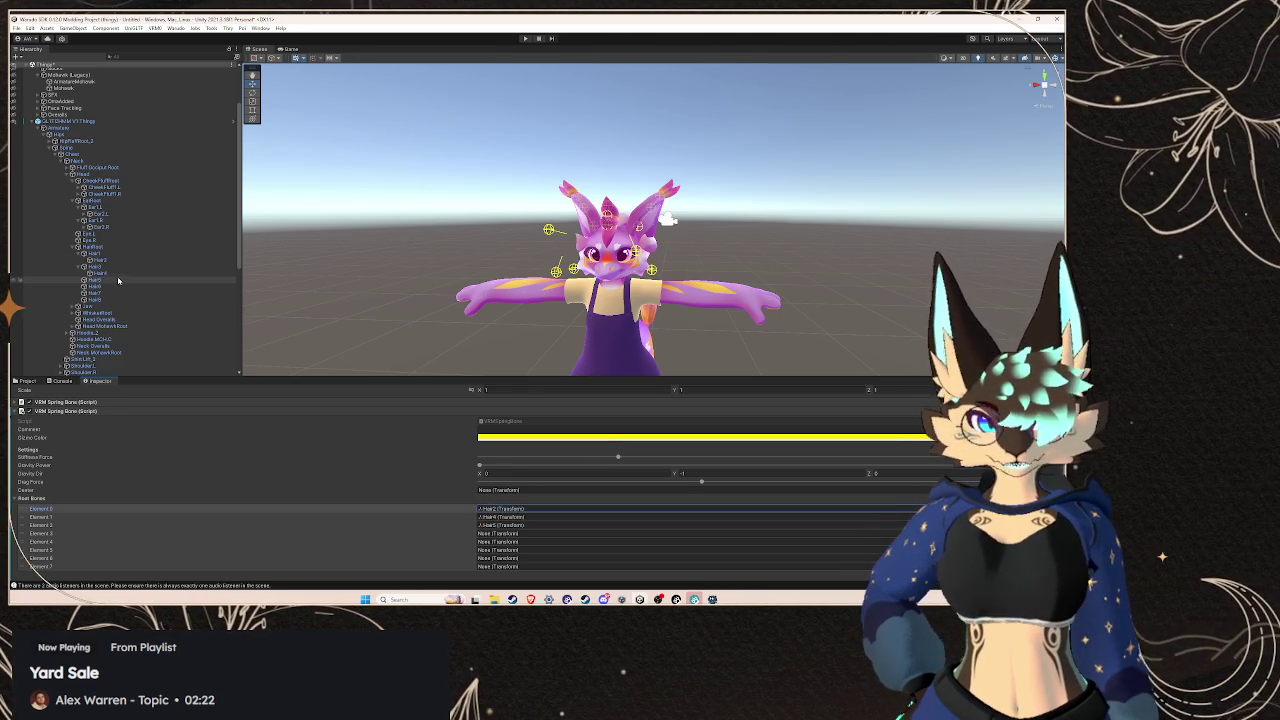
mouse_move(118, 286)
mouse_down()
mouse_move(490, 512)
mouse_move(500, 533)
mouse_up()
drag(100, 294, 580, 545)
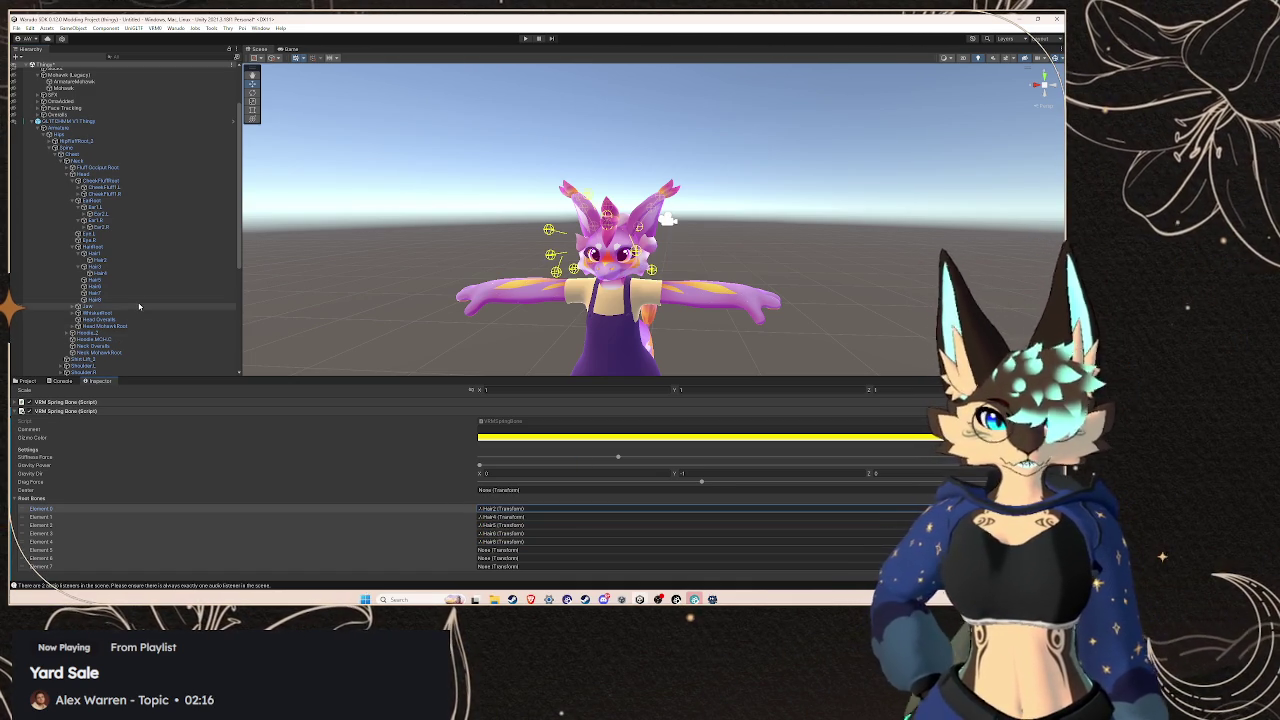
mouse_move(140, 297)
mouse_down()
mouse_move(300, 420)
mouse_move(520, 538)
mouse_move(500, 541)
mouse_up()
mouse_move(100, 297)
mouse_down()
mouse_move(563, 533)
mouse_move(527, 540)
mouse_up()
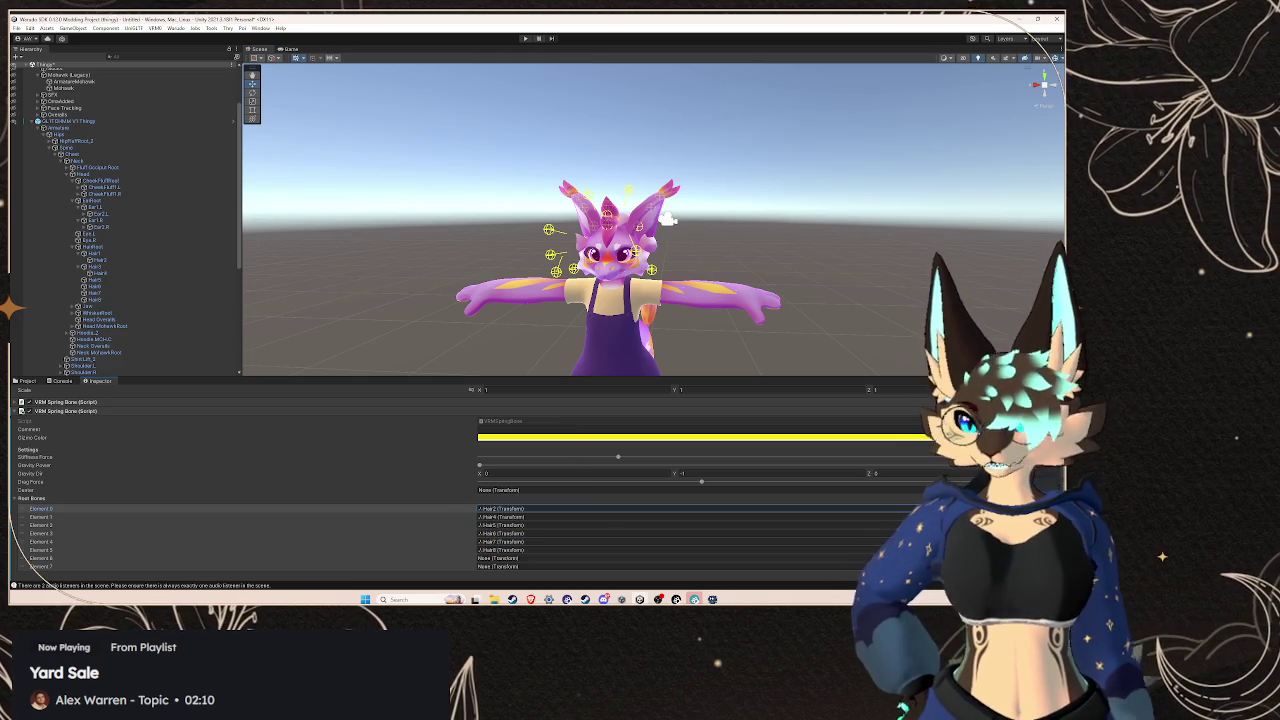
Restore the accidentally removed Hair2 entry and delete the trailing empty Root Bones slots
key(Delete)
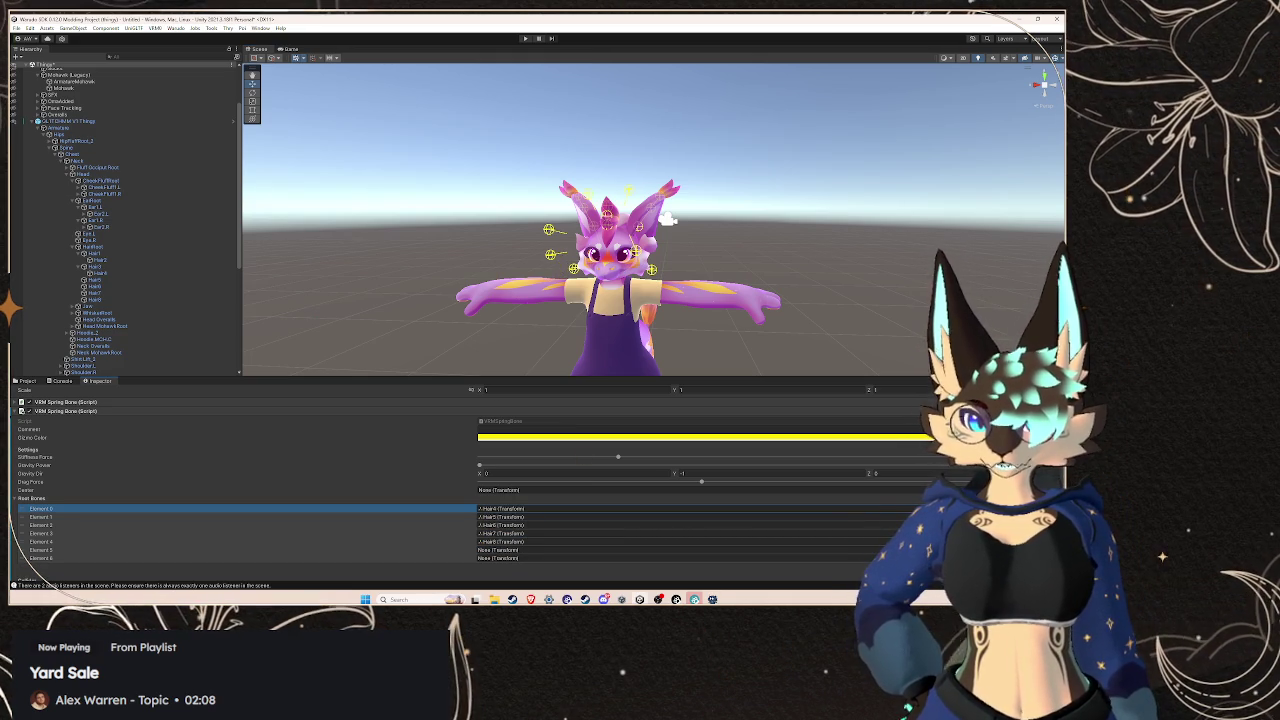
key(ctrl+z)
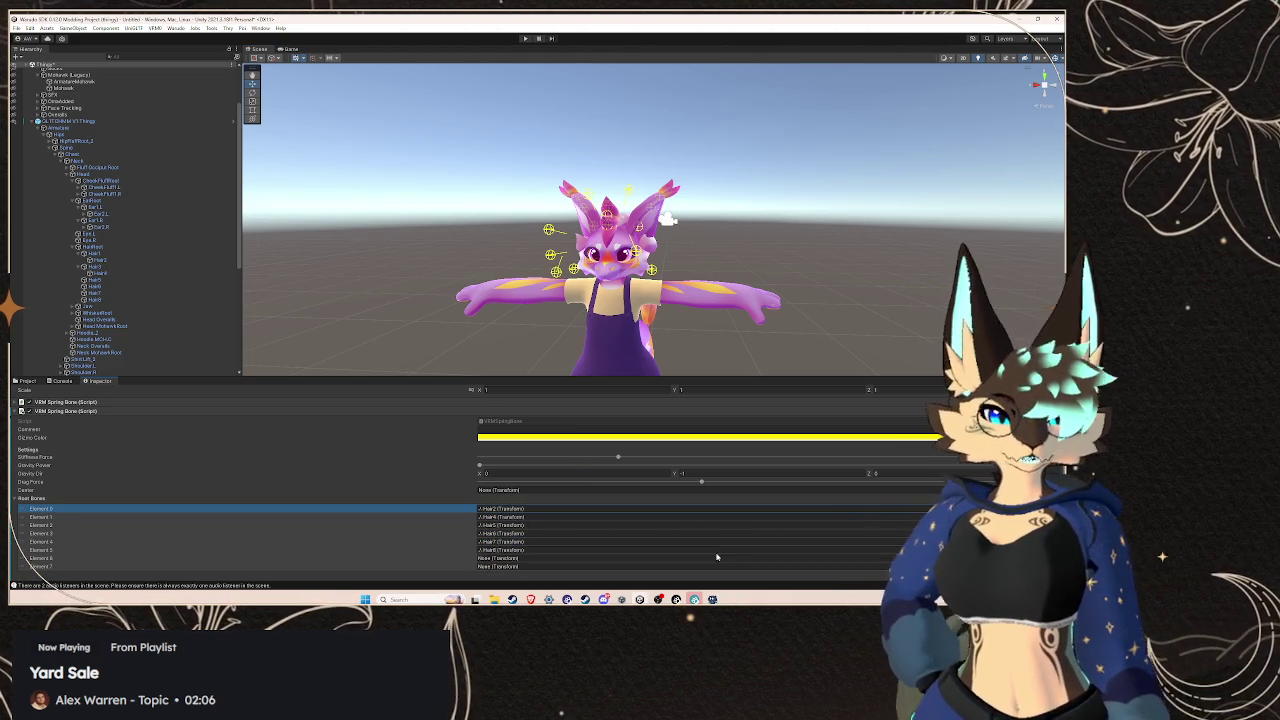
click(680, 560)
key(Delete)
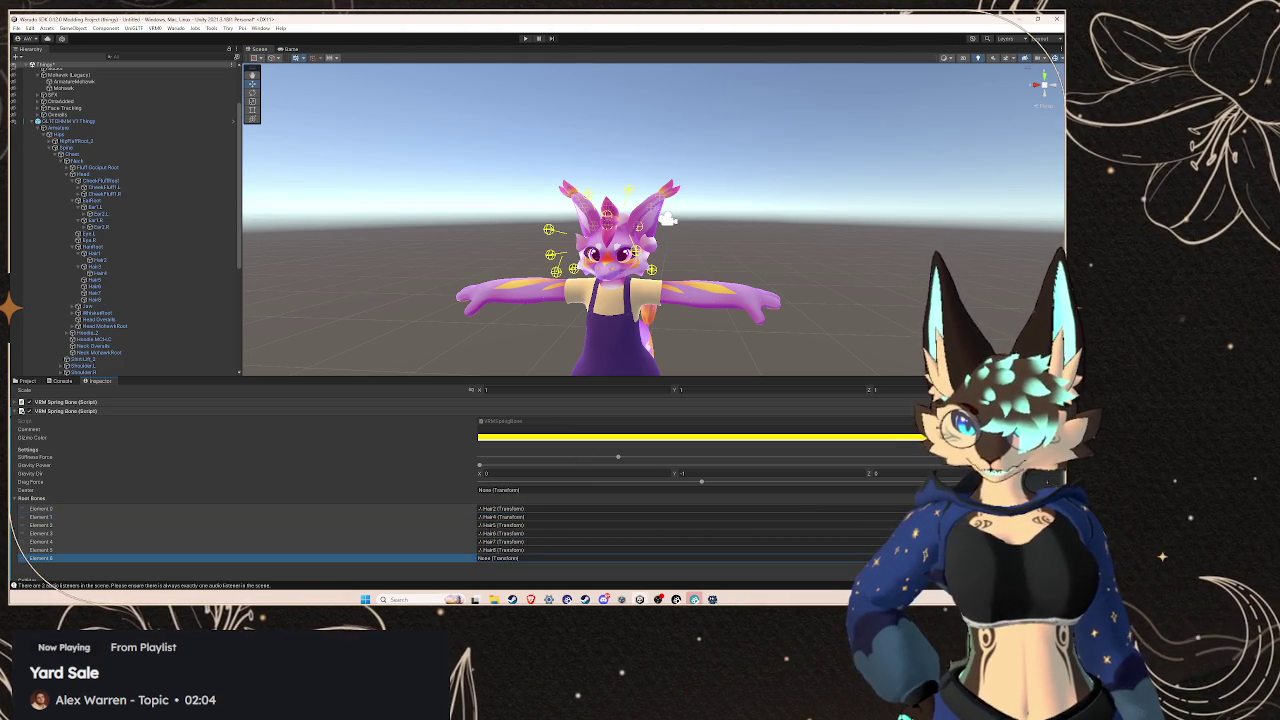
key(Delete)
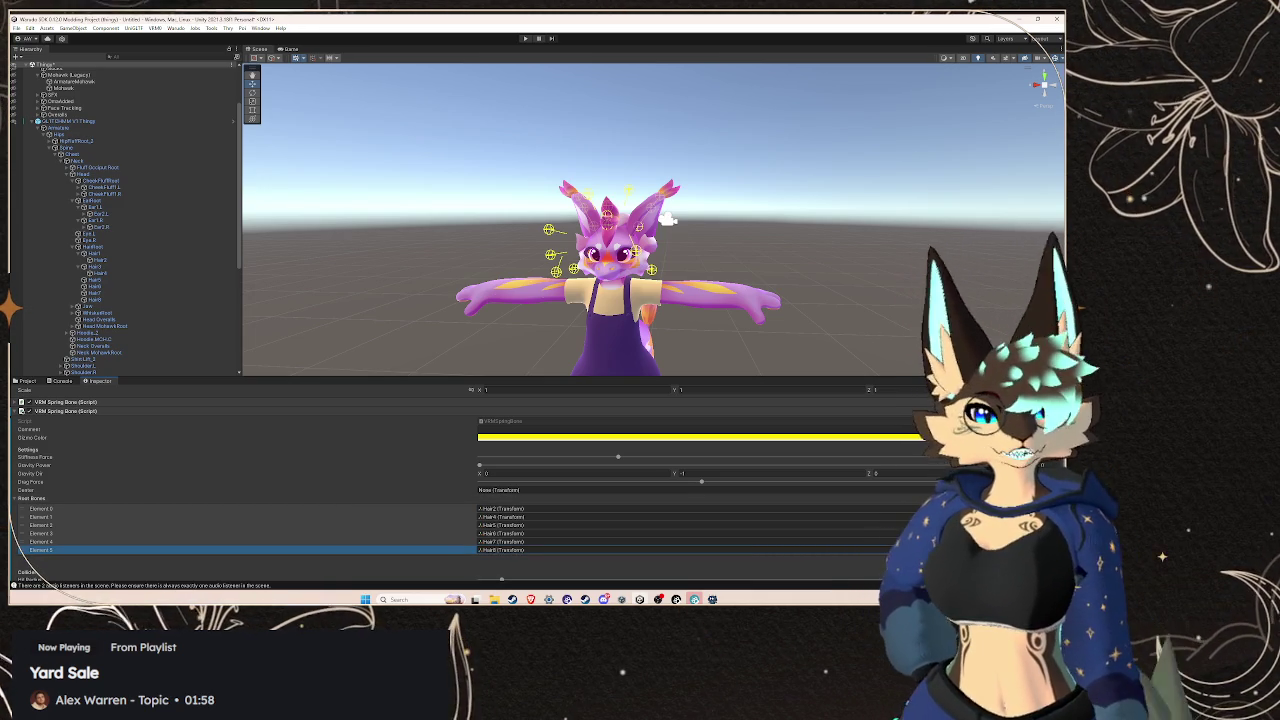
Bring up Steam and open the Beat Saber store page by searching 'beat sab'
mouse_move(585, 599)
click(574, 573)
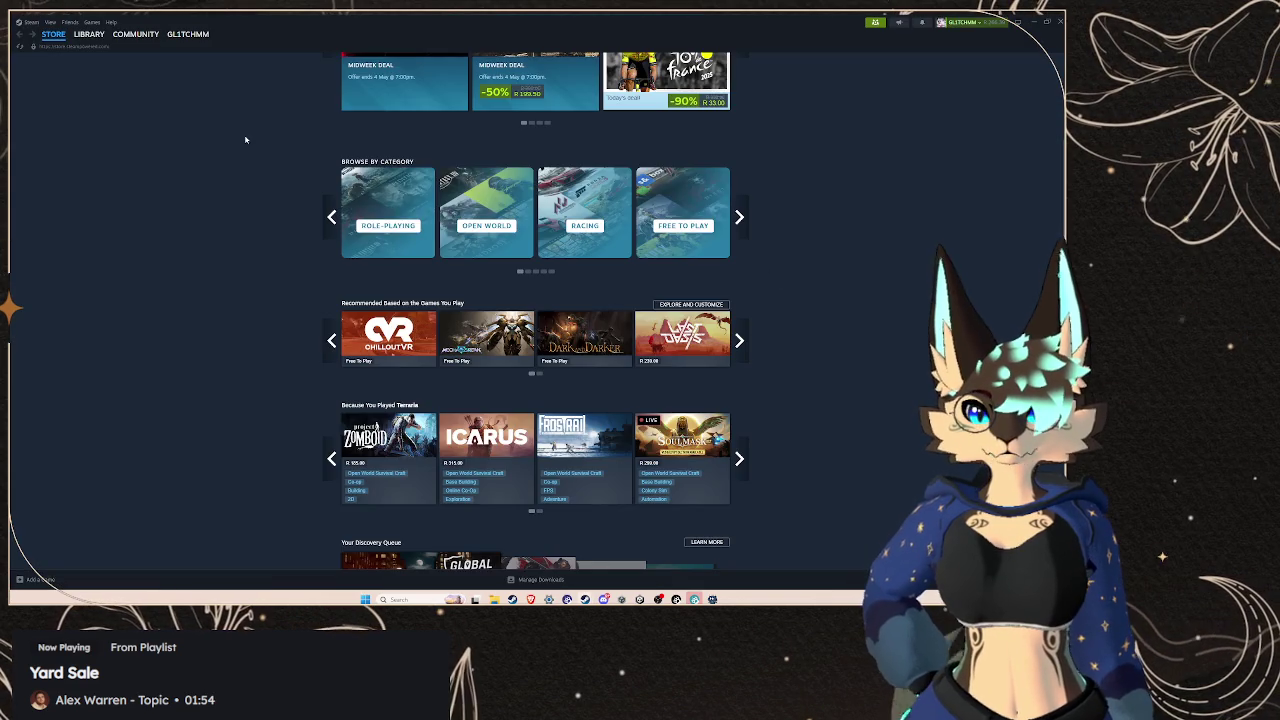
click(616, 63)
text(b)
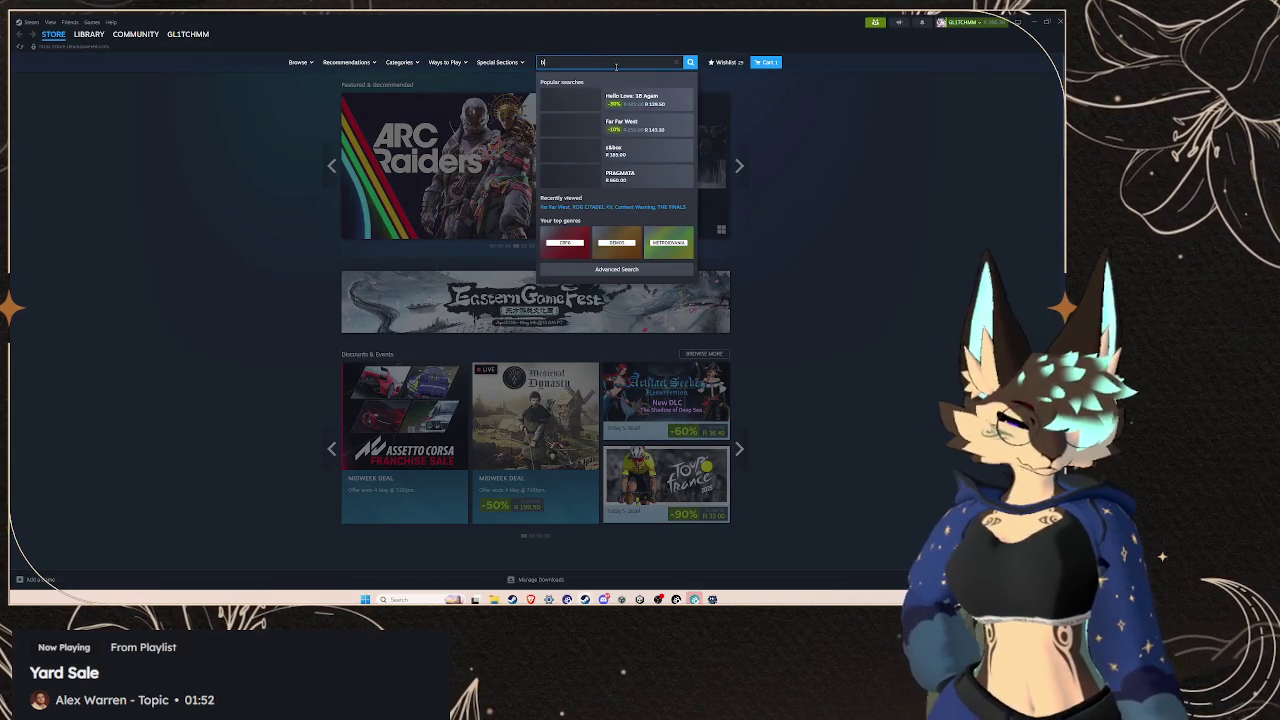
text(eat sab)
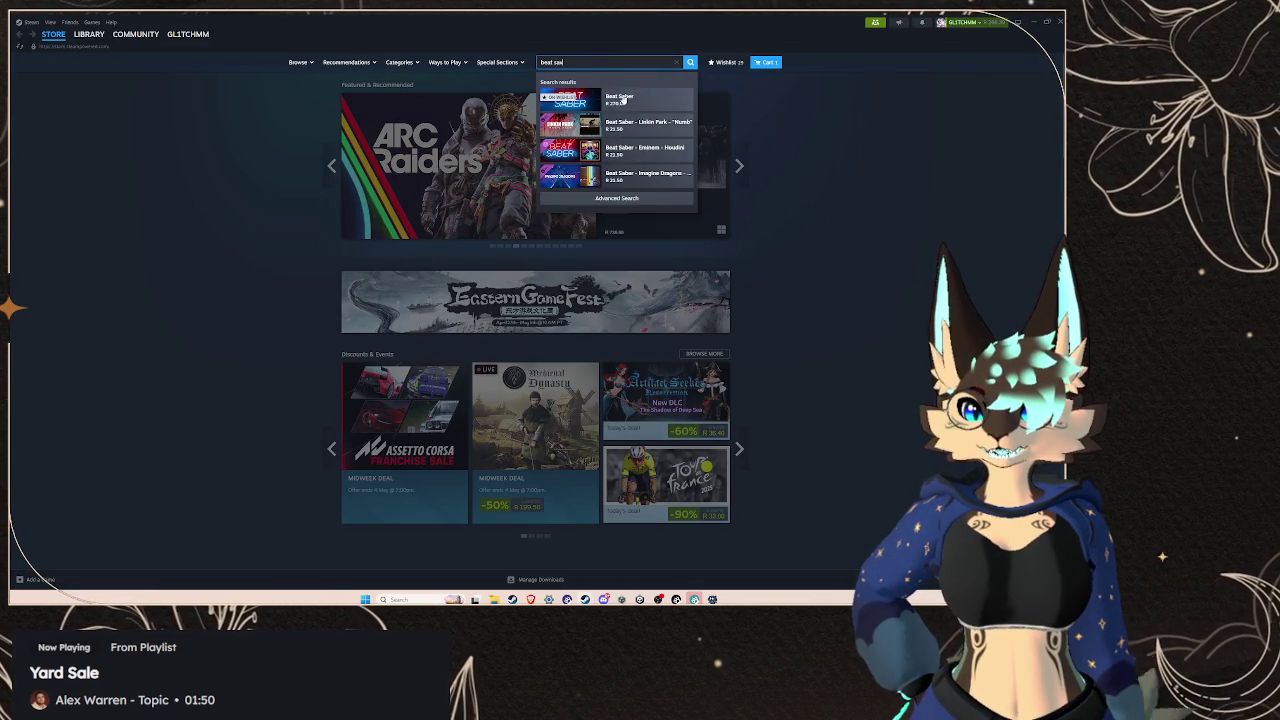
click(626, 106)
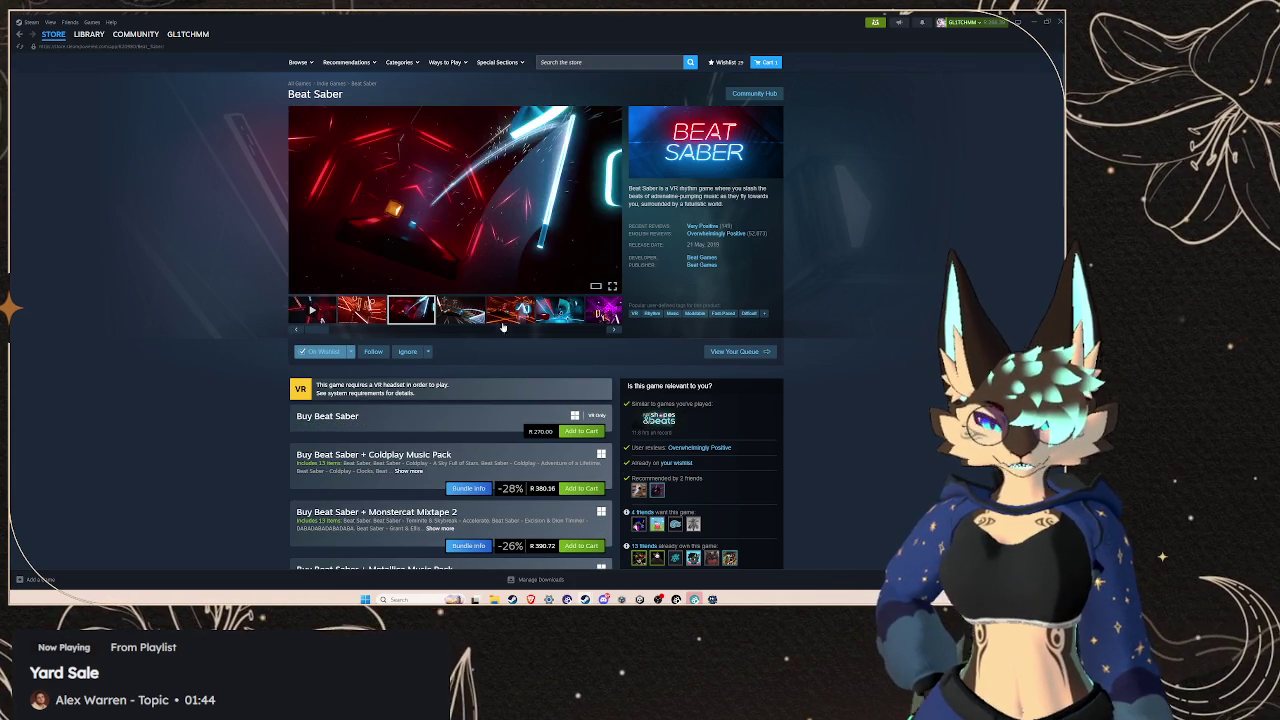
Page through the blue and red Beat Saber gameplay screenshots and play a video preview
click(541, 313)
click(460, 310)
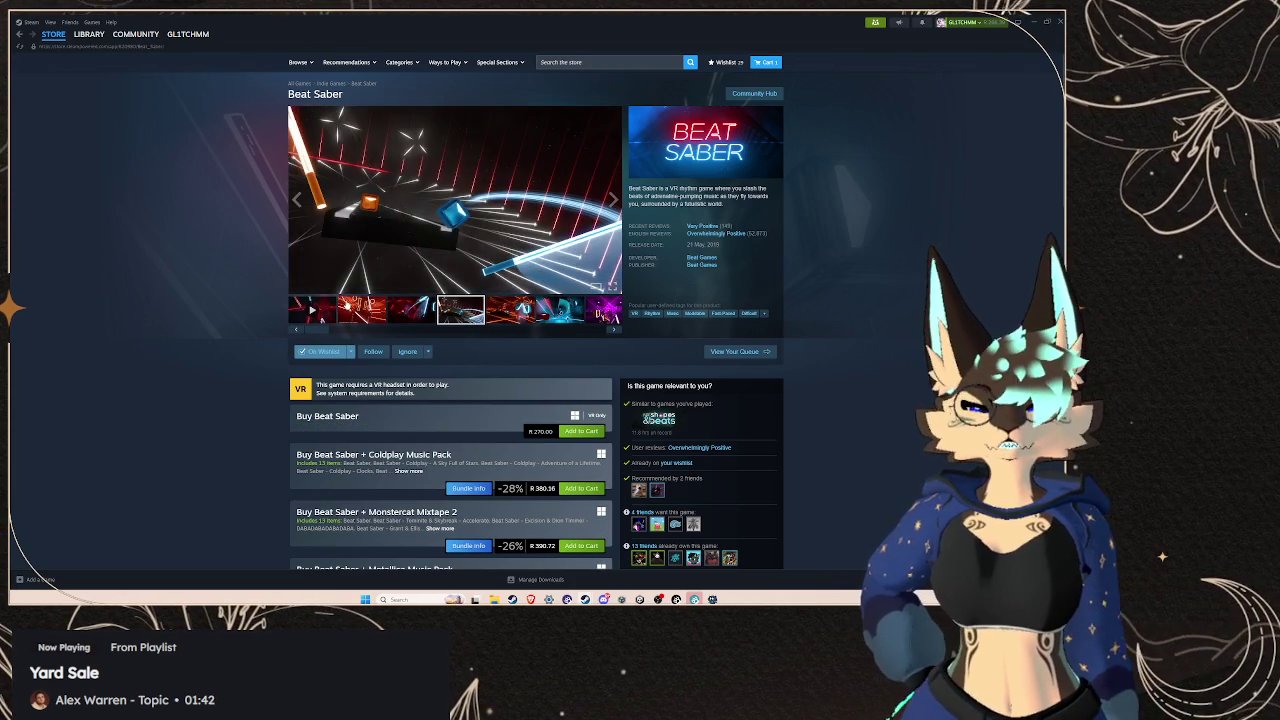
click(361, 308)
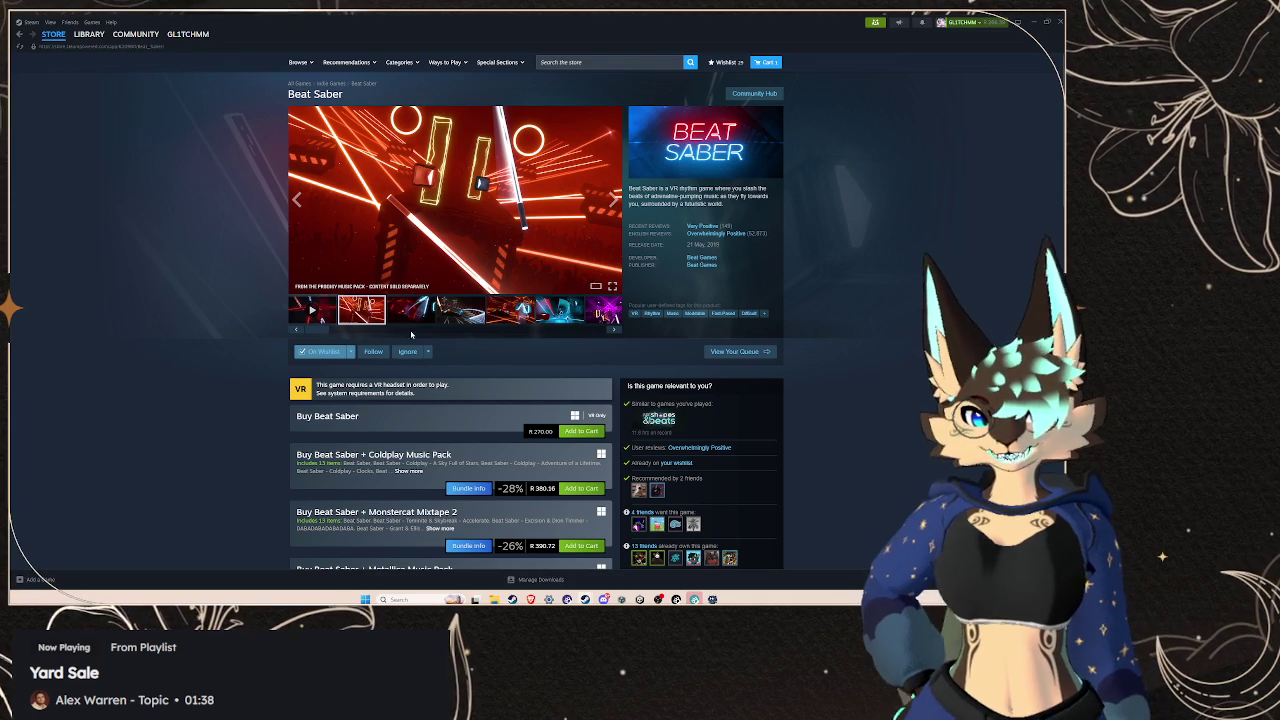
drag(378, 326, 405, 325)
click(398, 316)
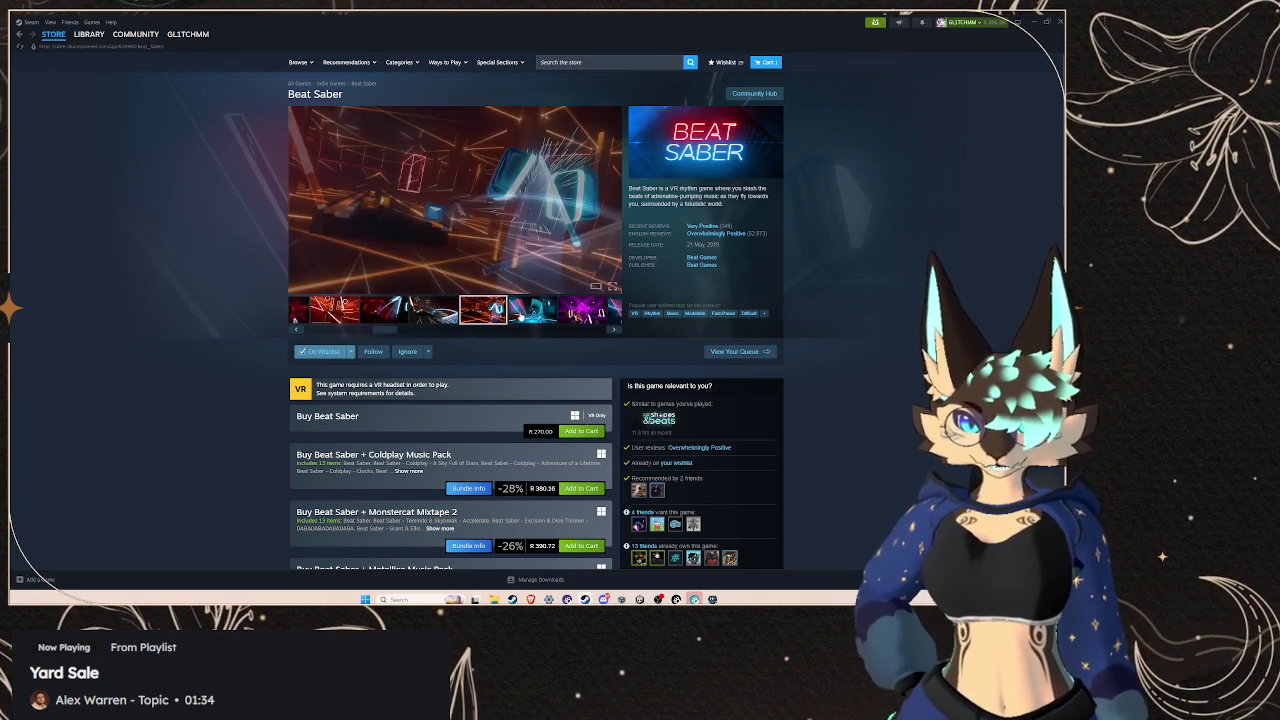
click(532, 310)
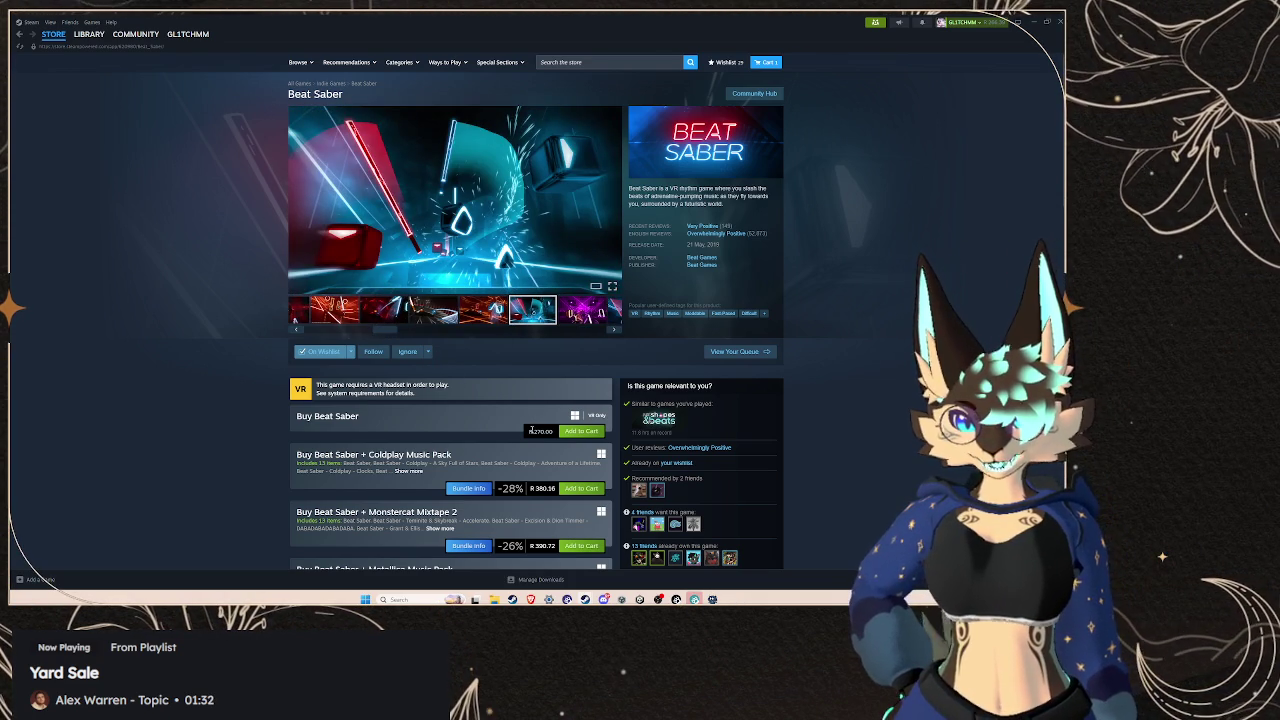
Highlight the R 270.00 price, then view the next screenshot and play the next gameplay video
drag(530, 431, 548, 437)
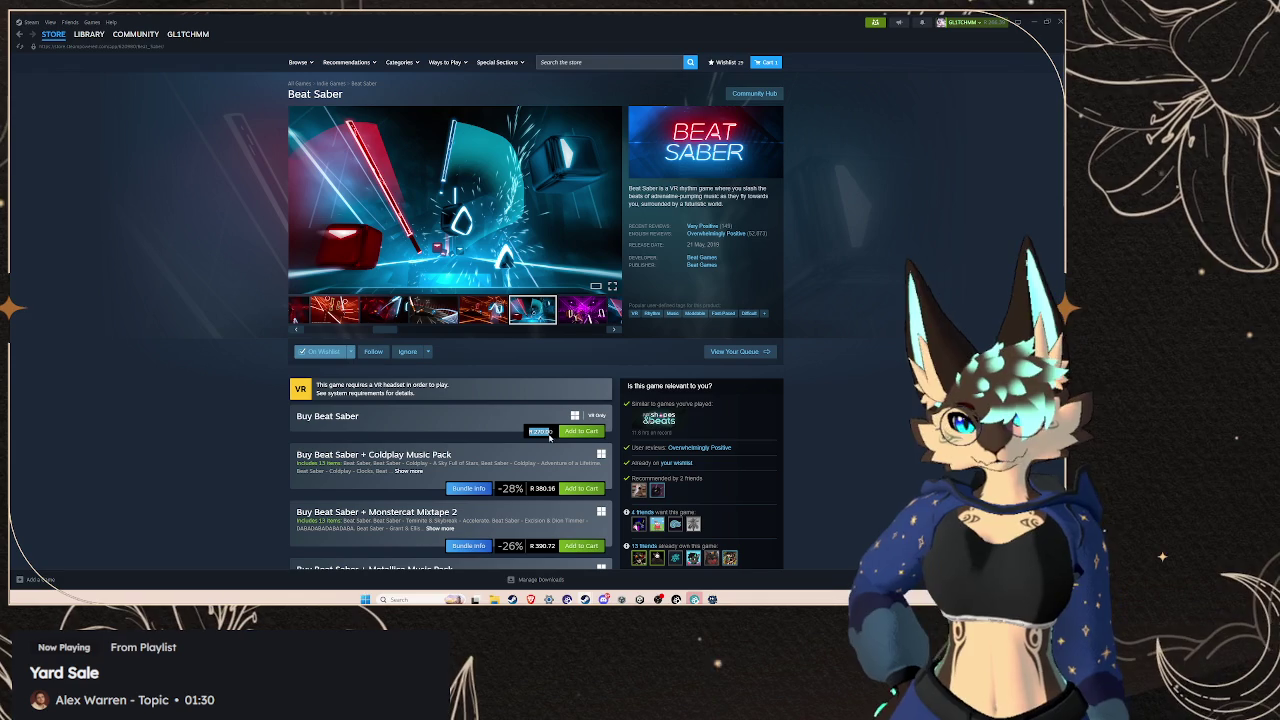
click(183, 319)
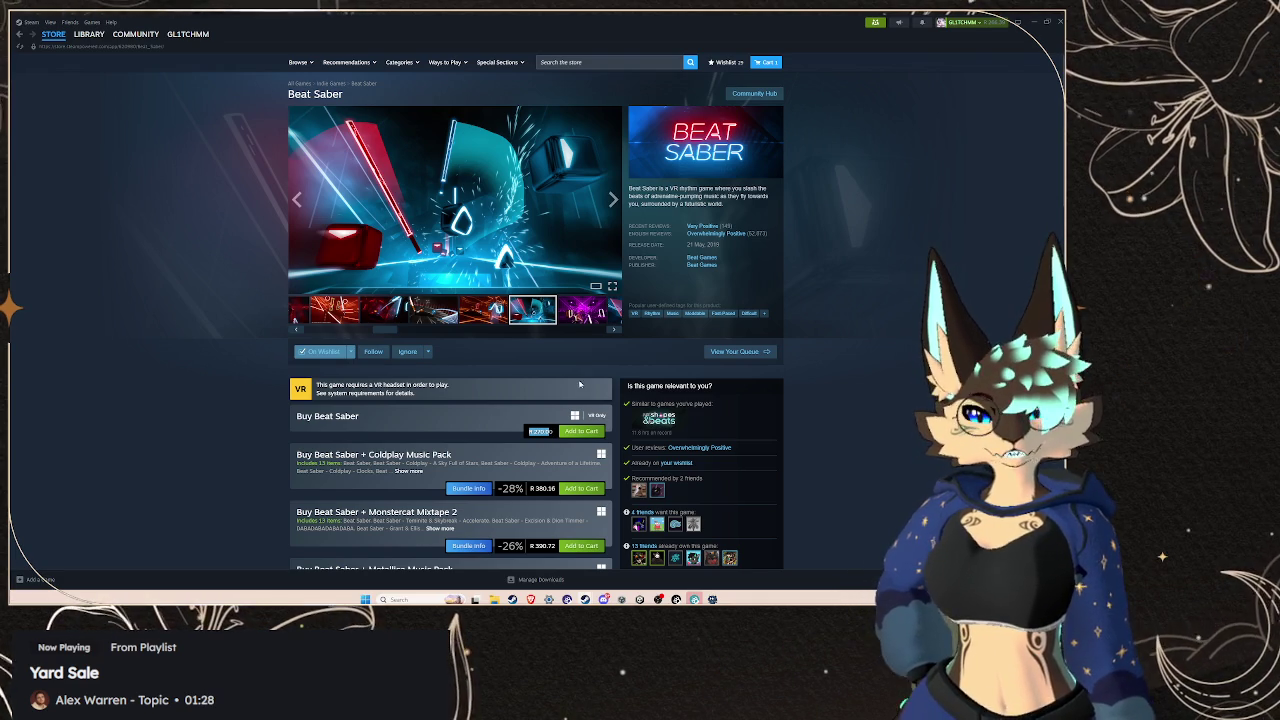
click(419, 319)
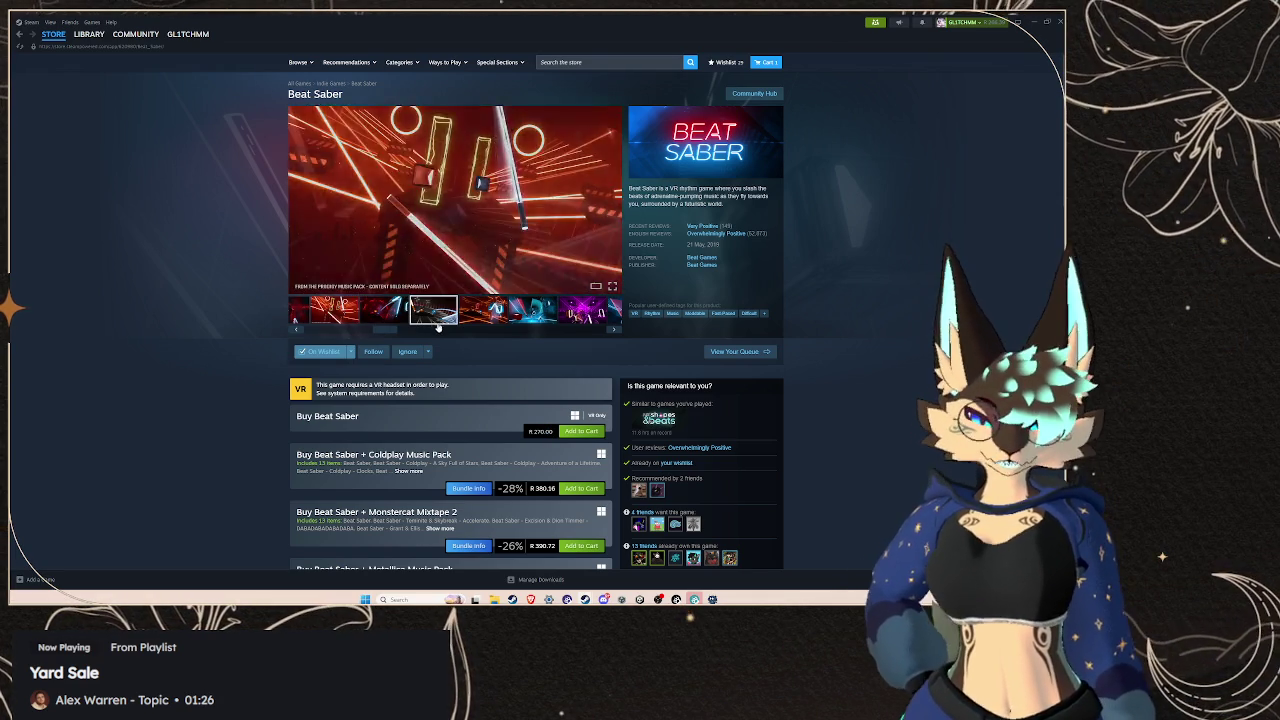
drag(470, 329, 508, 329)
click(415, 312)
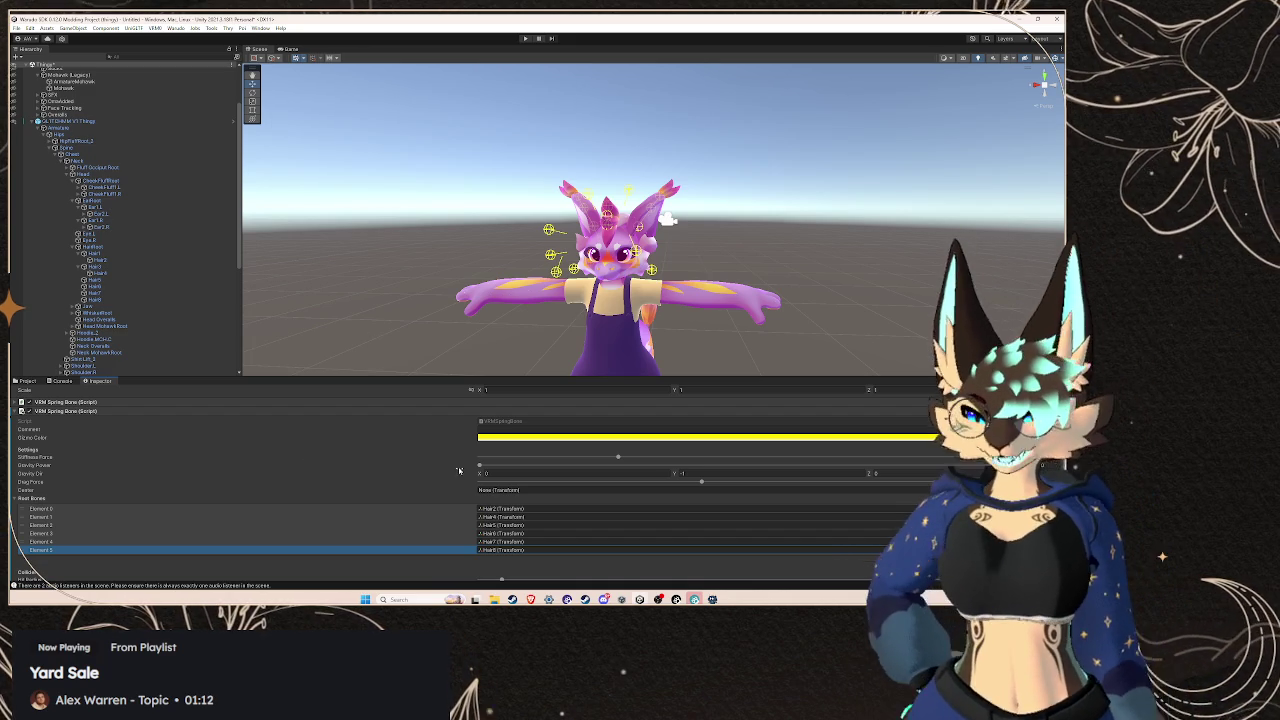
Review the six hair-bone Root Bones in the Inspector and enter Play mode with Ctrl+P
scroll(314, 505, down, 2)
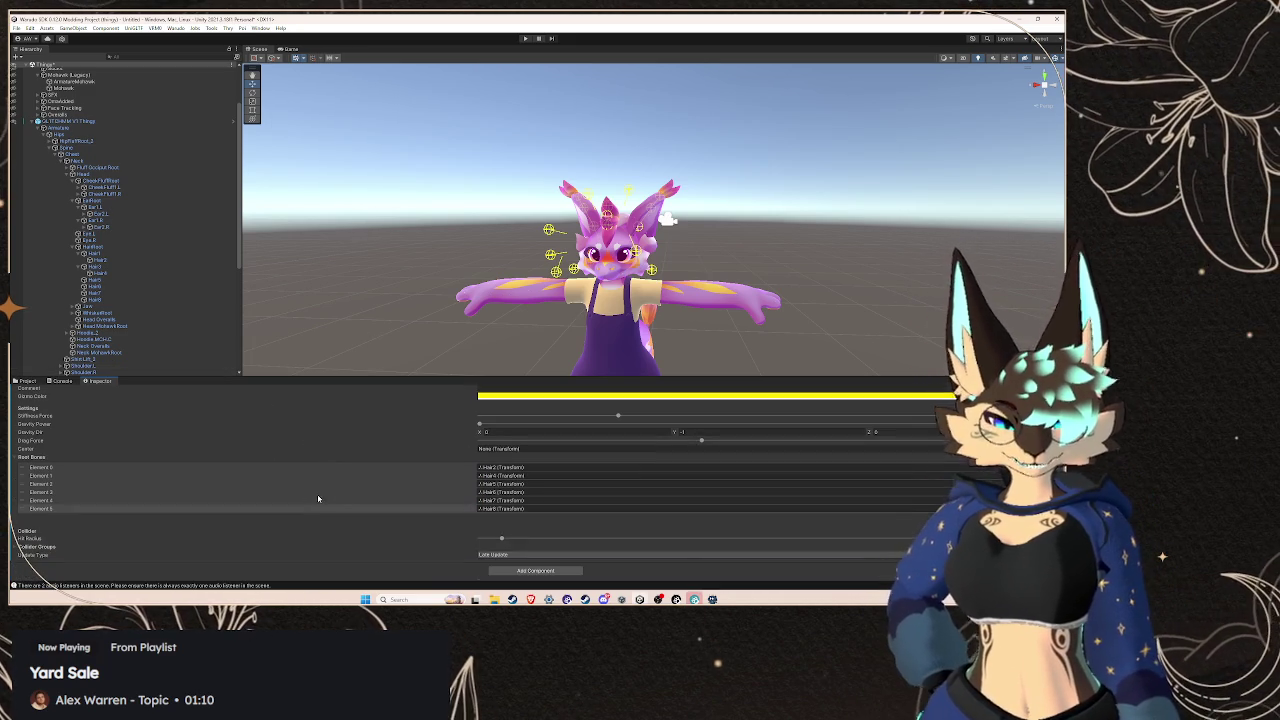
scroll(451, 520, up, 1)
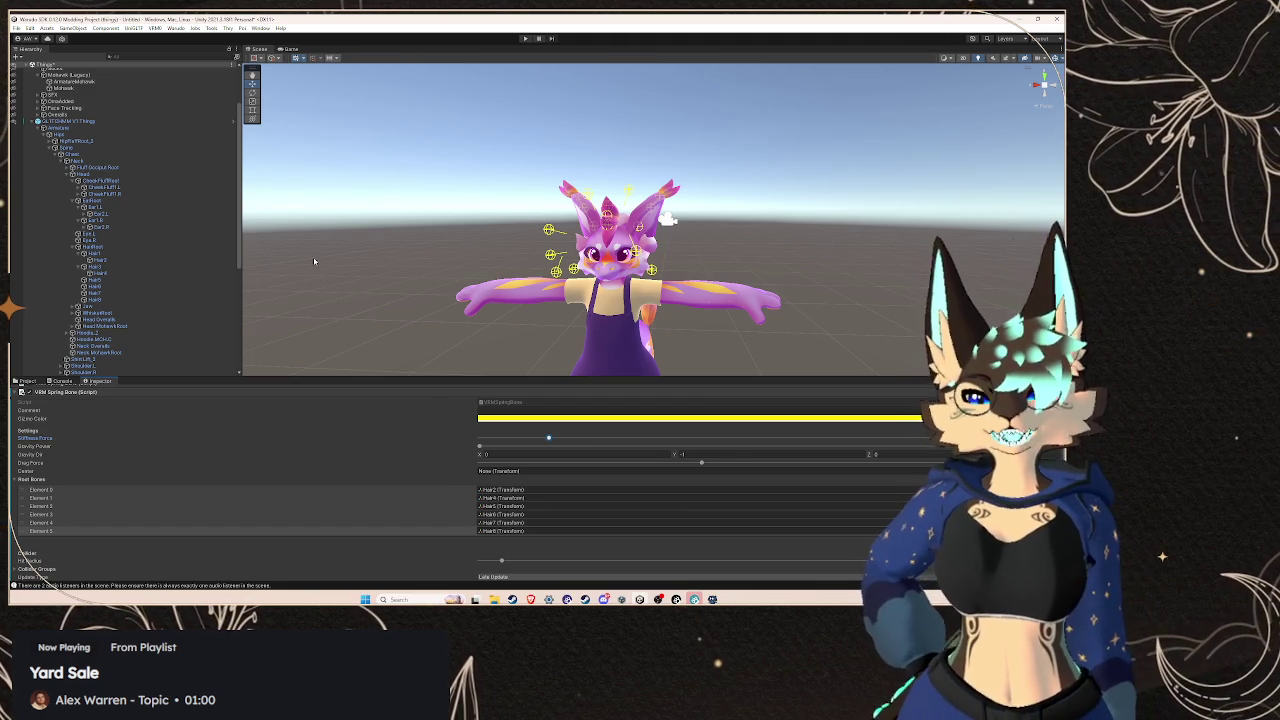
key(ctrl+p)
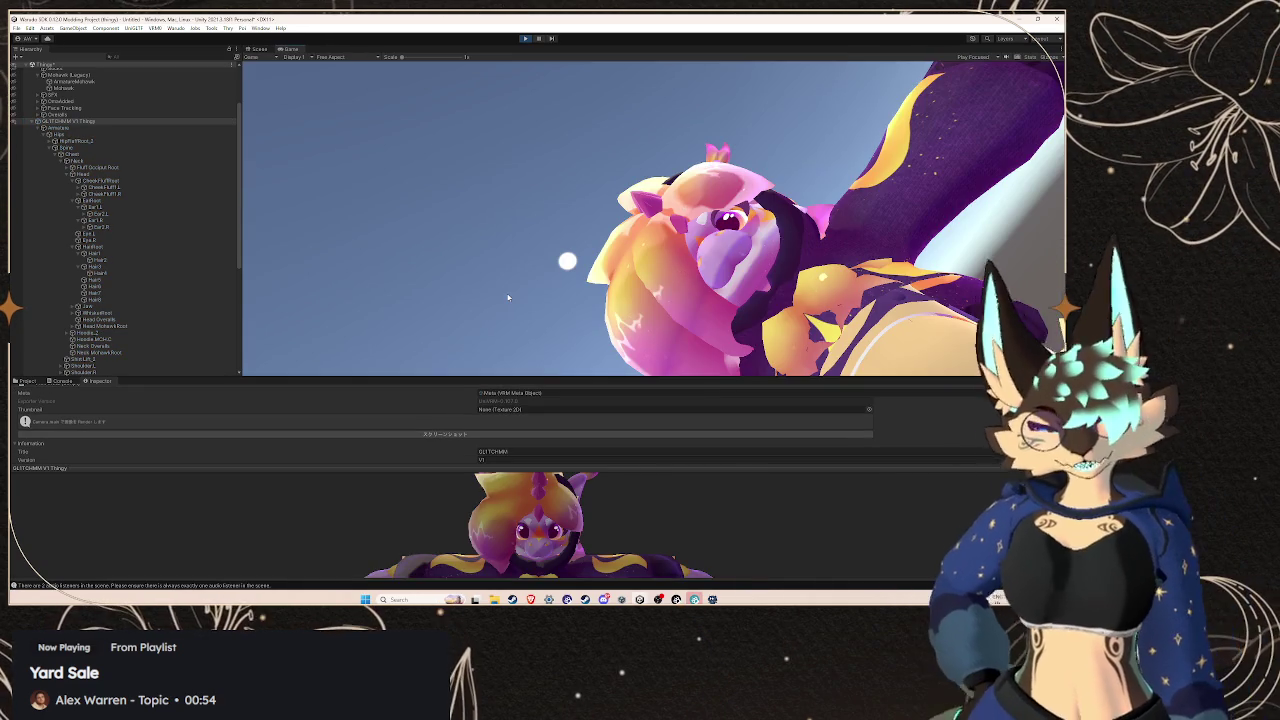
Switch the viewport from Game back to Scene view, then bring the Twitch stream dashboard forward
click(271, 56)
click(258, 48)
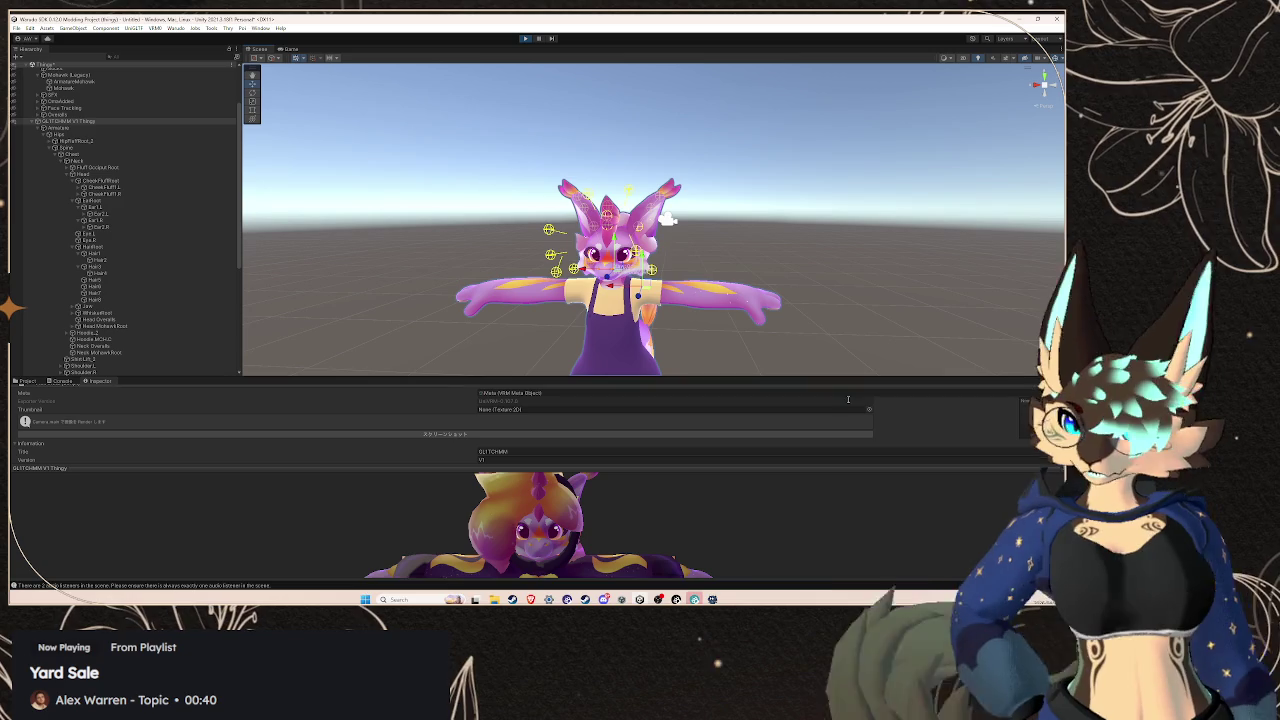
mouse_move(530, 599)
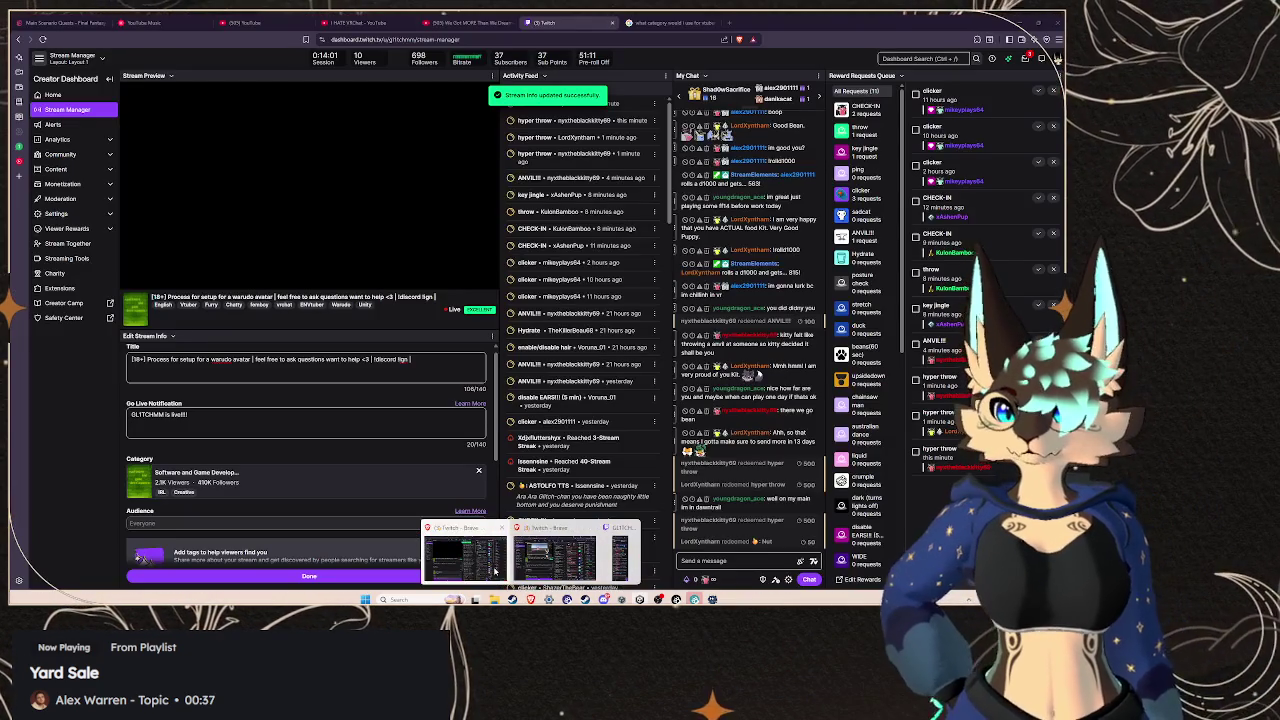
click(494, 571)
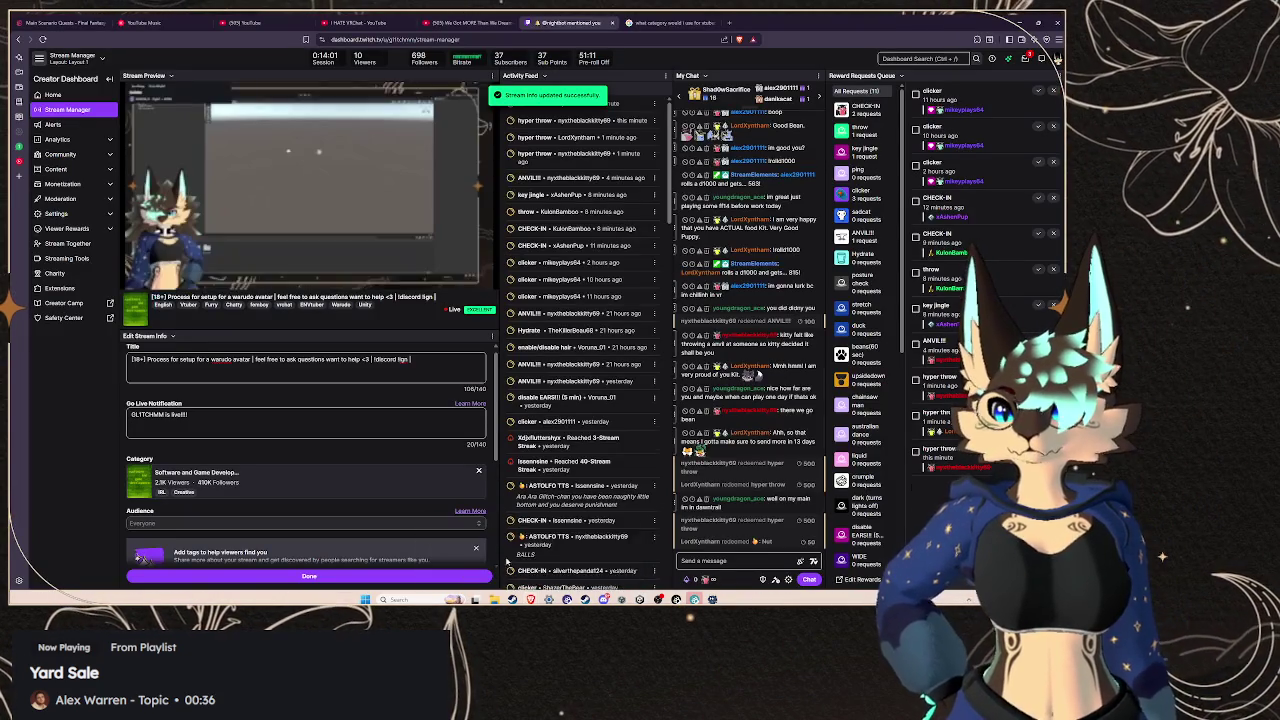
In a new tab, Google 'beat saber steam charts' then 'beat saber steam db', and open SteamDB's Price History page
click(728, 23)
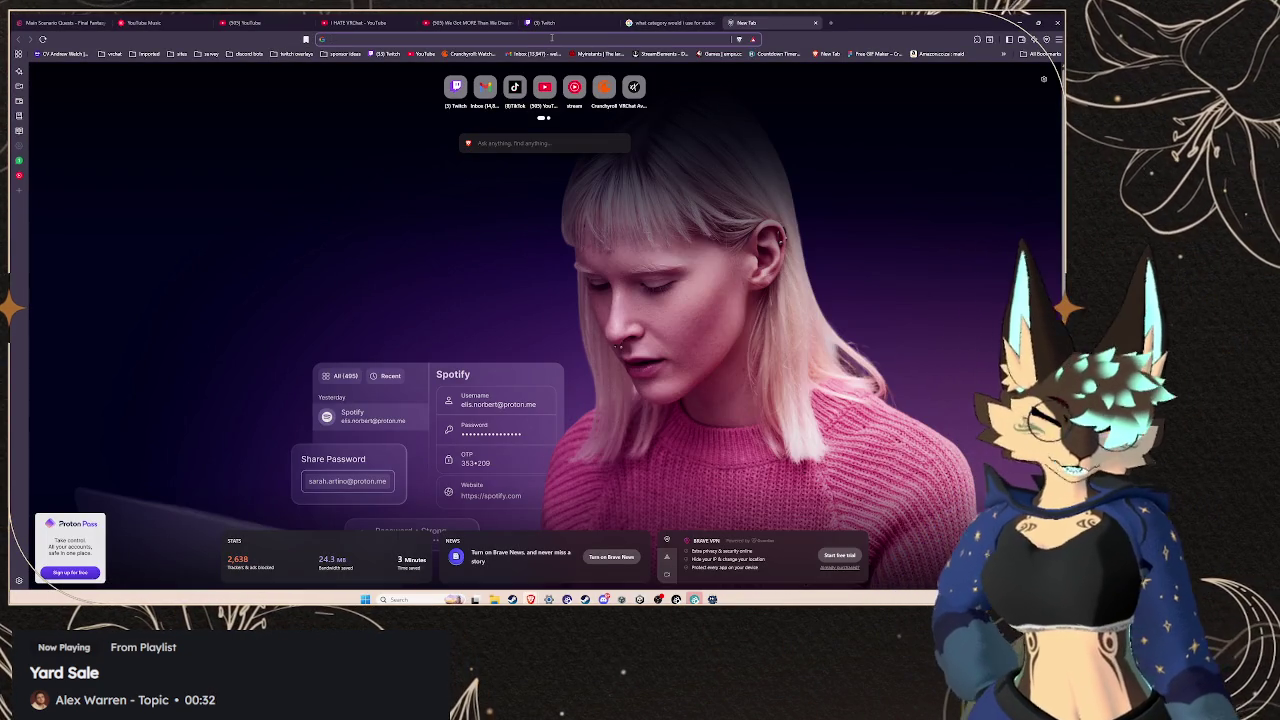
text(beat sab)
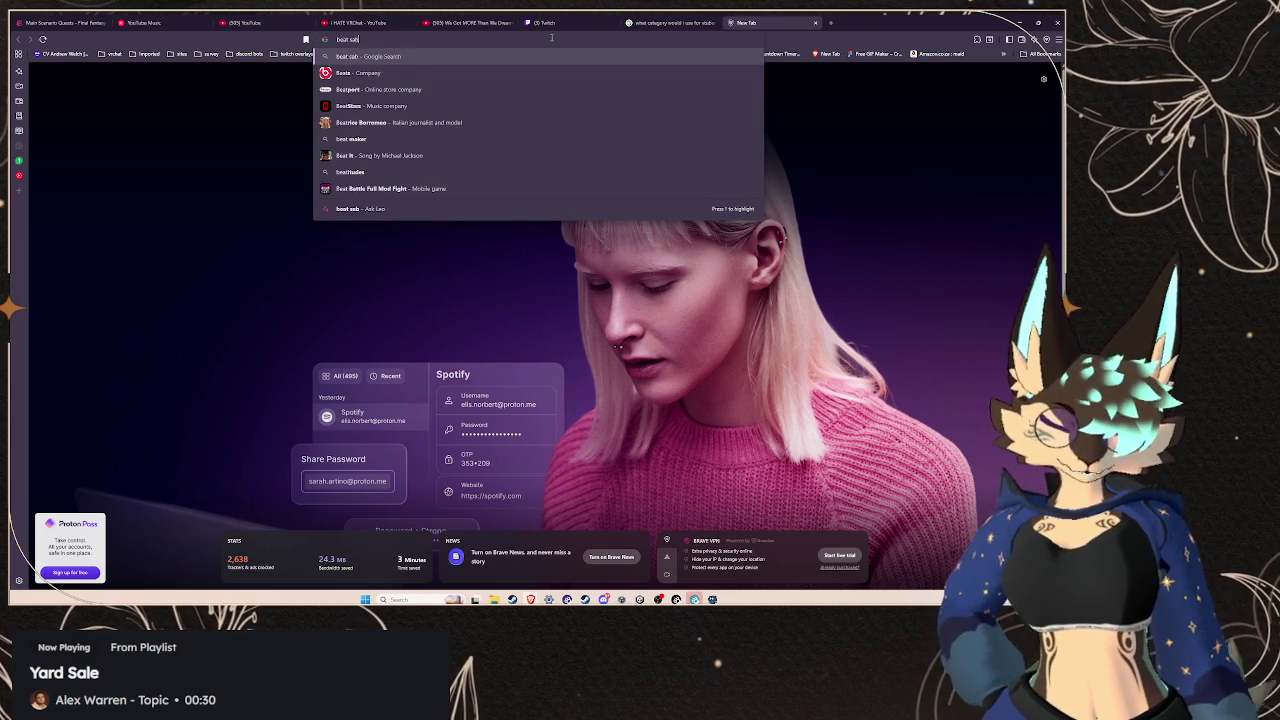
text(er )
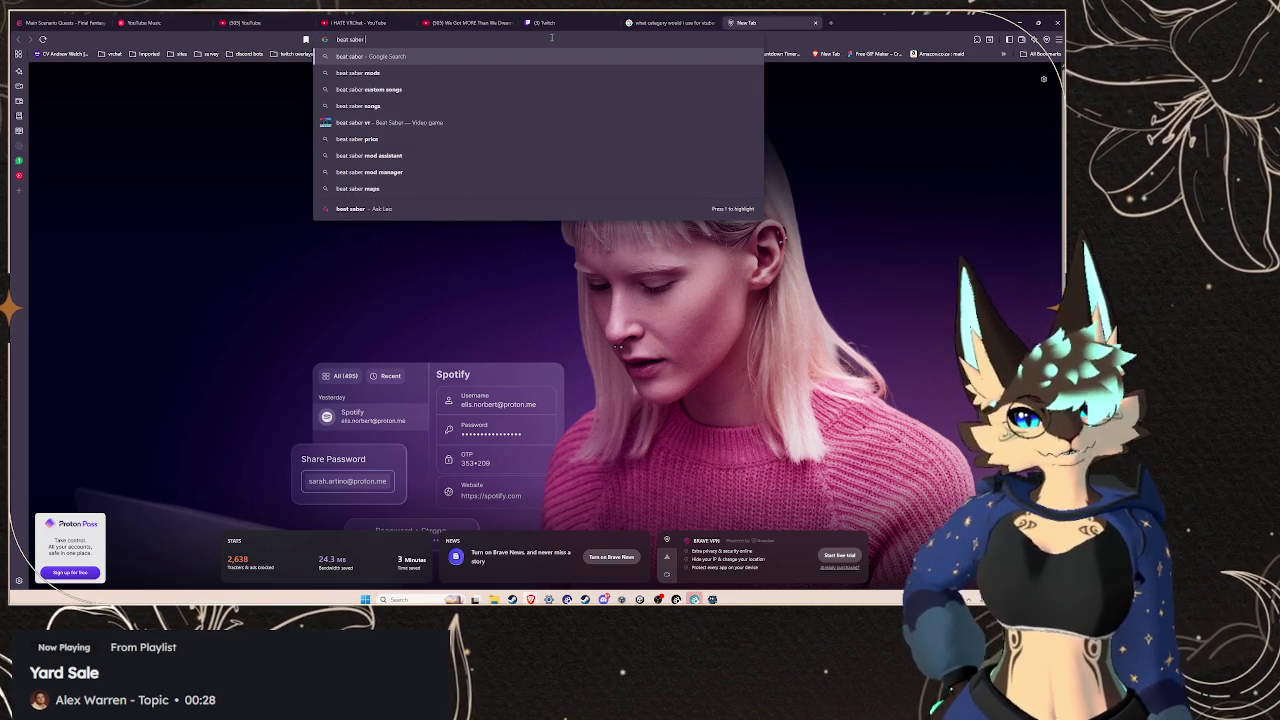
text(steam charts)
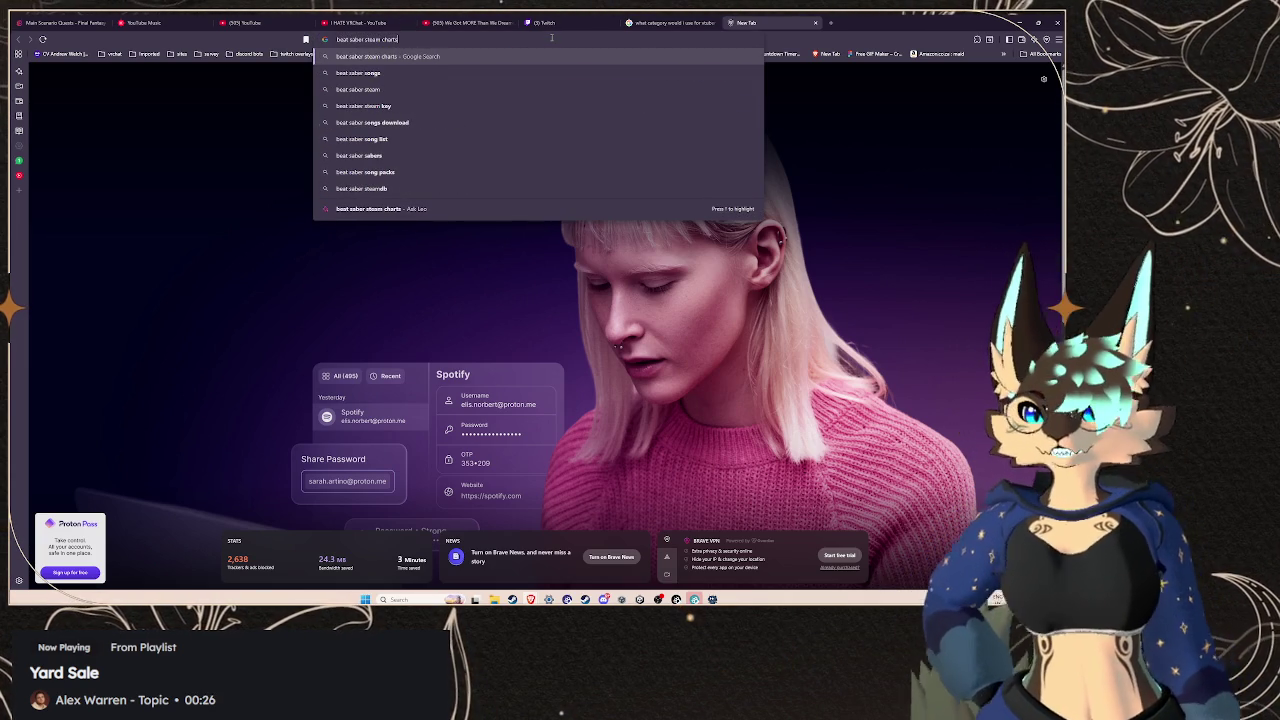
key(Return)
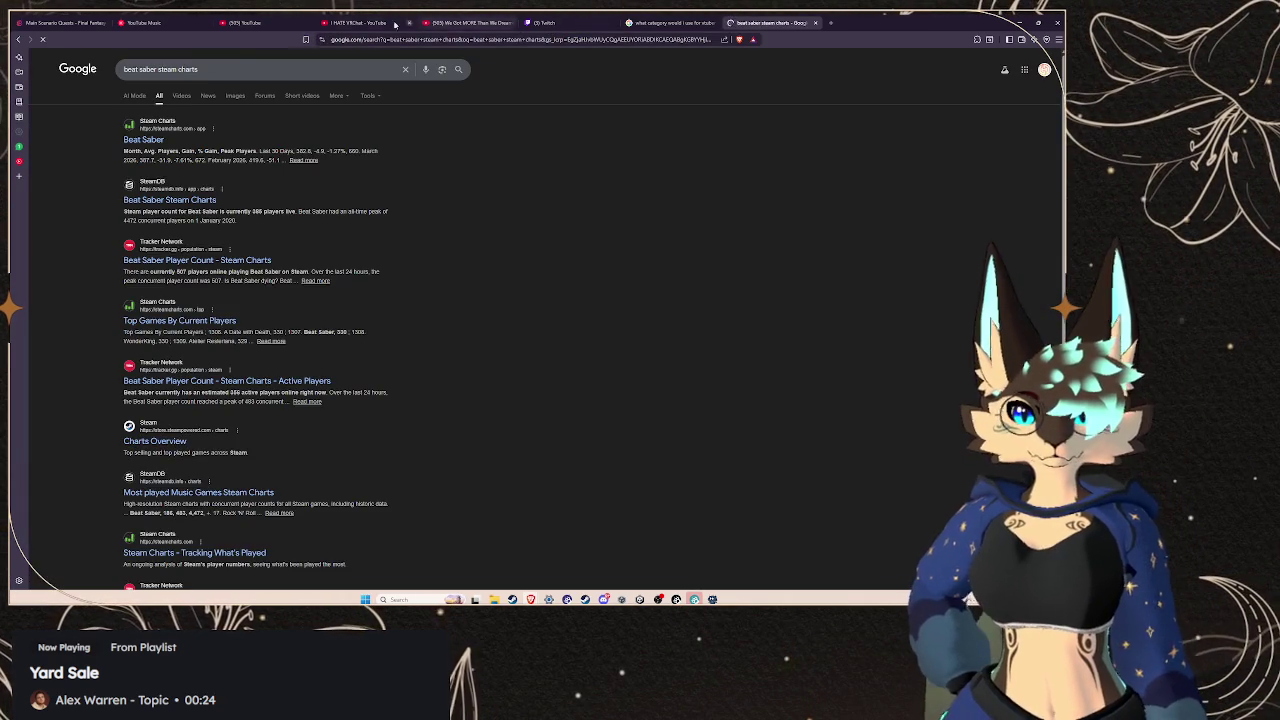
text(db)
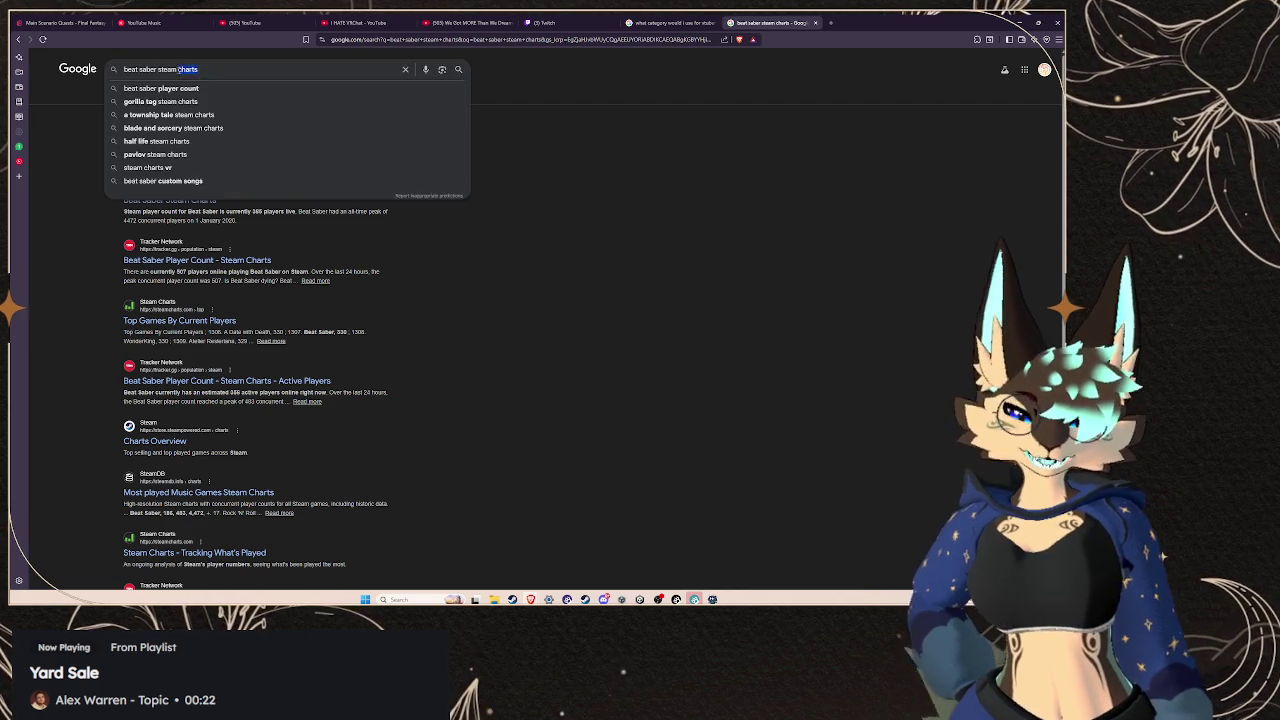
key(Return)
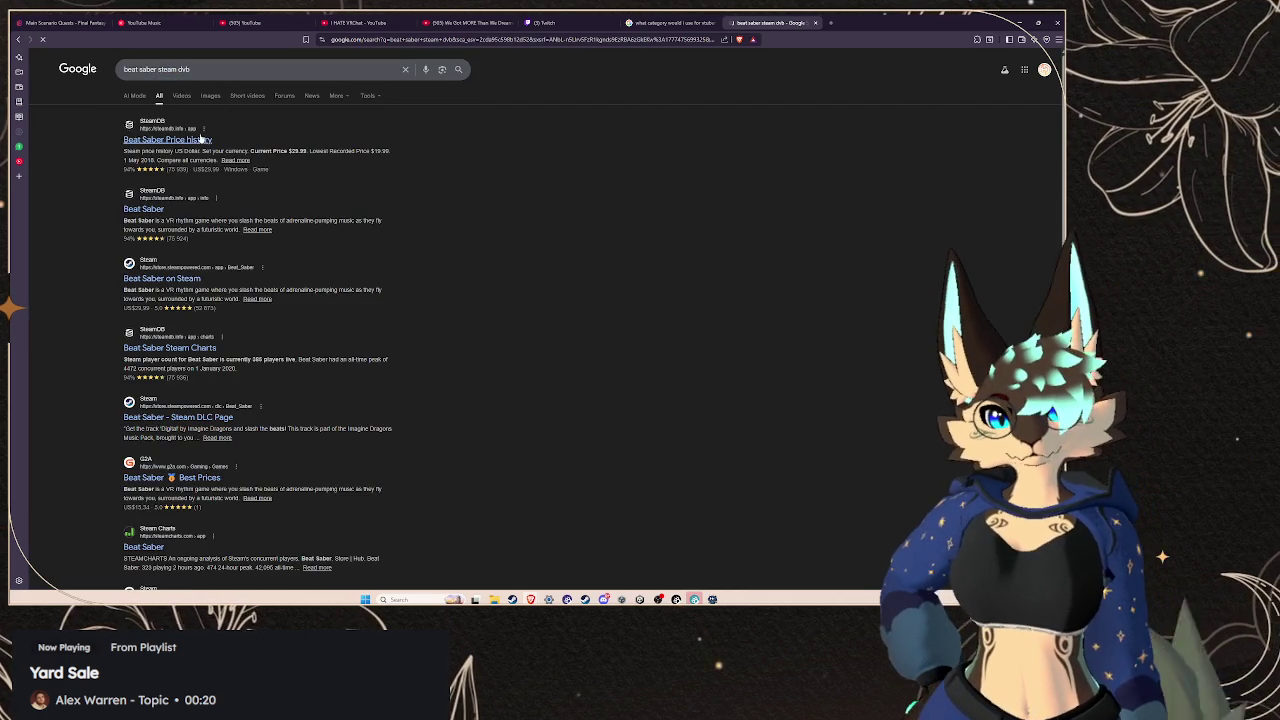
click(201, 138)
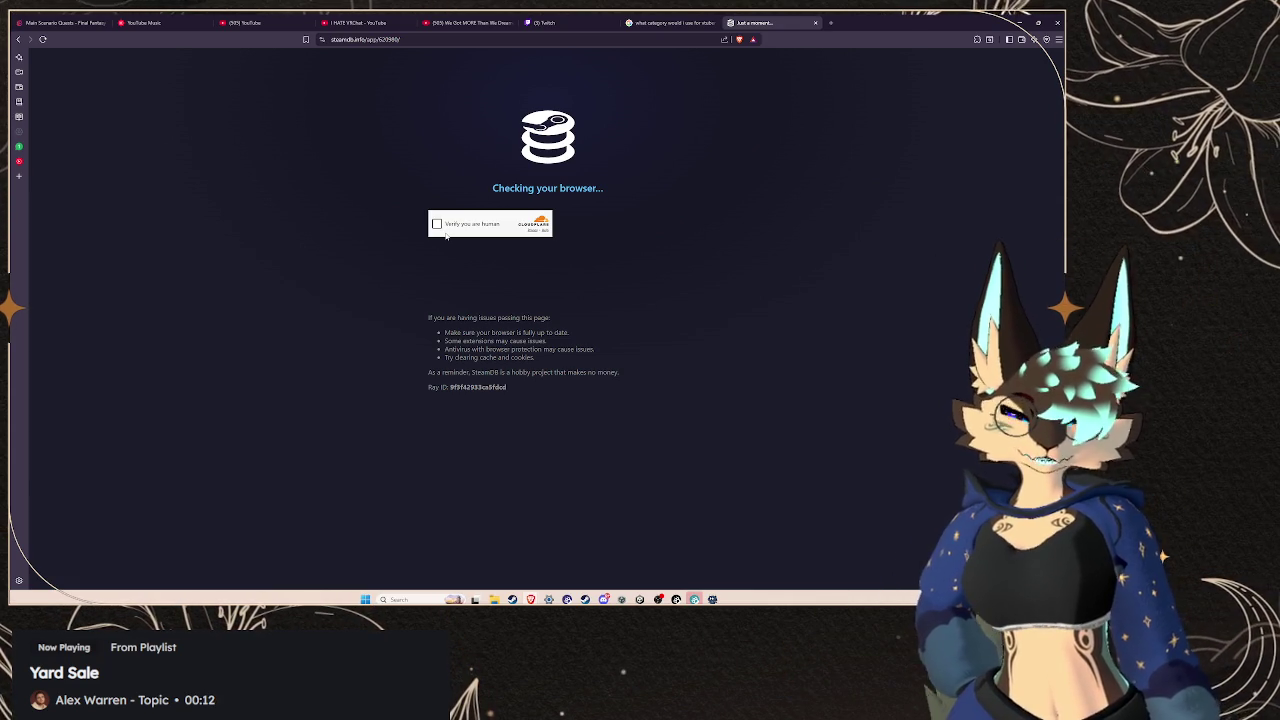
Pass SteamDB's human verification and scroll through Beat Saber's price history page
click(437, 224)
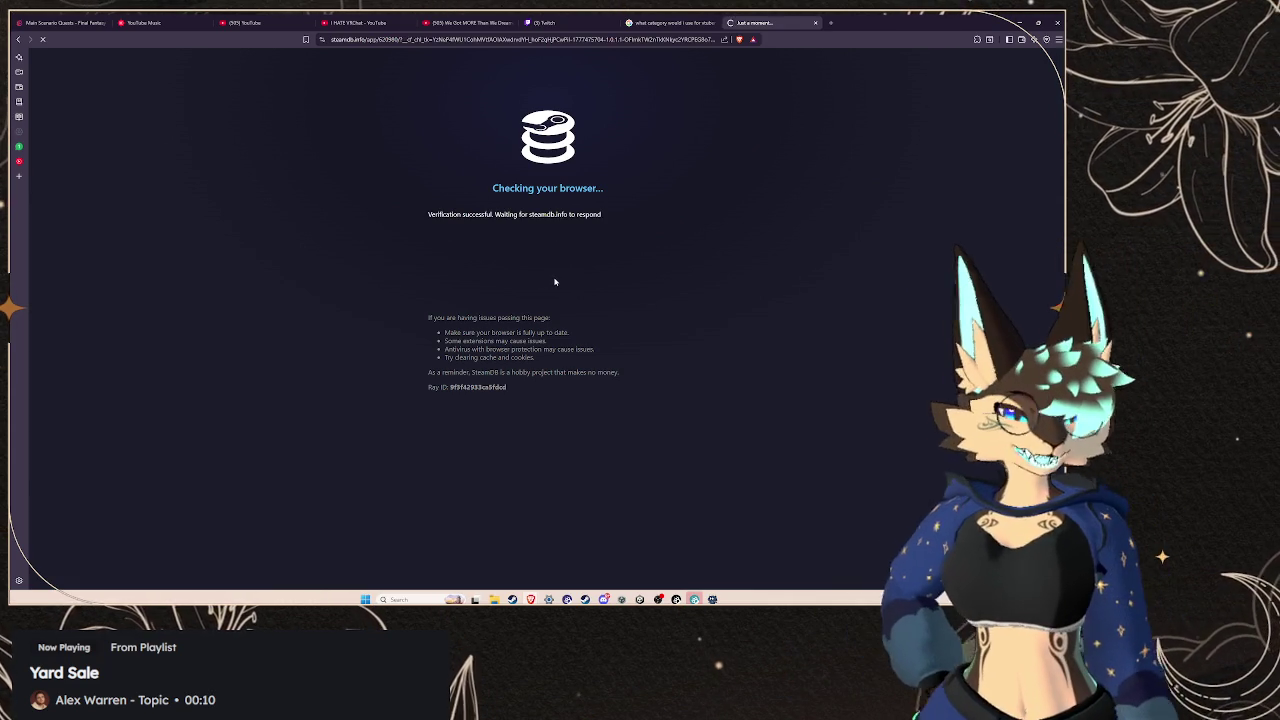
scroll(551, 285, down, 10)
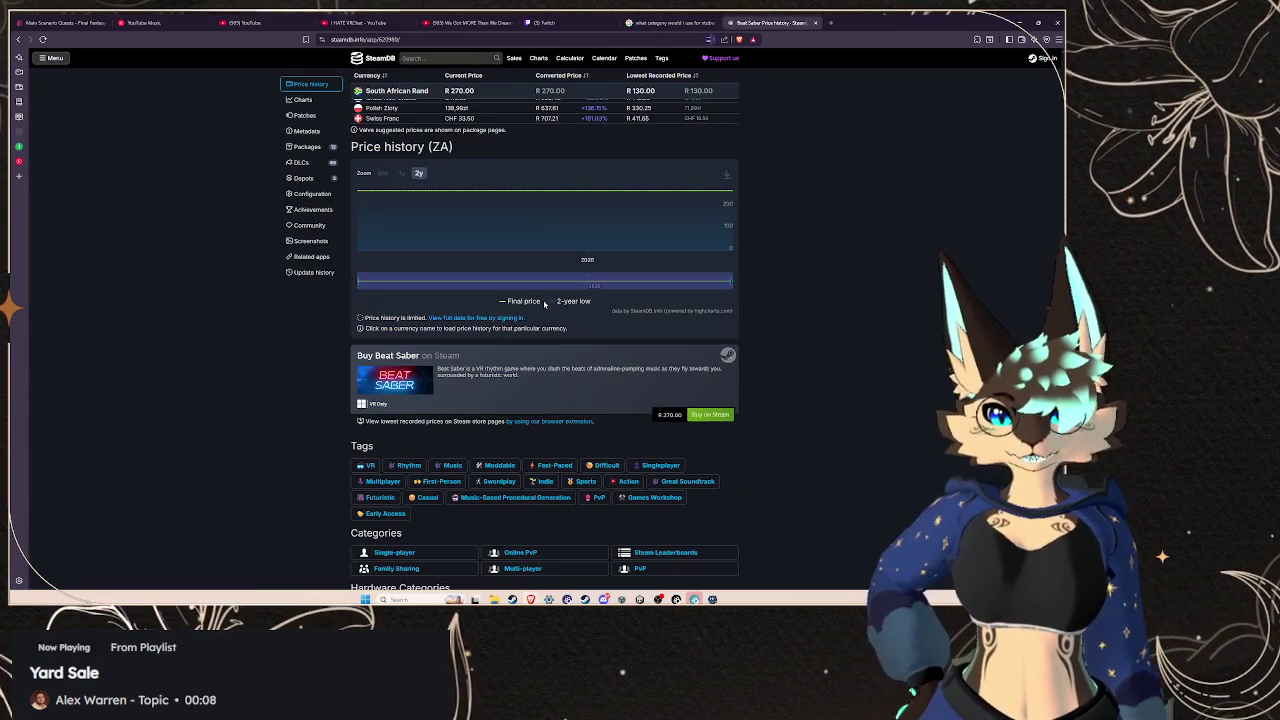
mouse_move(362, 200)
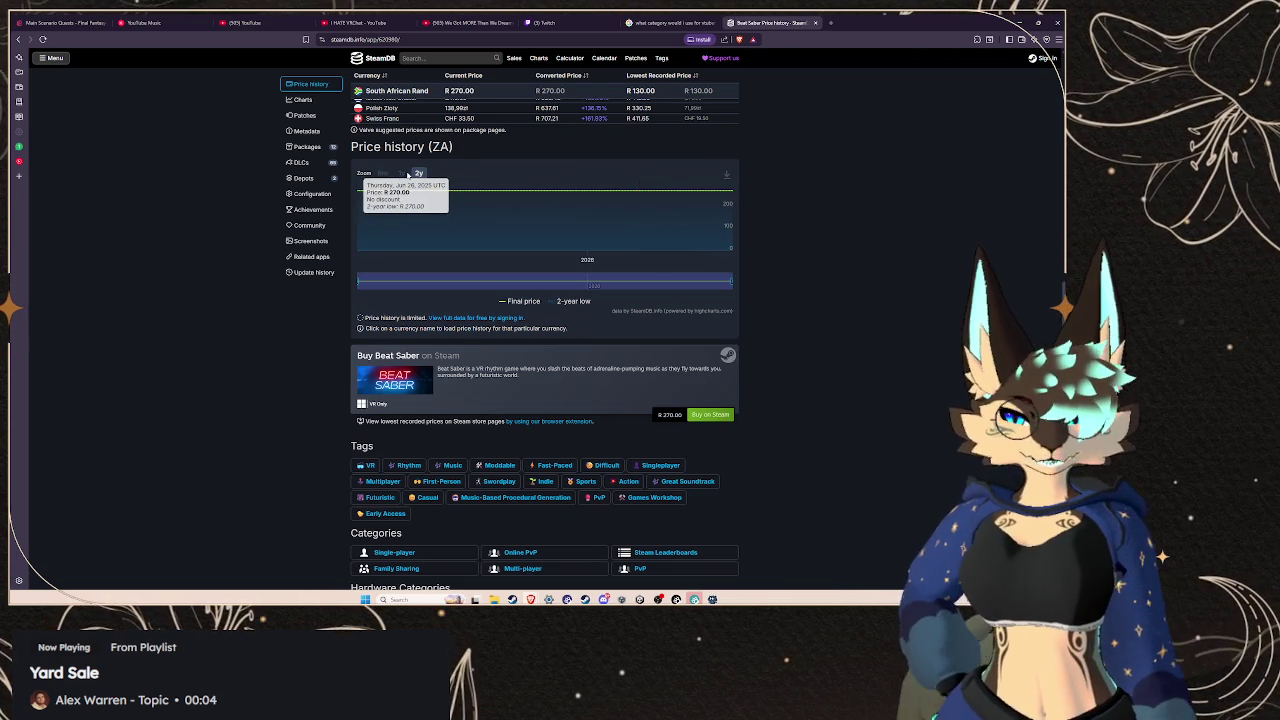
scroll(508, 272, up, 2)
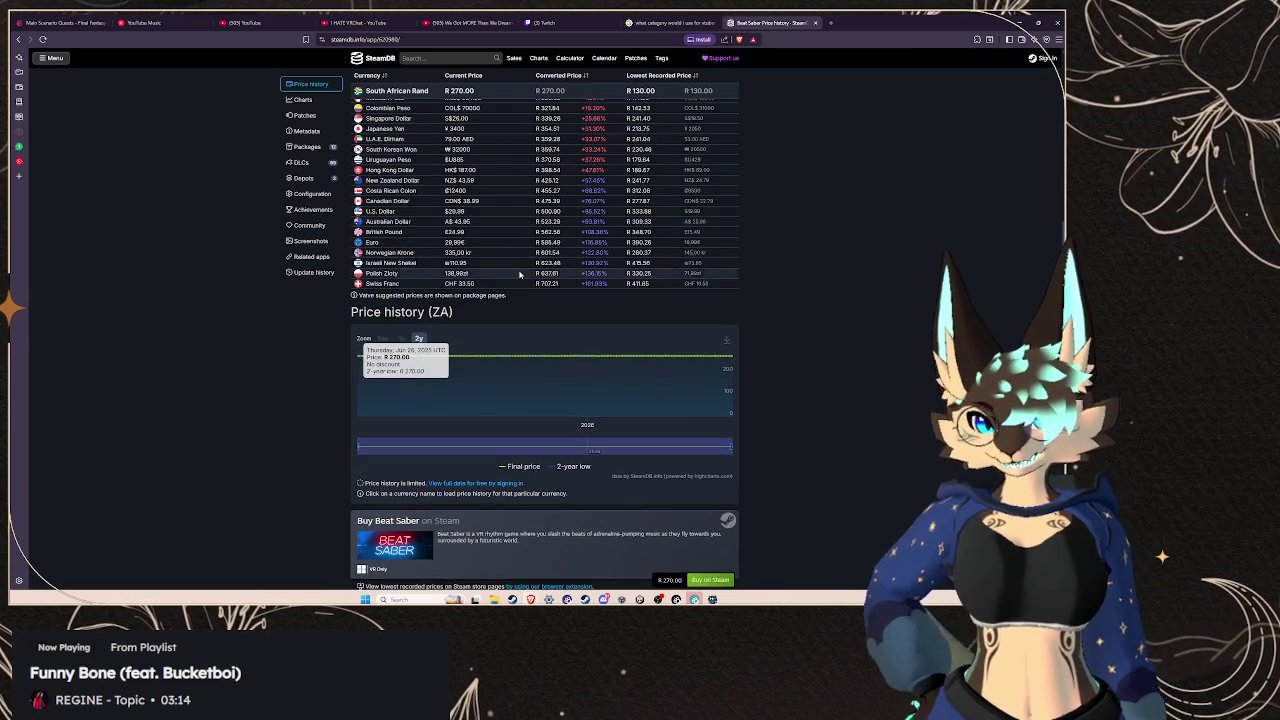
scroll(508, 272, up, 5)
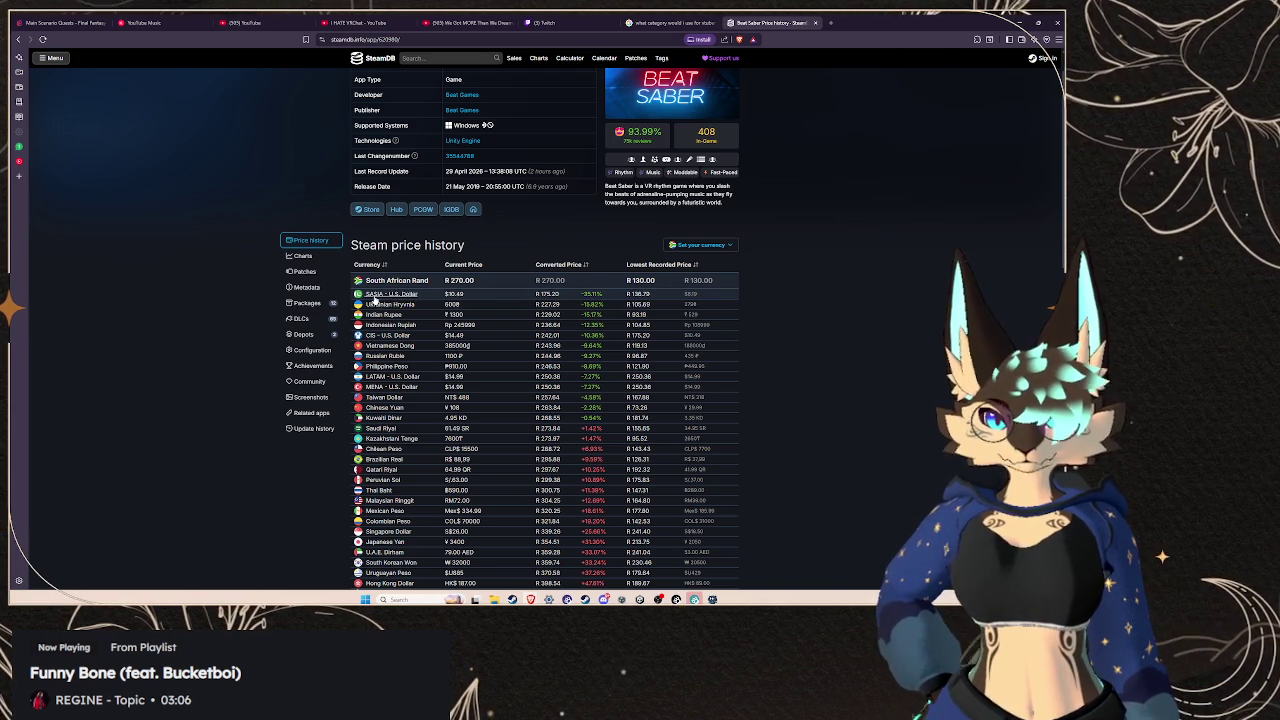
Load the Beat Saber price history for the SASIA currency and scroll the table
click(380, 298)
scroll(380, 298, down, 10)
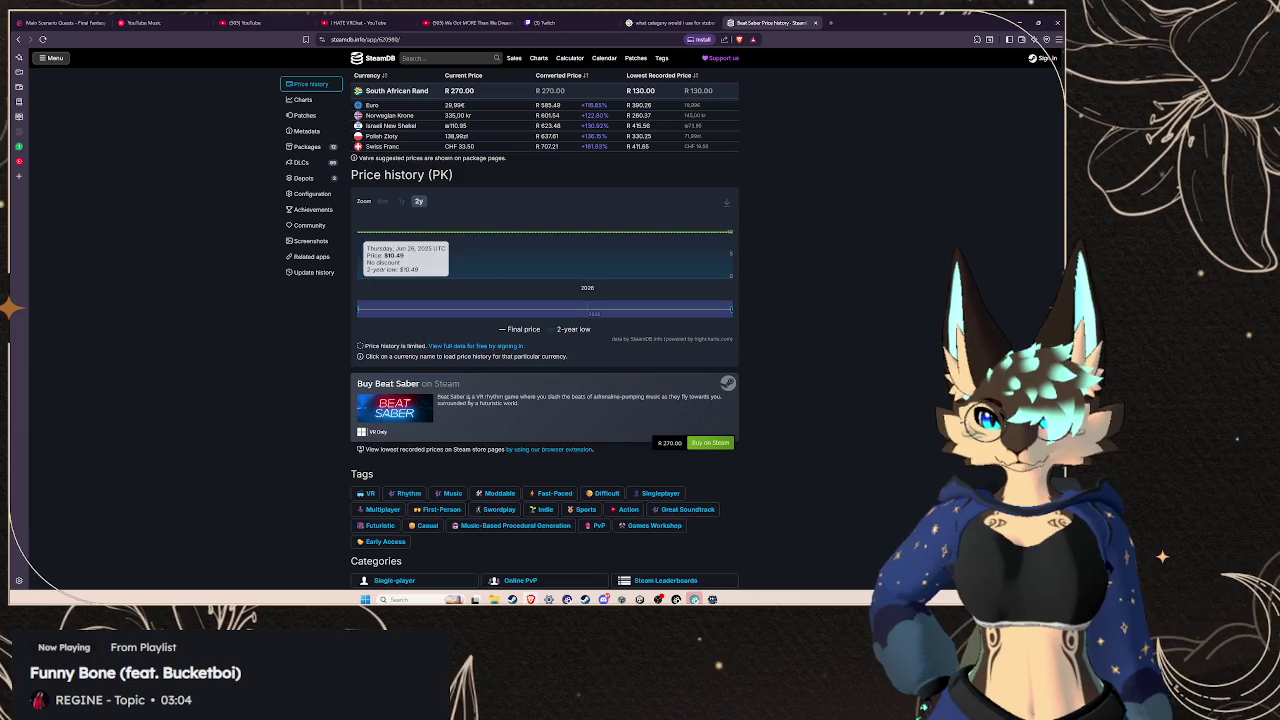
scroll(576, 330, up, 10)
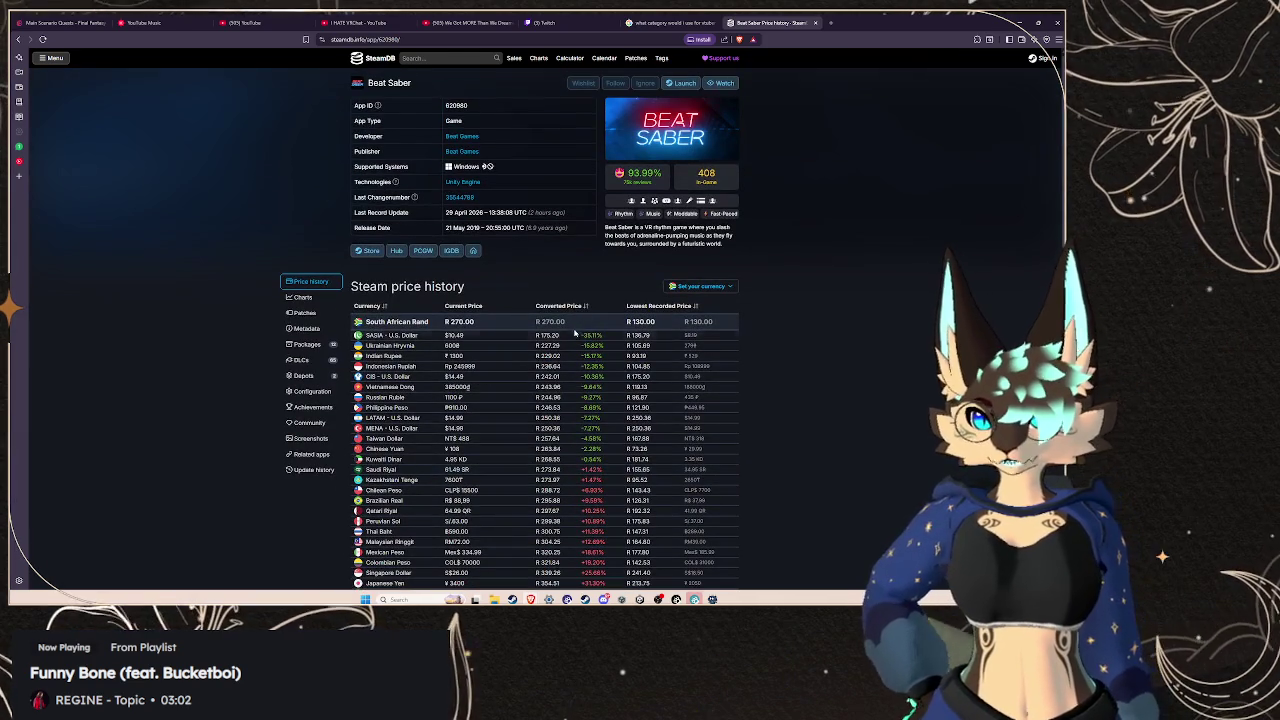
scroll(576, 380, down, 1)
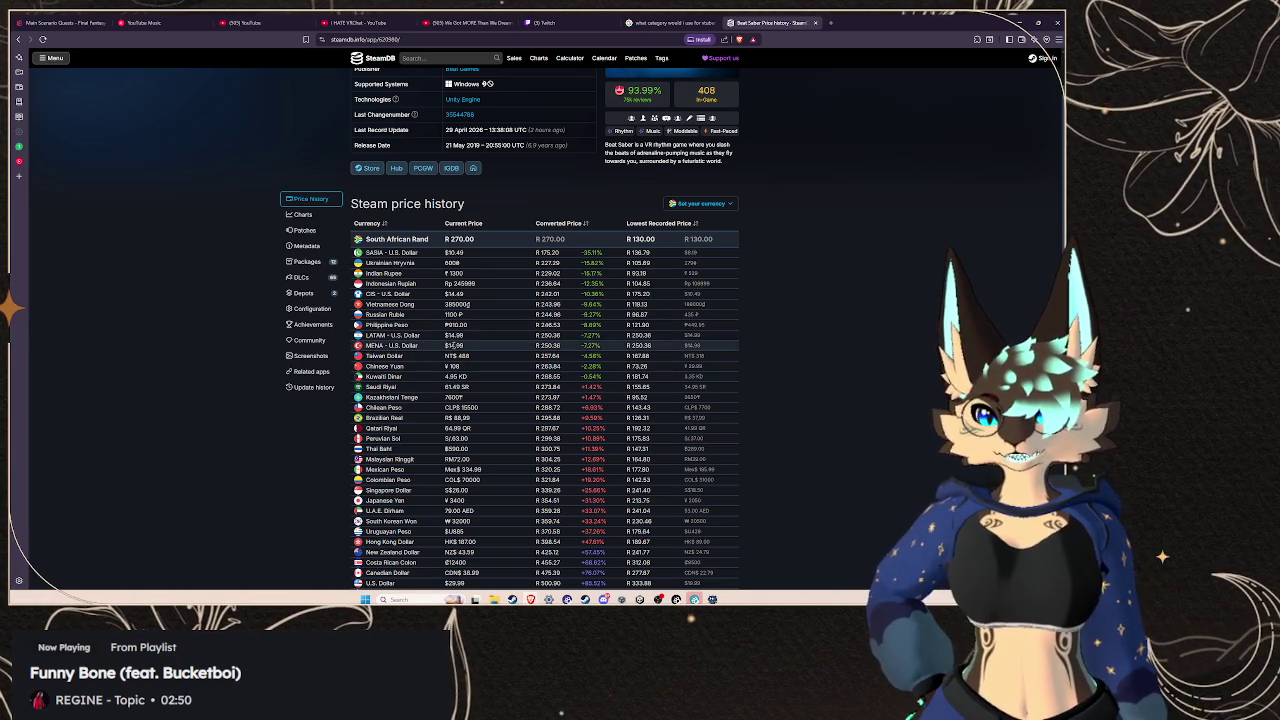
Highlight the price rows from Ukrainian Hryvnia to Brazilian Real, clear the selection, and return to Unity
drag(506, 262, 548, 417)
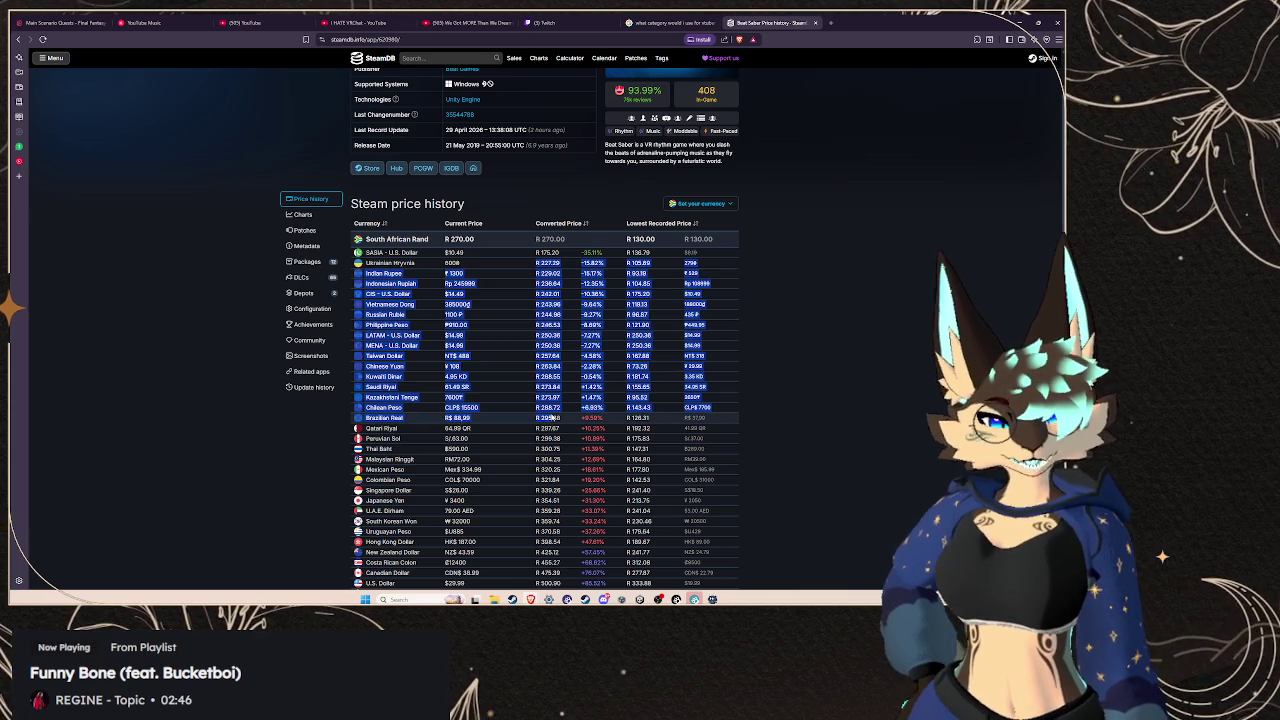
click(781, 309)
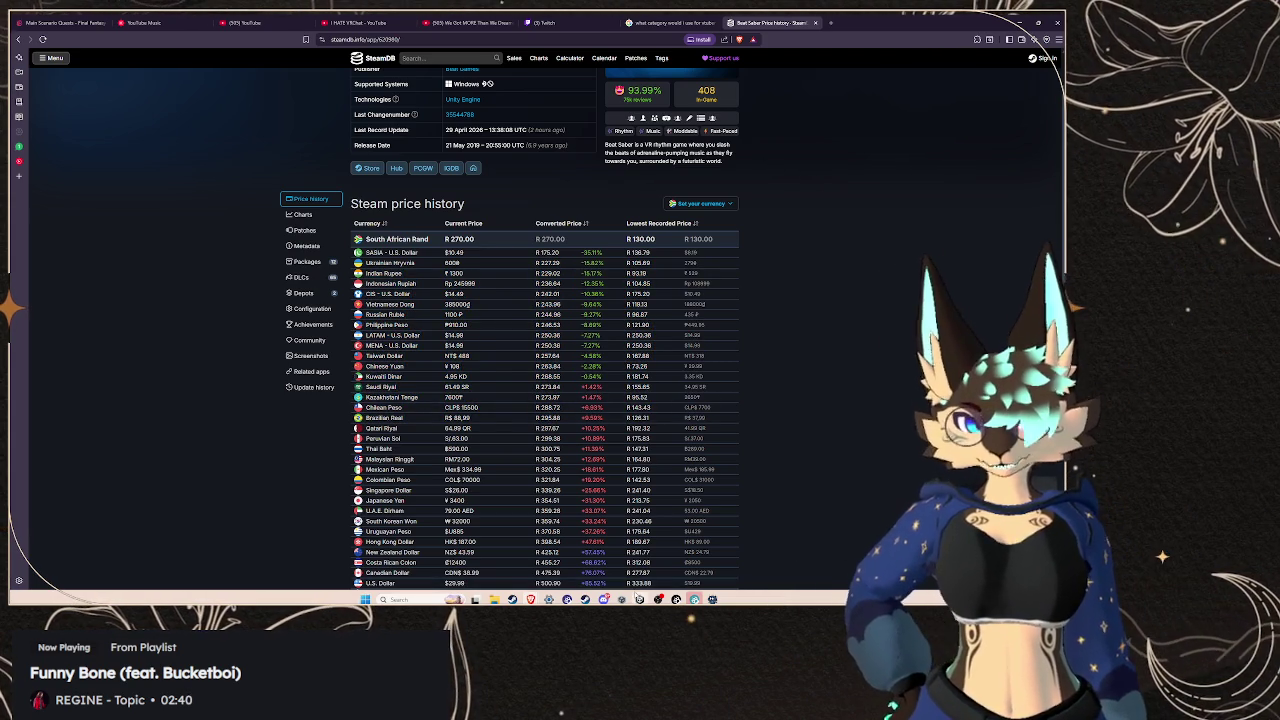
mouse_move(640, 599)
click(640, 555)
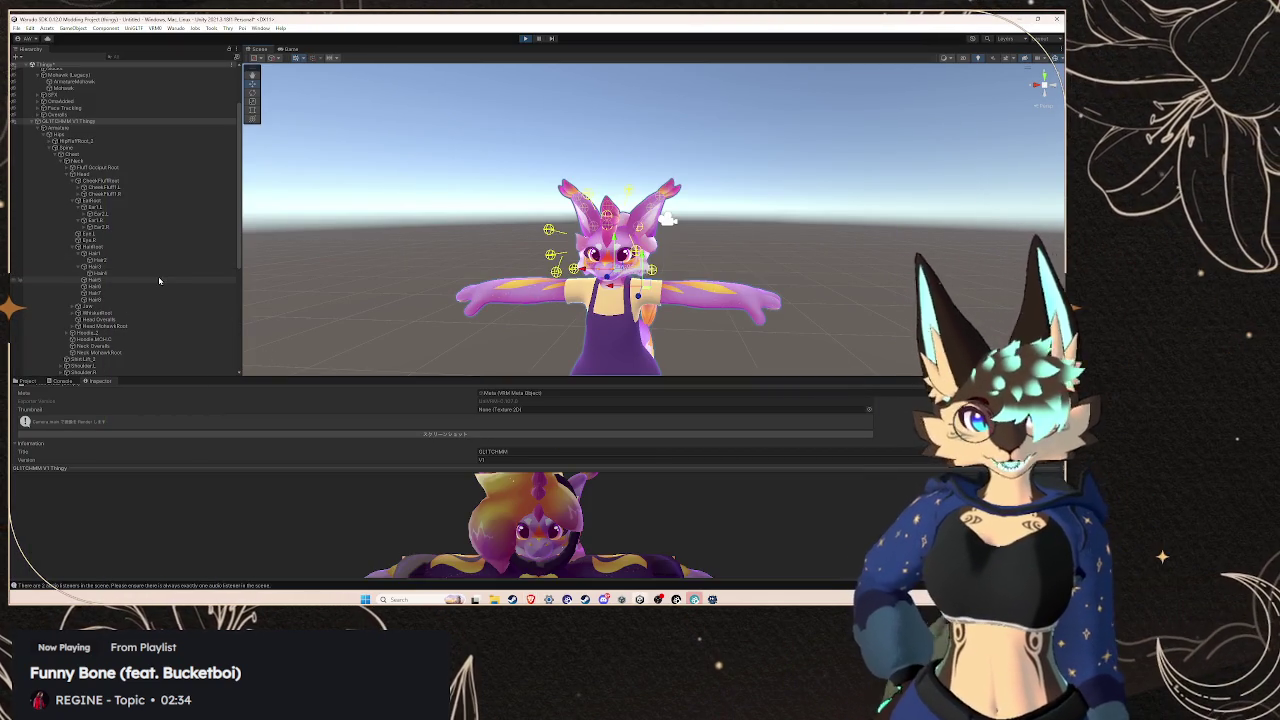
Scroll down the Hierarchy to look over the avatar's bone tree
scroll(154, 285, down, 2)
scroll(154, 285, down, 2)
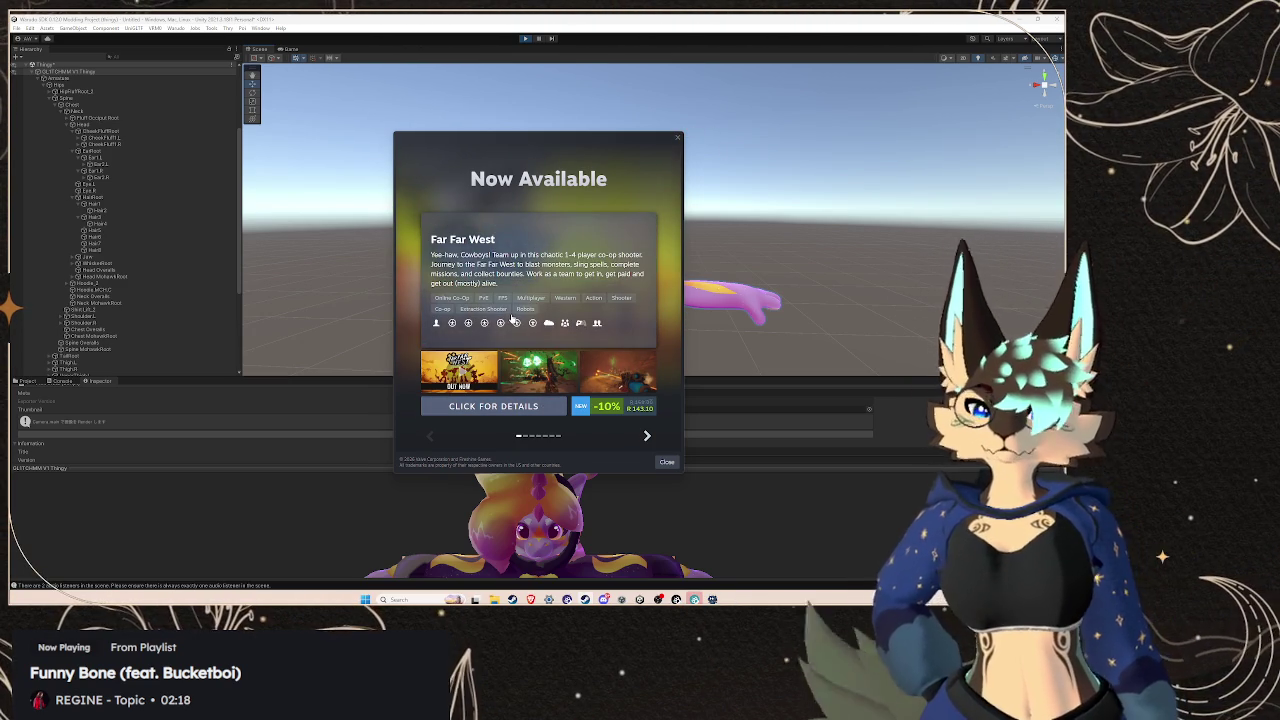
click(518, 298)
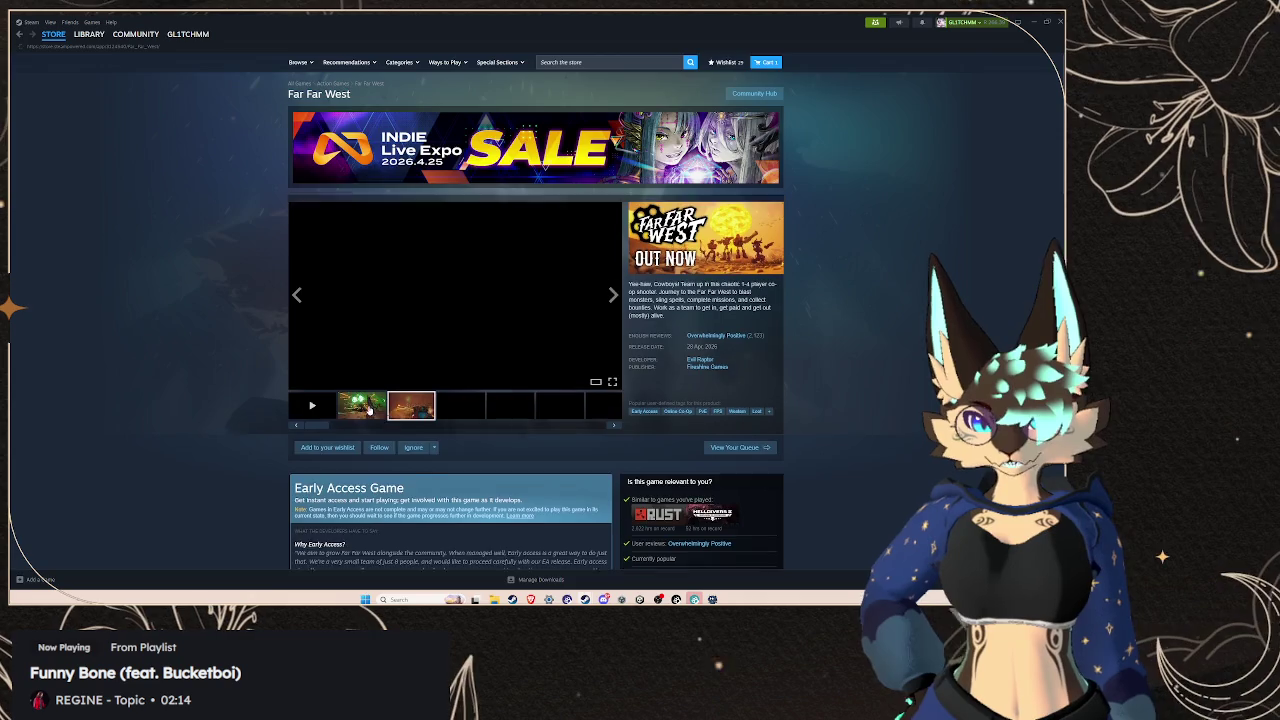
click(380, 340)
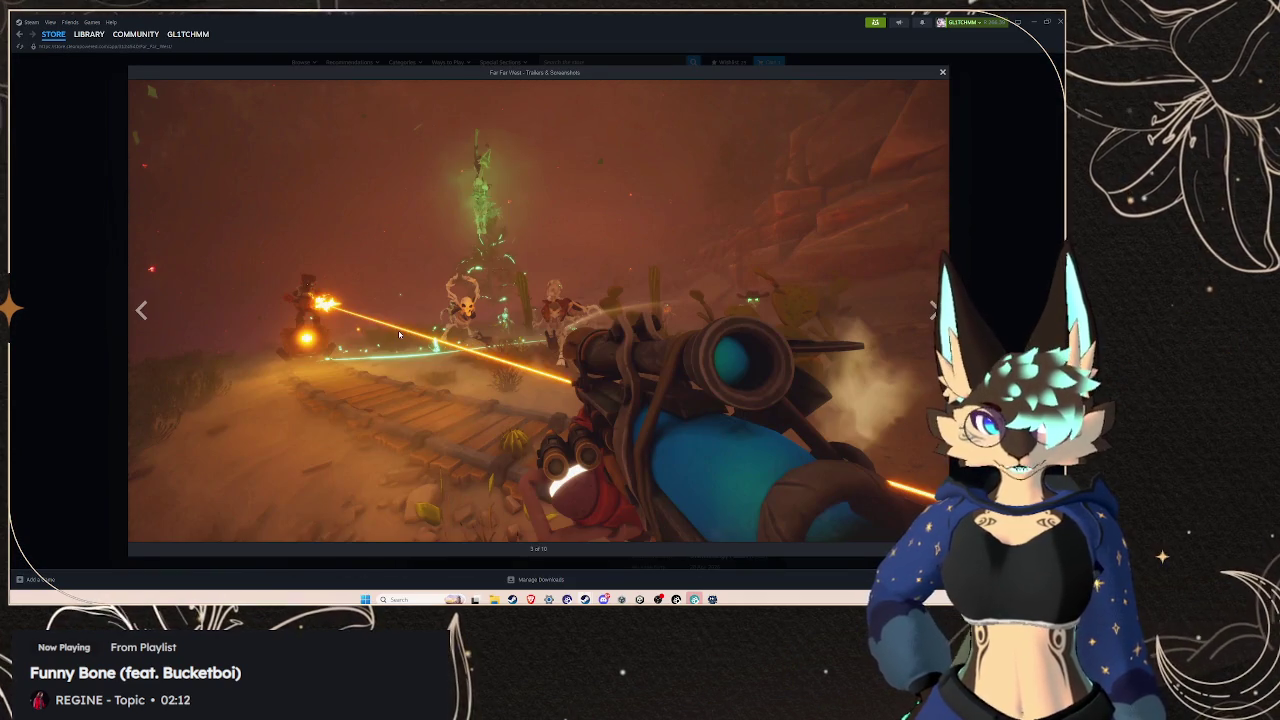
click(111, 271)
scroll(437, 467, down, 5)
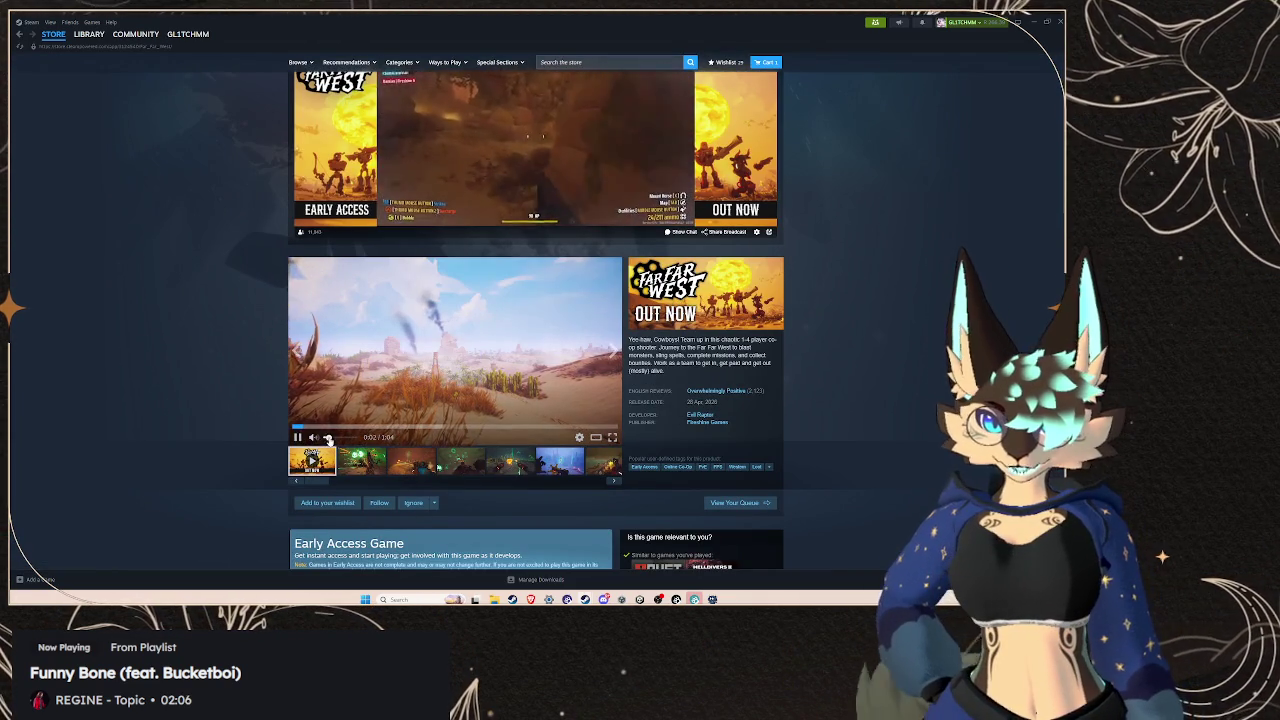
mouse_move(327, 440)
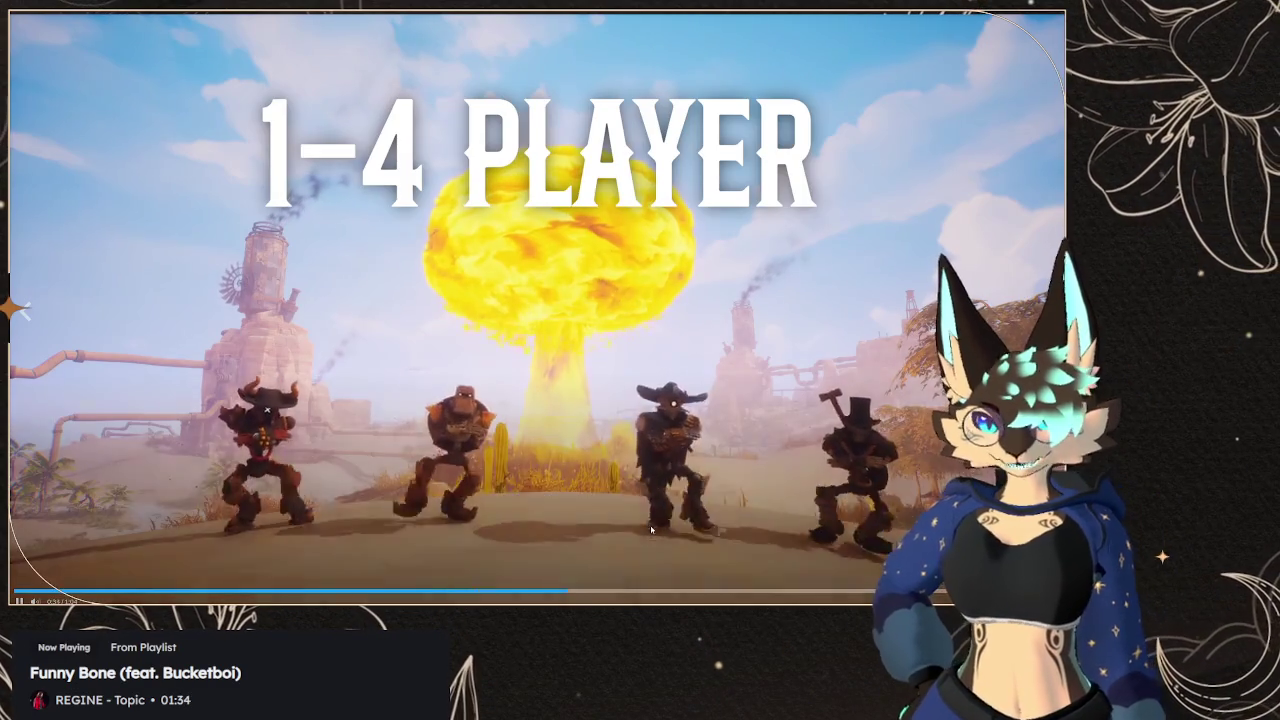
key(space)
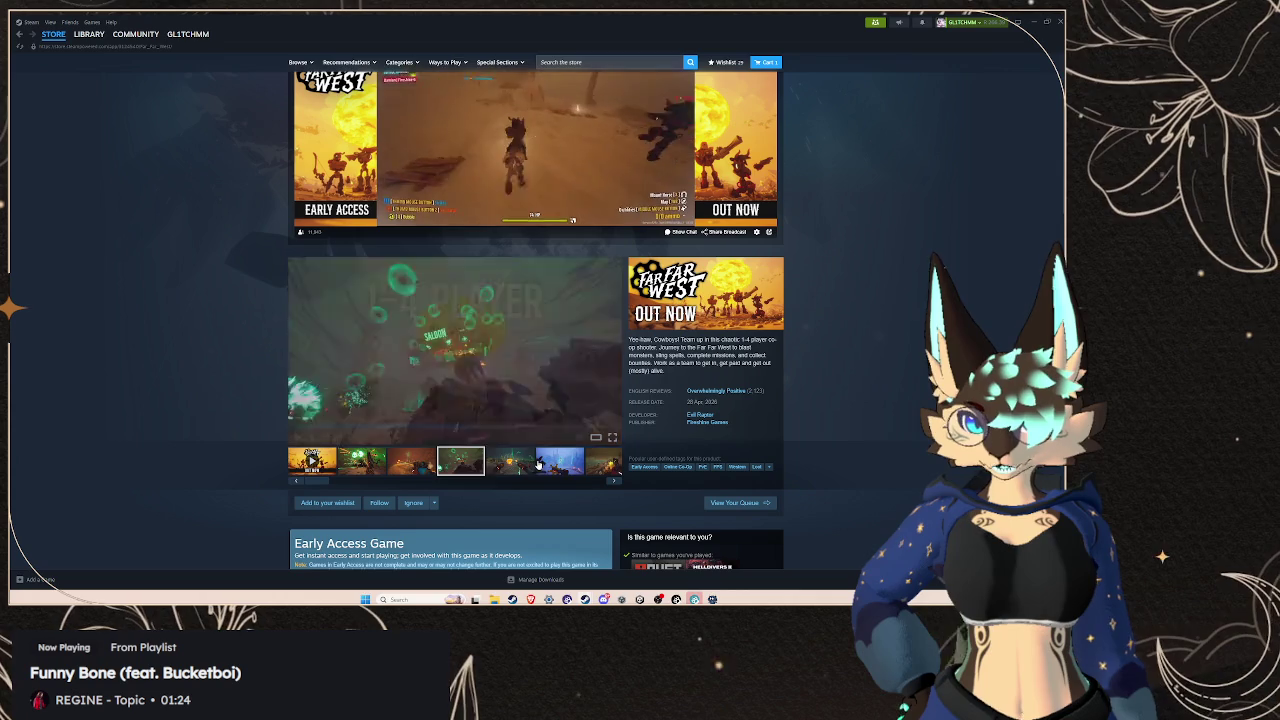
click(440, 465)
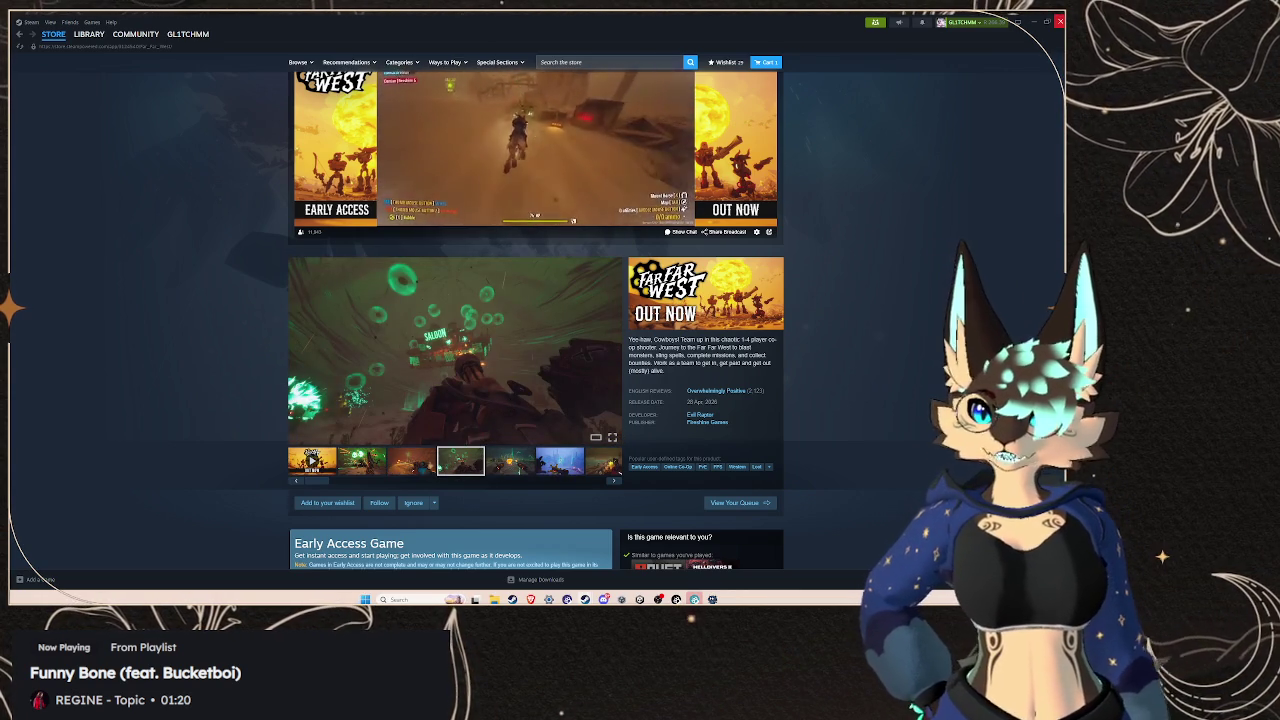
click(1060, 21)
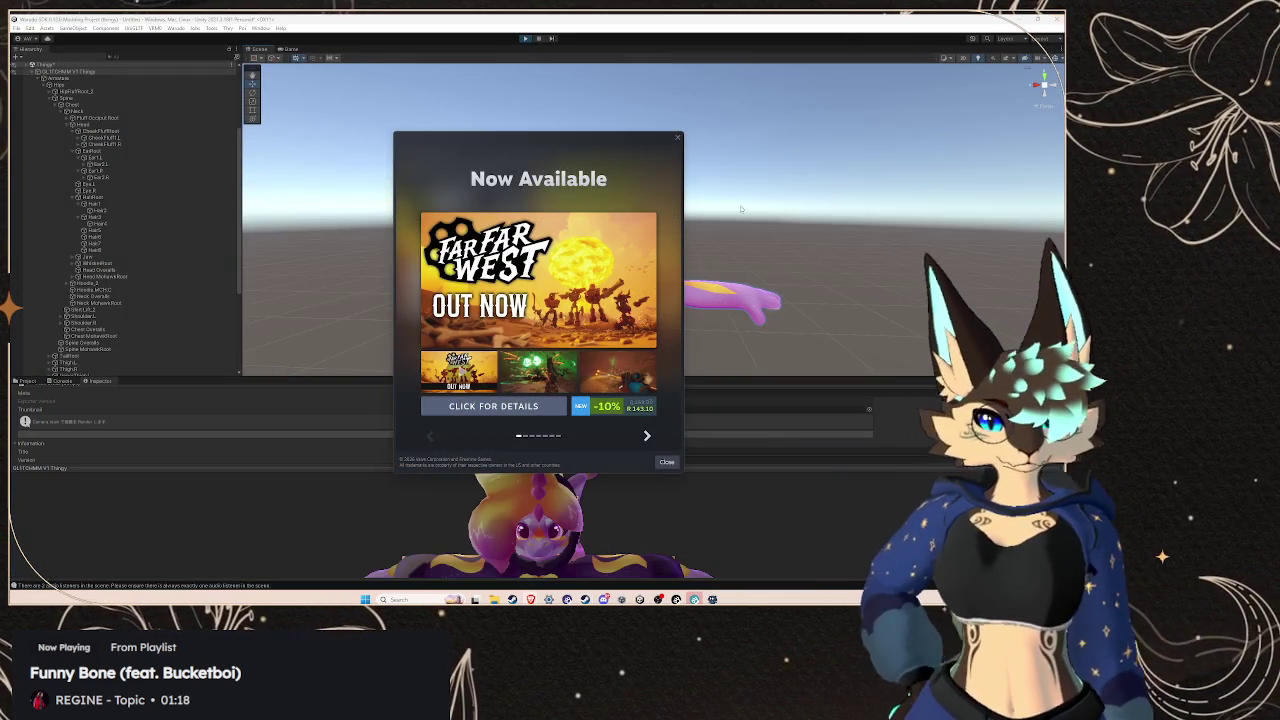
Dismiss the Far Far West 'Now Available' popup and show the project's asset folders
click(667, 461)
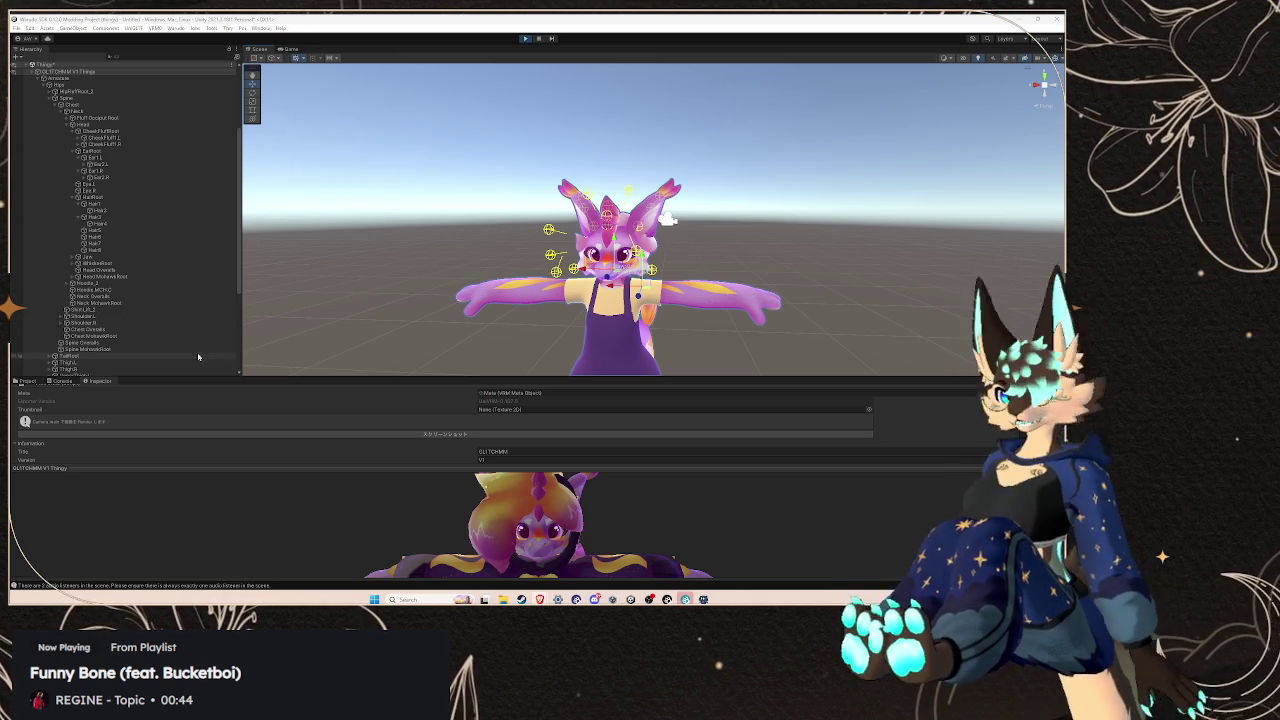
click(29, 381)
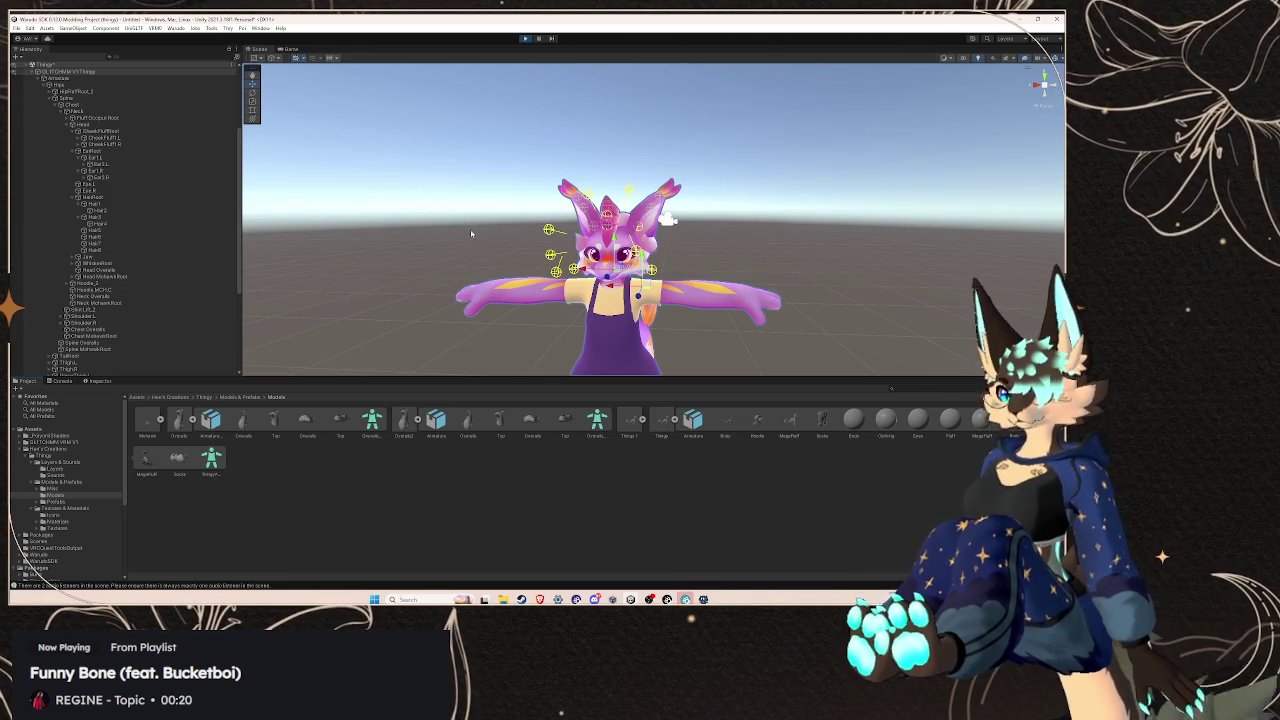
Frame the selected bone, then select the secondary spring bone object to view its settings
key(f)
scroll(47, 570, down, 5)
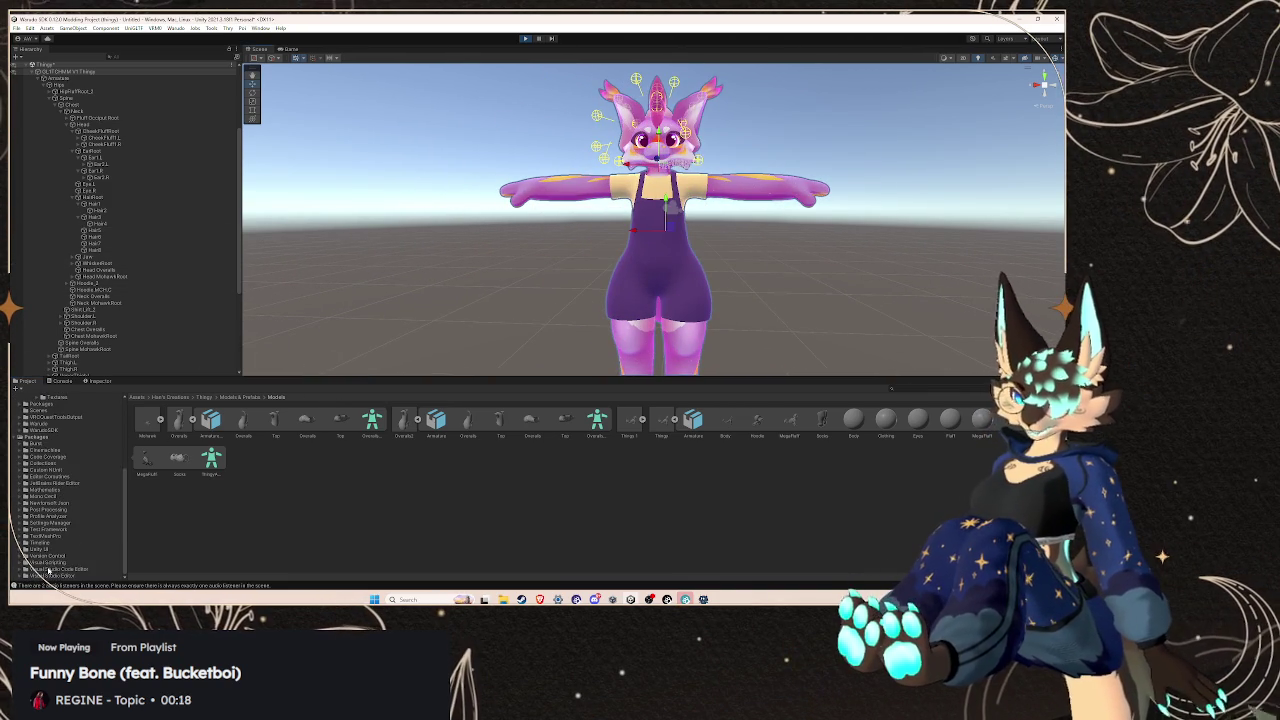
scroll(75, 516, up, 5)
scroll(100, 250, down, 5)
click(87, 366)
click(87, 372)
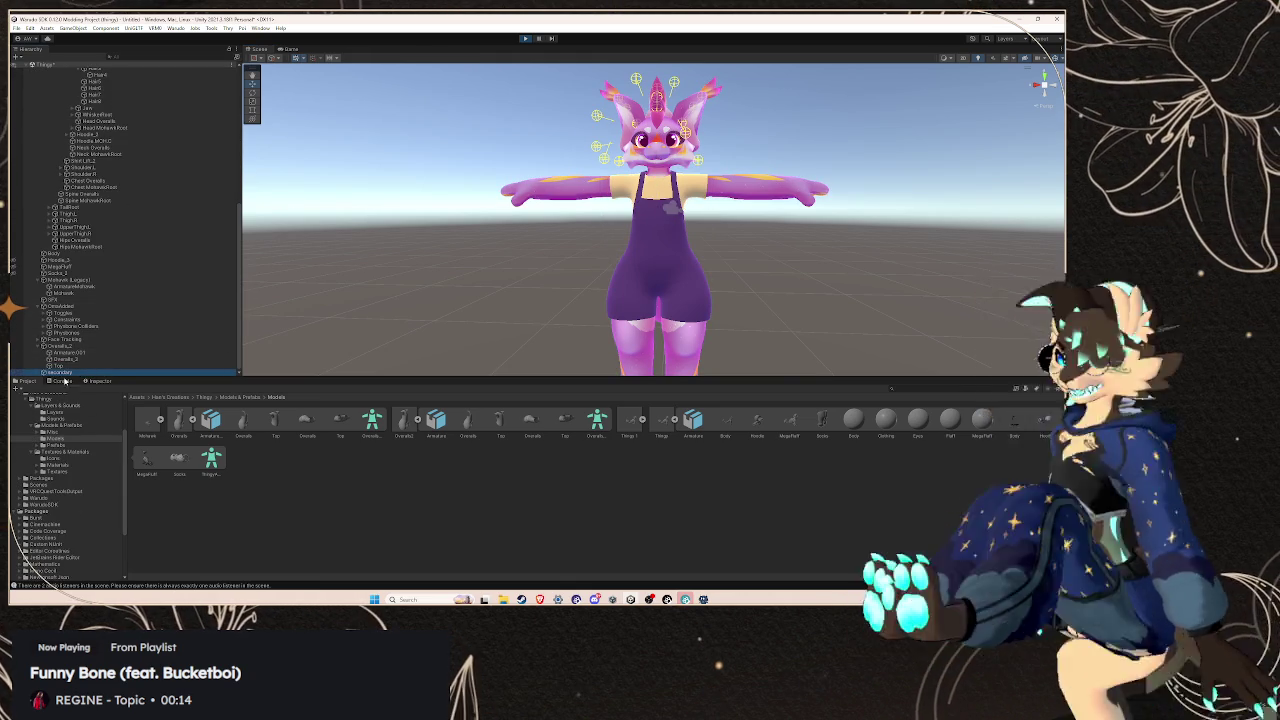
click(99, 381)
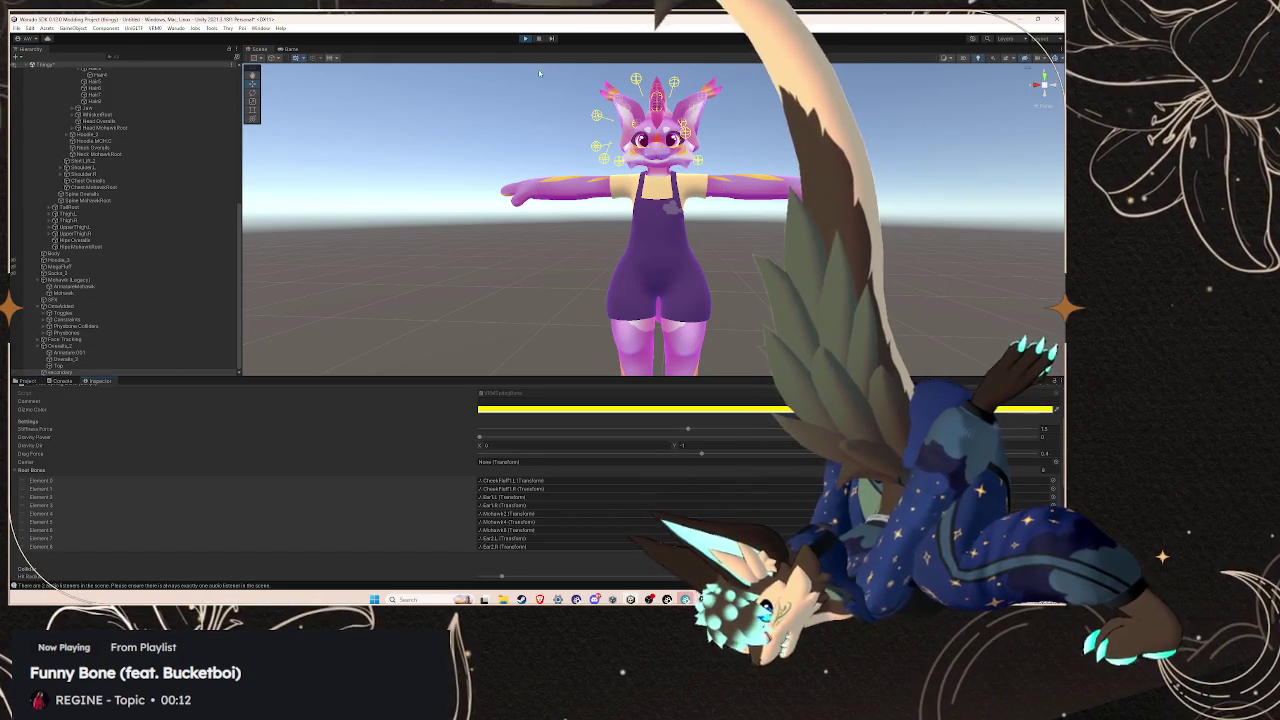
Test the hair physics in Play mode, checking the avatar root and Game view, then stop
click(522, 40)
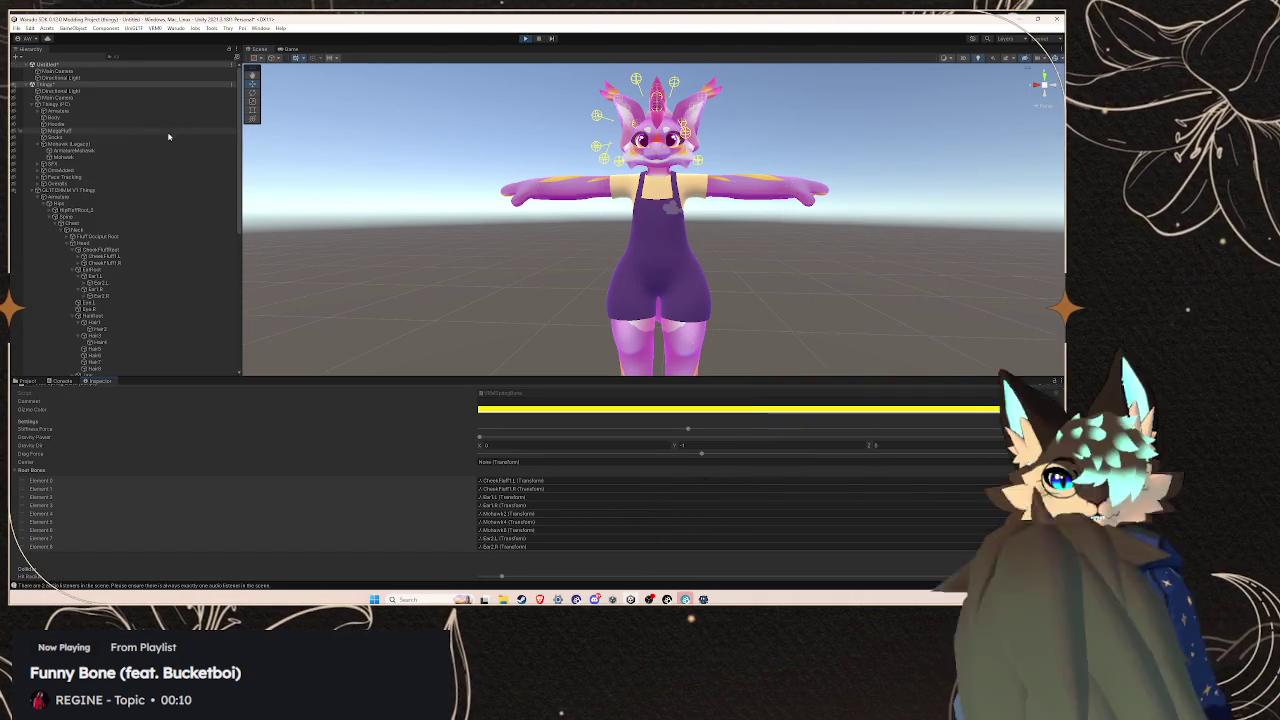
click(121, 190)
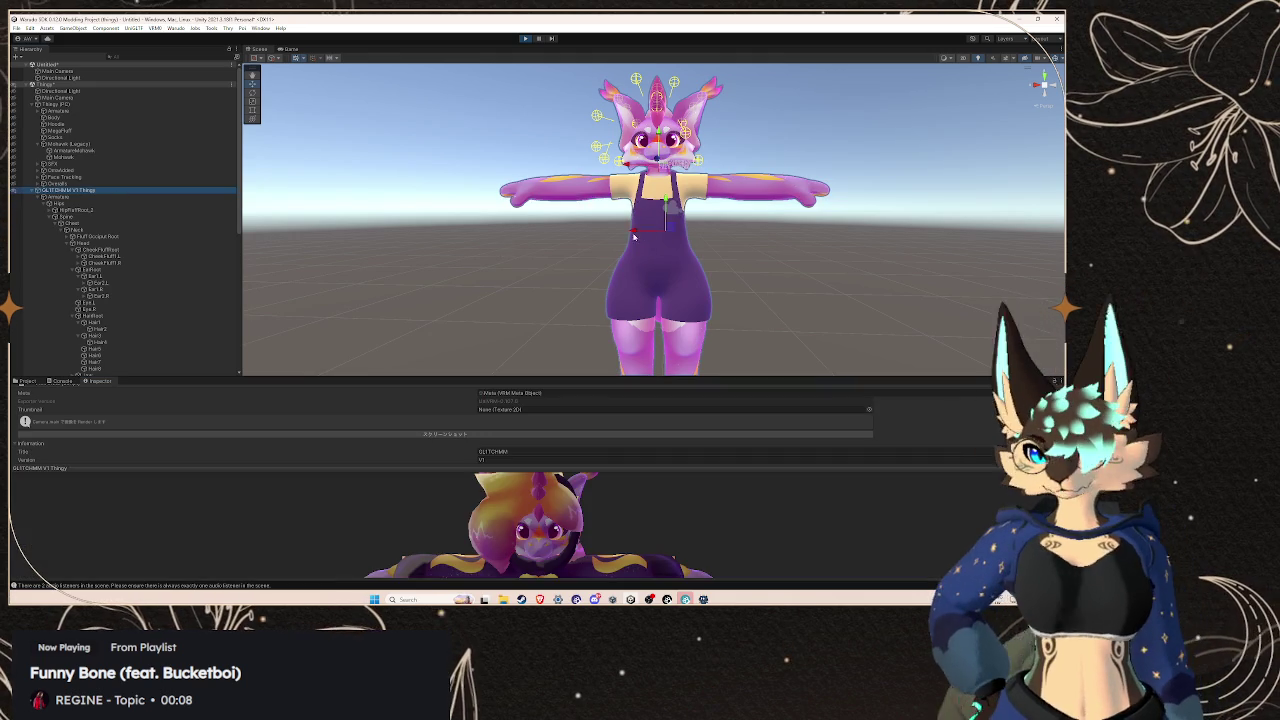
scroll(120, 285, down, 5)
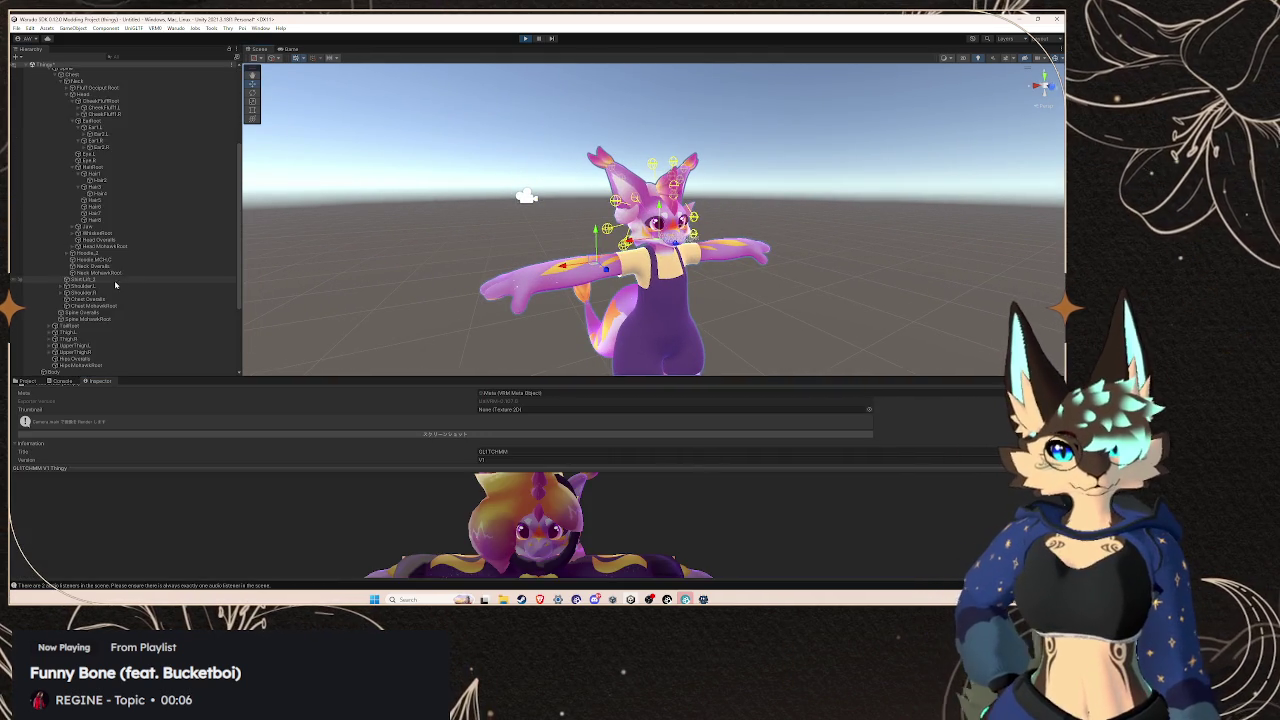
scroll(120, 285, down, 4)
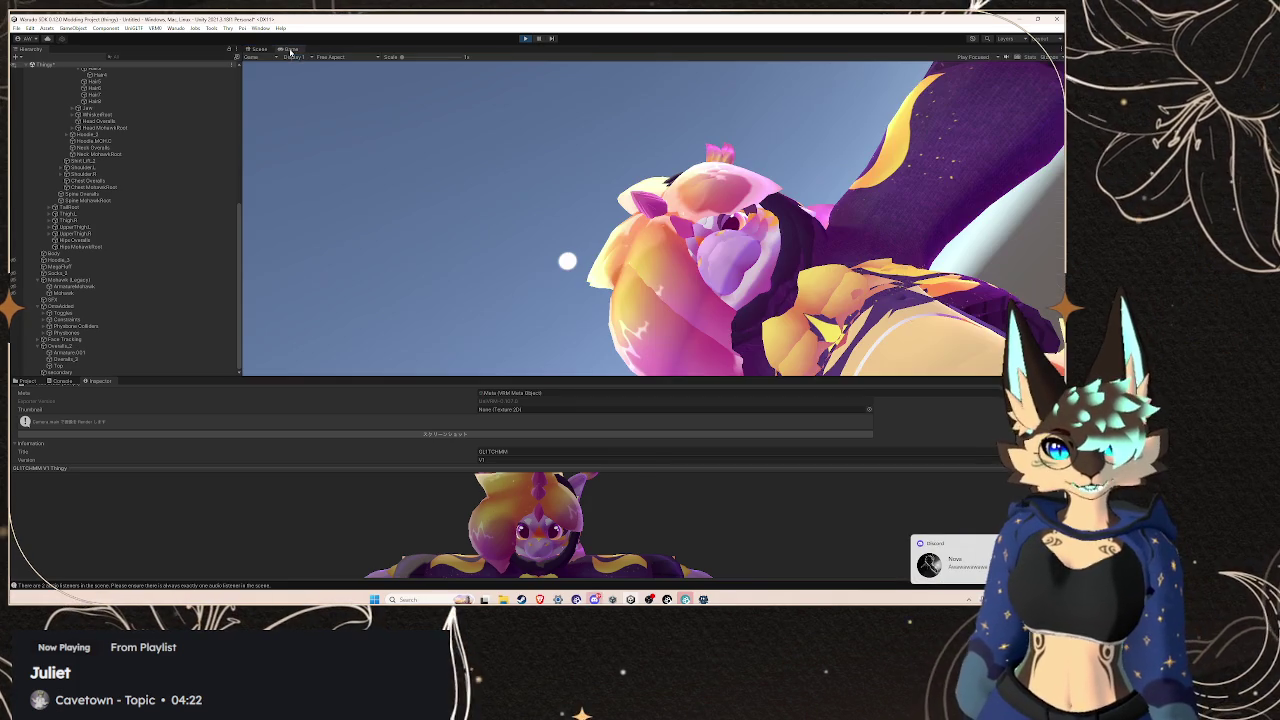
click(289, 48)
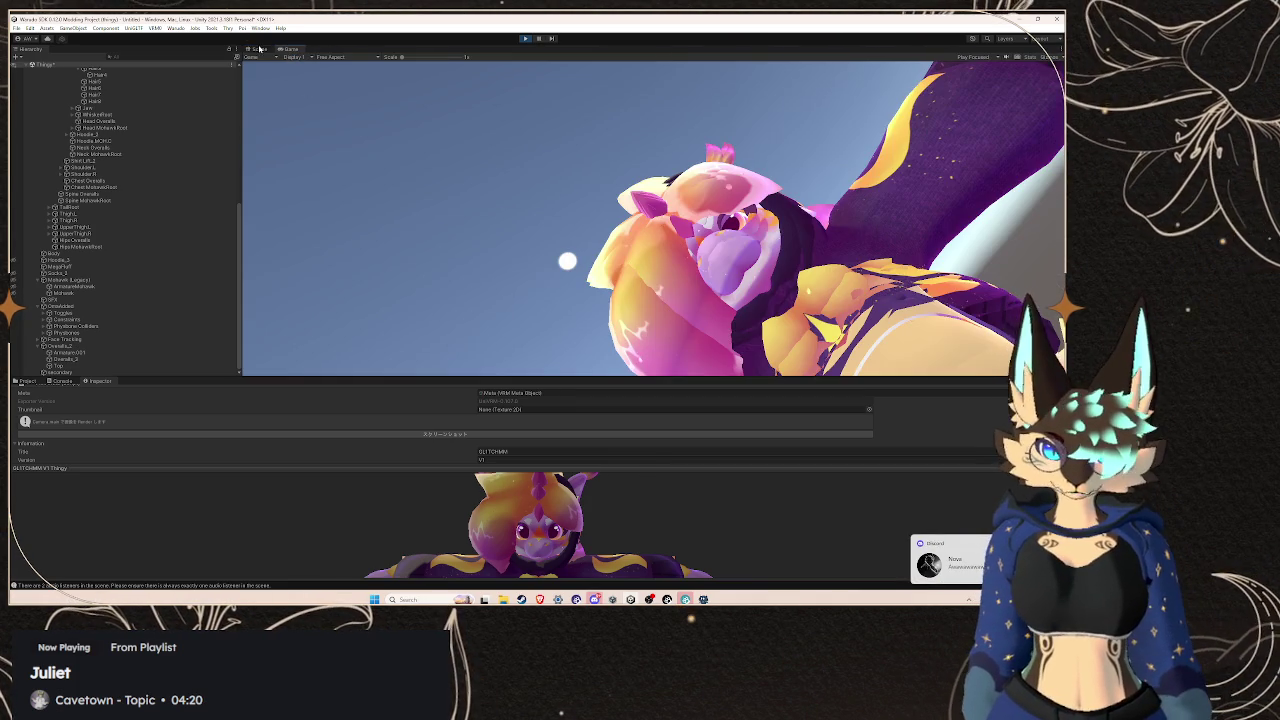
click(259, 48)
click(525, 40)
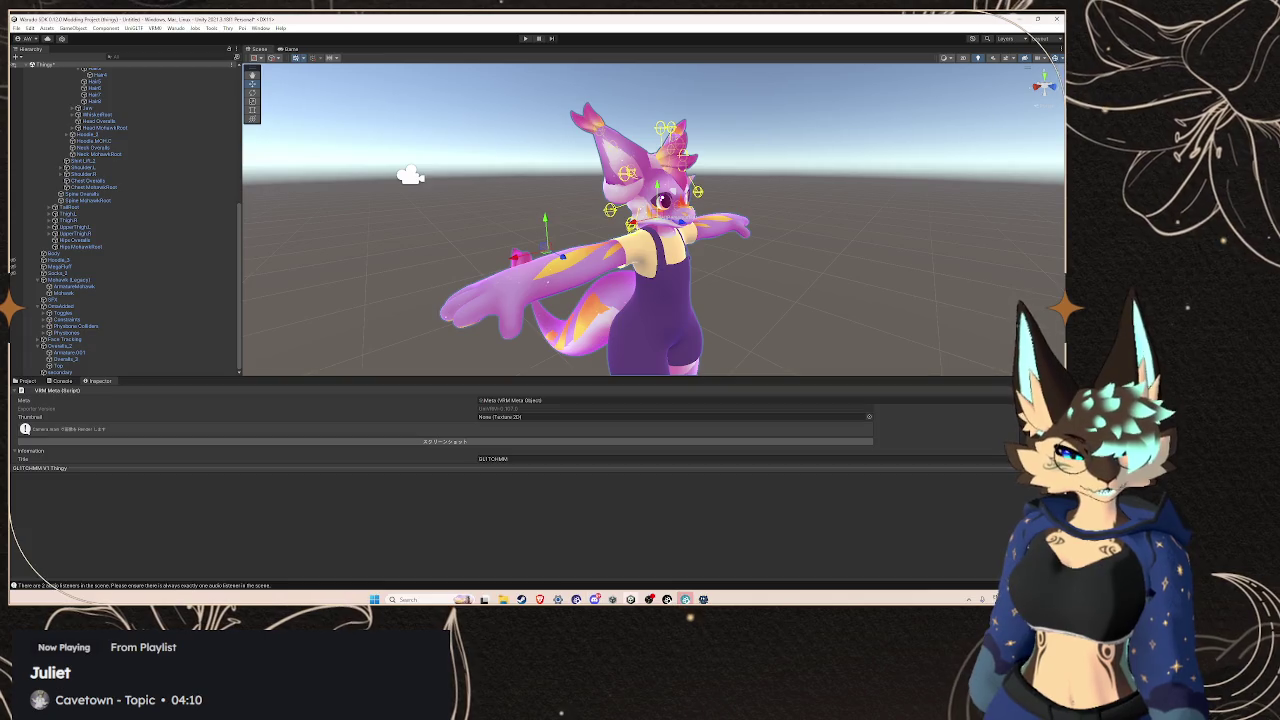
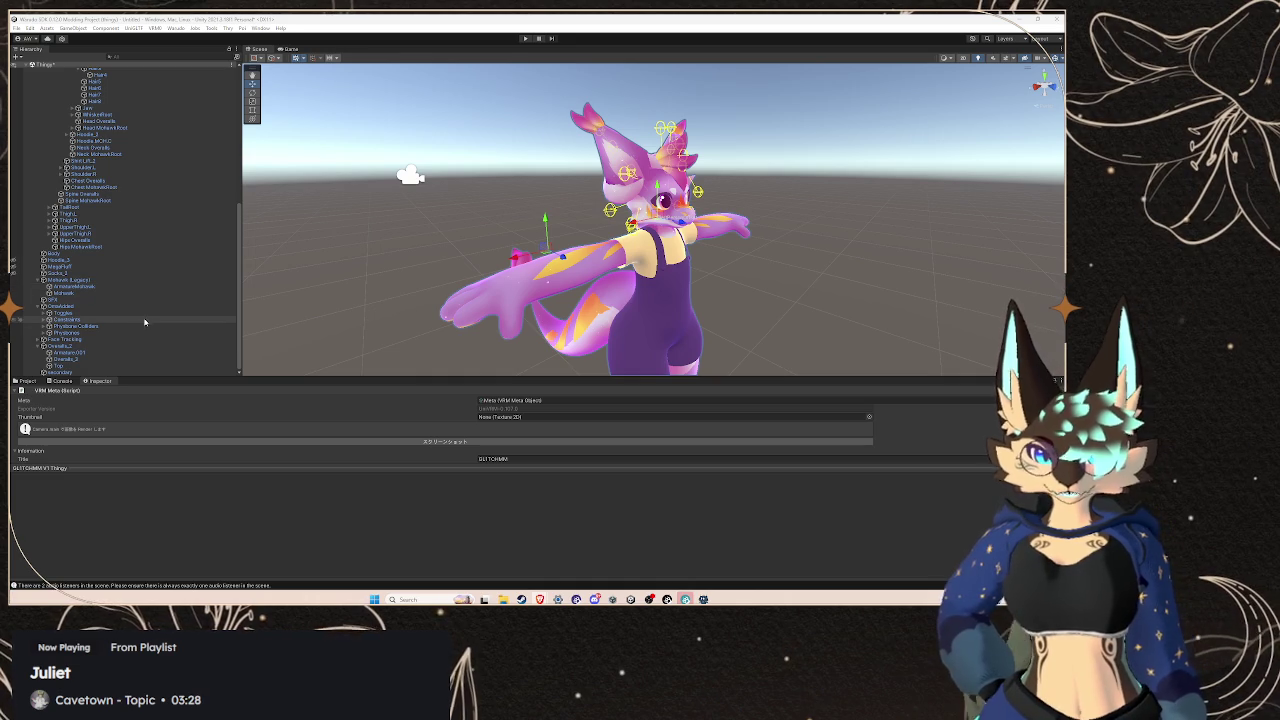
Inspect the secondary object's spring bone settings and the Hair2 bone
click(120, 372)
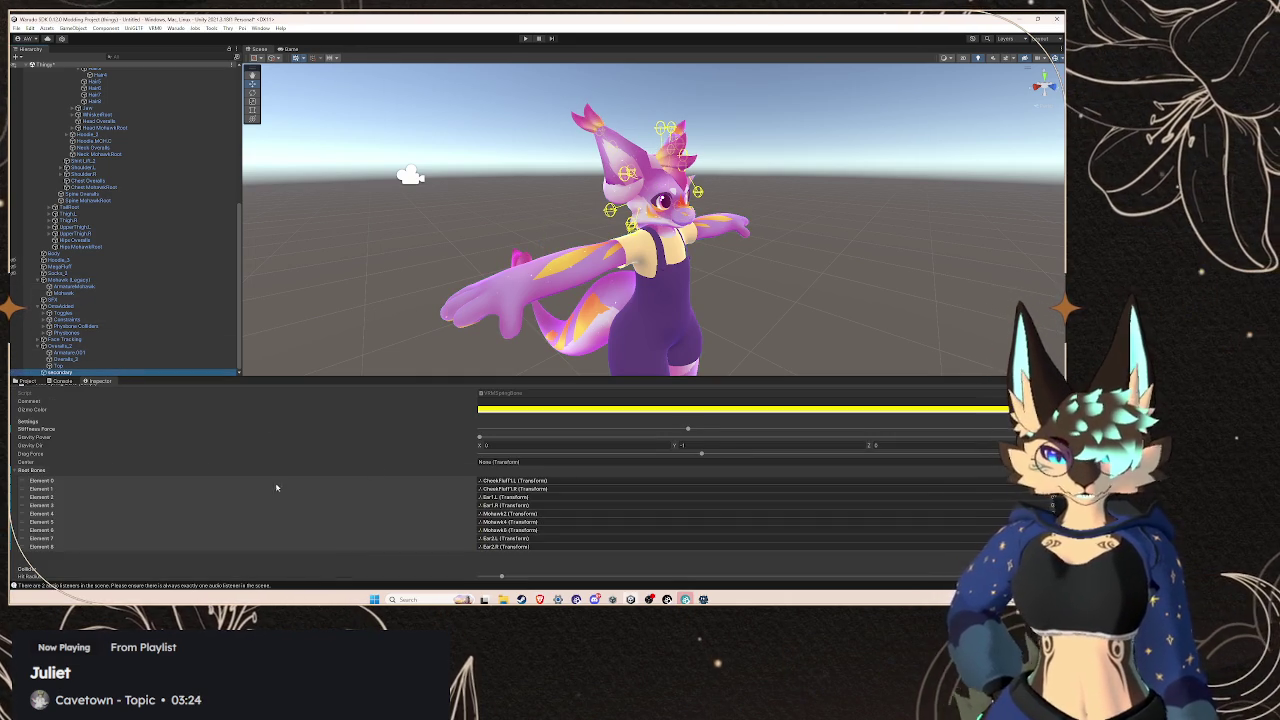
scroll(91, 457, down, 1)
scroll(91, 457, down, 10)
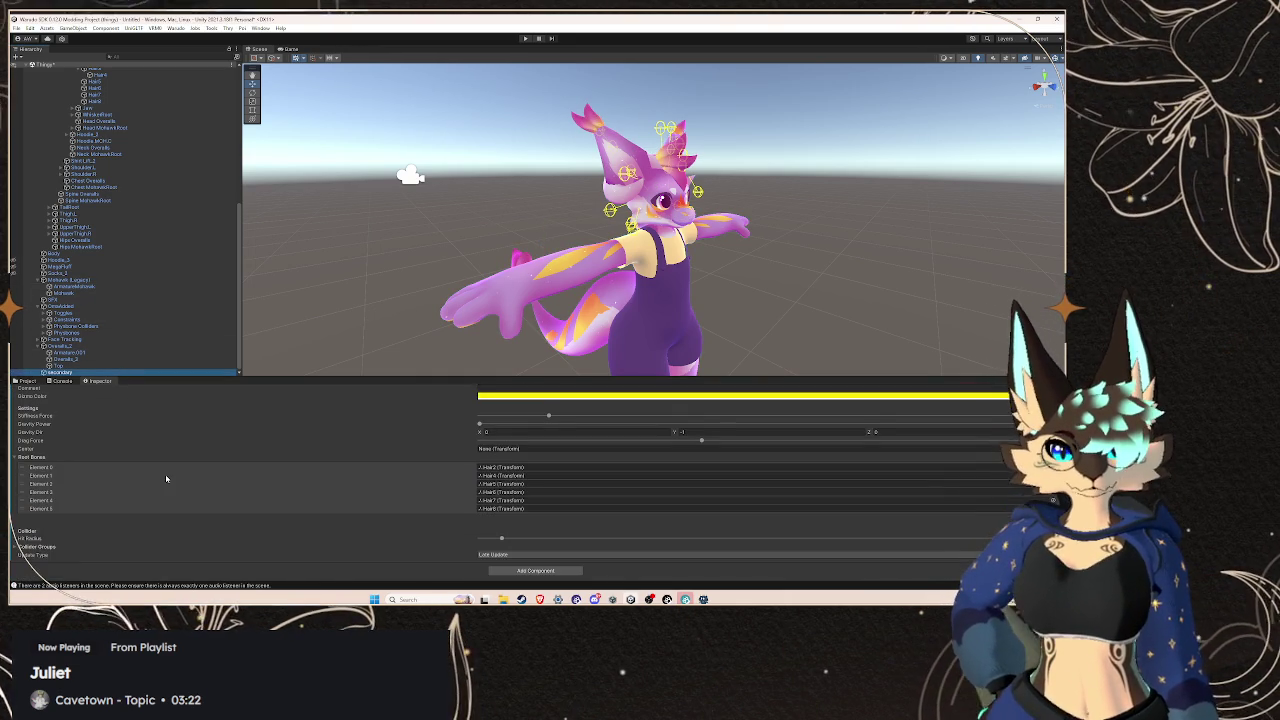
scroll(22, 537, up, 2)
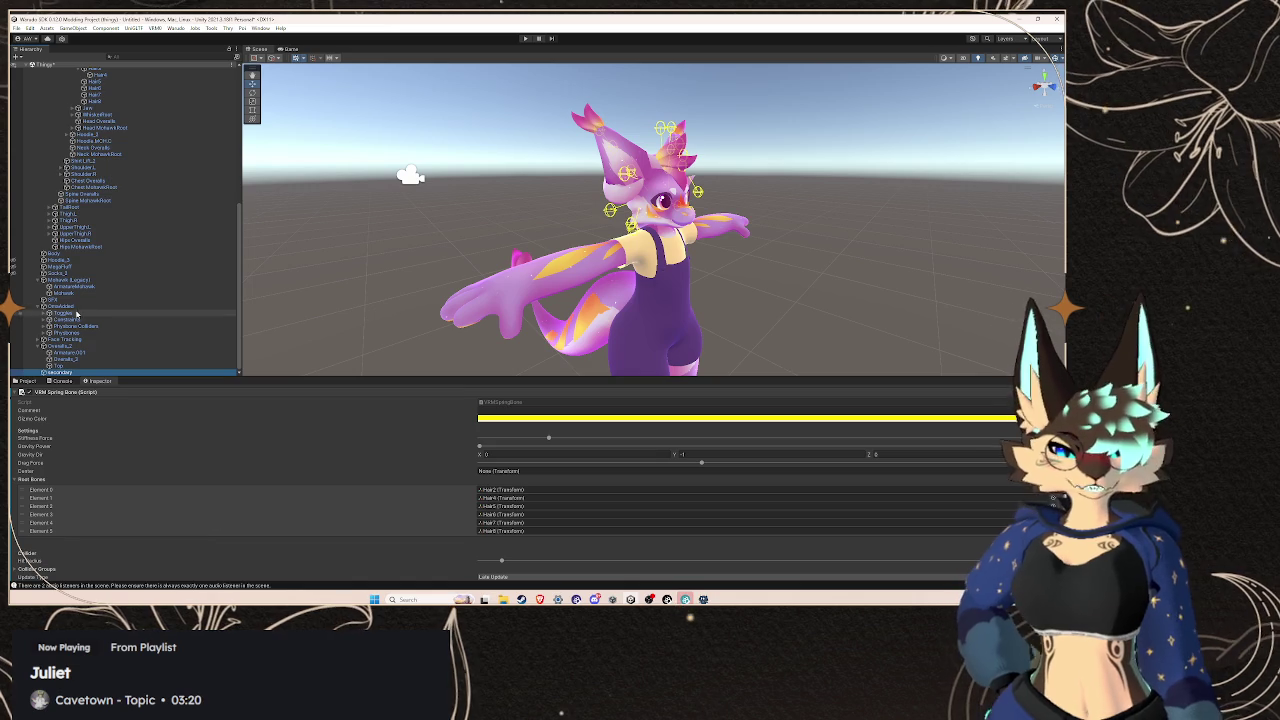
scroll(90, 262, up, 3)
scroll(90, 262, up, 5)
click(115, 236)
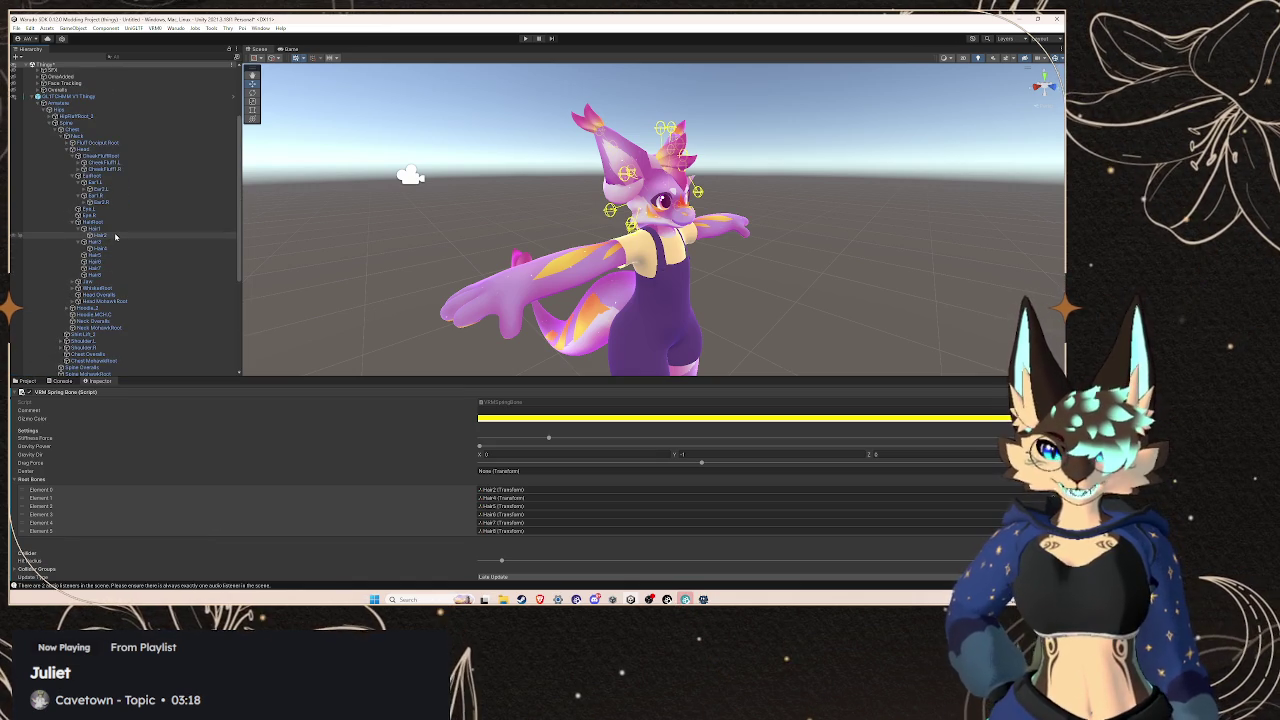
scroll(83, 145, down, 8)
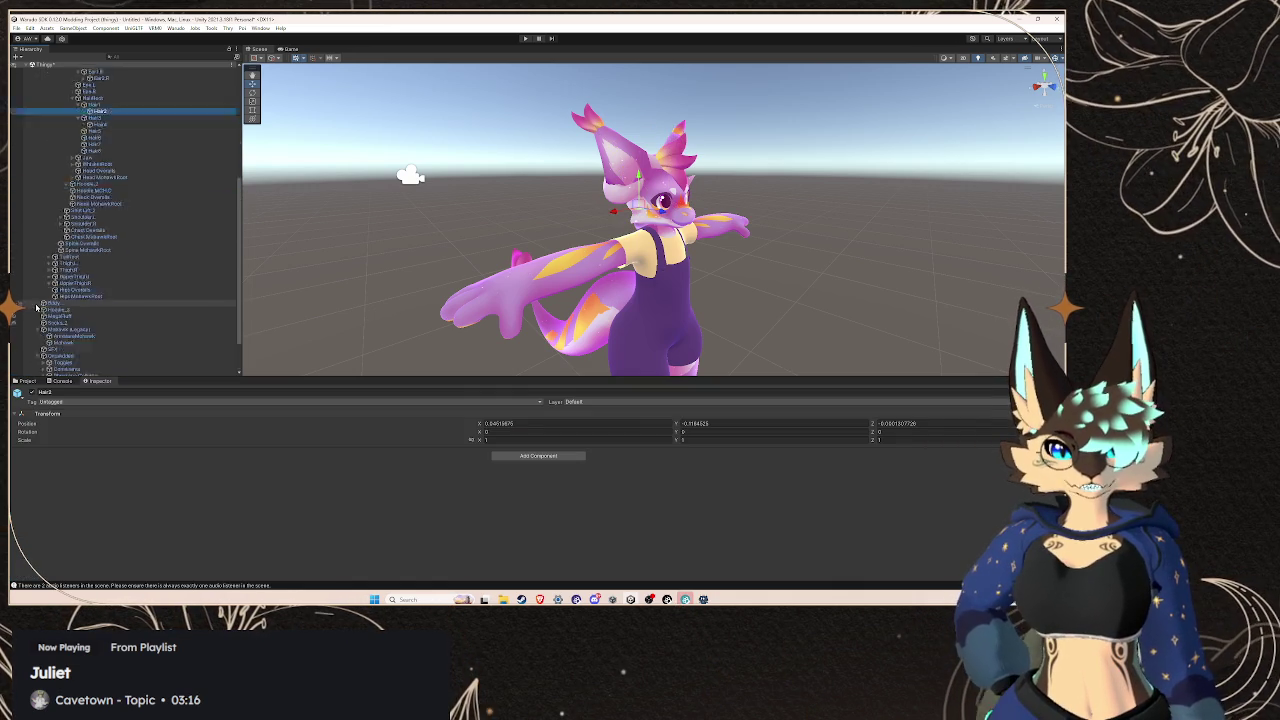
Set the hair spring bone group's Root Bones Element 0 to Hair1
click(14, 268)
mouse_move(557, 229)
mouse_down()
mouse_move(528, 186)
mouse_move(565, 198)
mouse_up()
scroll(140, 300, down, 5)
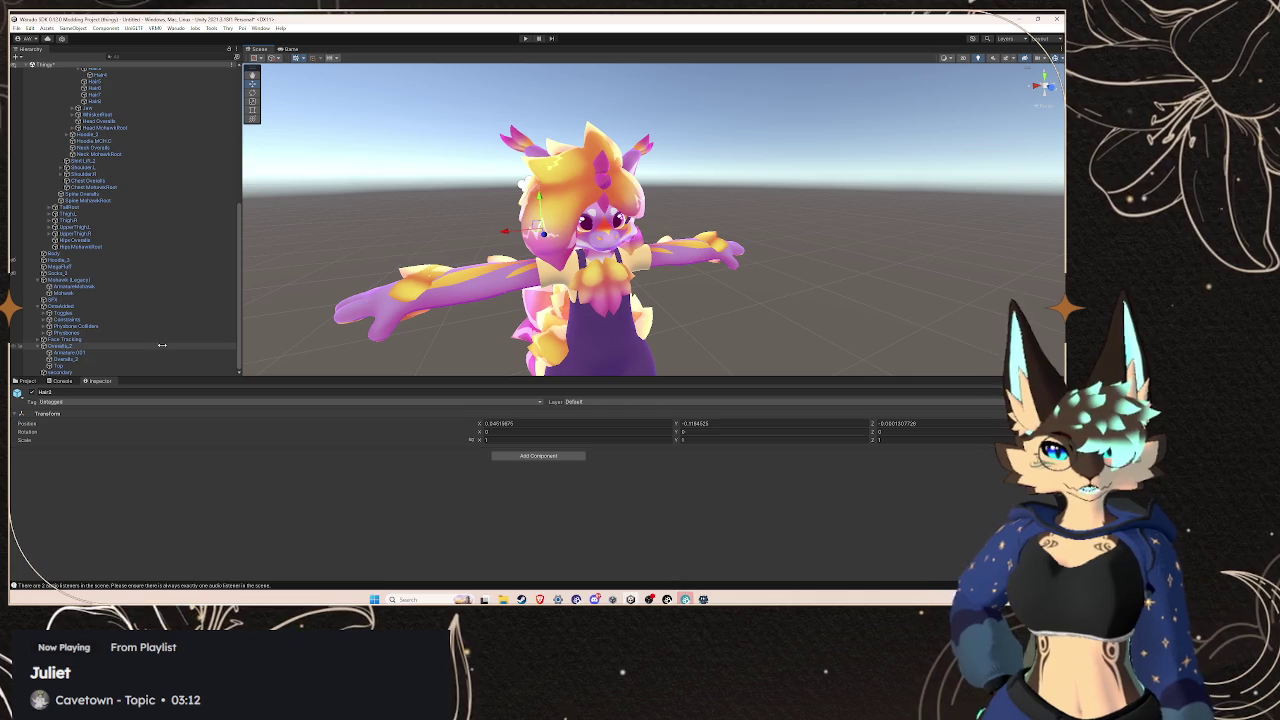
click(146, 372)
scroll(352, 480, down, 10)
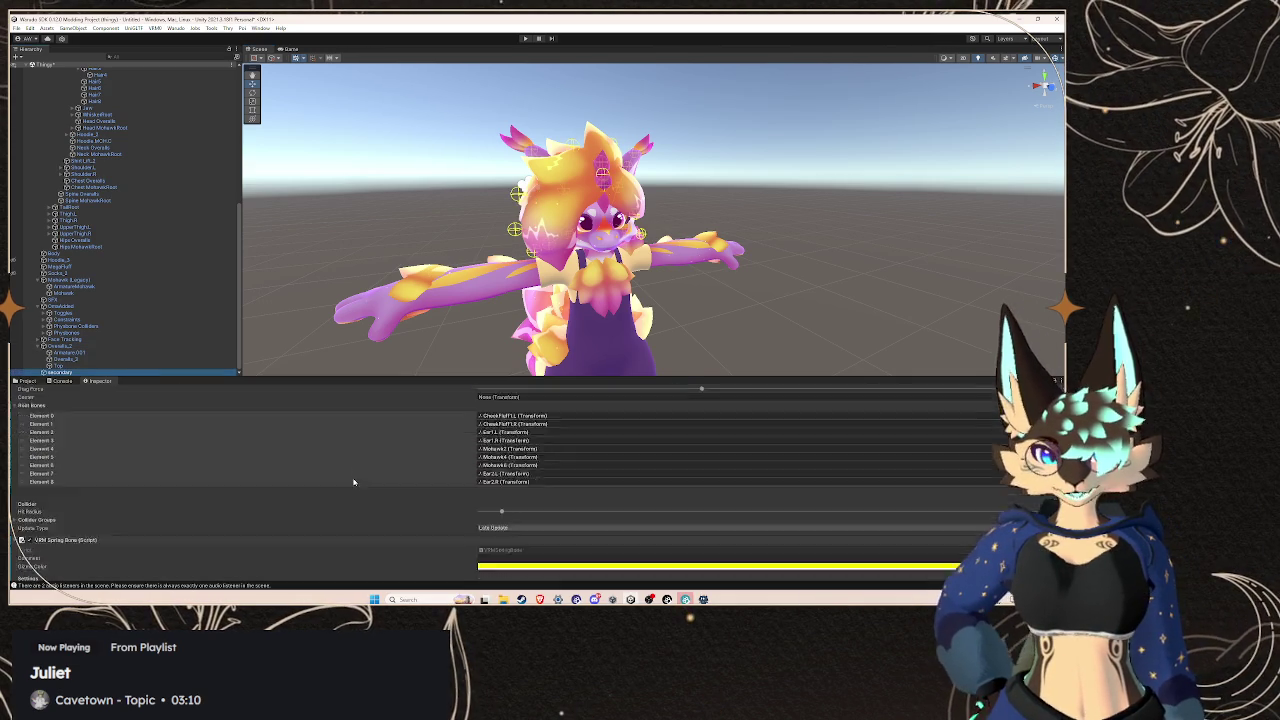
scroll(143, 297, up, 3)
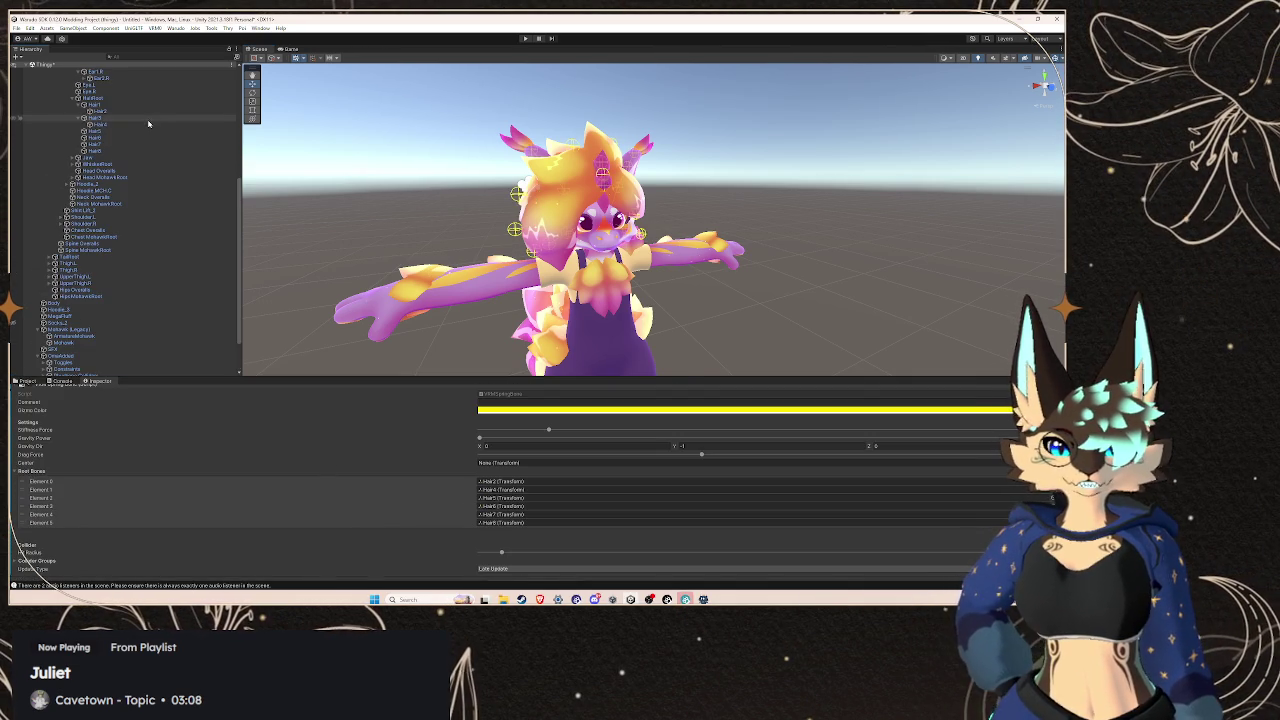
click(620, 477)
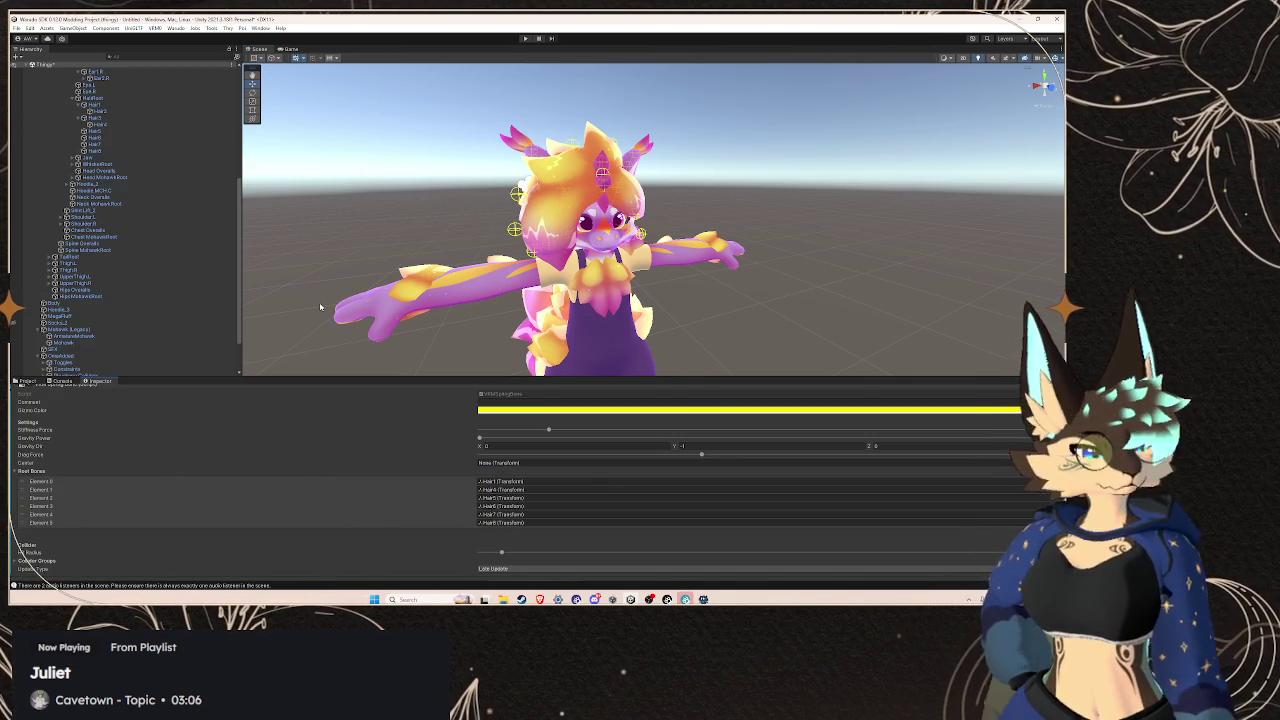
click(16, 28)
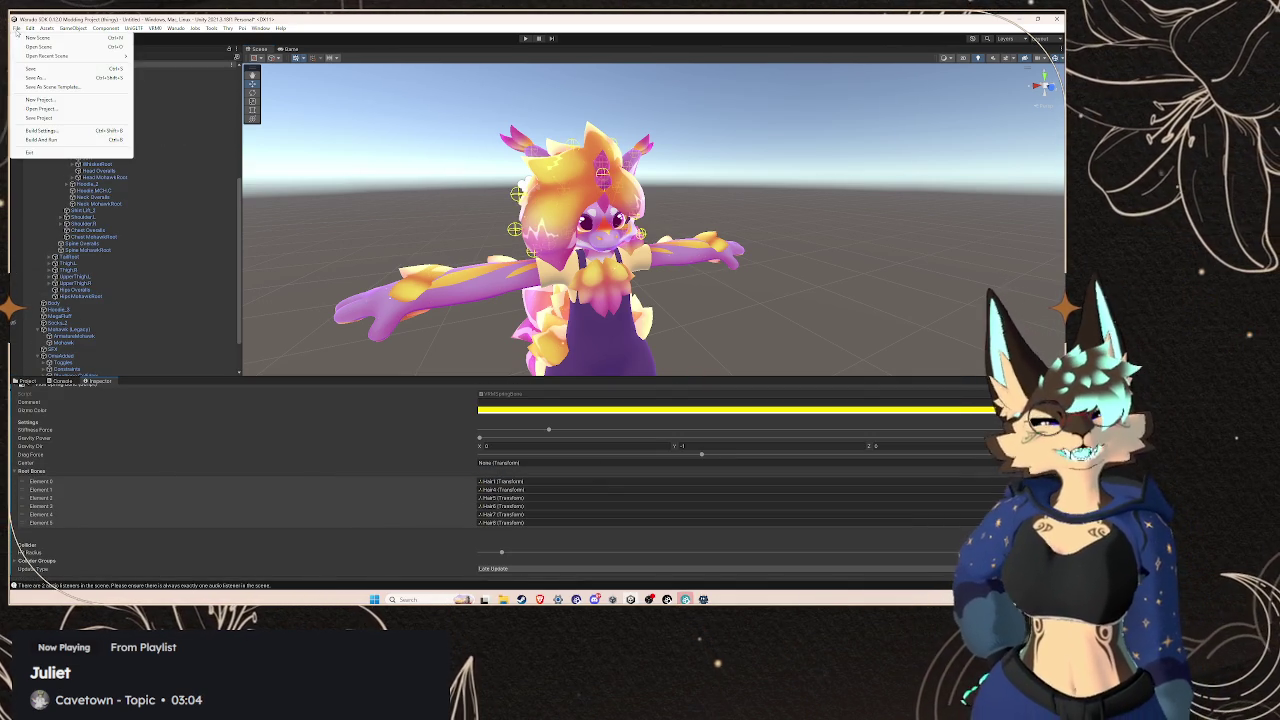
click(48, 77)
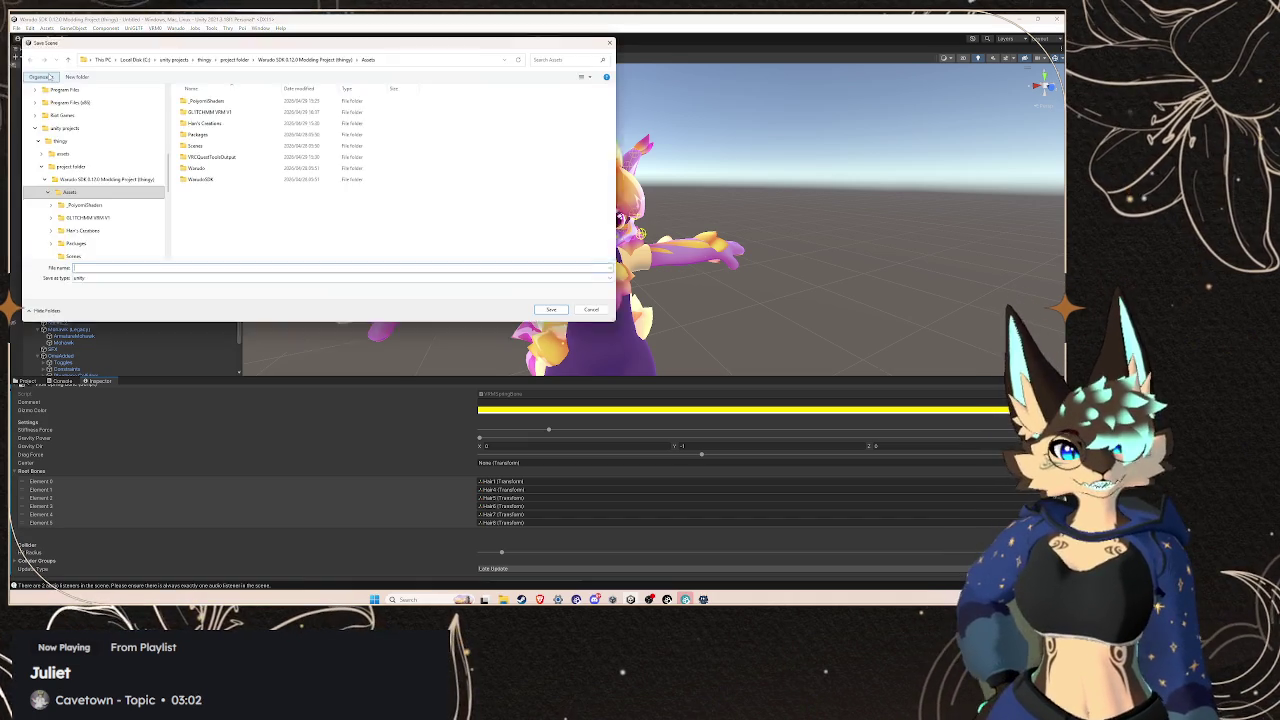
key(Escape)
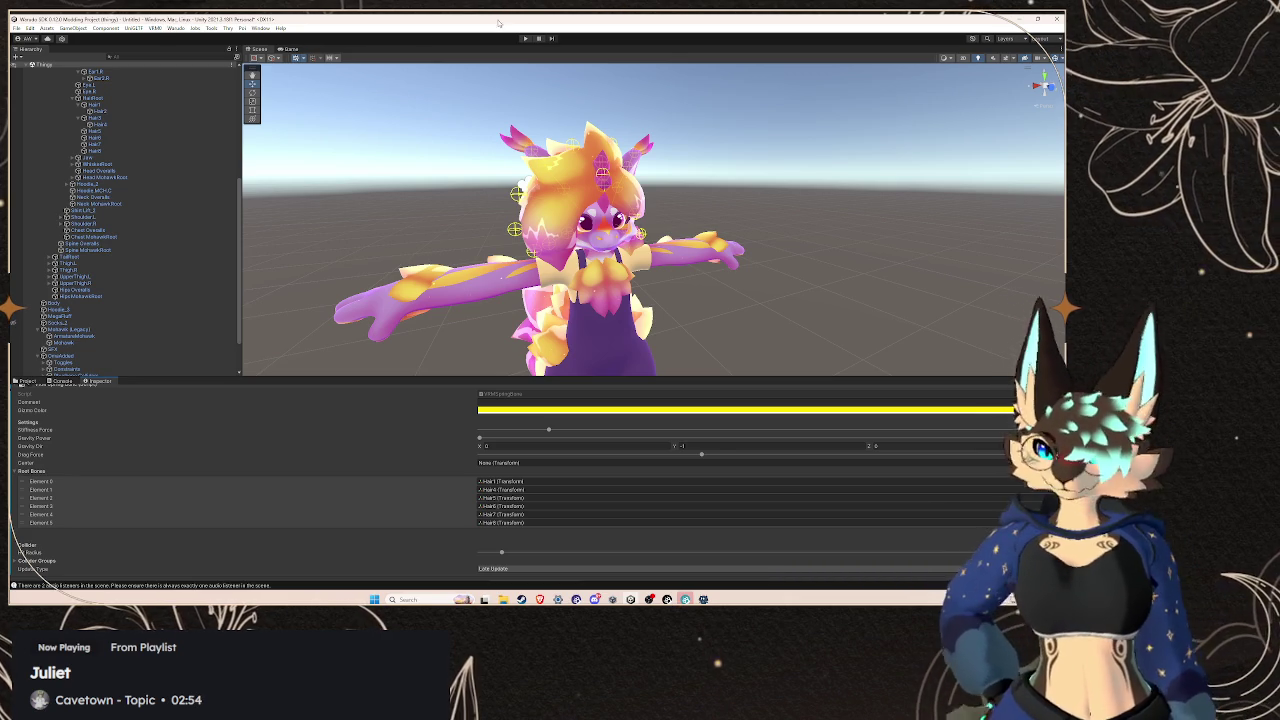
Run play mode and watch the GLITCHMMA V1 Thingy avatar's spring bones in the Scene view, then stop
click(524, 39)
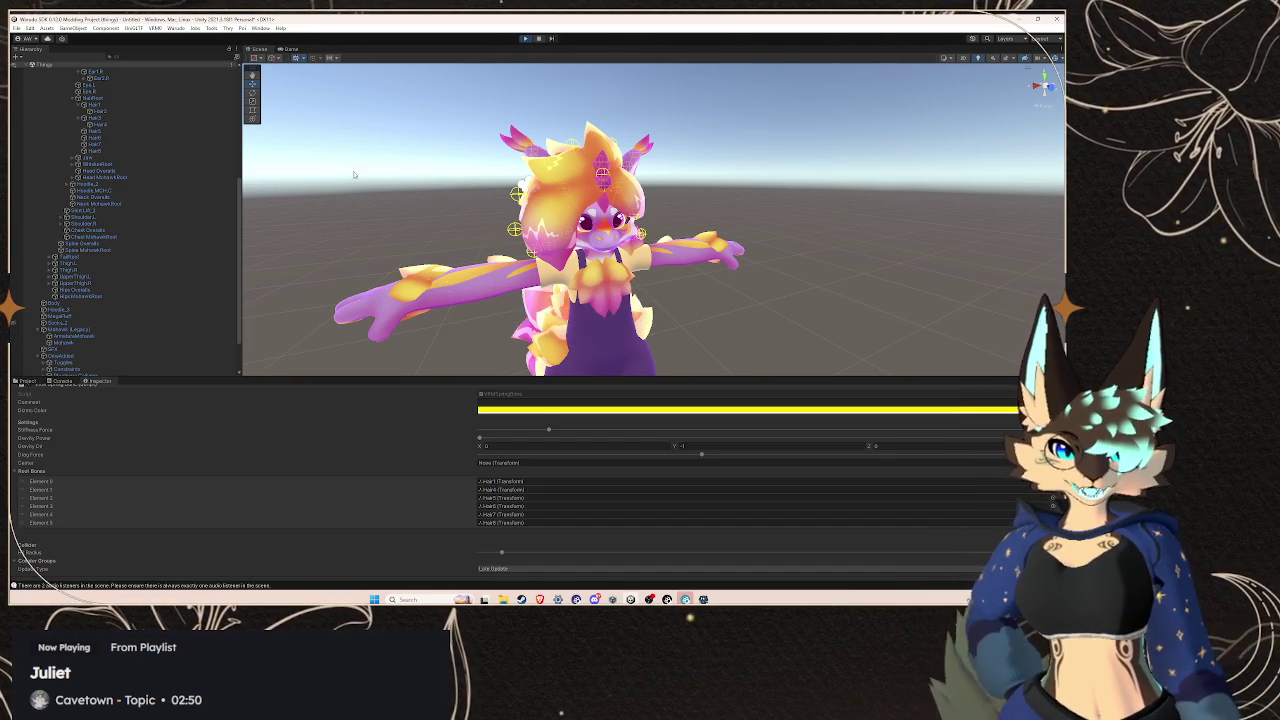
click(258, 49)
scroll(173, 200, down, 5)
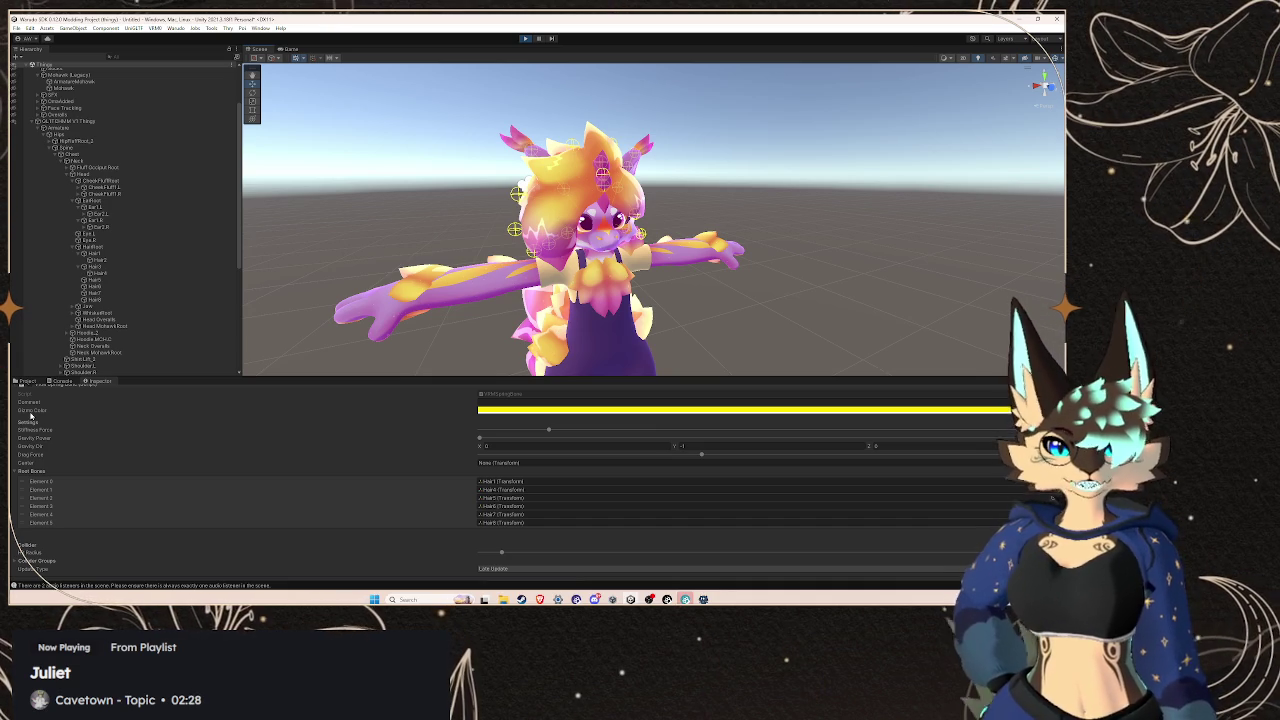
scroll(134, 317, down, 10)
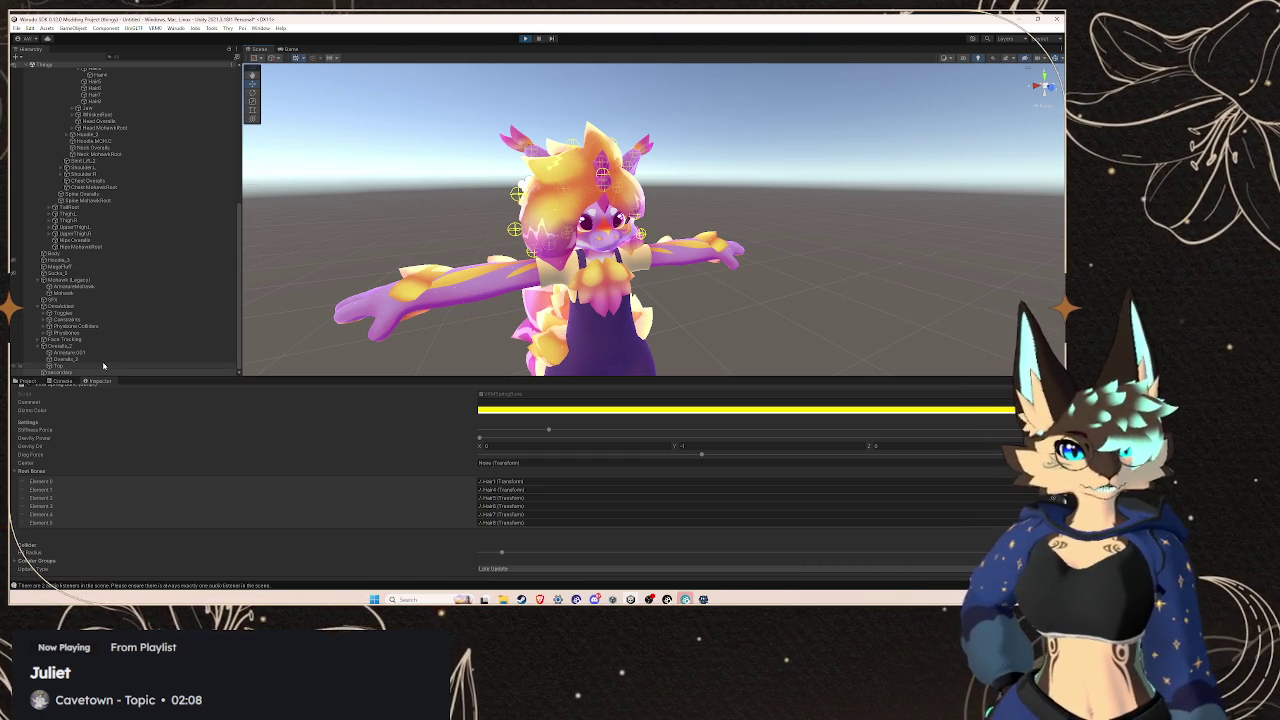
scroll(126, 178, up, 10)
click(110, 189)
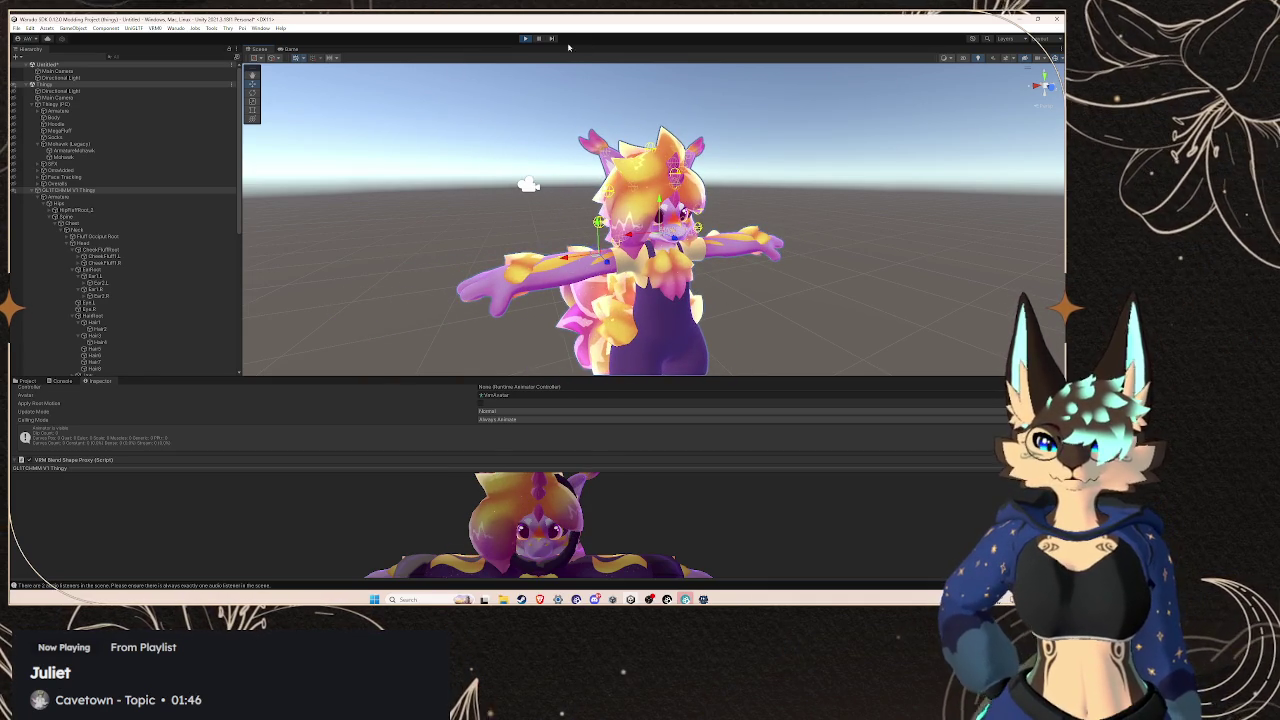
click(529, 41)
Add a tenth entry to the secondary cheek, ear and mohawk root bone list
scroll(167, 300, down, 5)
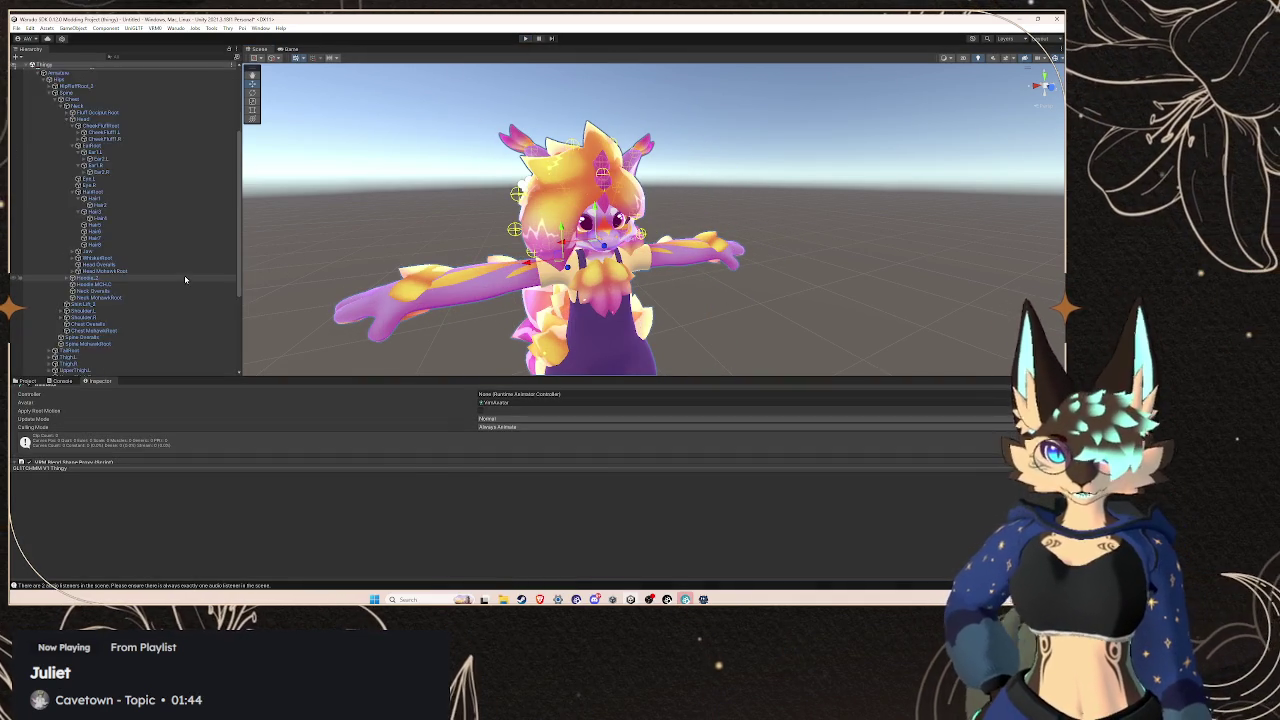
click(60, 372)
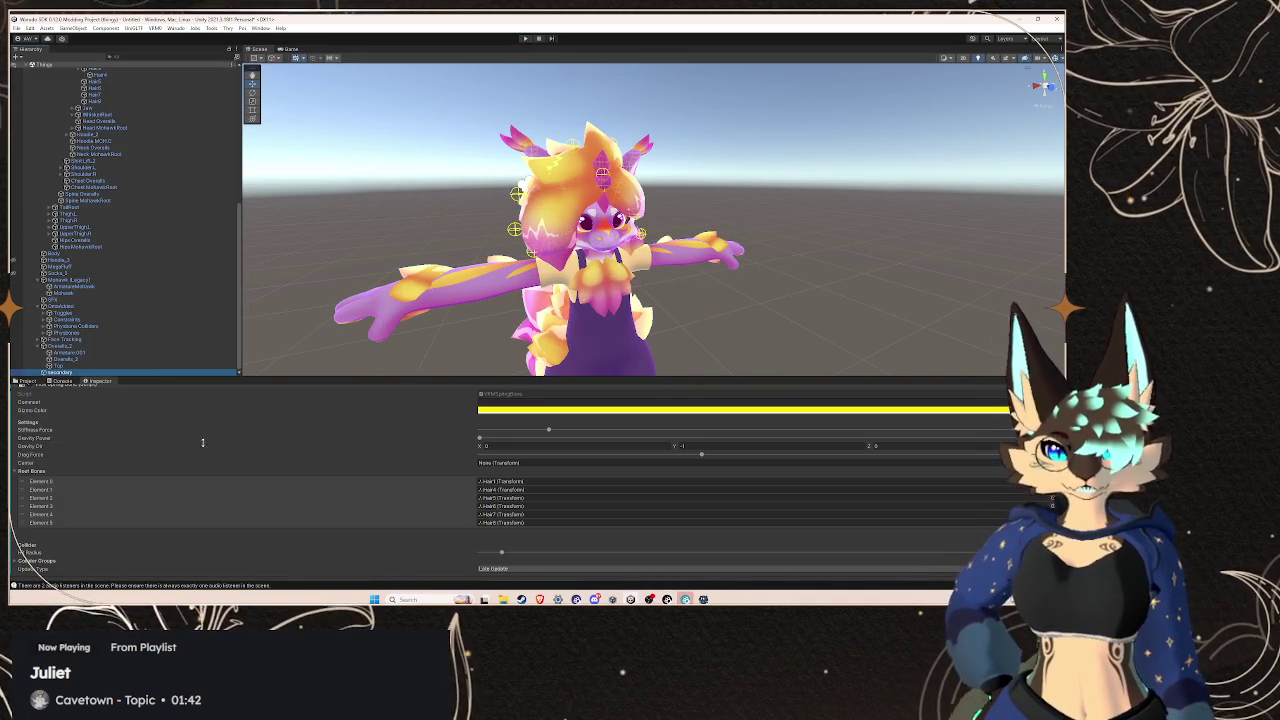
scroll(40, 428, down, 5)
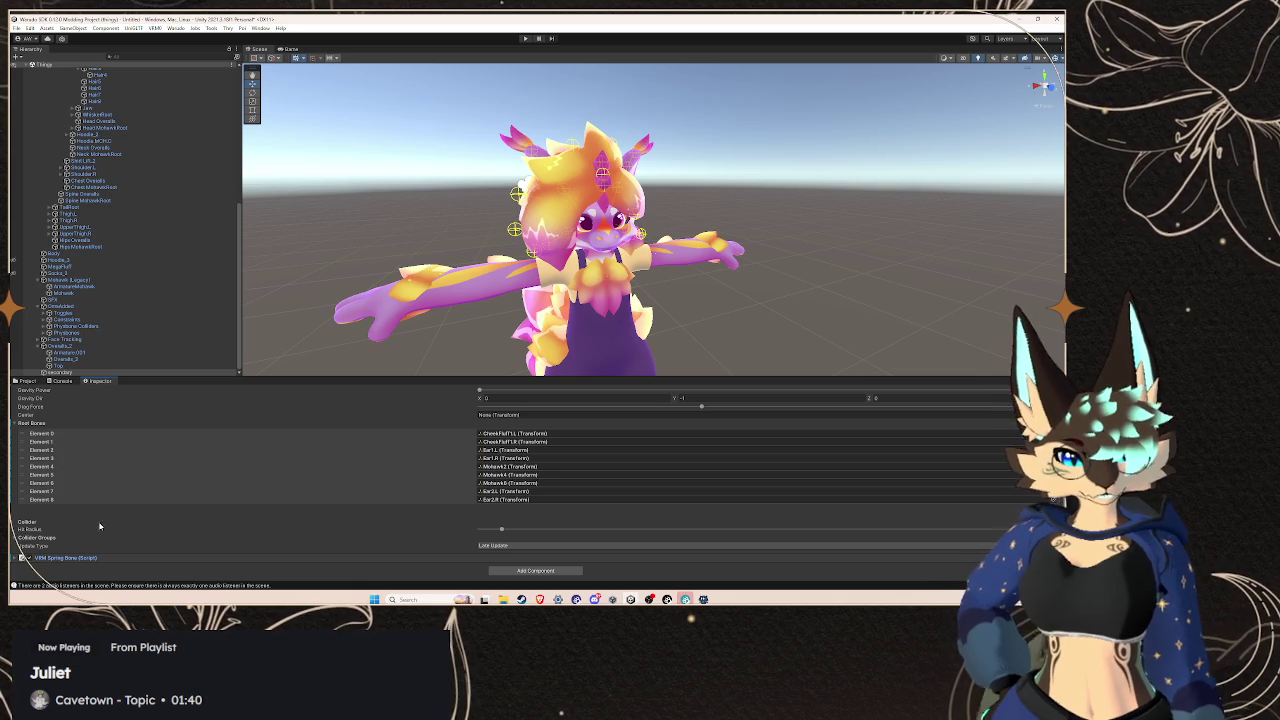
click(55, 422)
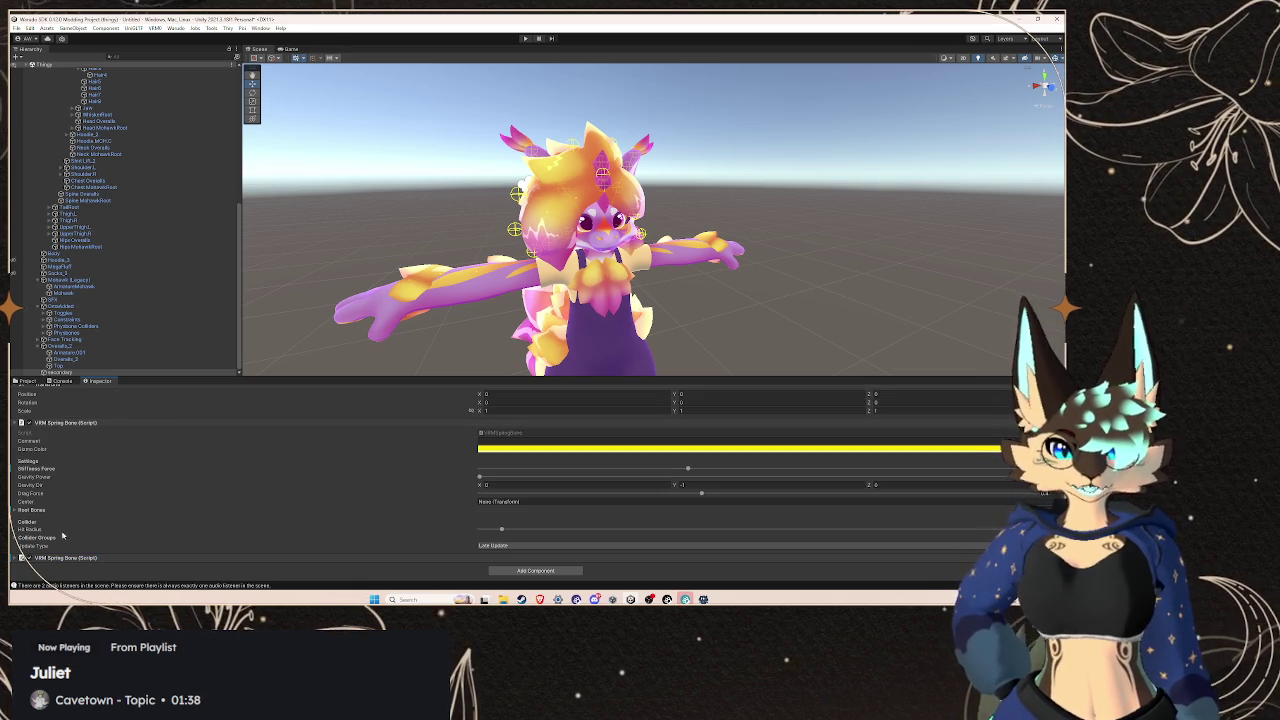
click(30, 510)
scroll(638, 486, down, 3)
click(975, 512)
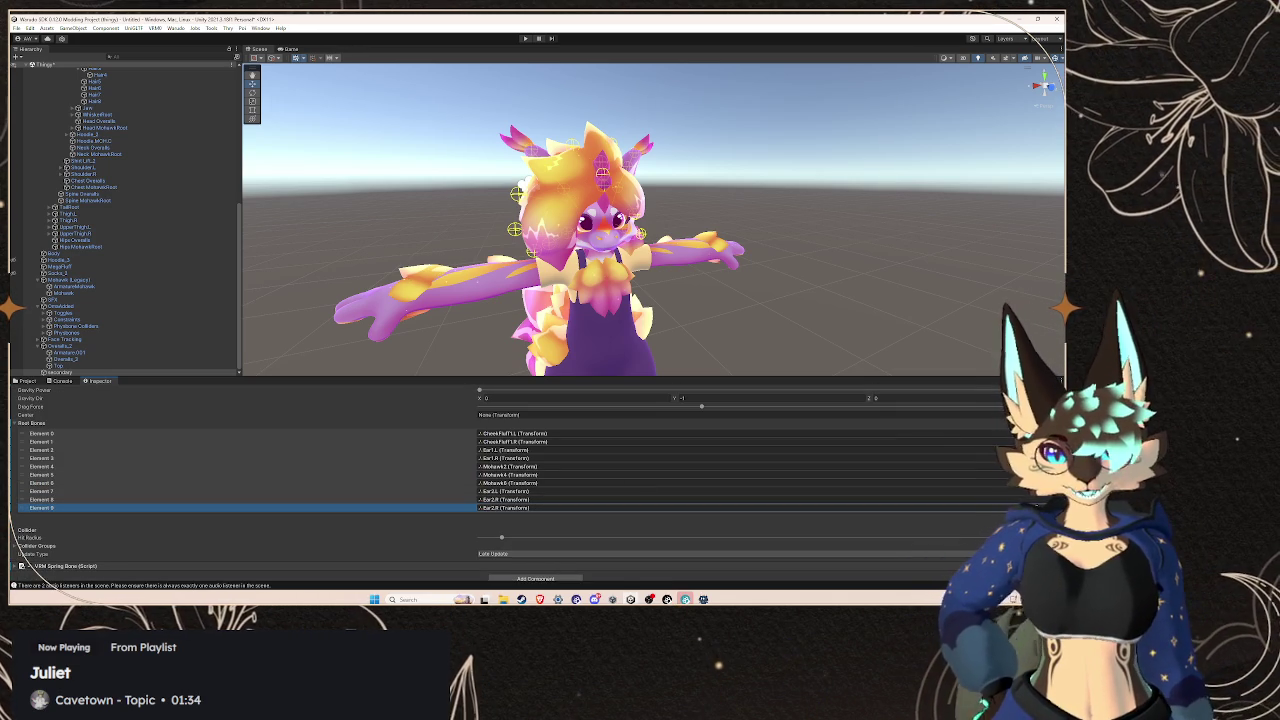
Assign Tail2, found under TailRoot > Tail1, to root bone Element 9
scroll(55, 262, up, 2)
click(53, 259)
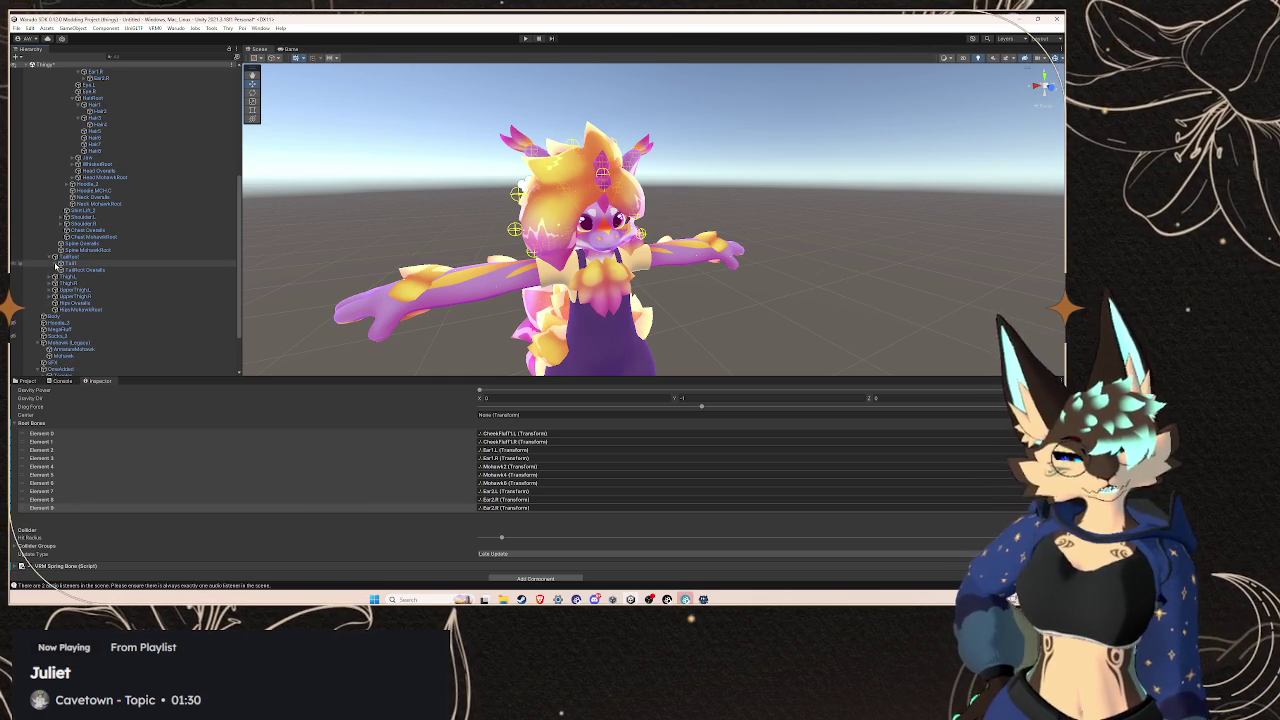
click(59, 263)
mouse_move(72, 270)
mouse_down()
mouse_move(557, 451)
mouse_move(552, 512)
mouse_up()
mouse_move(480, 190)
mouse_down()
mouse_move(452, 186)
mouse_move(434, 139)
mouse_up()
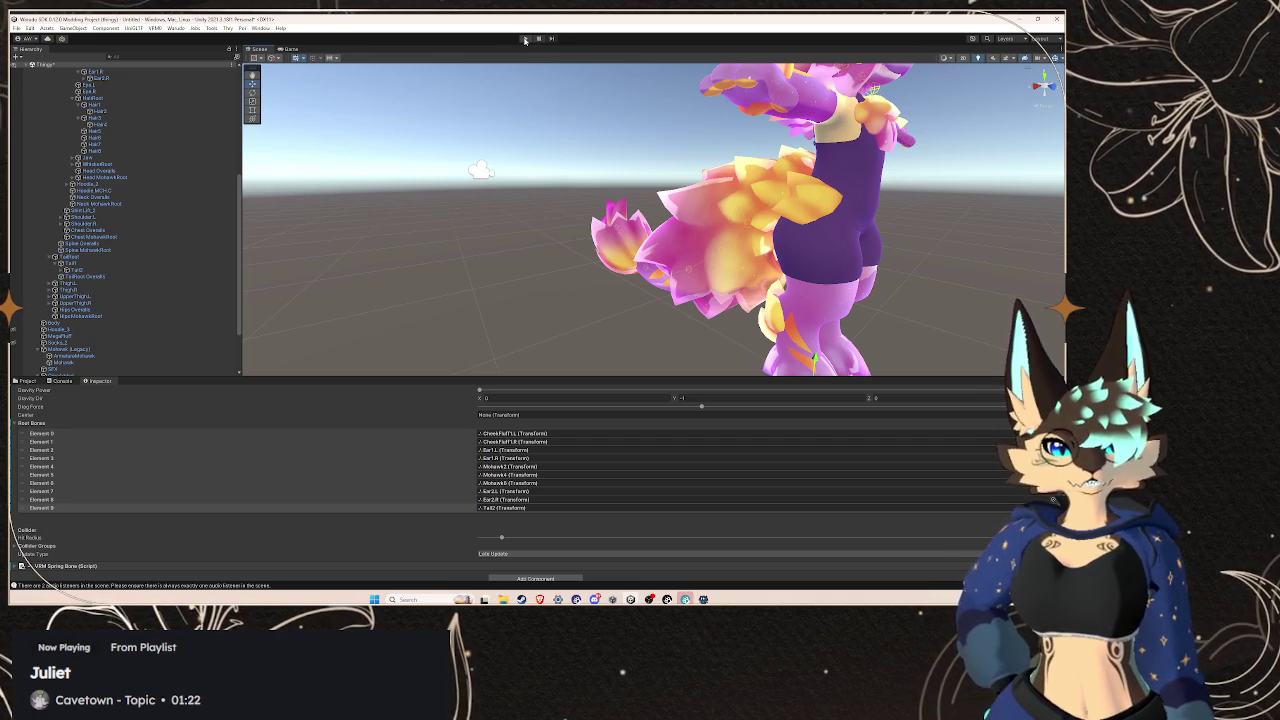
scroll(30, 187, up, 6)
In play mode, move the avatar root up and down in the Scene view to test tail physics
click(60, 171)
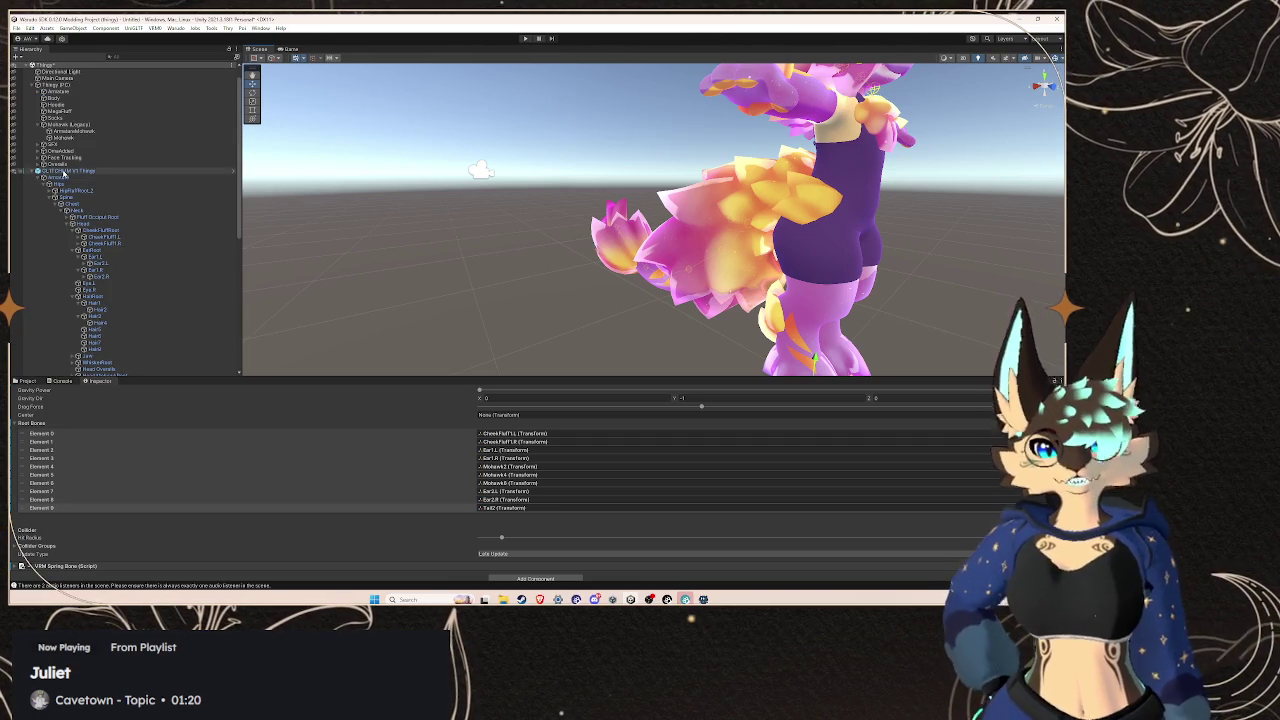
click(522, 39)
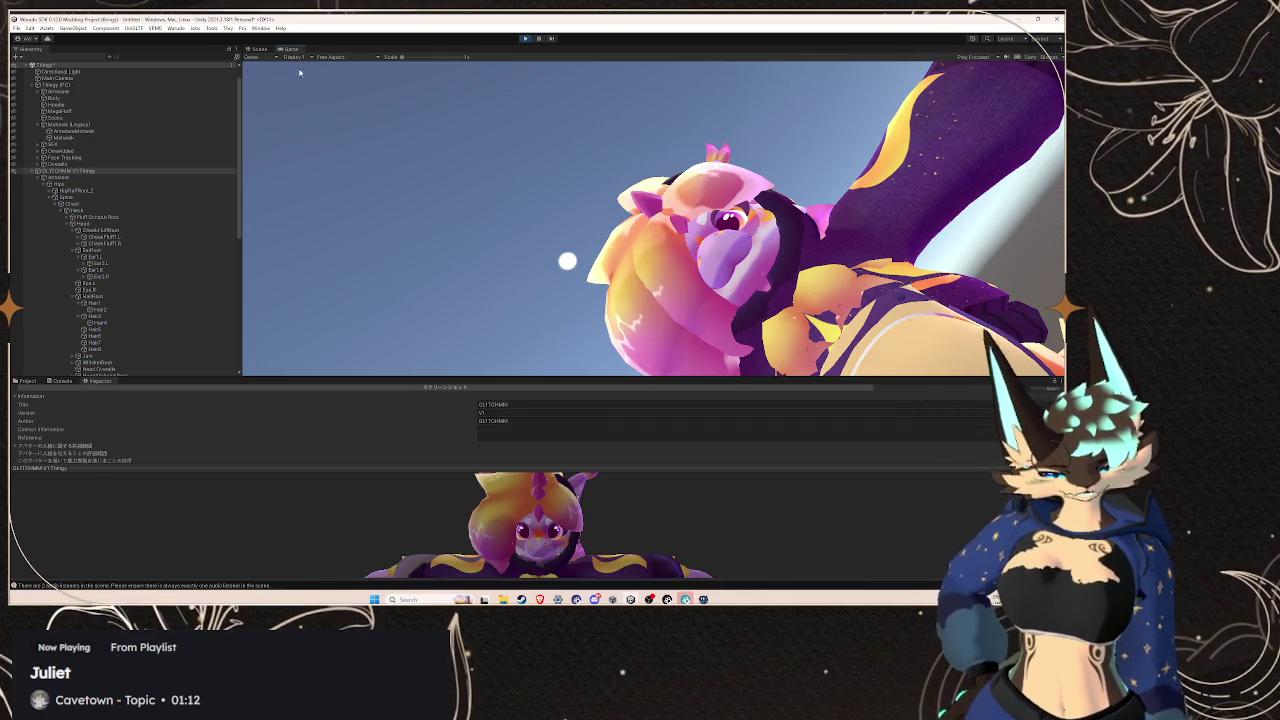
click(252, 50)
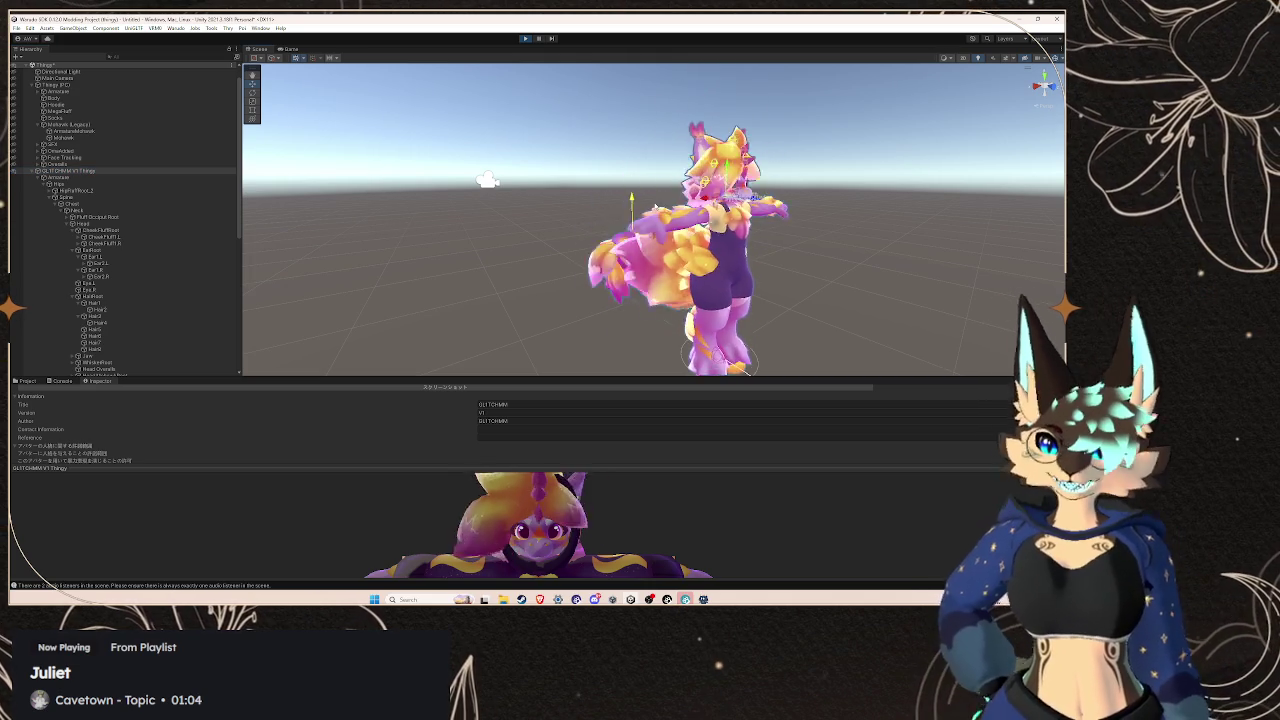
drag(640, 220, 711, 218)
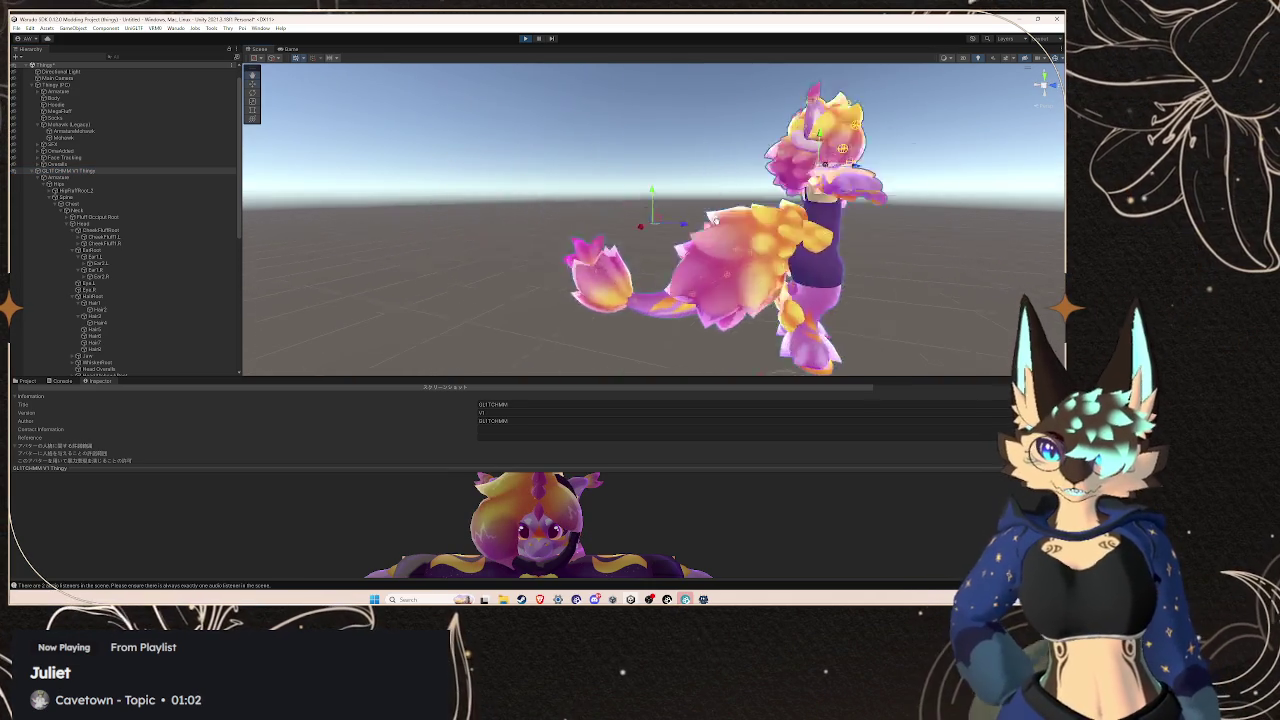
scroll(711, 256, up, 2)
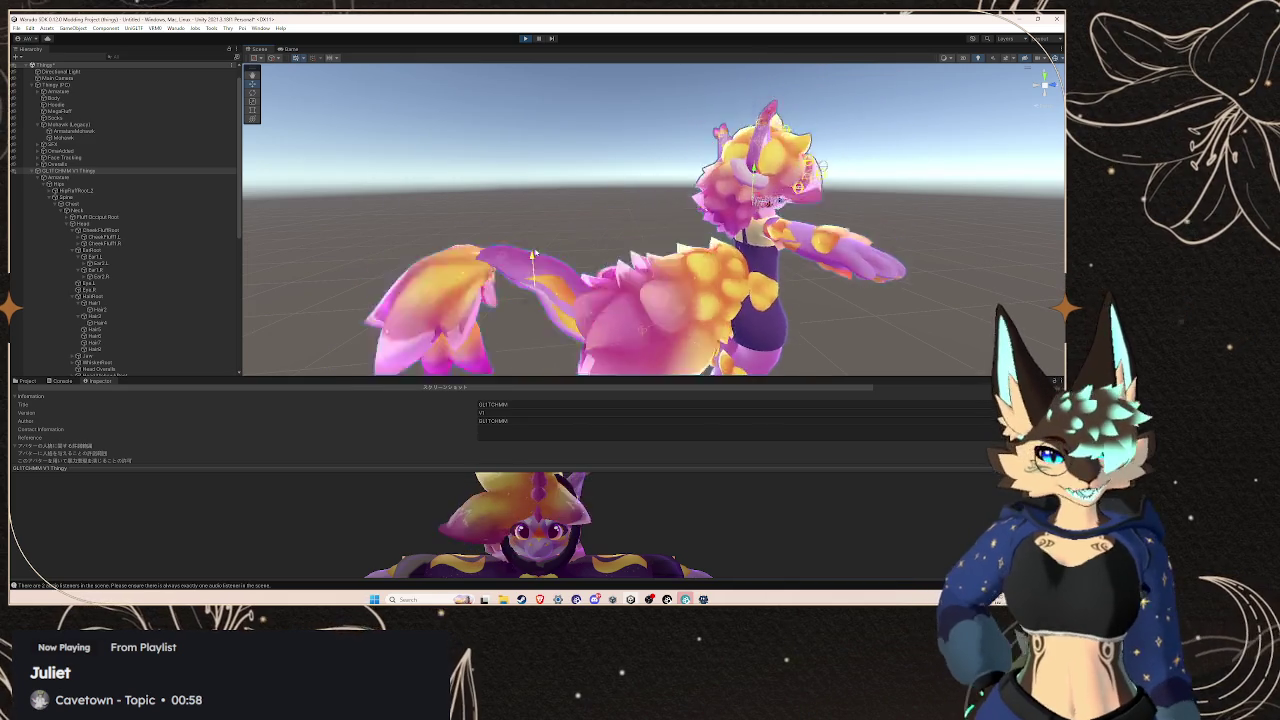
drag(539, 222, 574, 178)
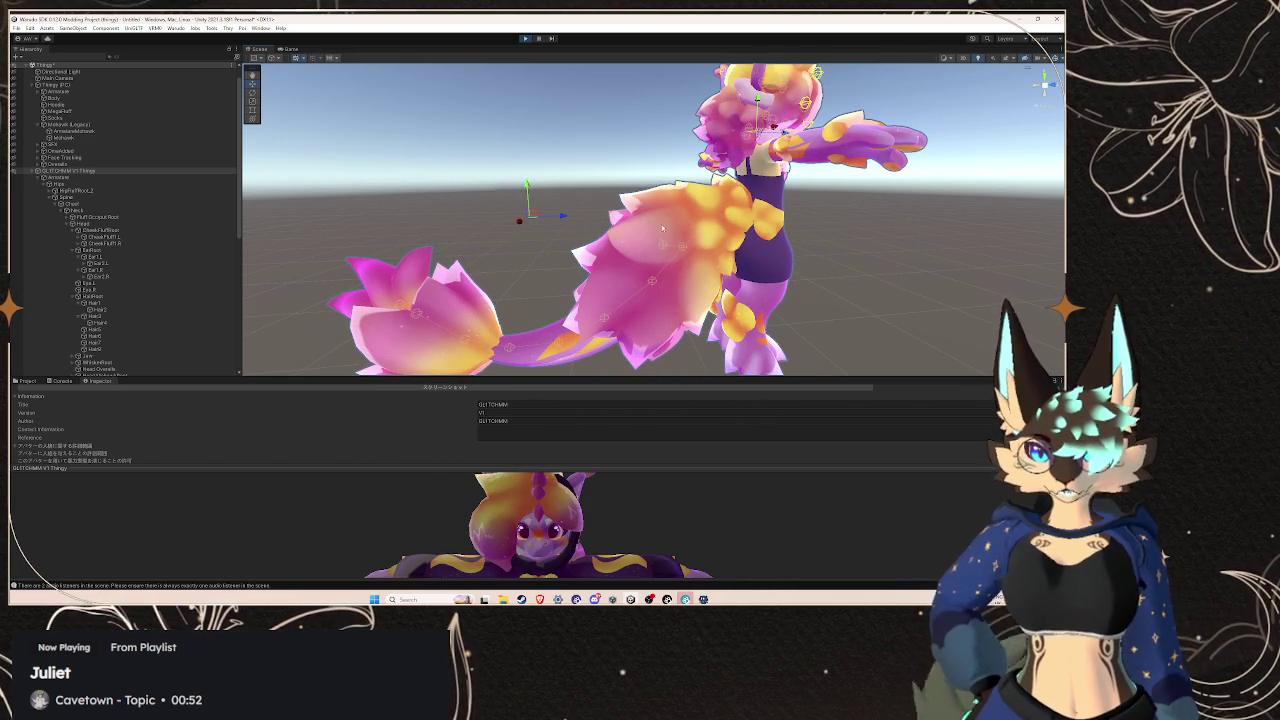
mouse_move(529, 192)
mouse_down()
mouse_move(535, 213)
mouse_move(532, 195)
mouse_up()
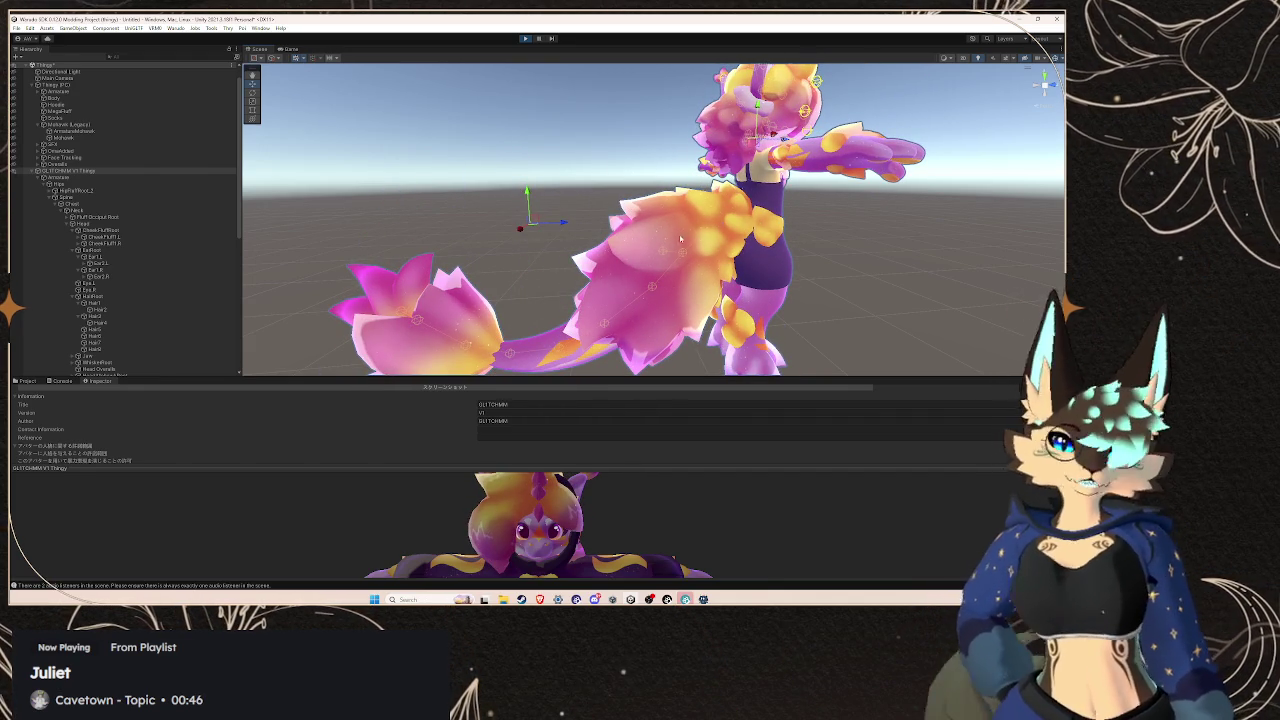
mouse_move(538, 198)
mouse_down()
mouse_move(543, 149)
mouse_move(525, 195)
mouse_move(510, 175)
mouse_move(491, 195)
mouse_move(528, 180)
mouse_move(470, 195)
mouse_move(607, 189)
mouse_move(579, 194)
mouse_move(596, 194)
mouse_move(562, 220)
mouse_move(590, 210)
mouse_move(548, 215)
mouse_move(568, 212)
mouse_up()
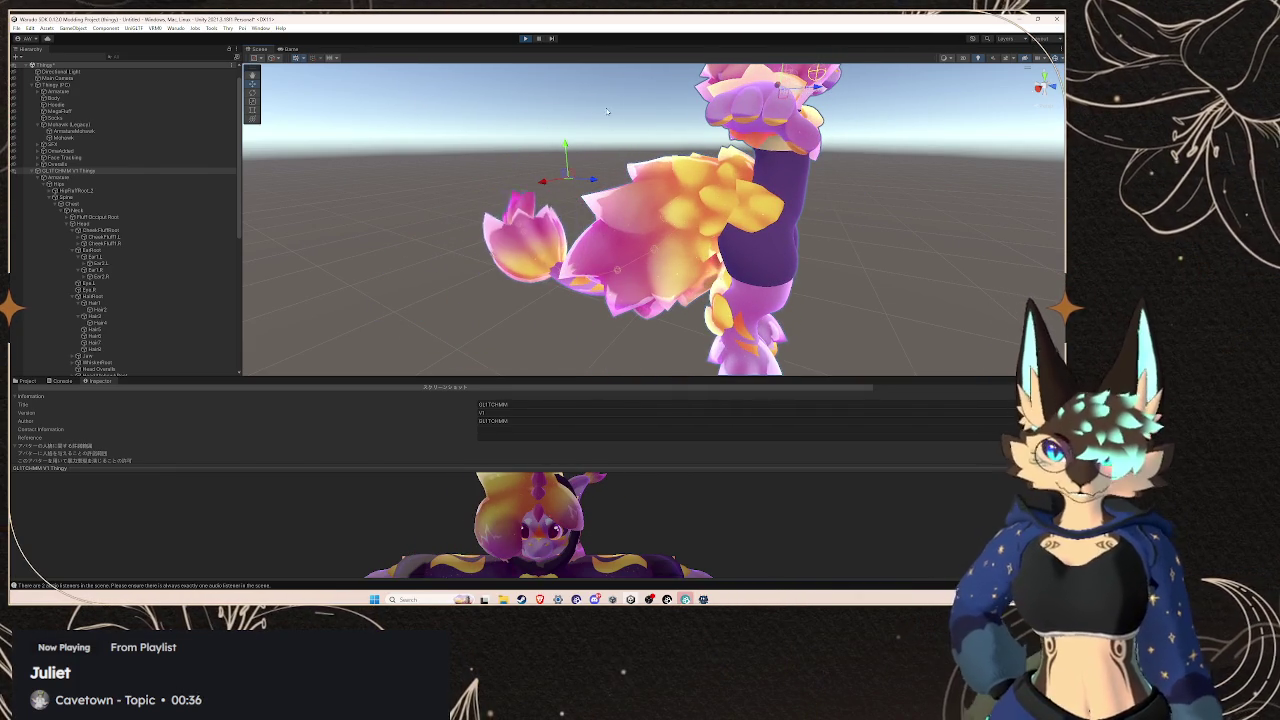
Stop play mode and orbit the Scene view close around the avatar's head
click(524, 39)
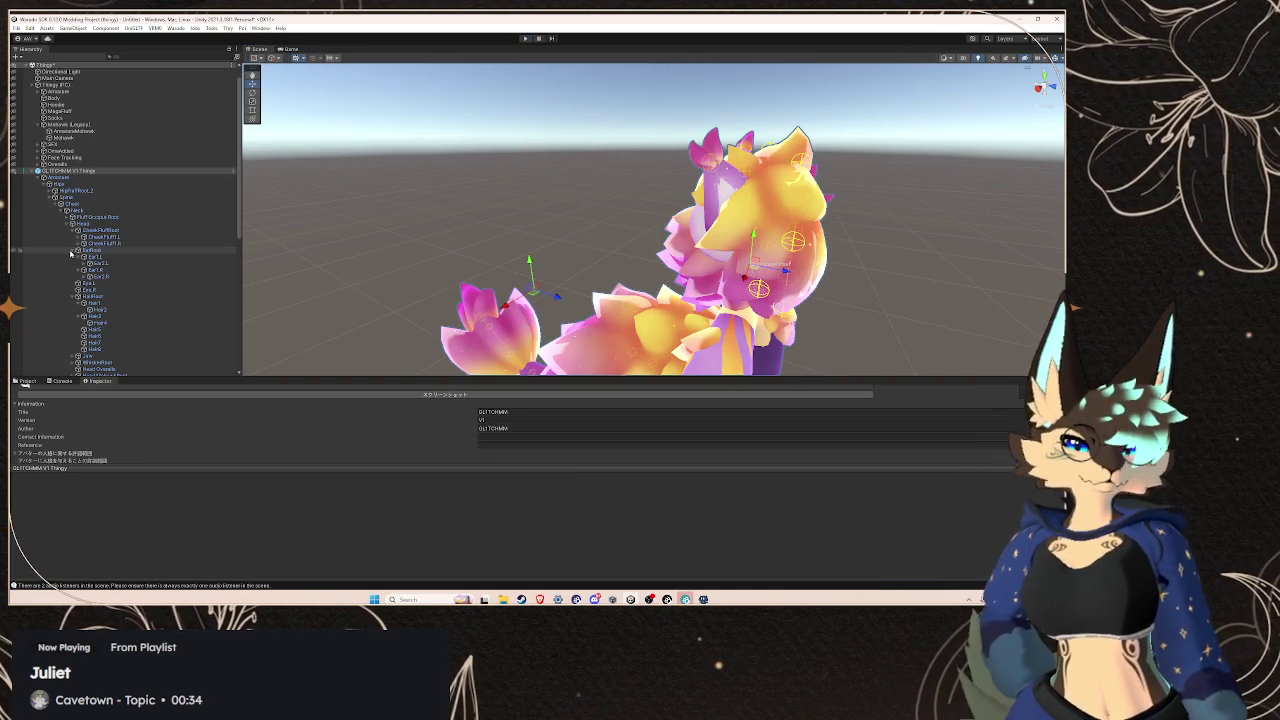
drag(515, 250, 486, 234)
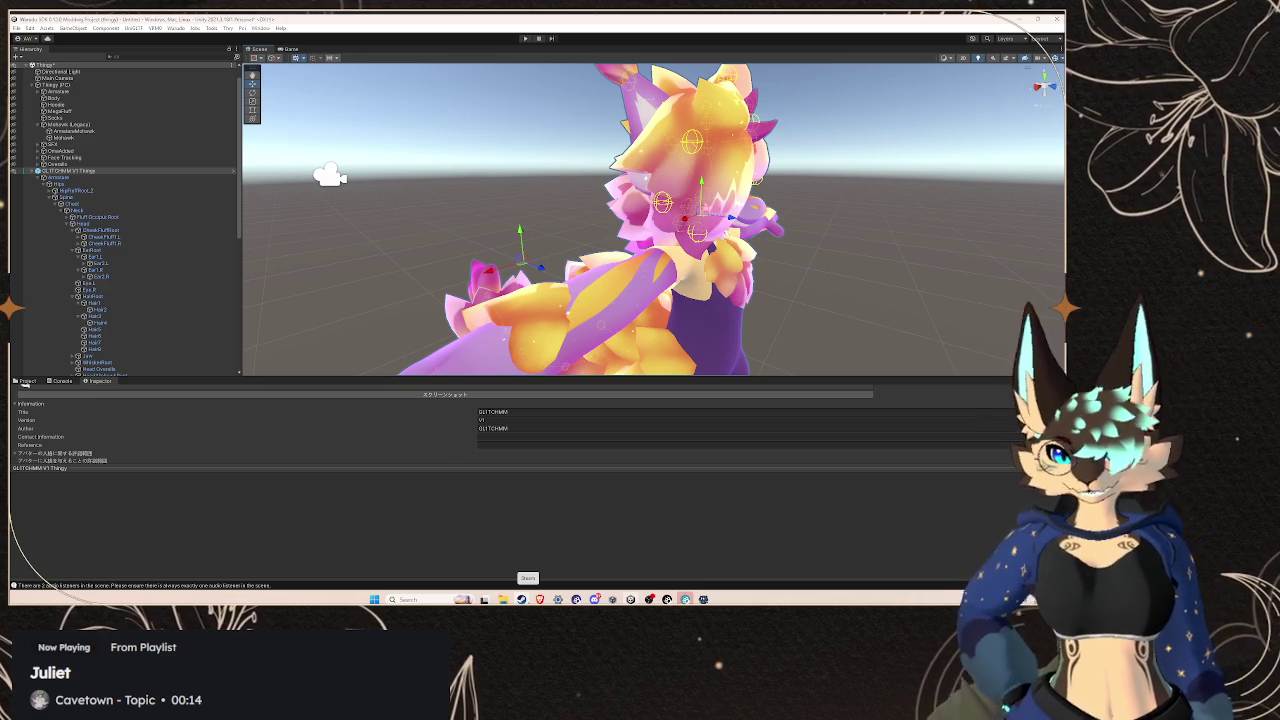
click(521, 599)
Search the Steam store for 'half' and browse Half-Life: Alyx screenshots
click(647, 60)
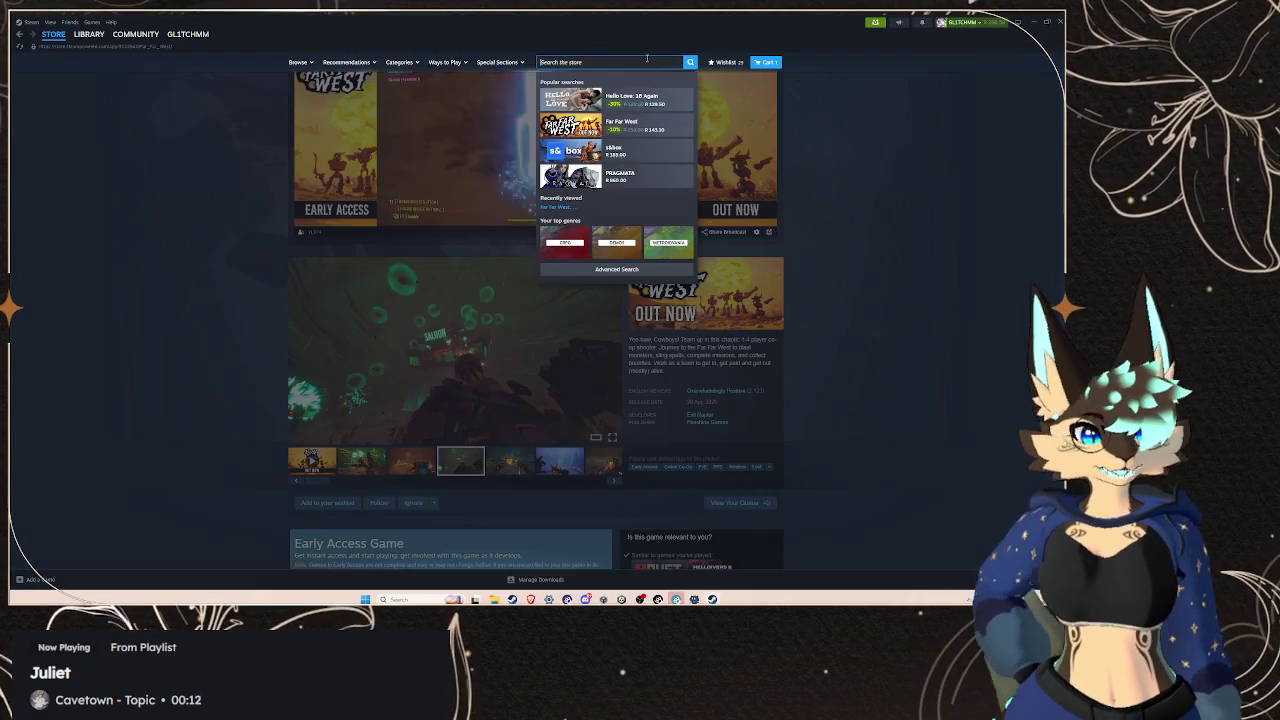
text(half)
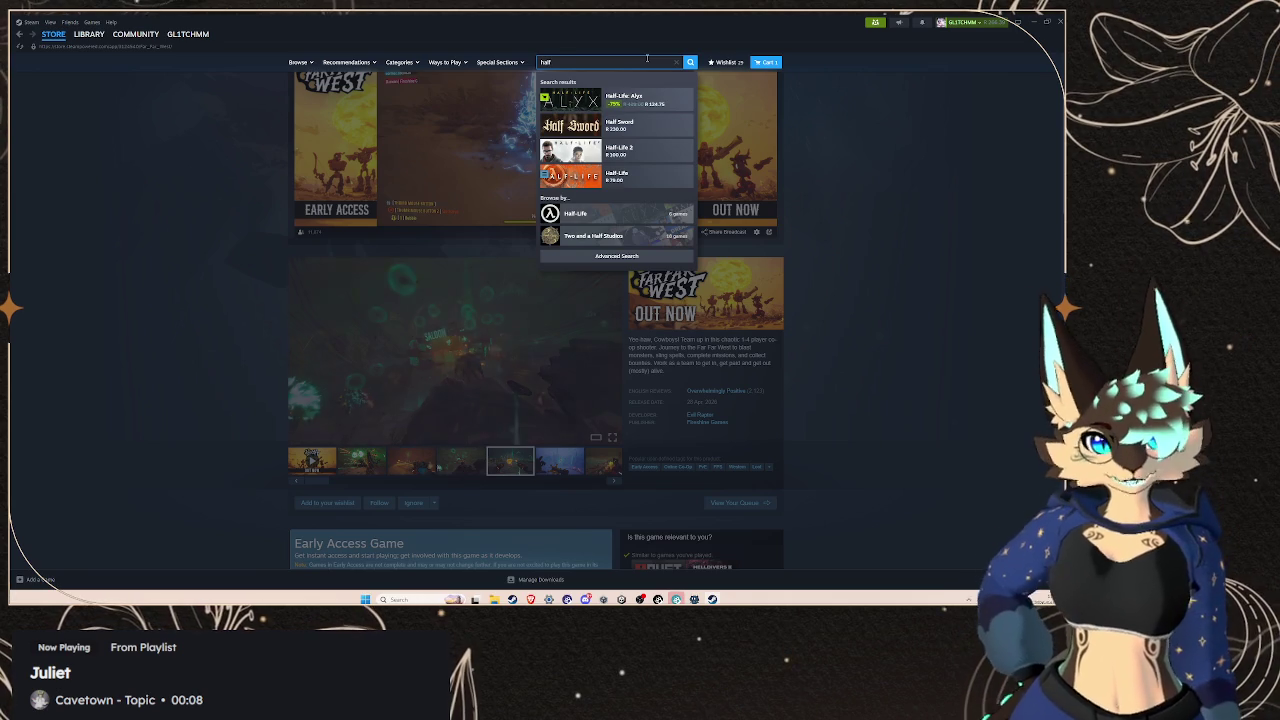
click(657, 94)
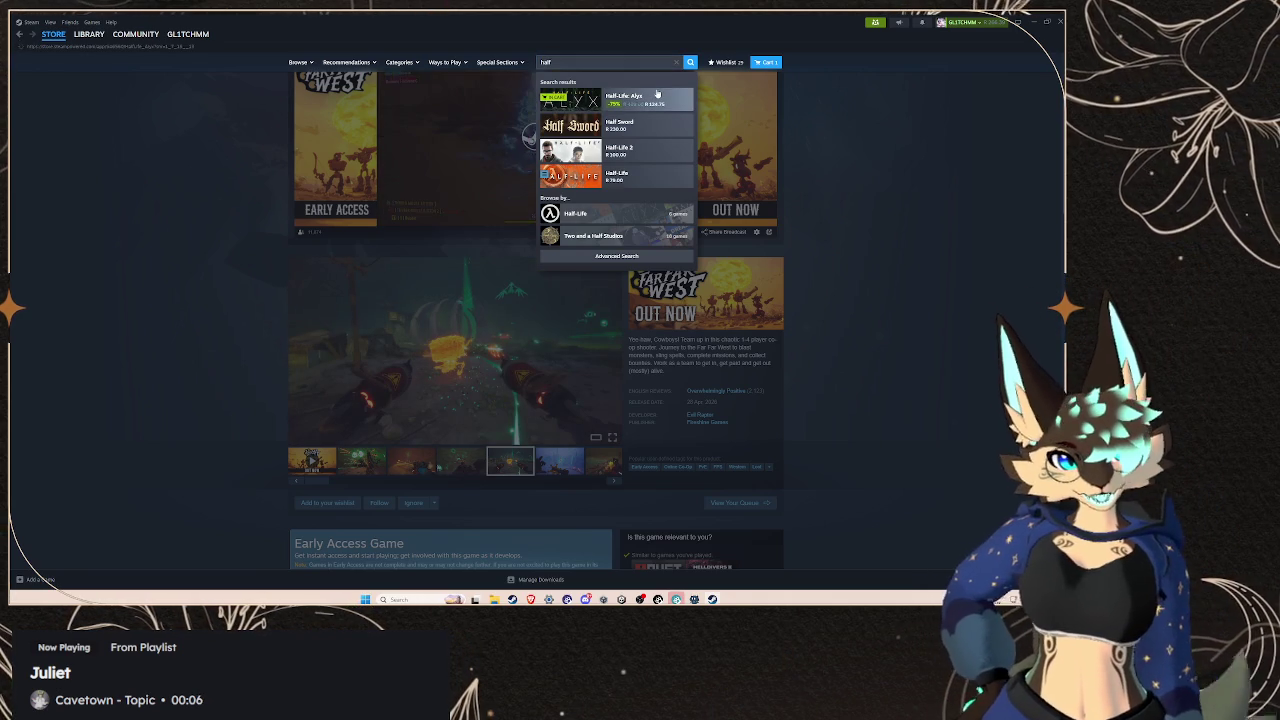
click(427, 315)
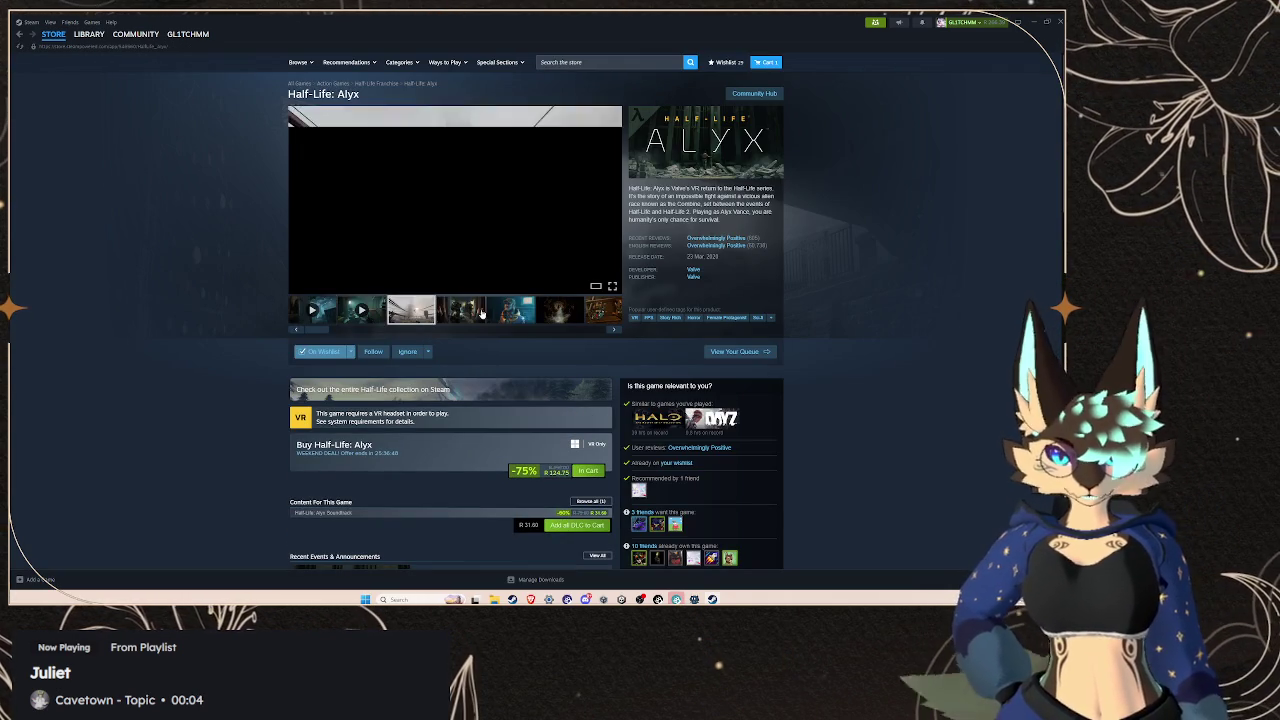
click(525, 315)
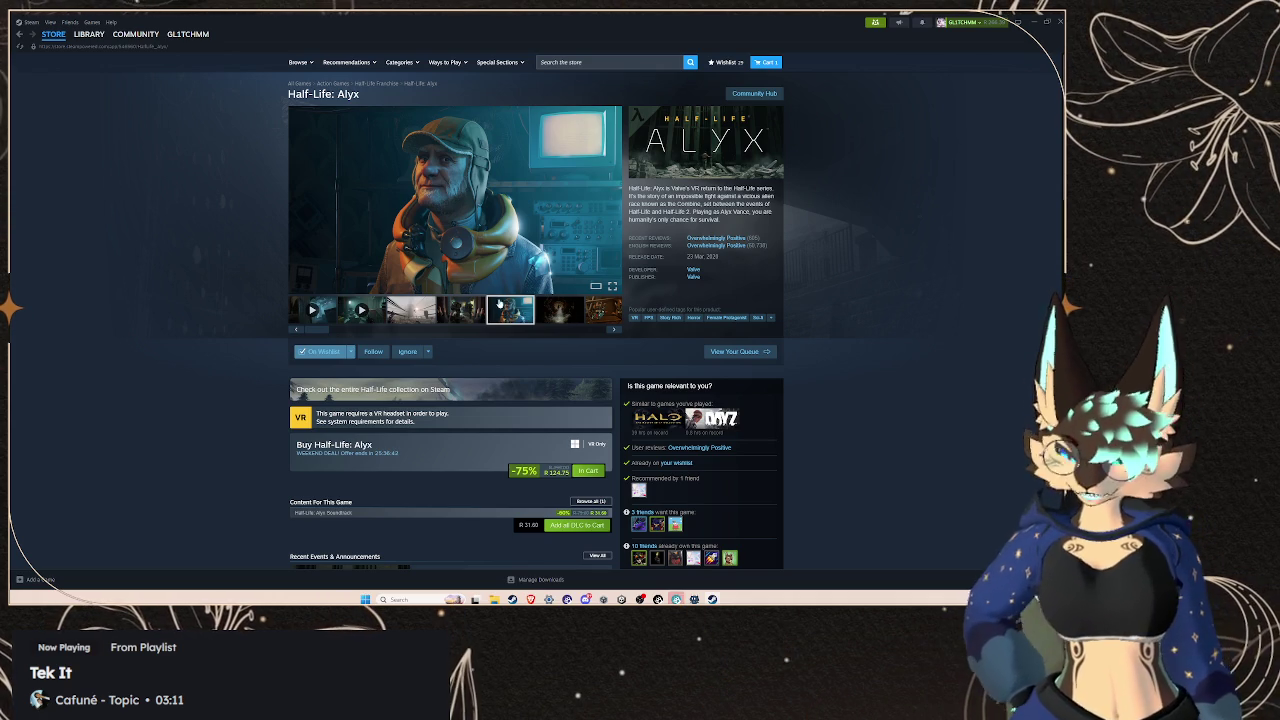
click(430, 309)
scroll(515, 308, down, 5)
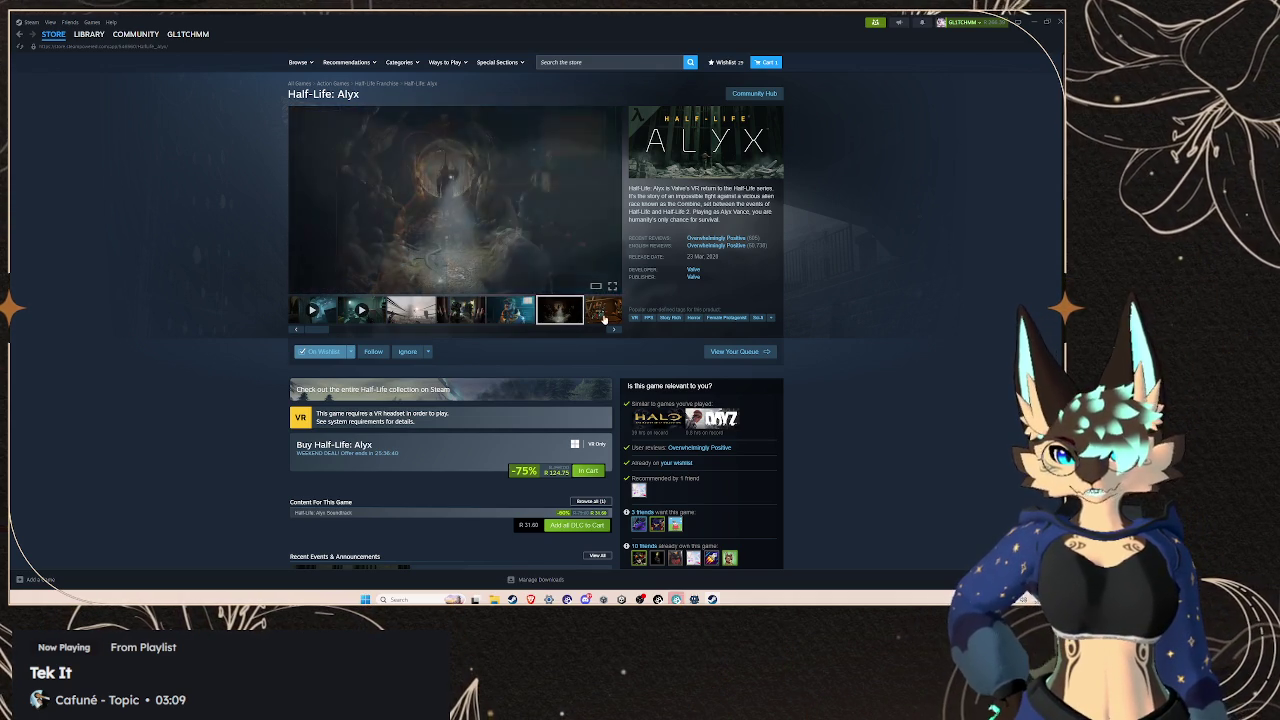
scroll(515, 308, down, 3)
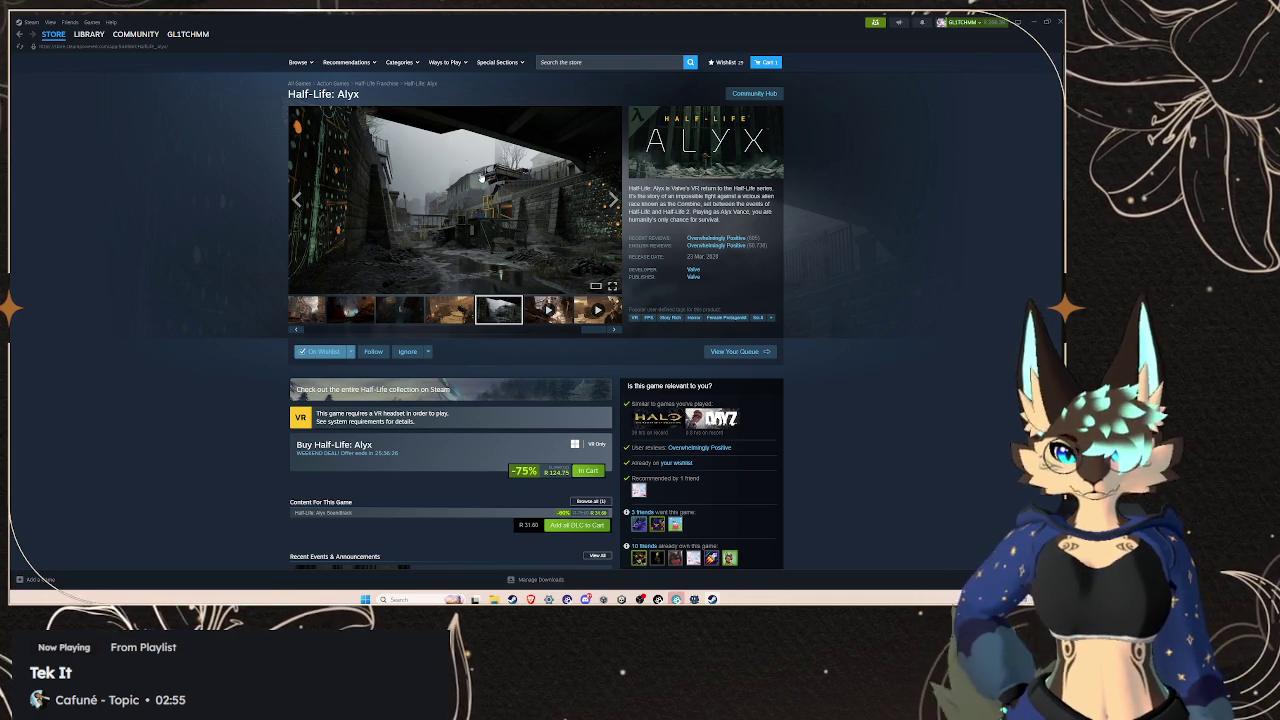
Go back to Far Far West, add it to the wishlist, and return to Unity
click(19, 34)
mouse_move(60, 36)
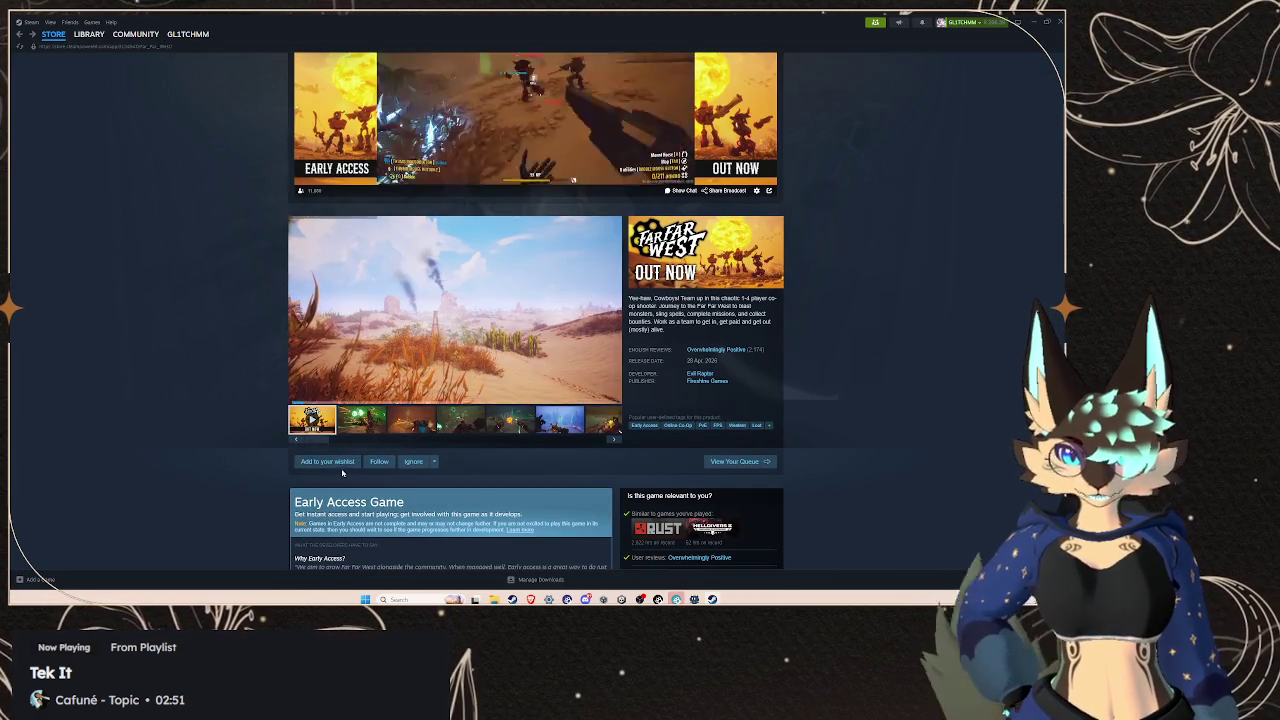
click(330, 462)
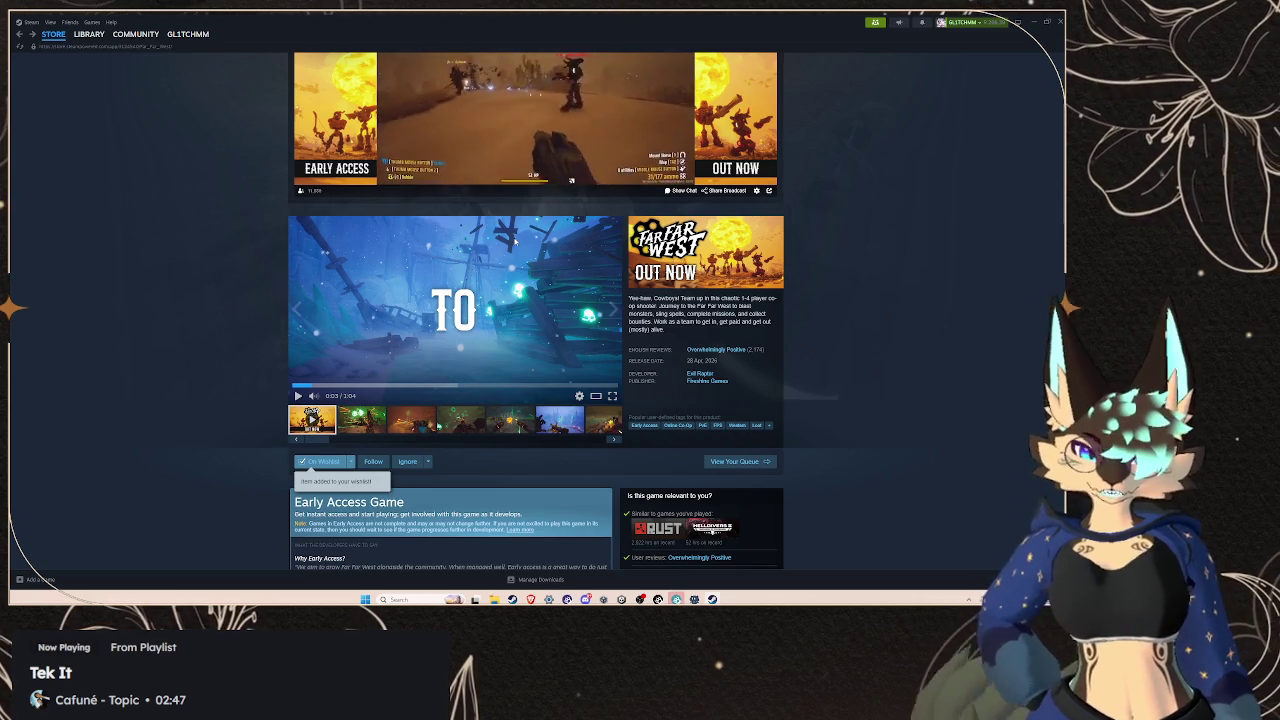
scroll(515, 241, up, 3)
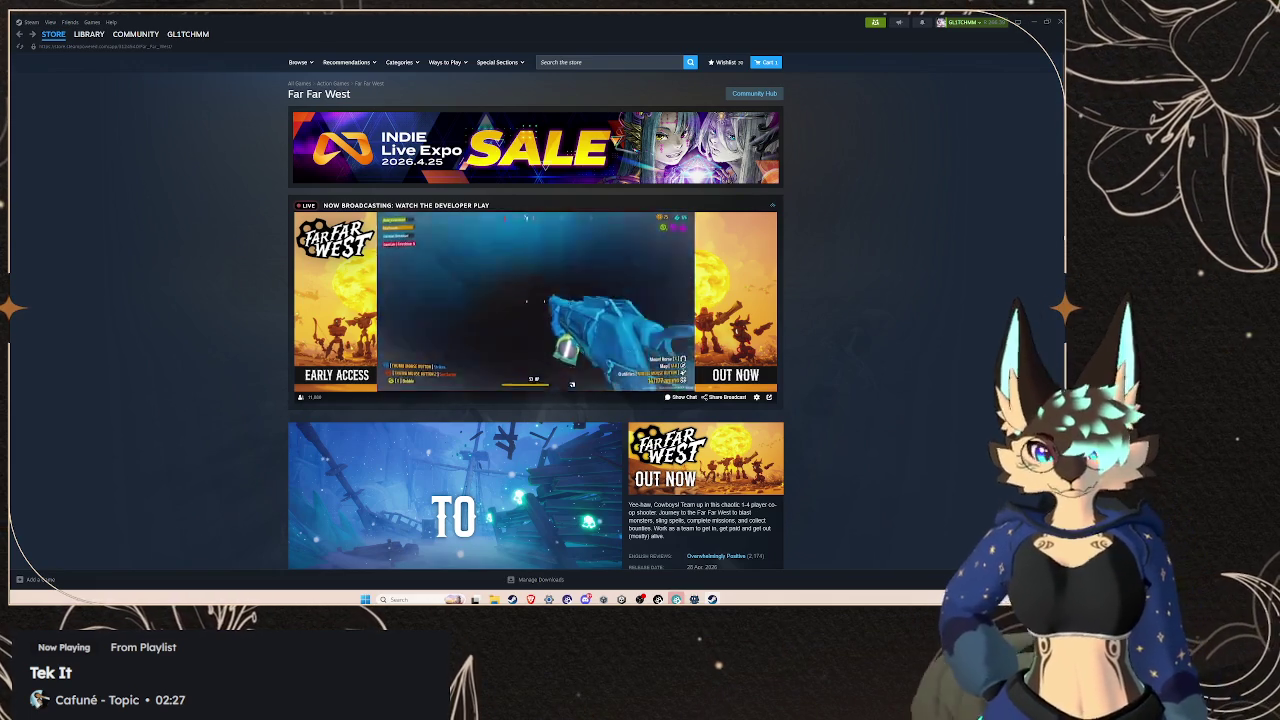
key(alt+F4)
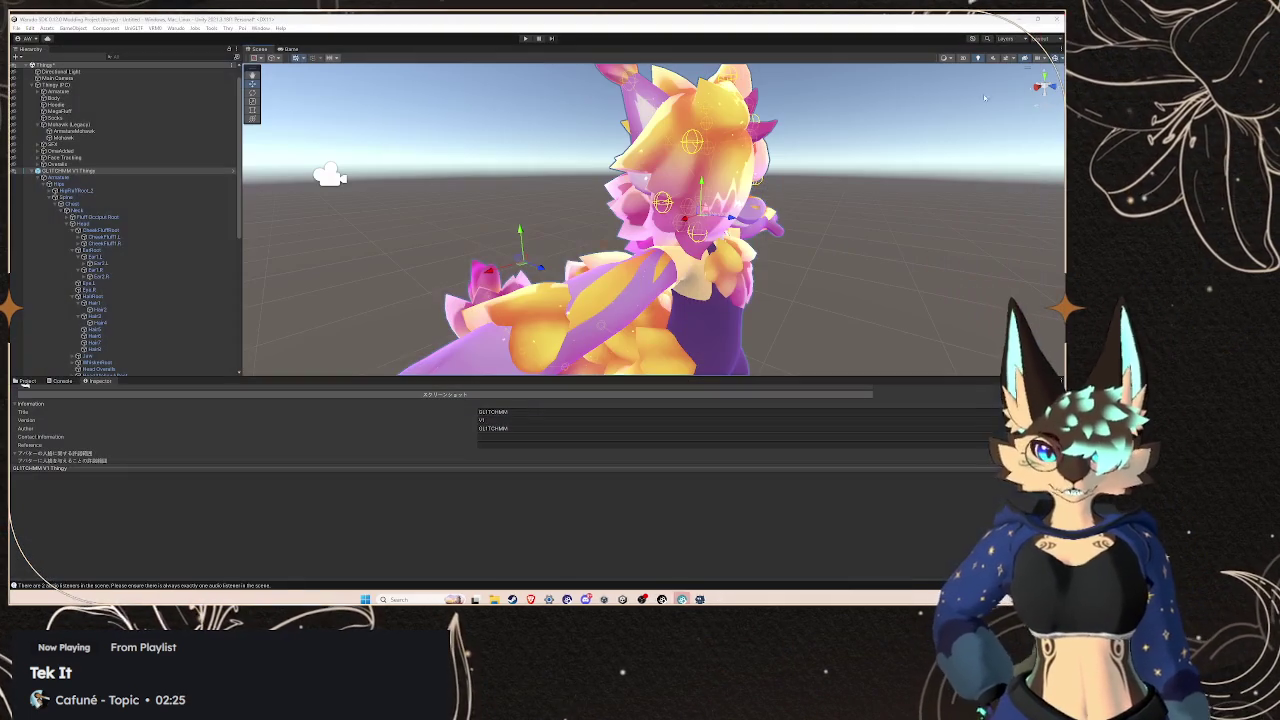
Zoom out and orbit the Scene view to see the whole T-posed avatar from the front
scroll(675, 288, down, 5)
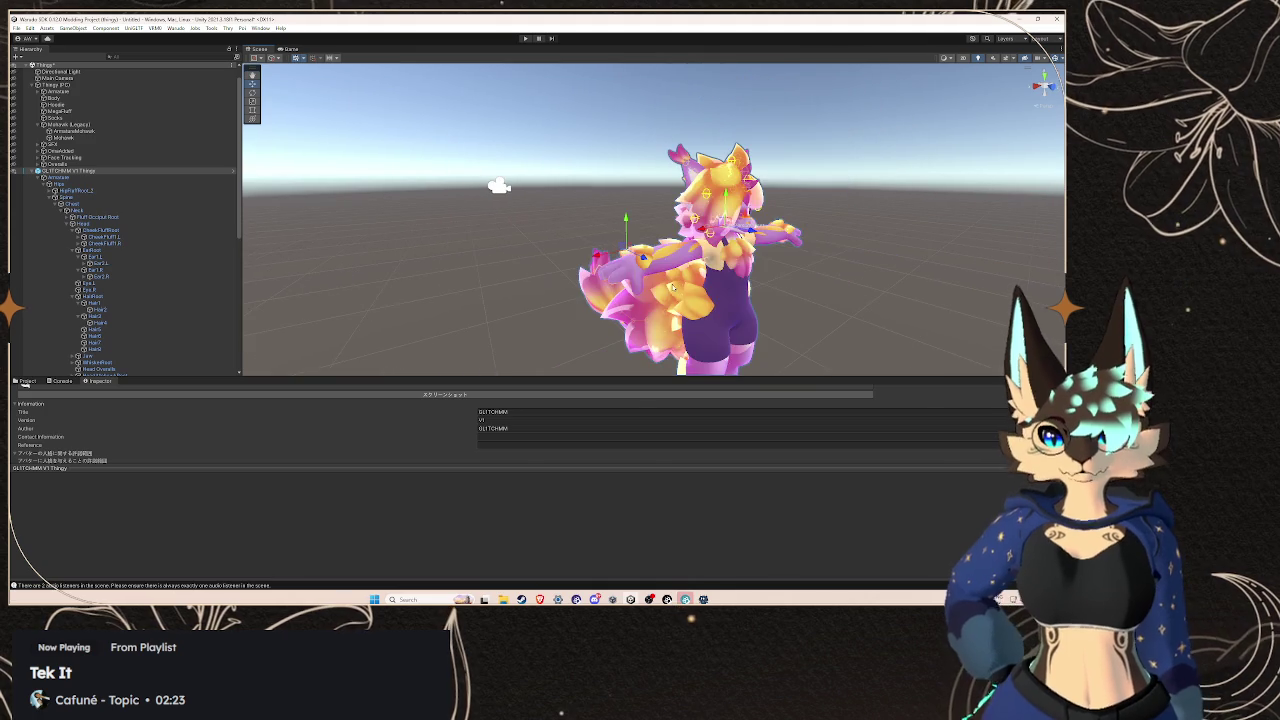
drag(675, 288, 350, 270)
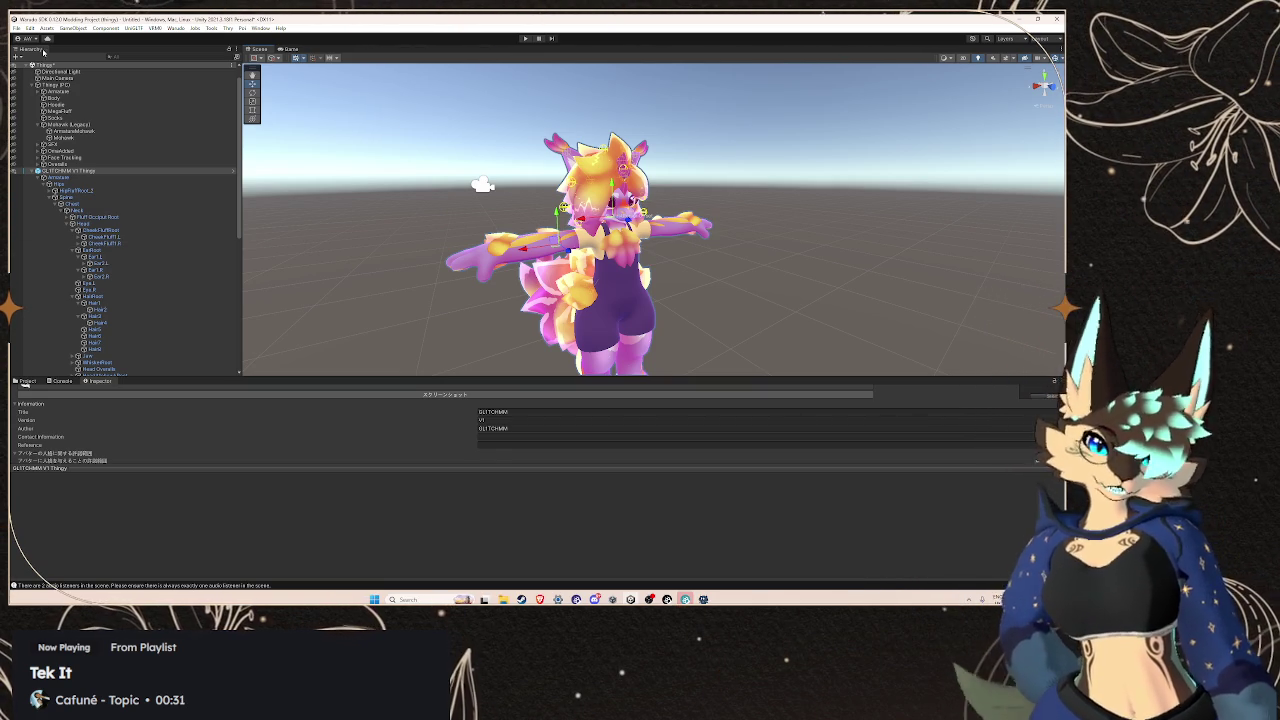
mouse_move(540, 599)
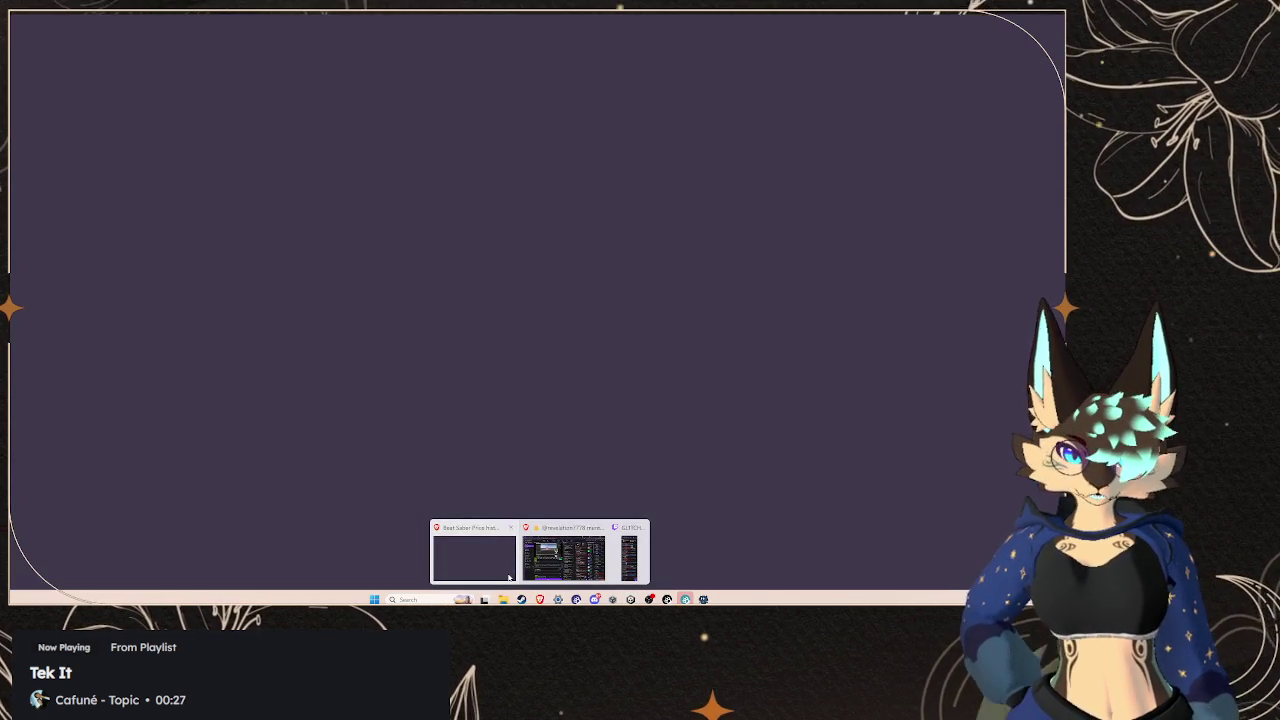
click(508, 577)
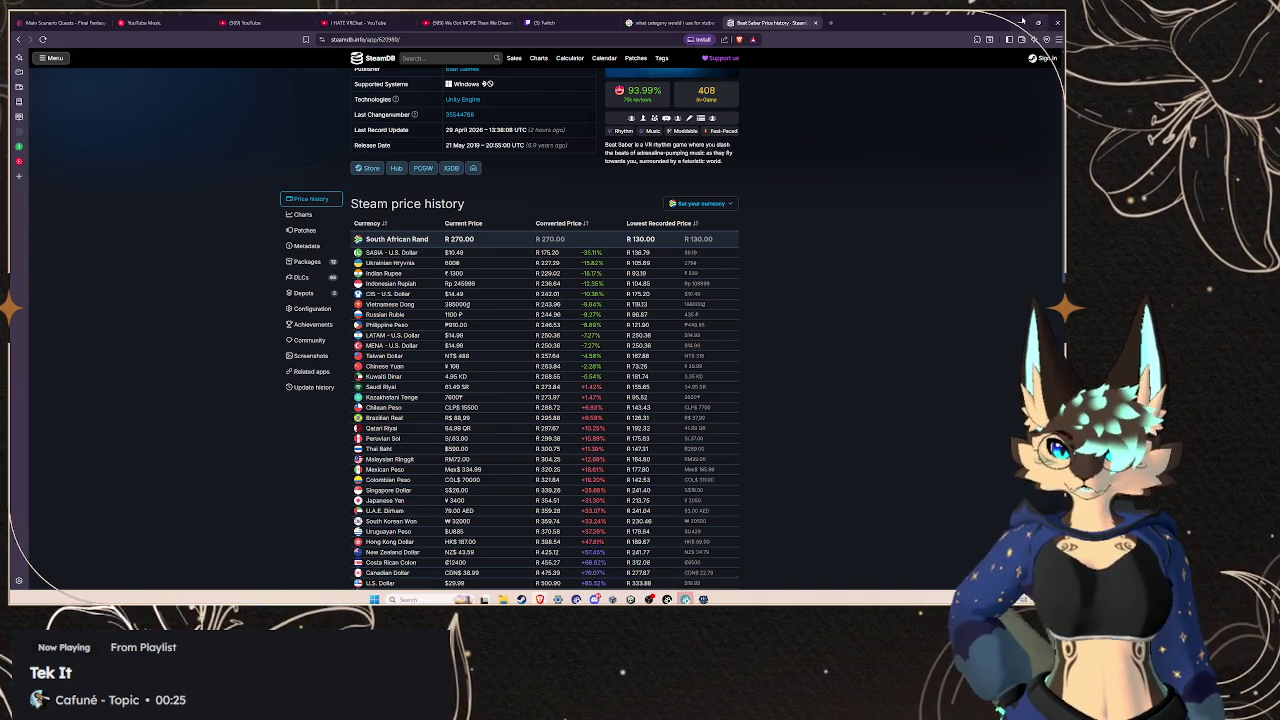
click(540, 599)
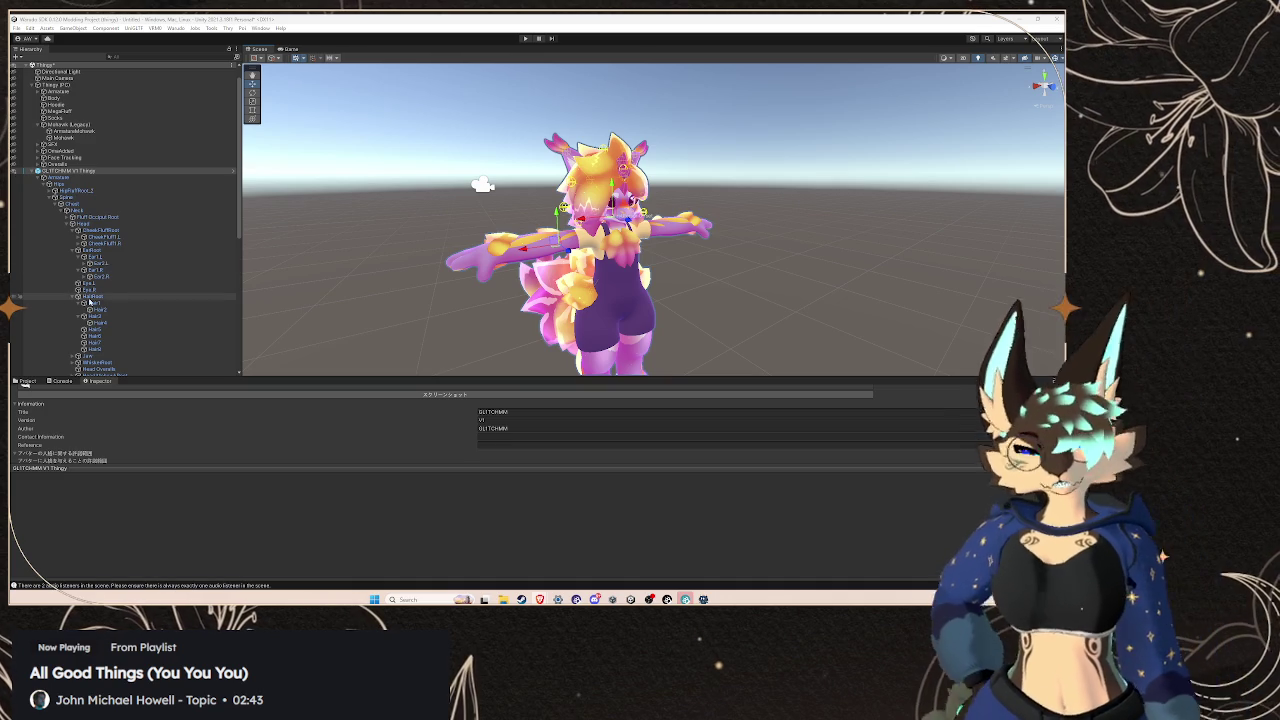
scroll(185, 257, down, 5)
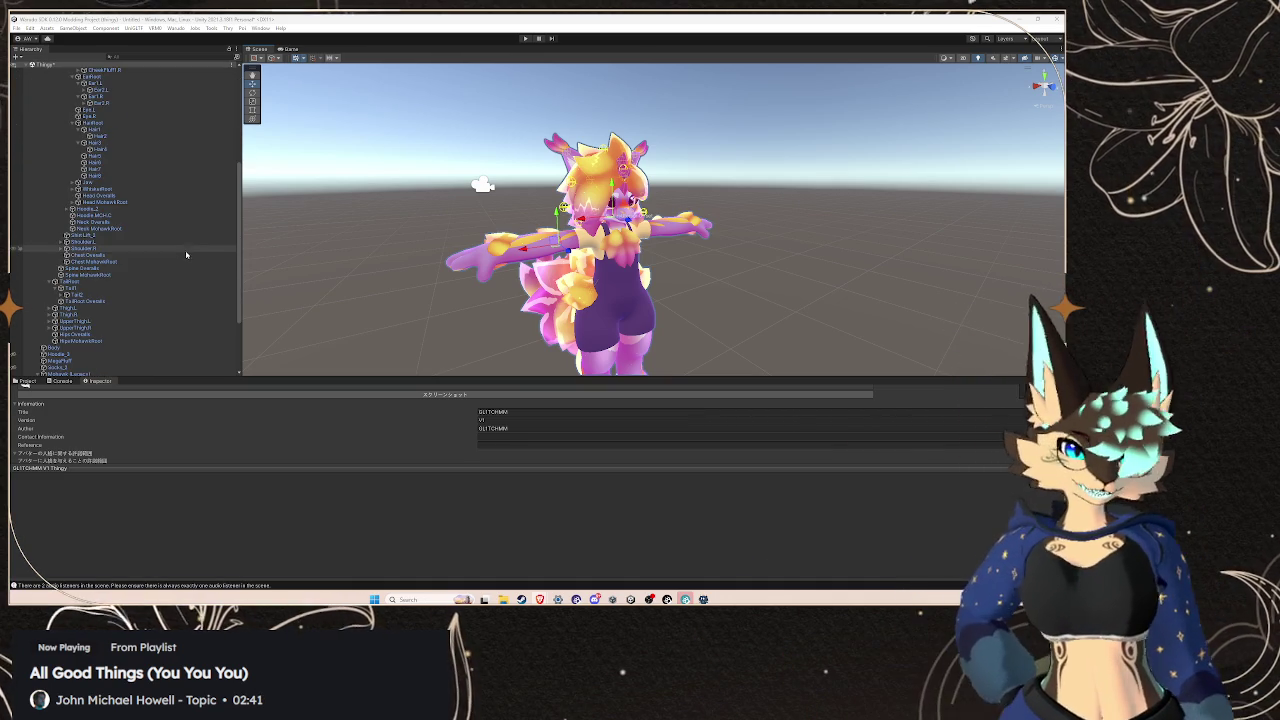
scroll(176, 277, down, 3)
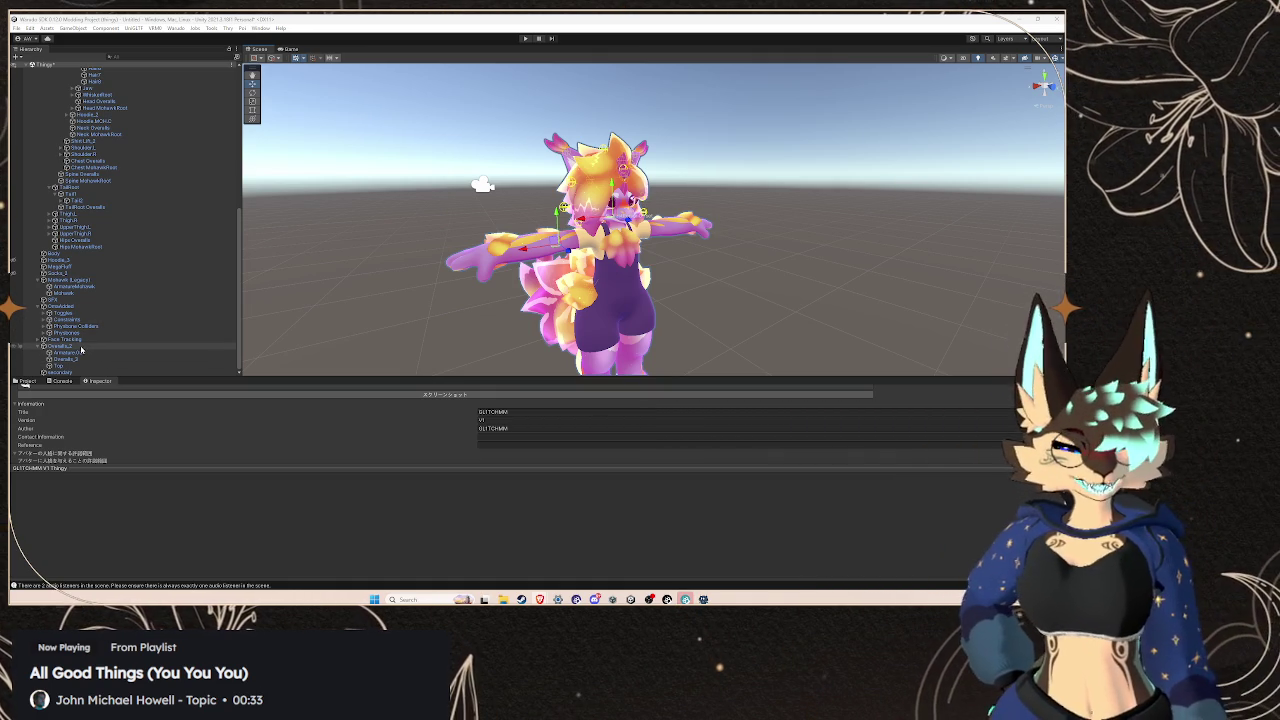
Check Overalls_2 and Armature.001, browse the Models folder, then switch to Steam's library
click(86, 346)
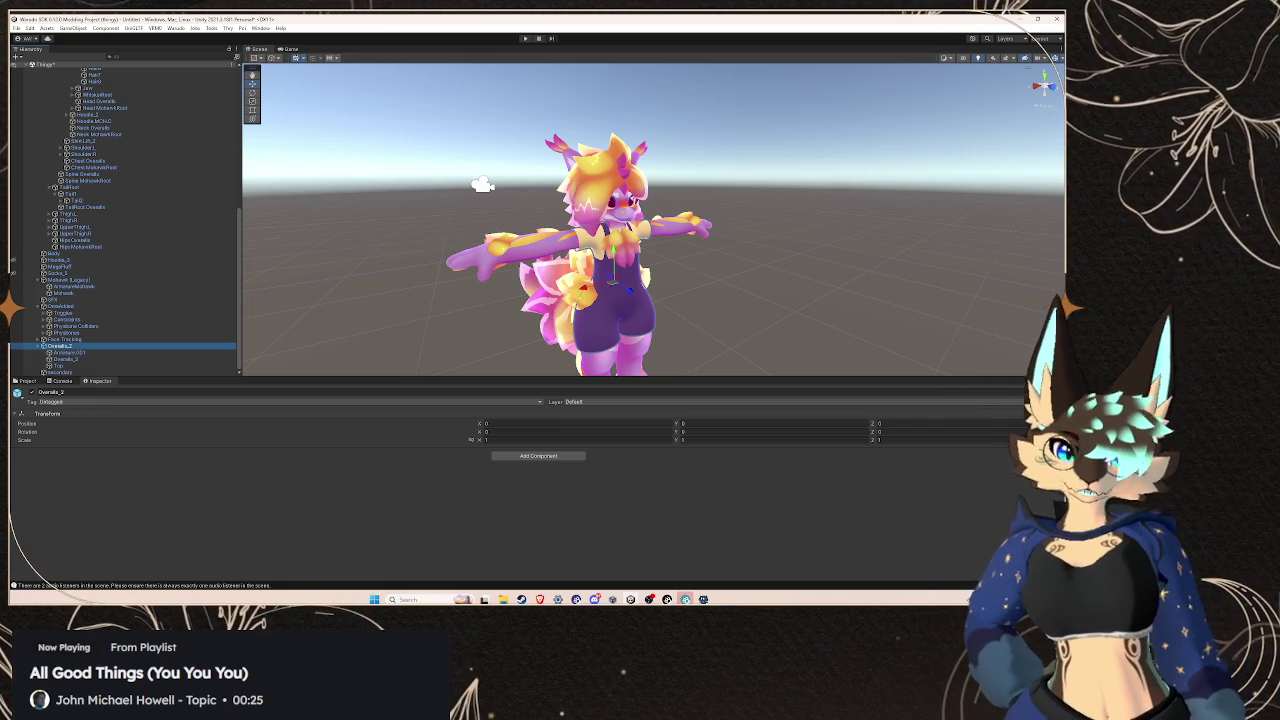
click(101, 354)
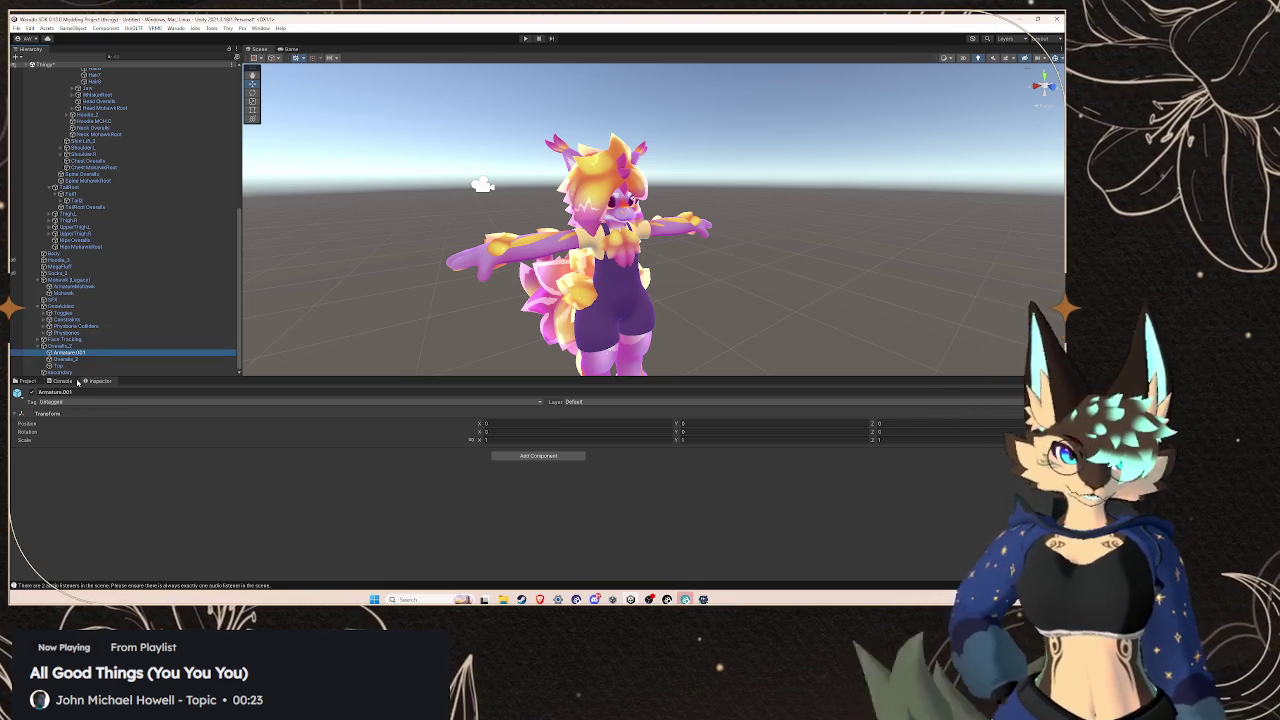
click(27, 381)
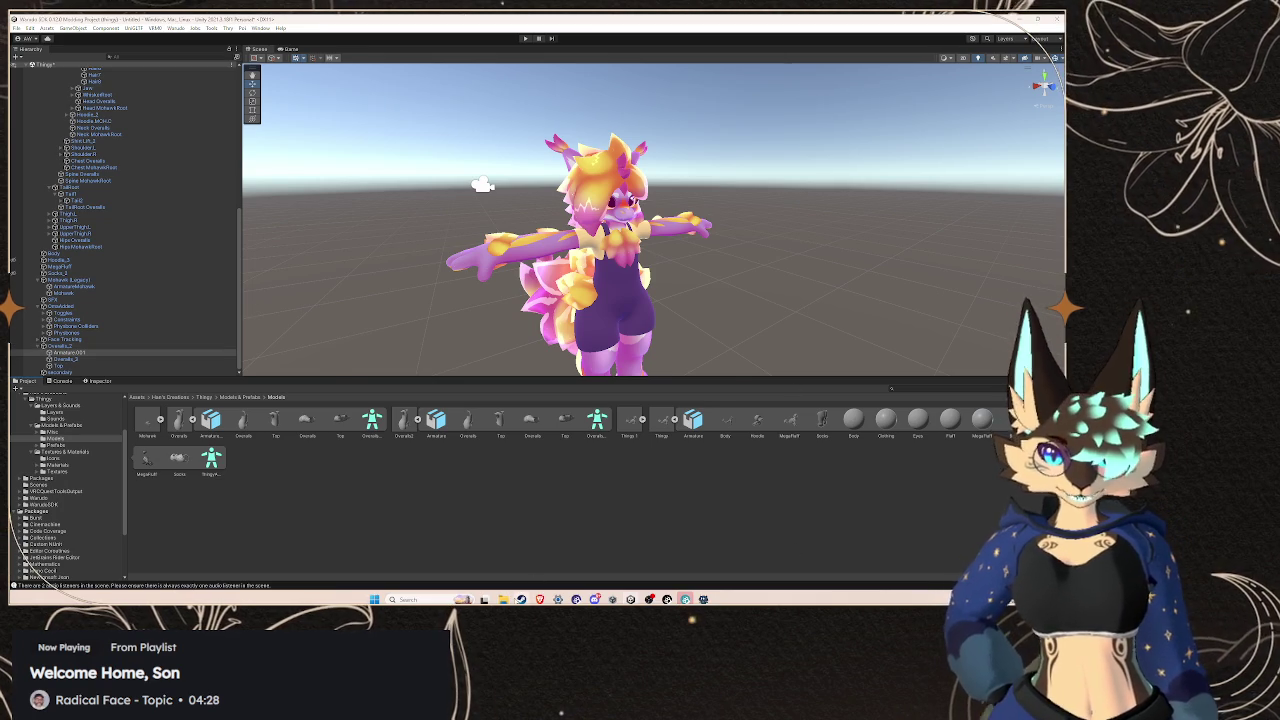
click(521, 599)
click(89, 34)
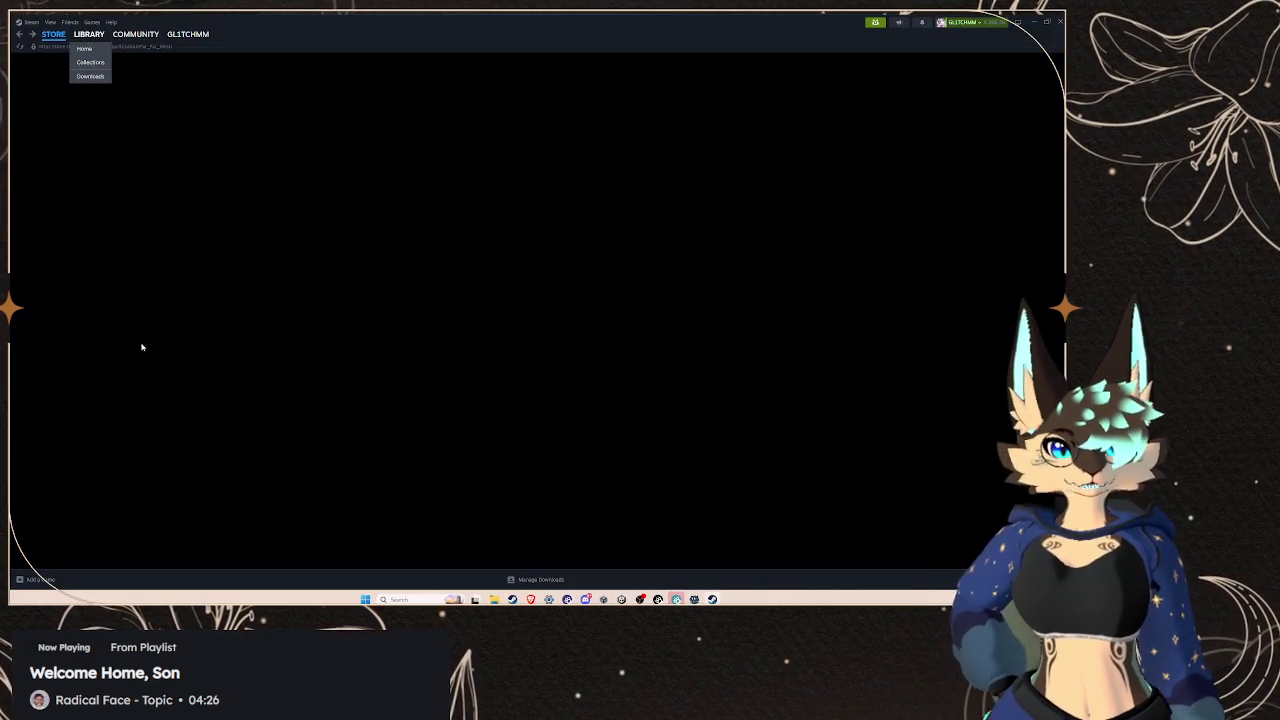
Filter the Steam library by 'sky' and view The Elder Scrolls V: Skyrim Special Edition page
scroll(84, 354, down, 20)
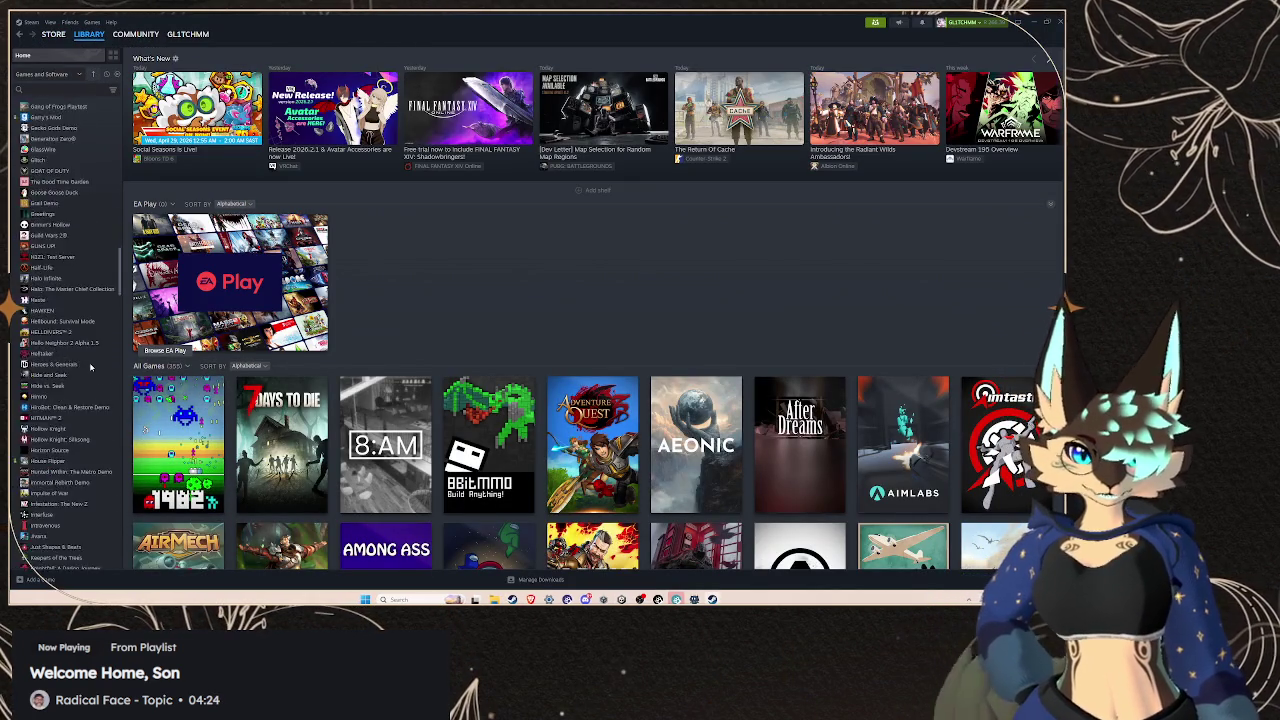
mouse_move(68, 38)
click(75, 90)
text(aky)
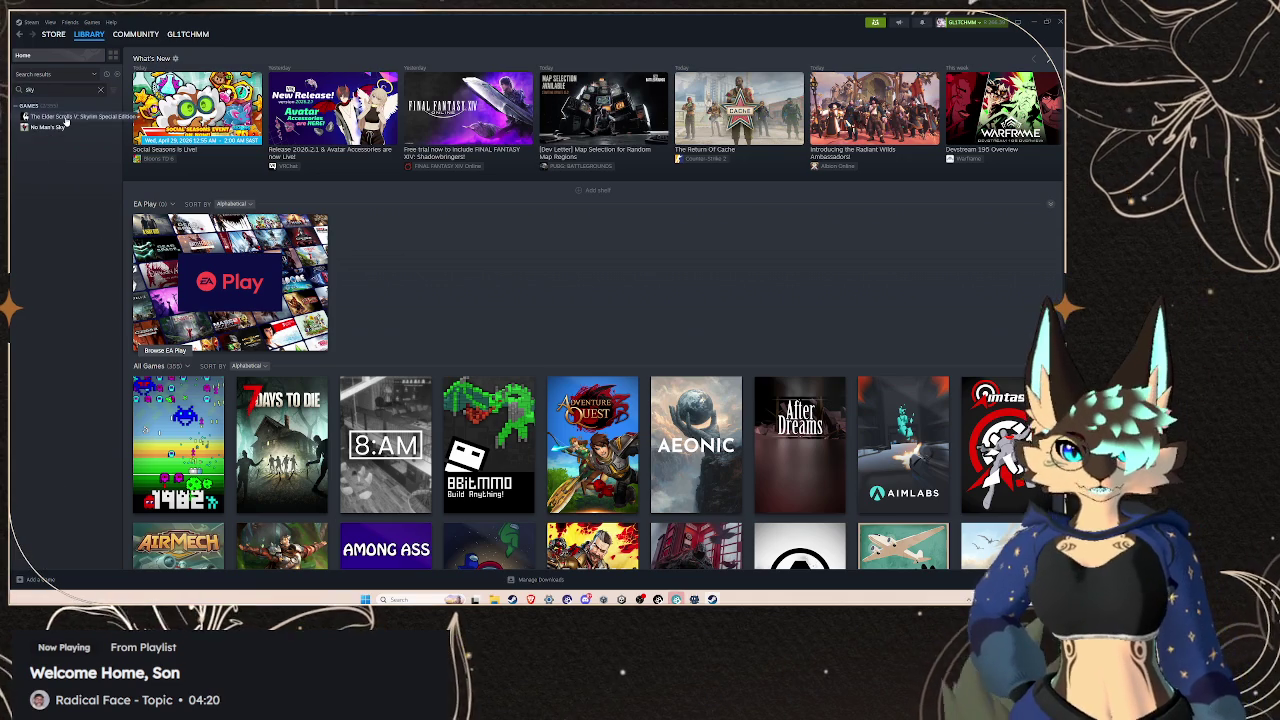
click(70, 116)
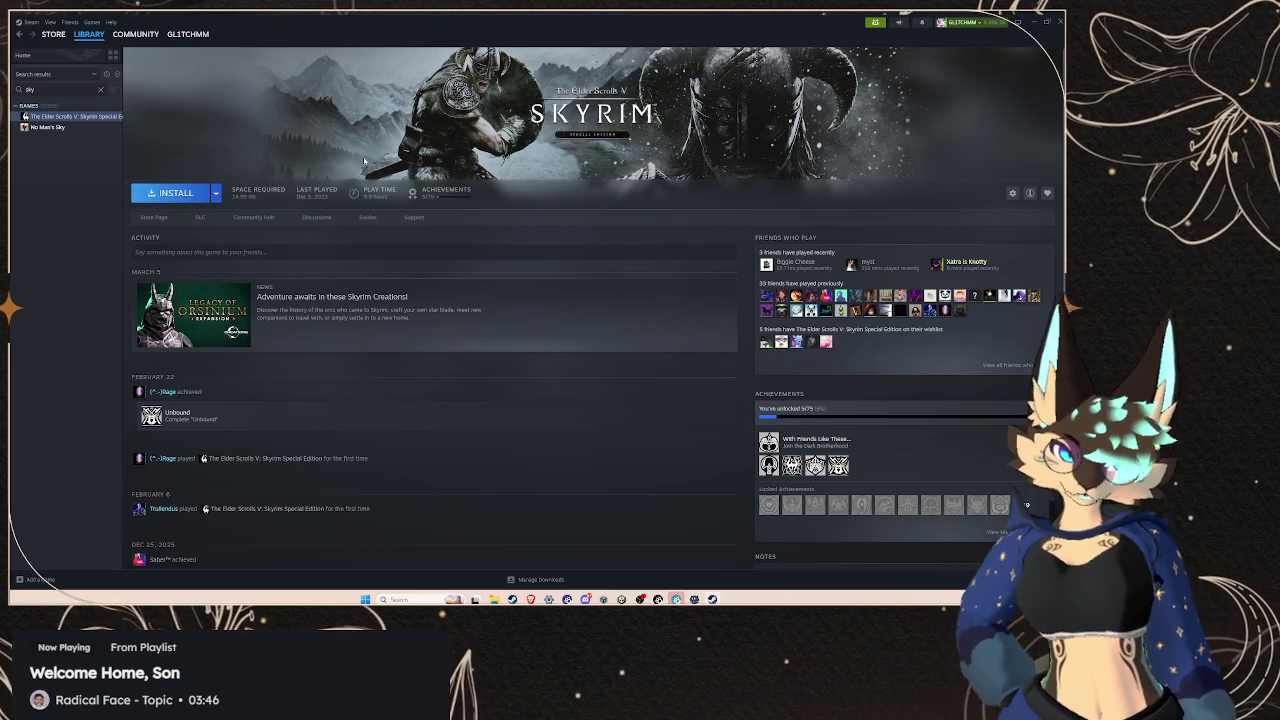
click(23, 55)
Clear the library search to list all games, then switch to the Steam Store
click(100, 90)
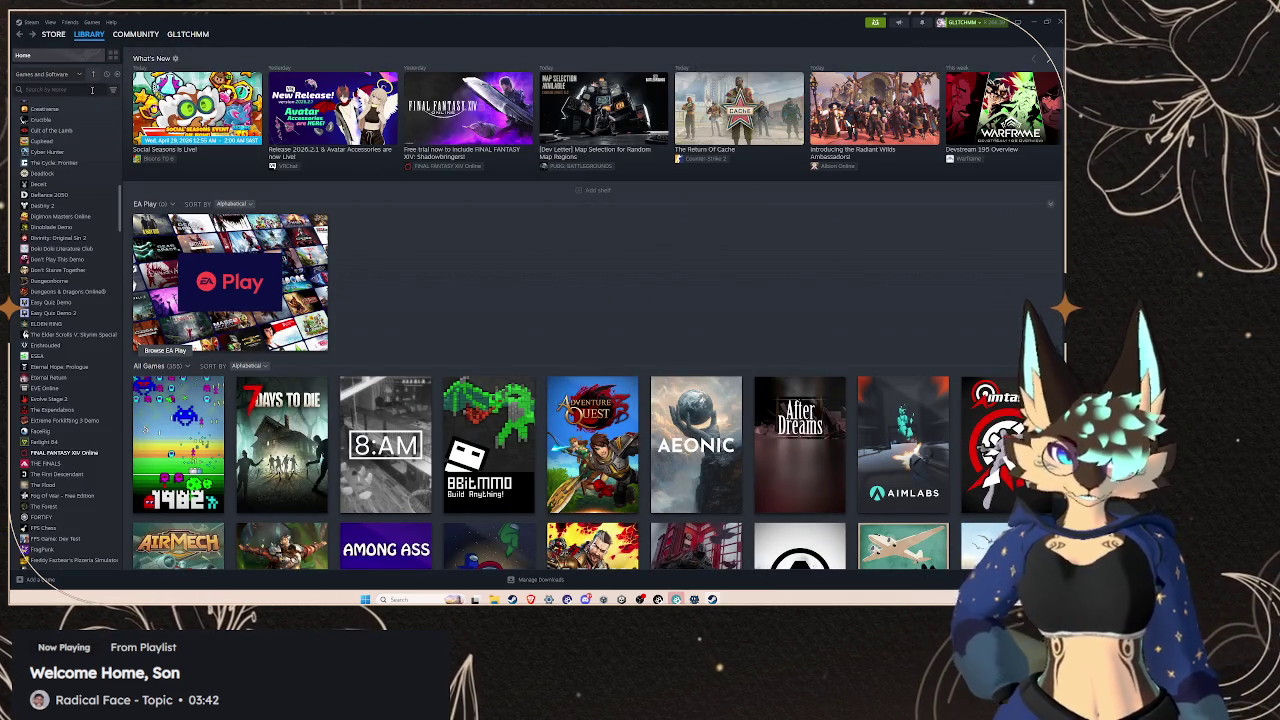
scroll(88, 261, down, 10)
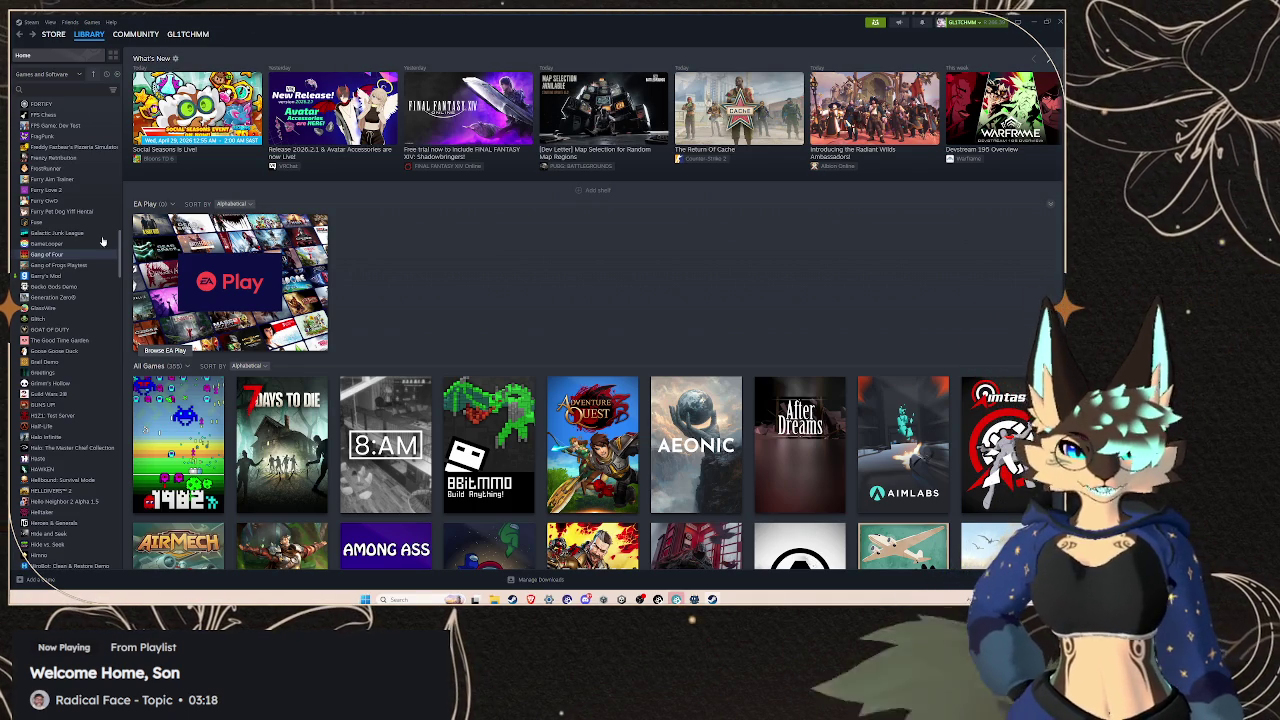
click(54, 35)
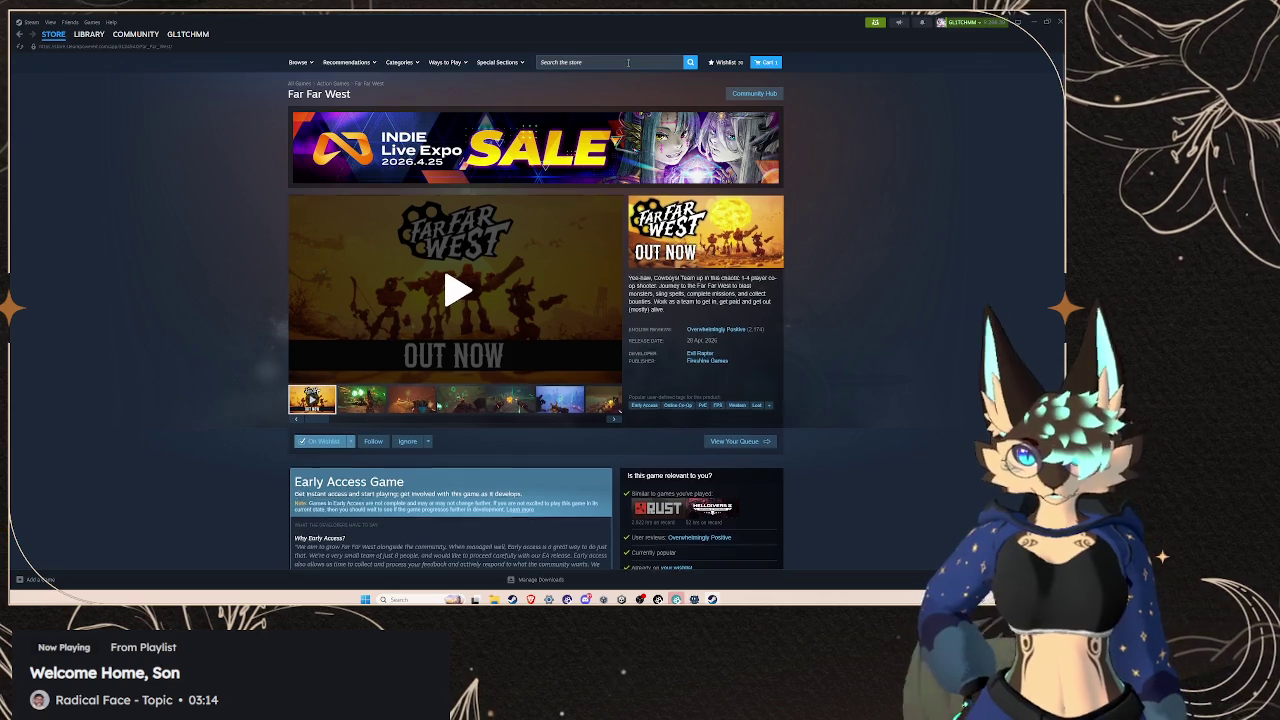
Search the Steam store for 'vr sky' and dismiss the suggestions
click(628, 62)
text(vr)
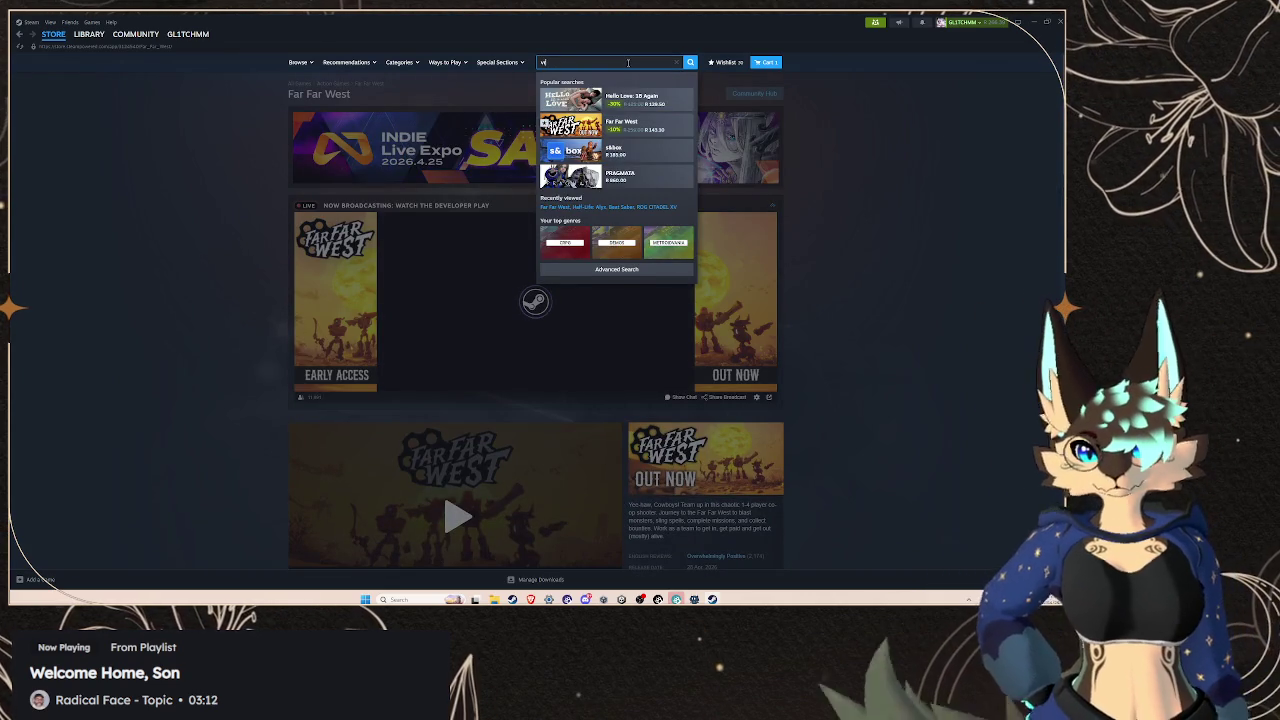
text( sky)
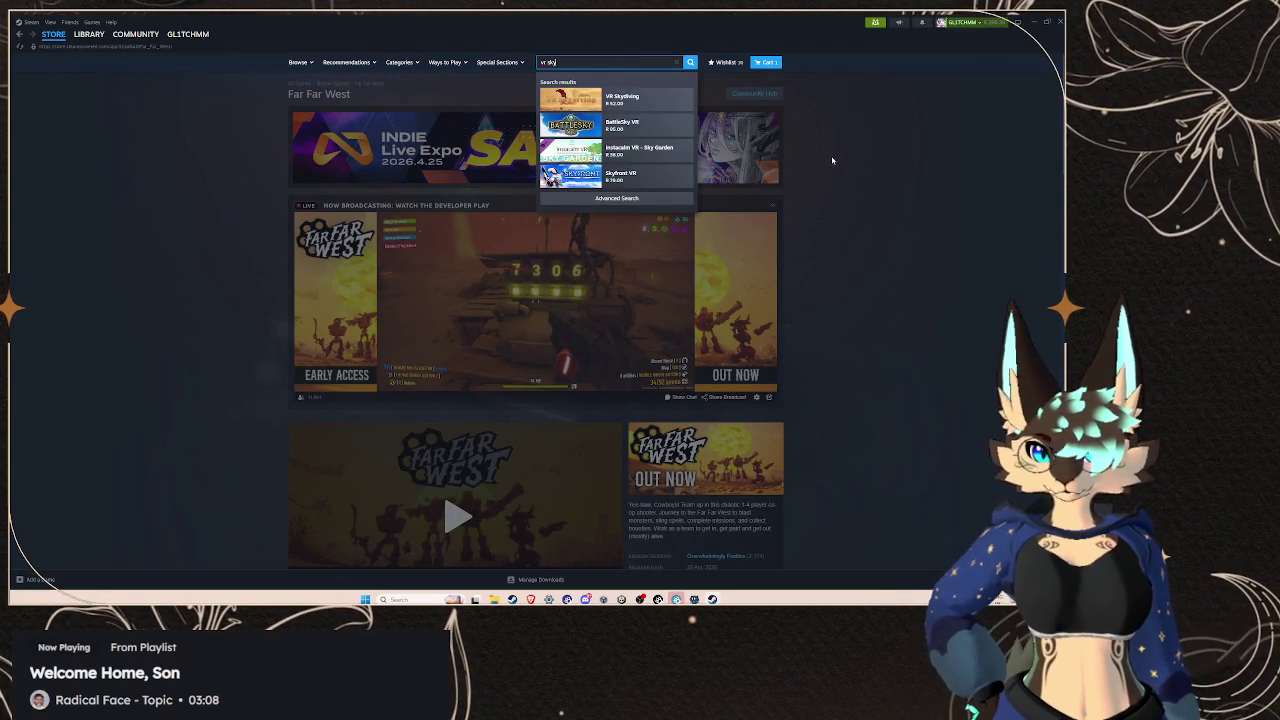
click(826, 157)
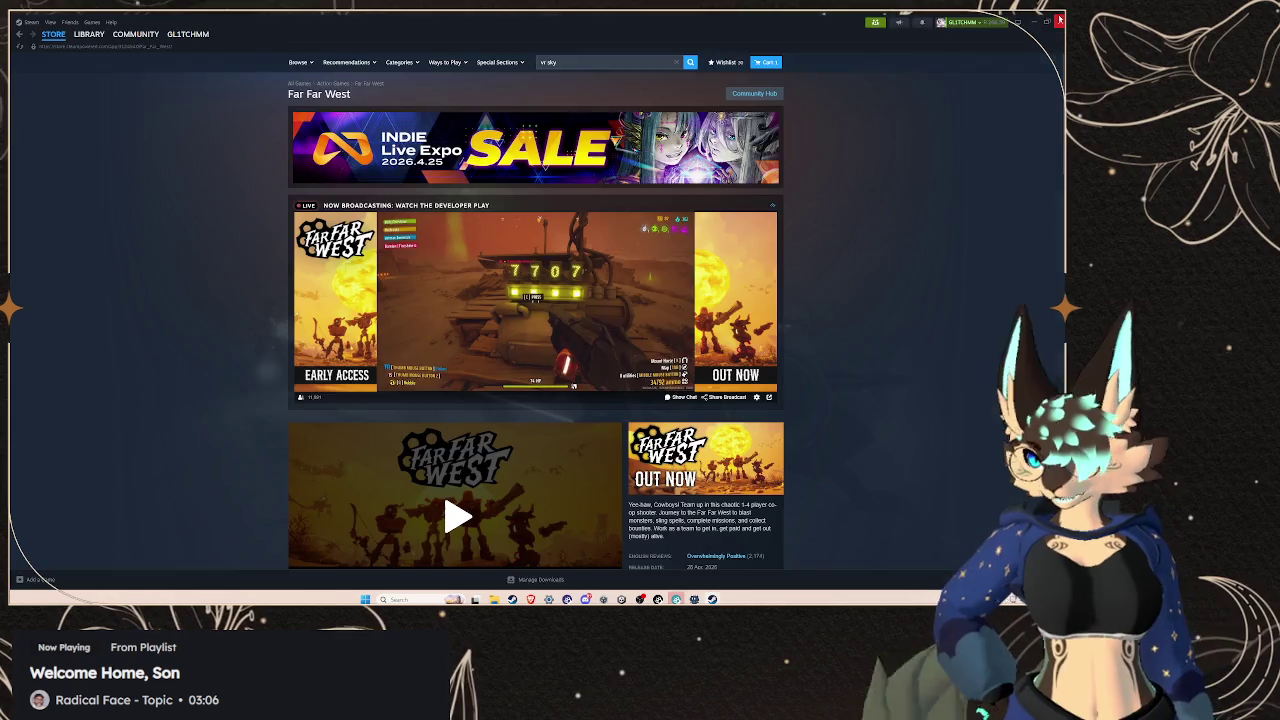
Minimize Steam and orbit Unity's Scene view to face the avatar
click(1060, 19)
scroll(622, 175, up, 3)
drag(622, 175, 648, 228)
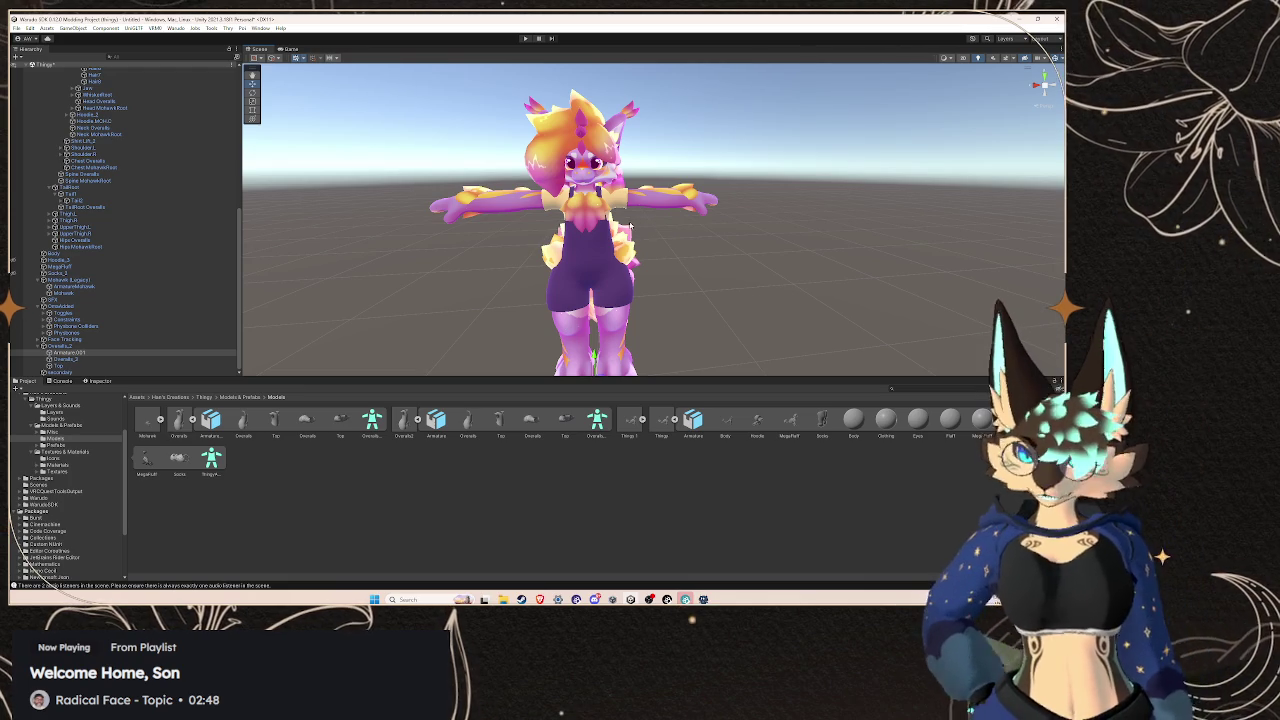
Orbit the Scene view around the avatar, then bring Steam's Far Far West store page back
drag(600, 170, 510, 167)
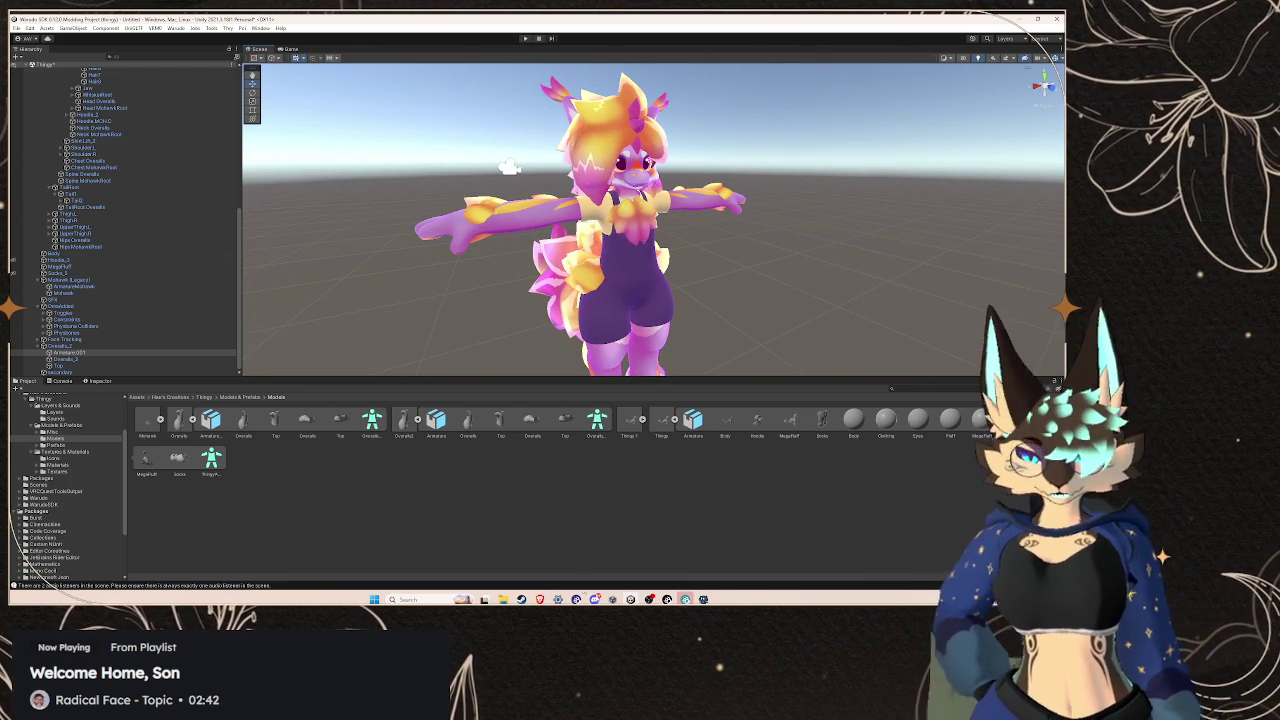
click(521, 599)
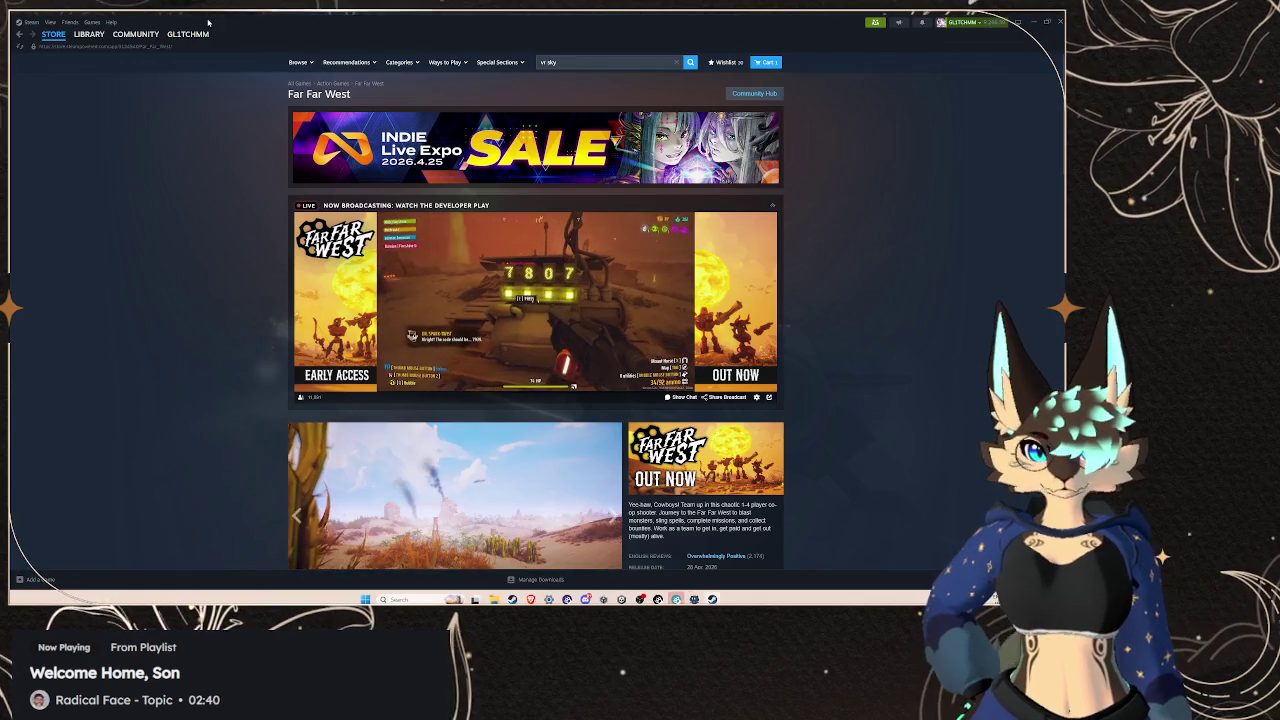
Open the Steam library and scroll through the owned games list
click(102, 37)
scroll(84, 302, down, 5)
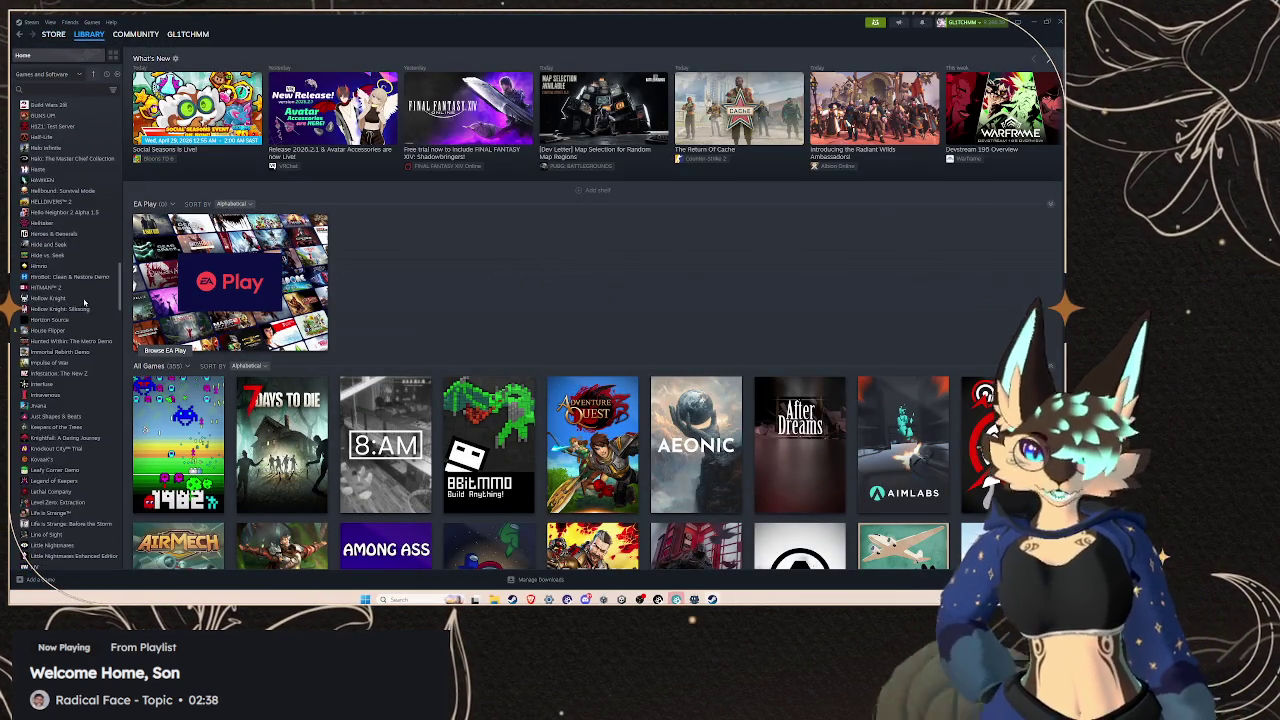
scroll(84, 302, down, 5)
scroll(98, 307, down, 10)
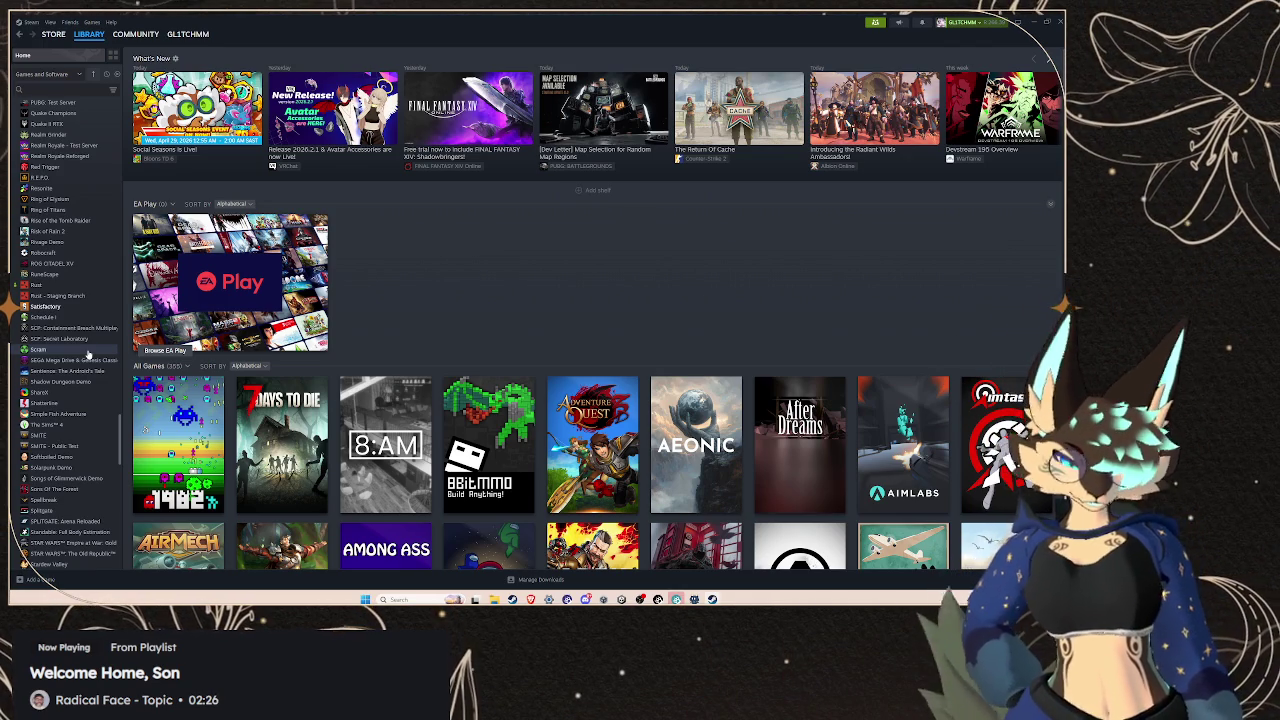
scroll(95, 195, up, 10)
scroll(95, 195, up, 10)
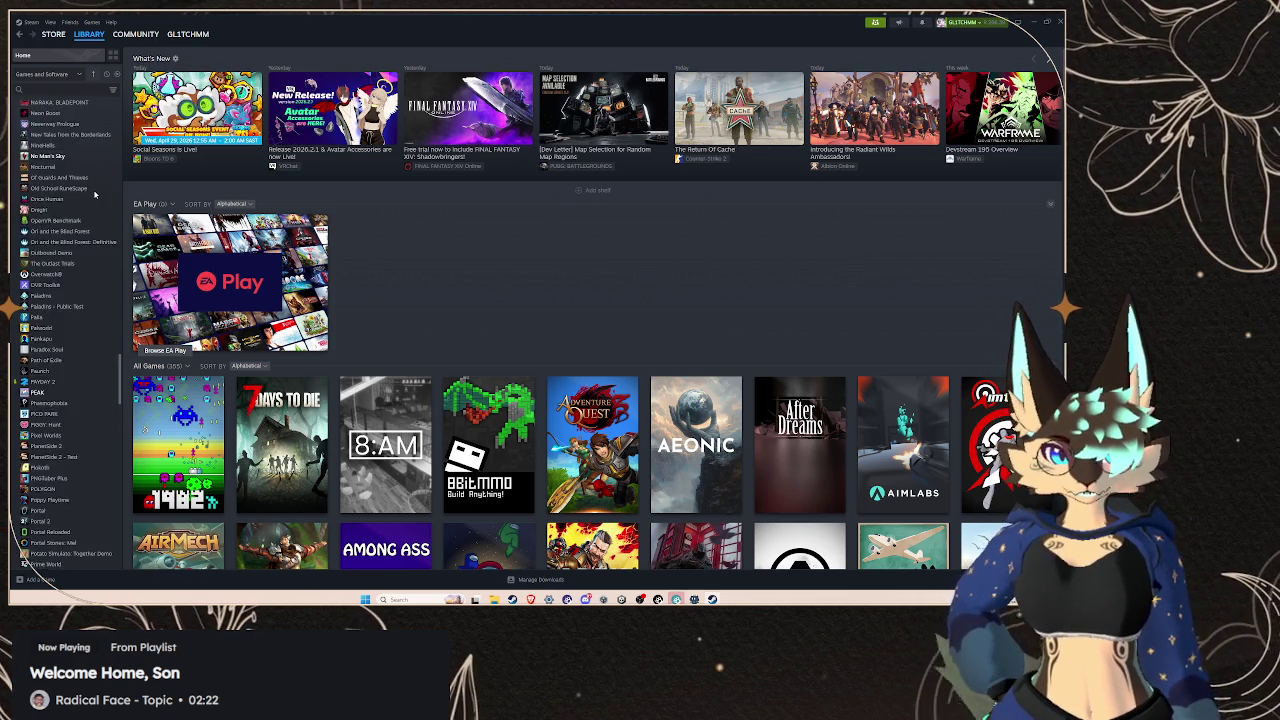
scroll(95, 195, up, 10)
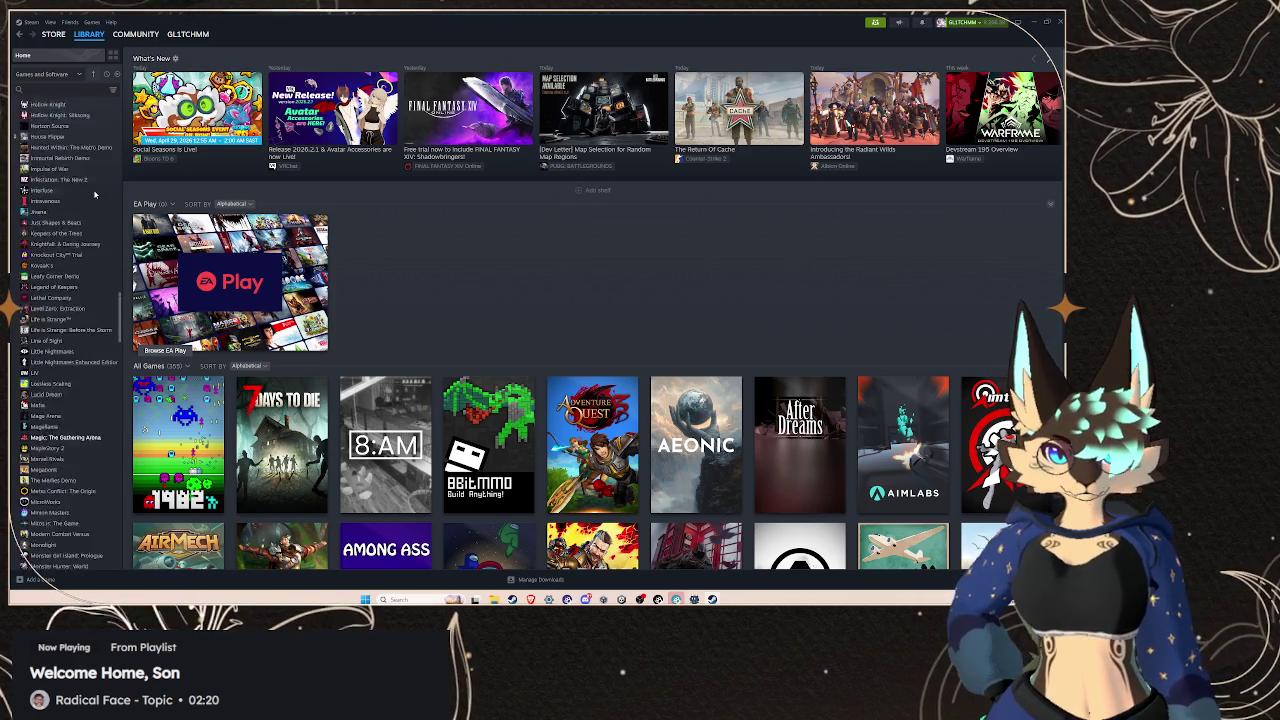
scroll(95, 195, up, 10)
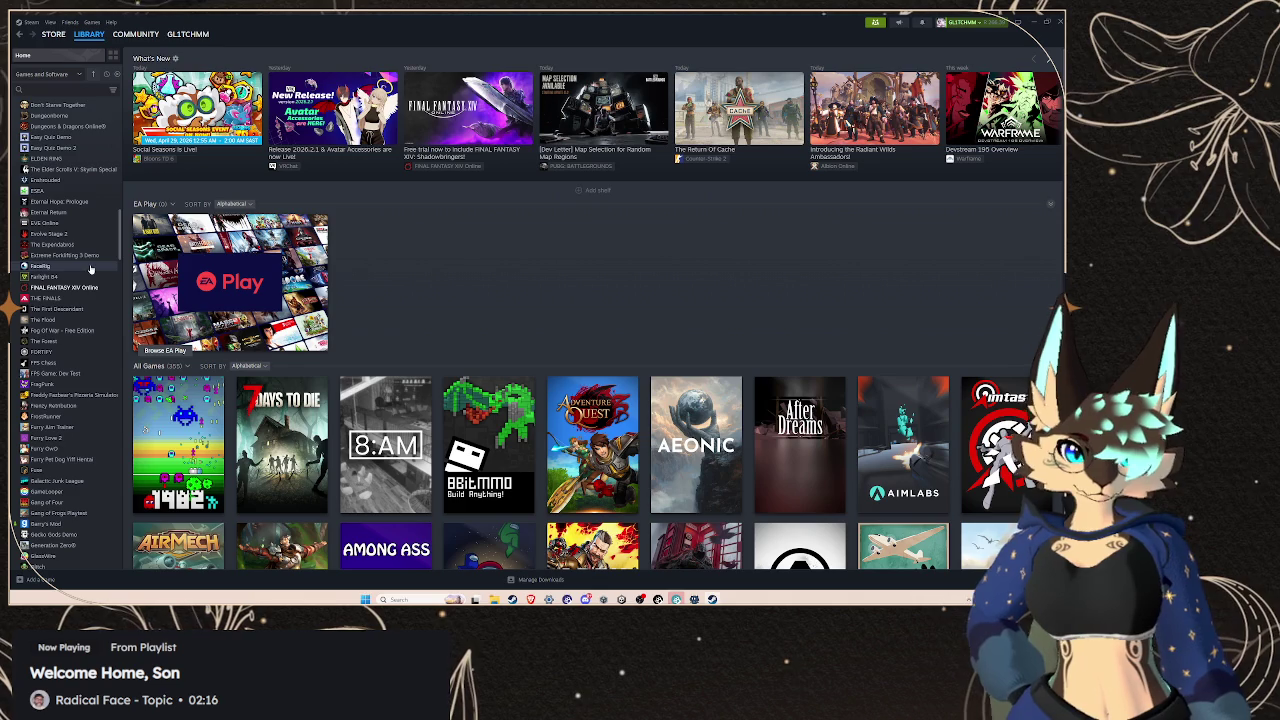
Search the library for 'skyr', open Skyrim Special Edition, then return to the Store
click(66, 88)
text(skyr)
click(49, 118)
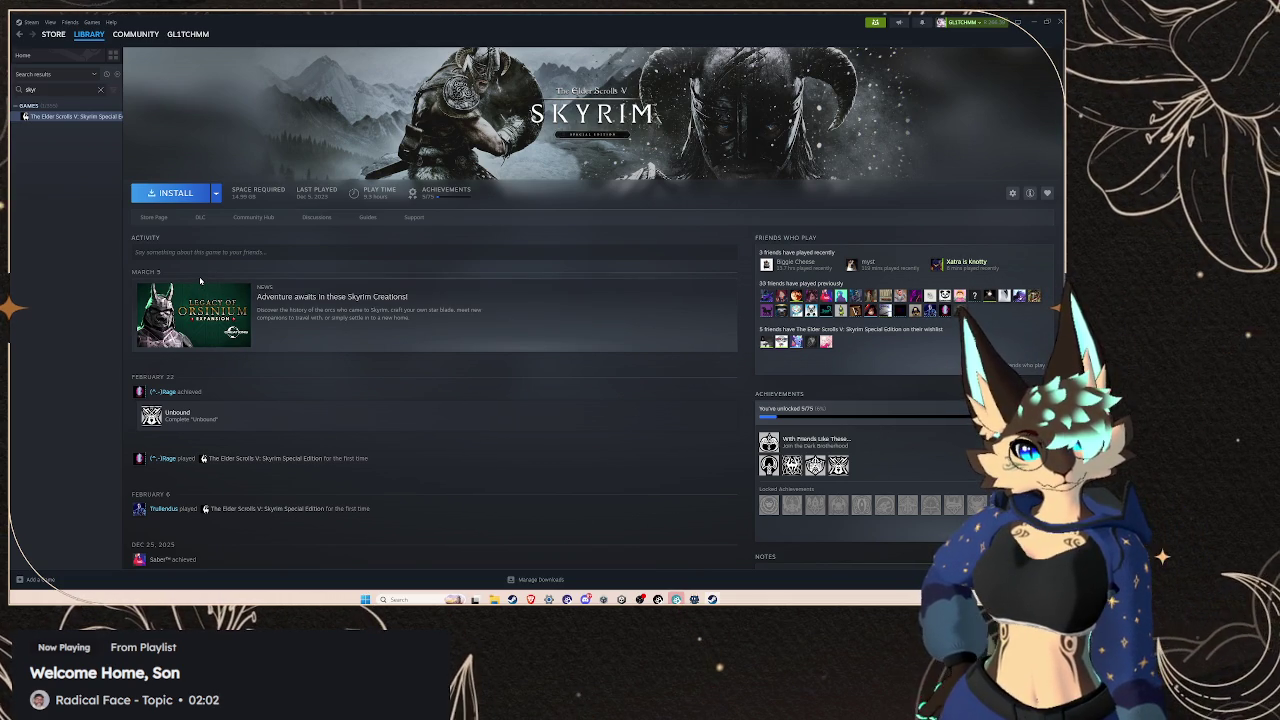
click(60, 62)
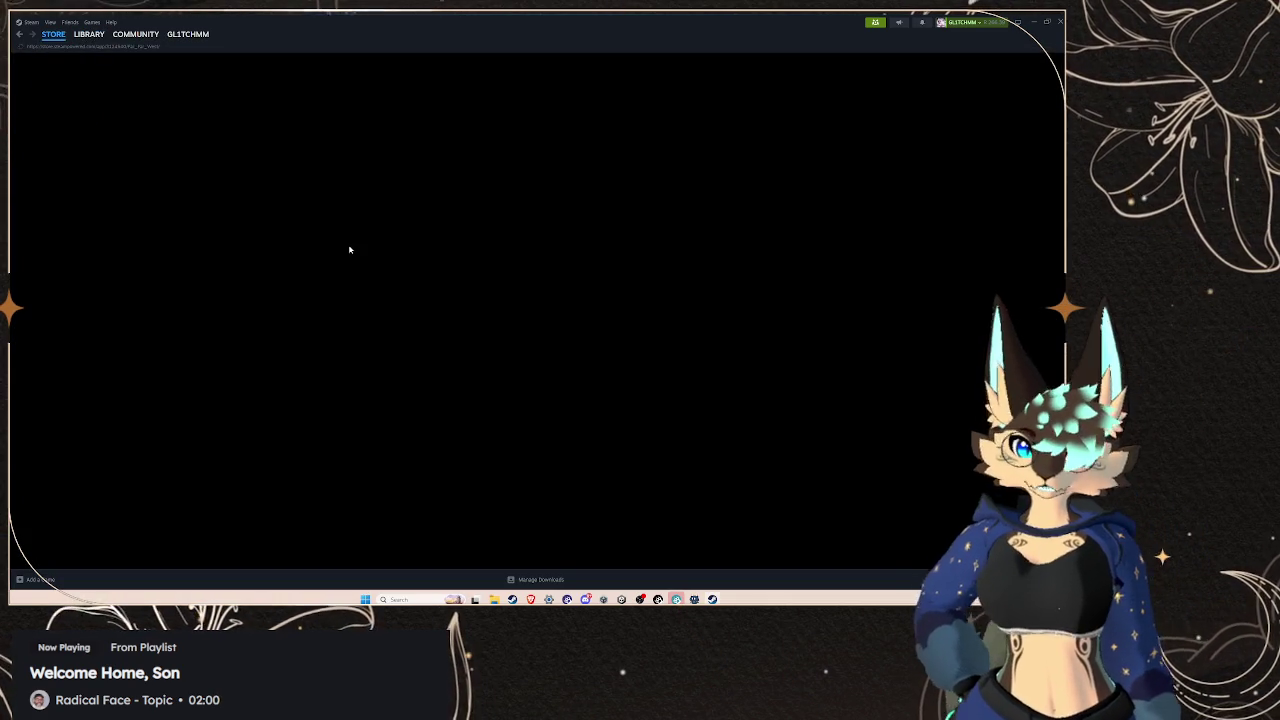
Search the Steam store for 'skyrim v' and open the Skyrim VR store page
click(617, 63)
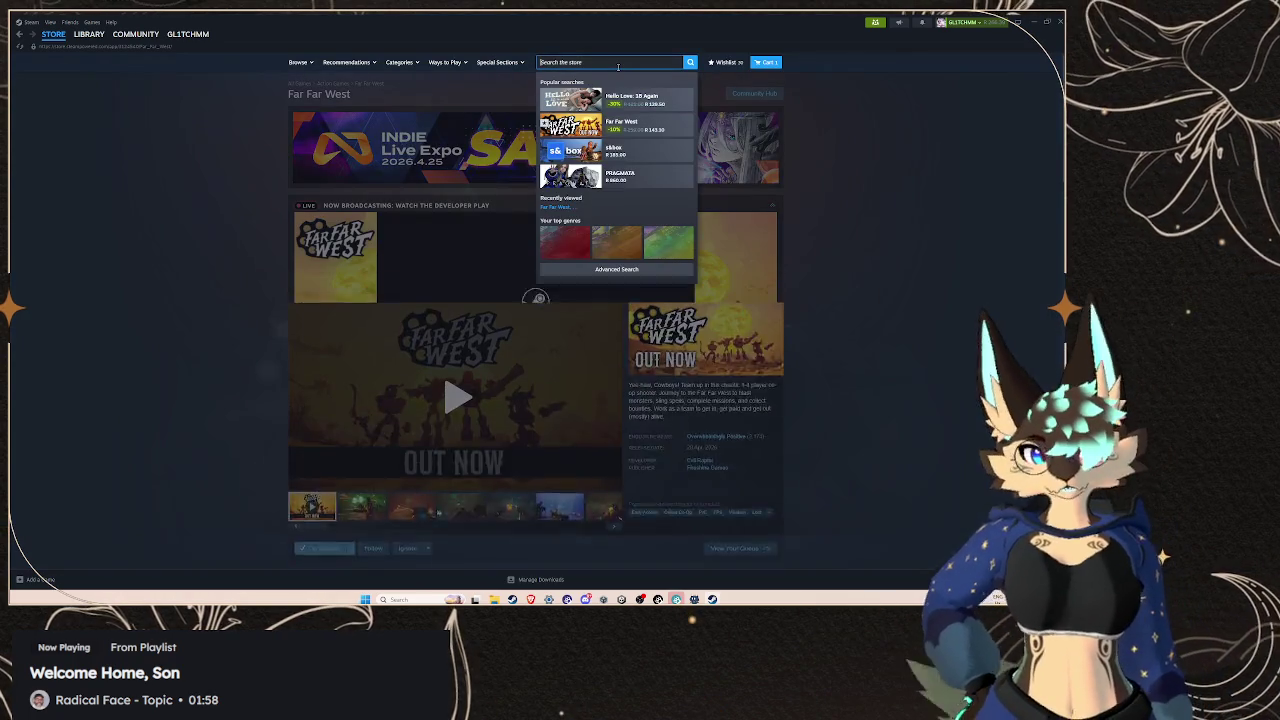
text(vr s)
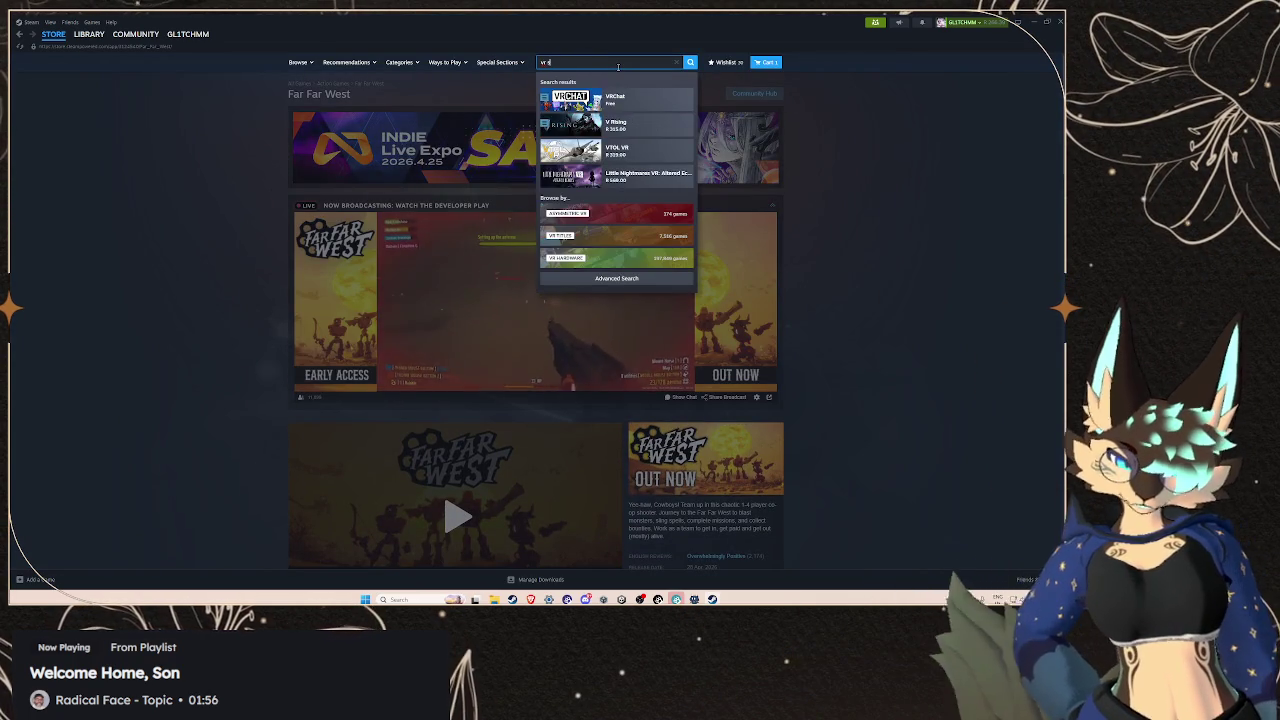
text(kyrim)
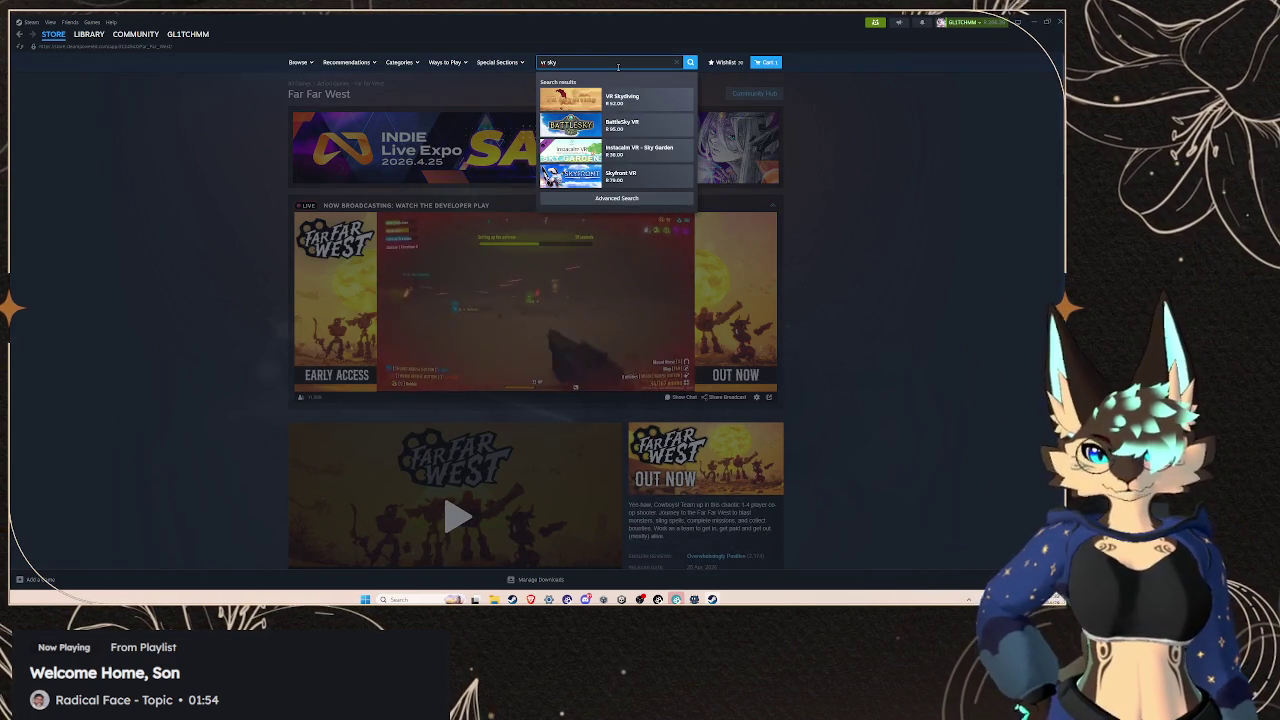
key(BackSpace)
key(BackSpace)
key(BackSpace)
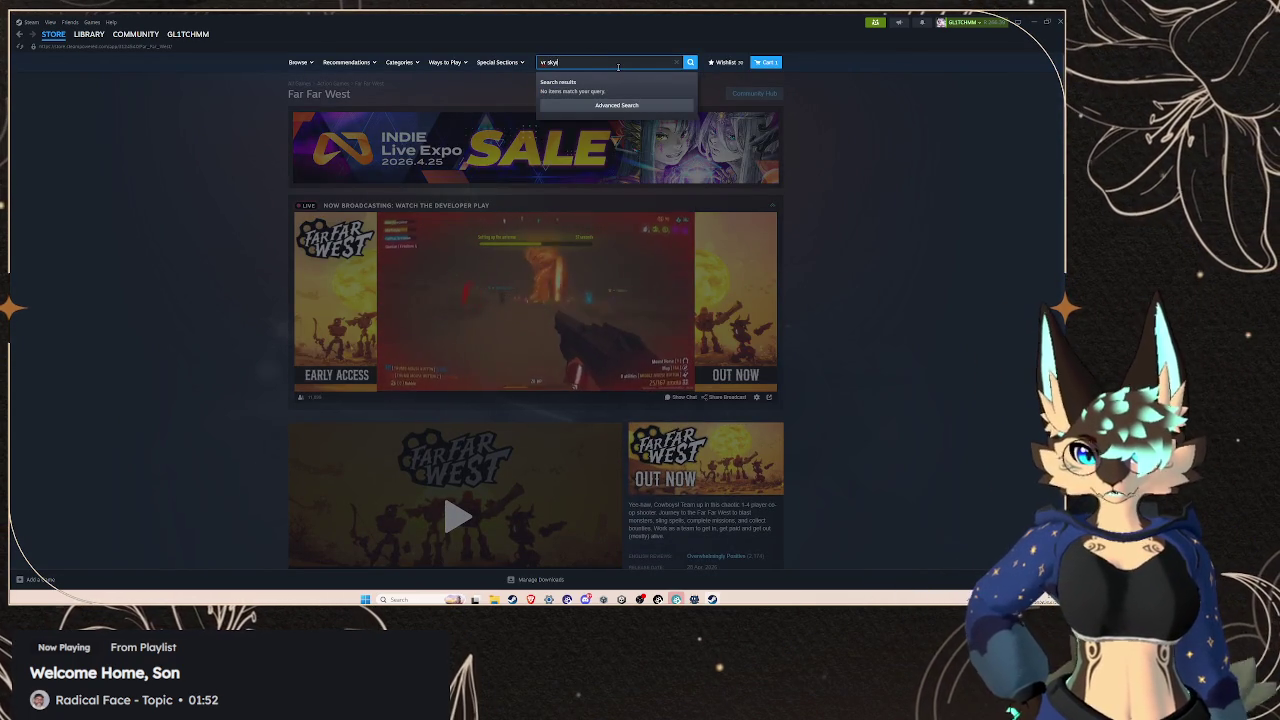
key(BackSpace)
text(skyrim)
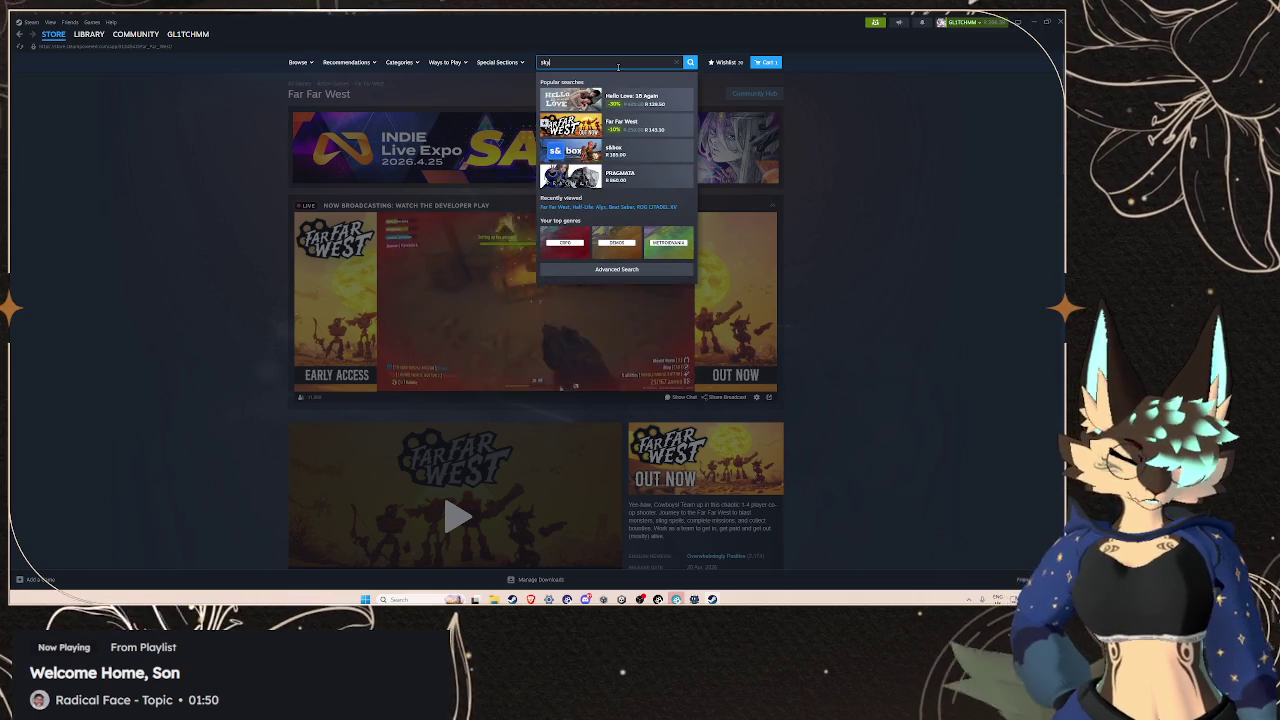
text( v)
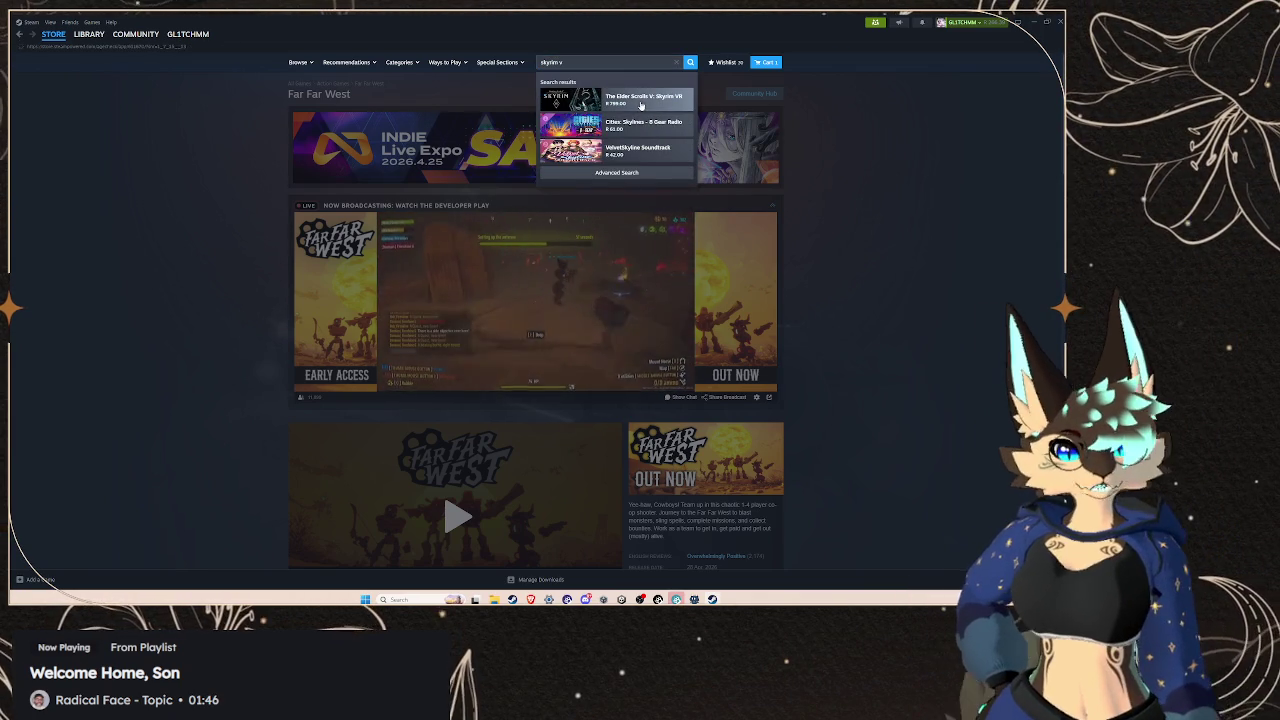
click(639, 102)
Fill the age check with birth day 2 and month October, then go back
click(533, 314)
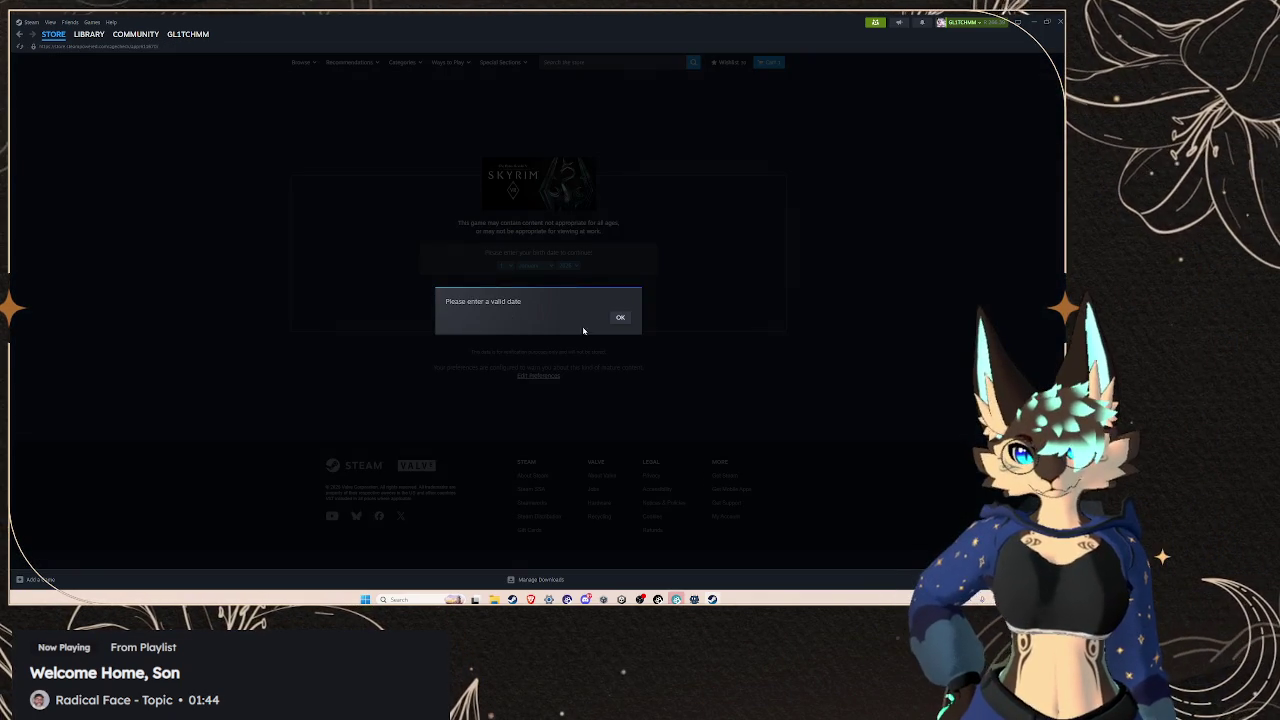
click(620, 318)
click(505, 265)
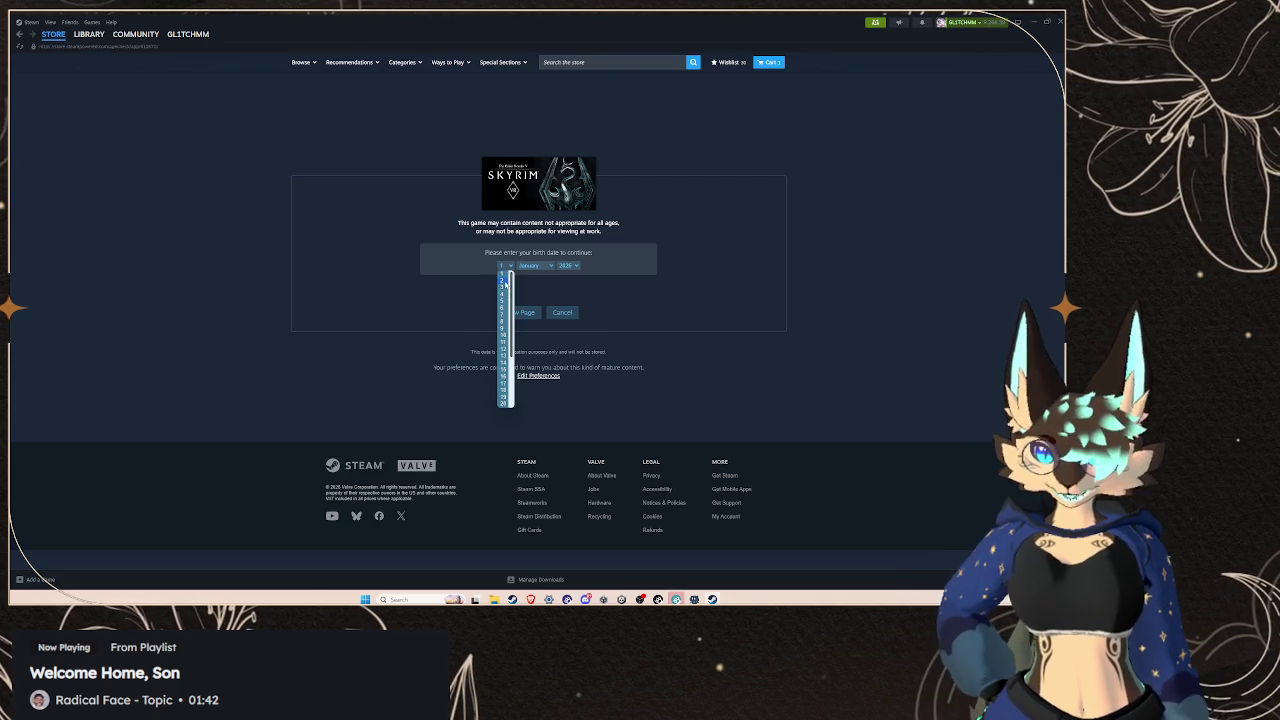
click(505, 278)
click(530, 265)
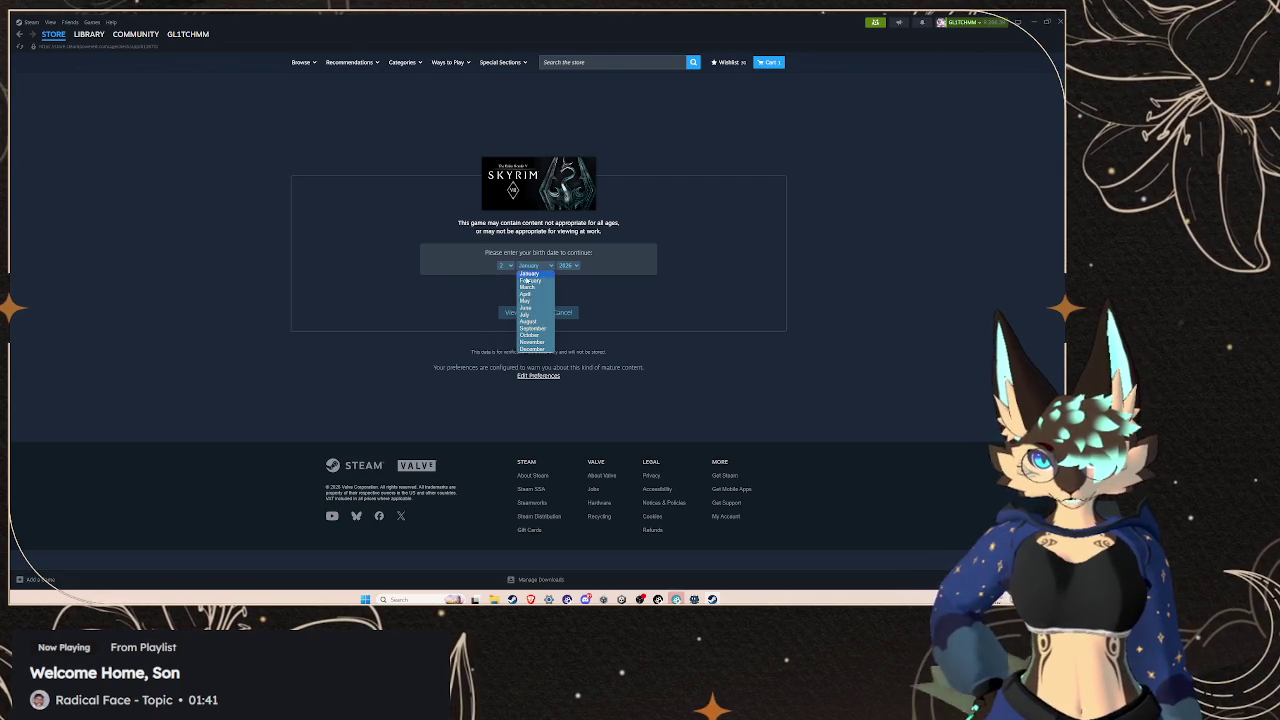
click(529, 335)
click(569, 266)
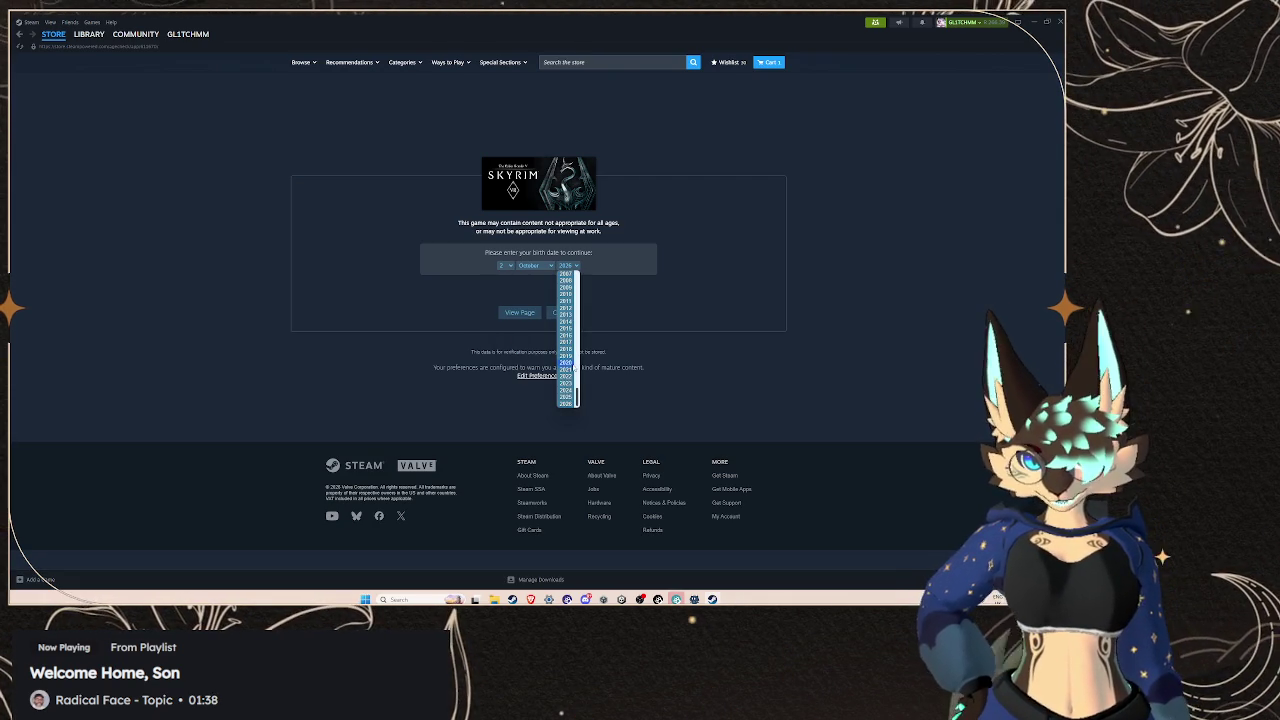
scroll(565, 357, up, 6)
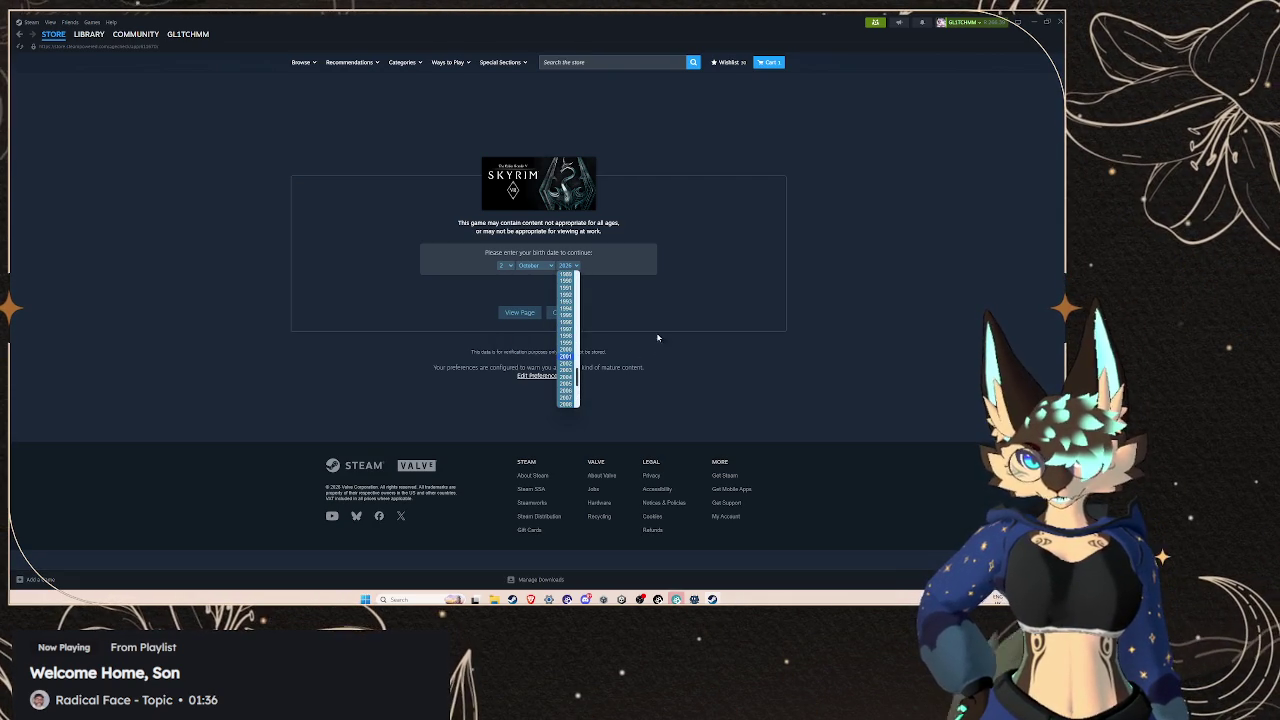
key(alt+Left)
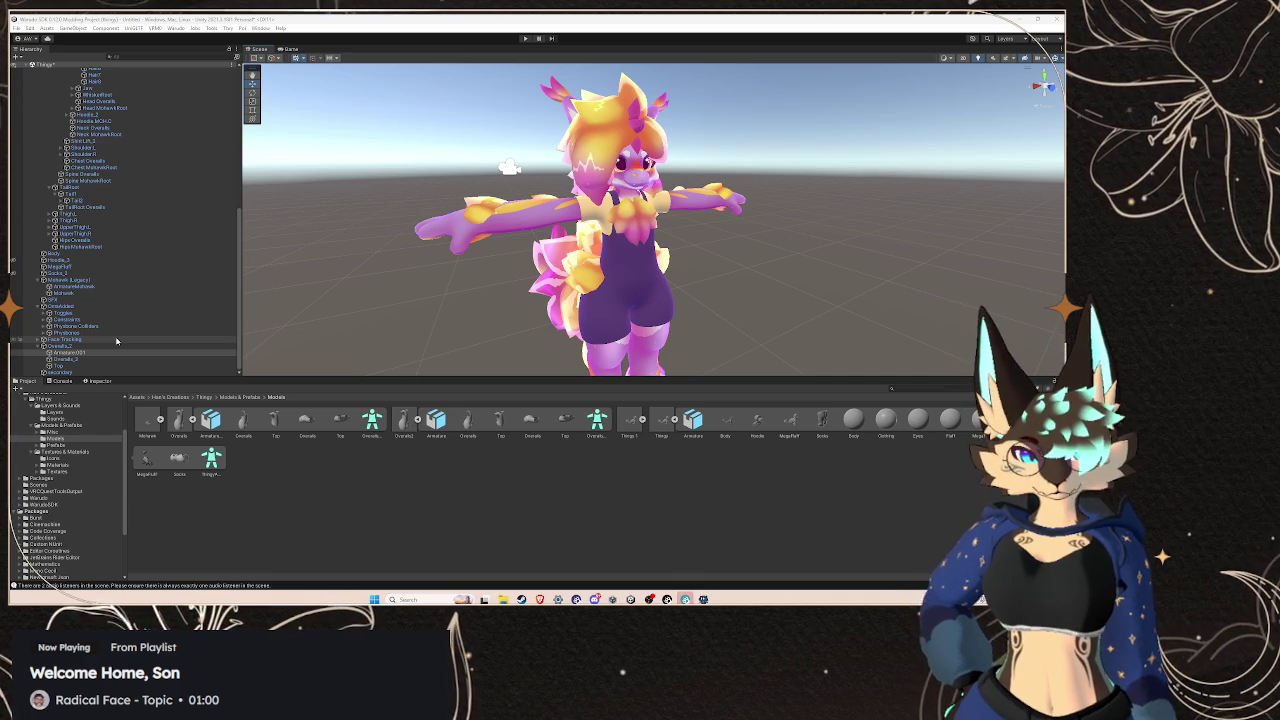
click(78, 367)
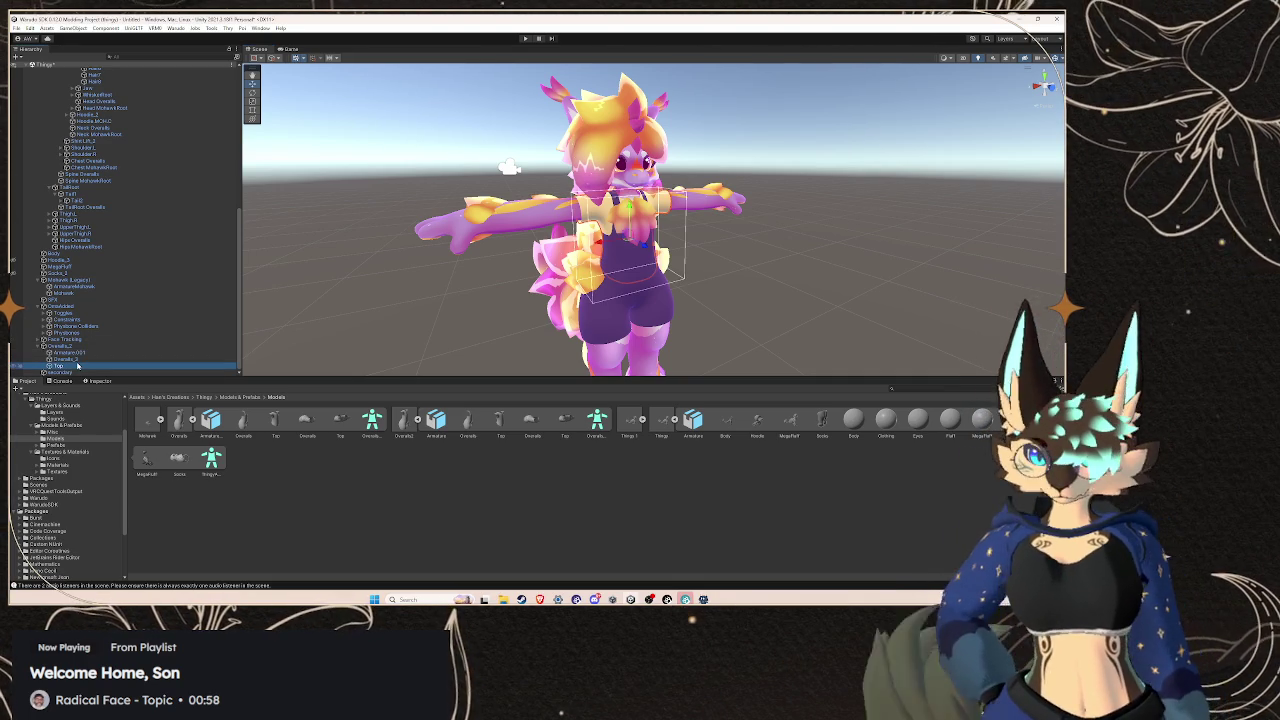
drag(700, 222, 738, 219)
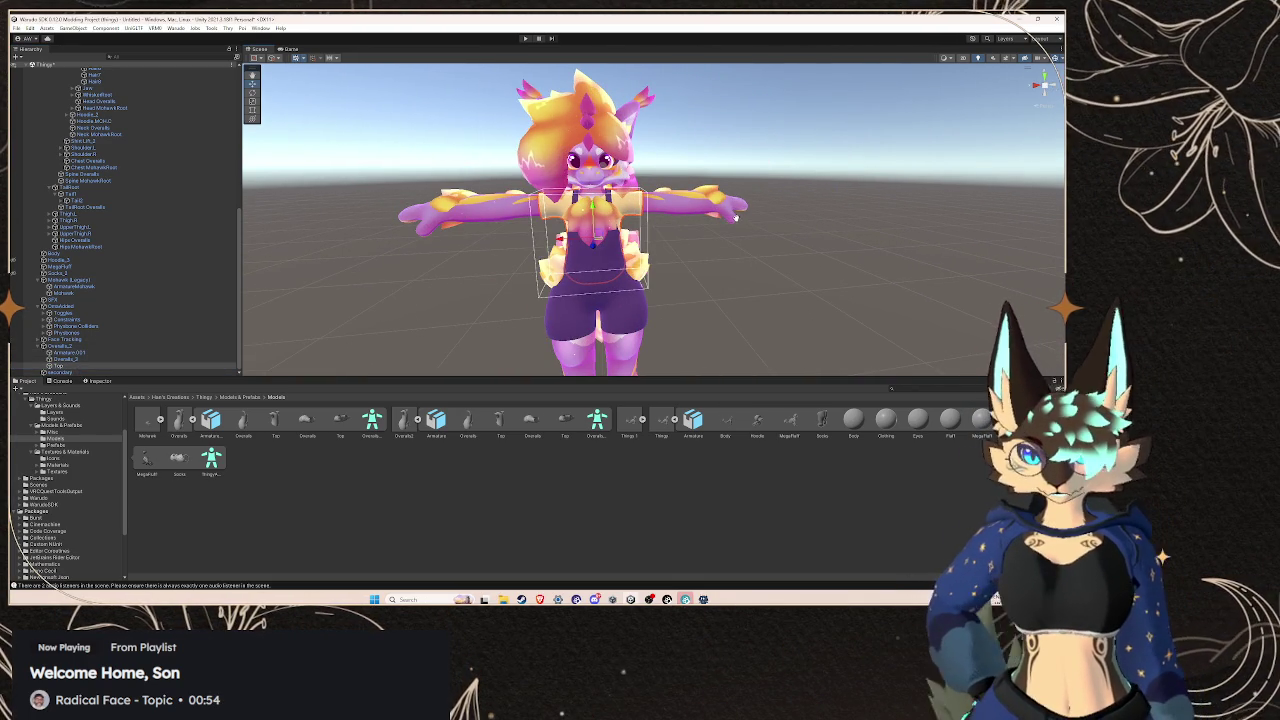
scroll(673, 195, up, 5)
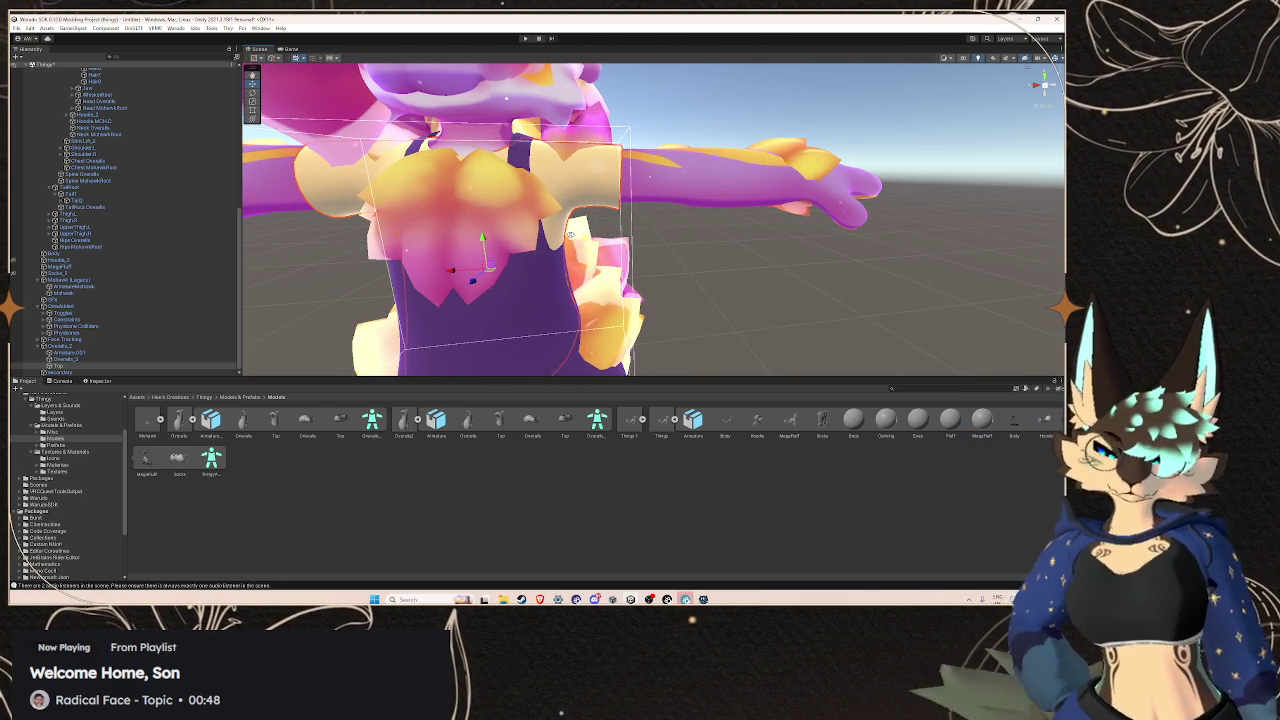
mouse_move(714, 218)
mouse_down()
mouse_move(694, 260)
mouse_move(737, 286)
mouse_move(760, 279)
mouse_move(720, 251)
mouse_move(680, 316)
mouse_up()
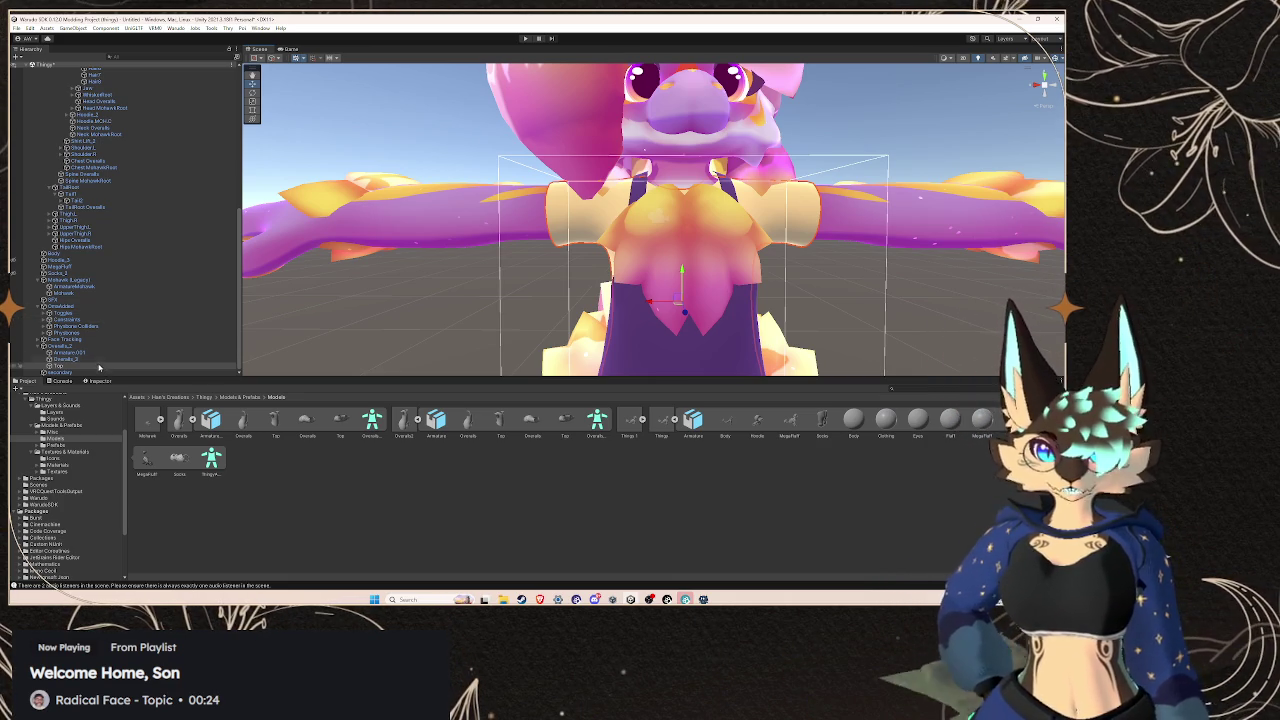
click(94, 359)
click(93, 366)
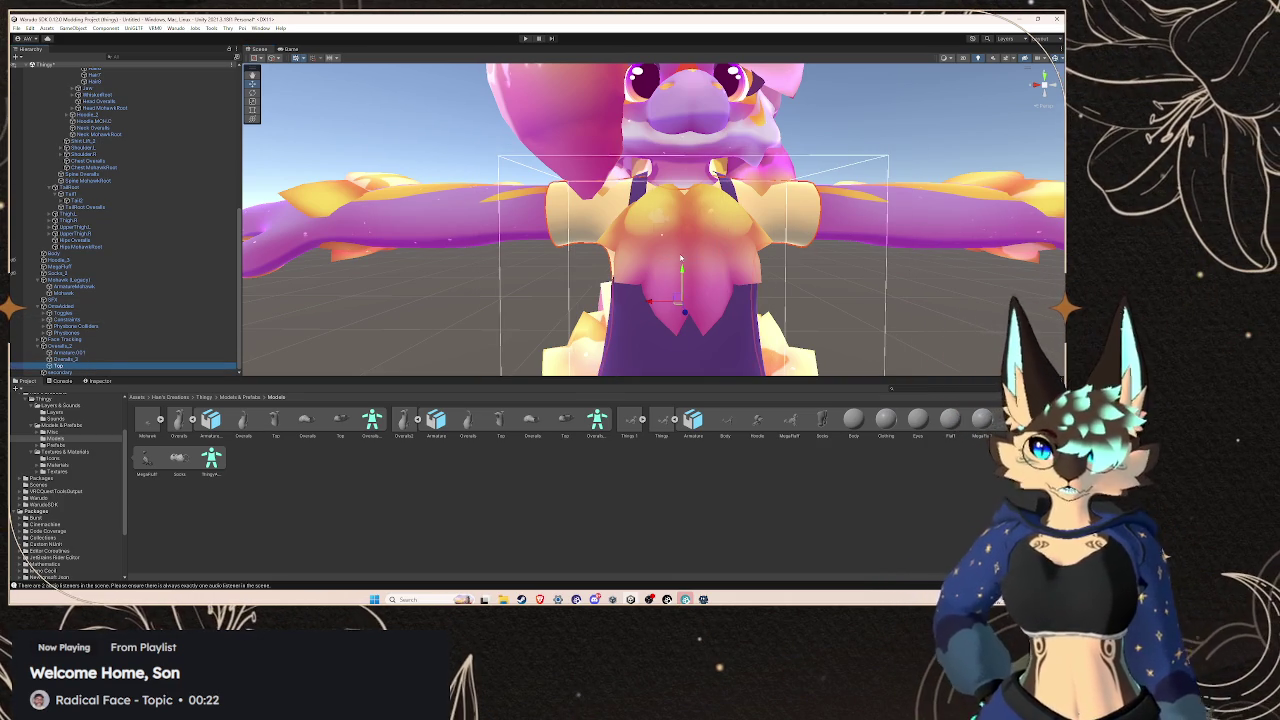
scroll(680, 258, down, 5)
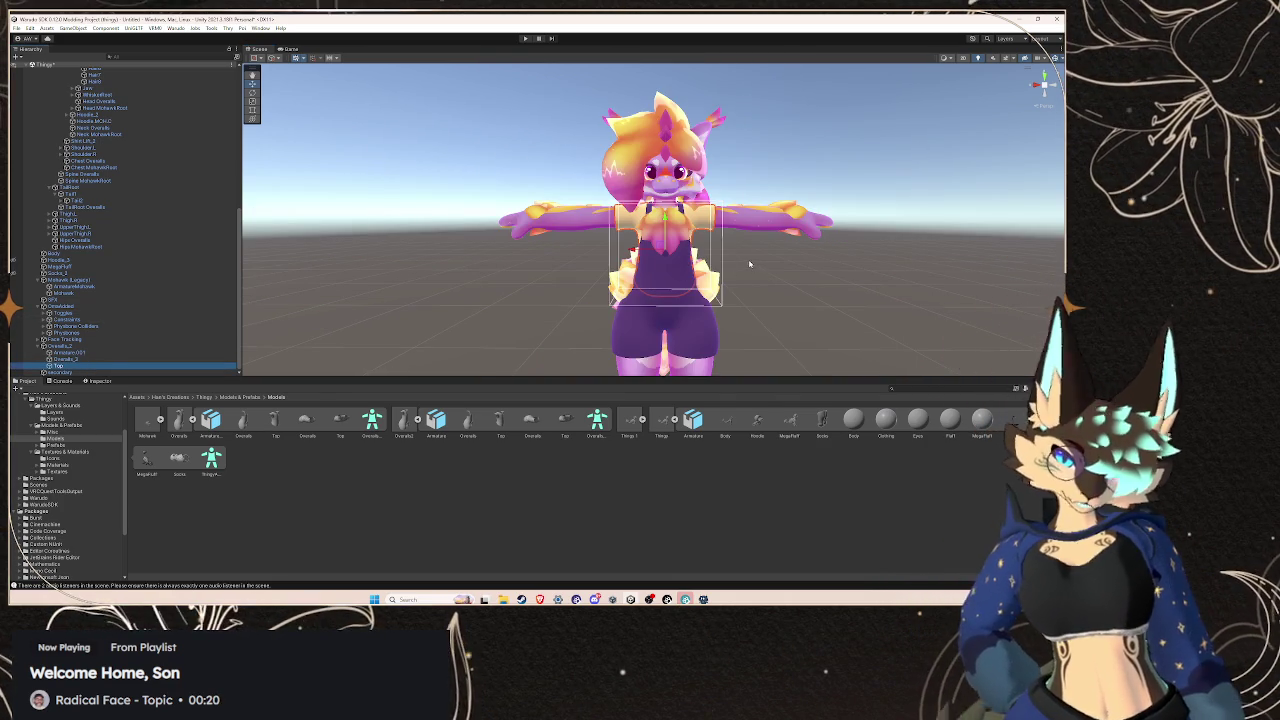
drag(749, 264, 762, 247)
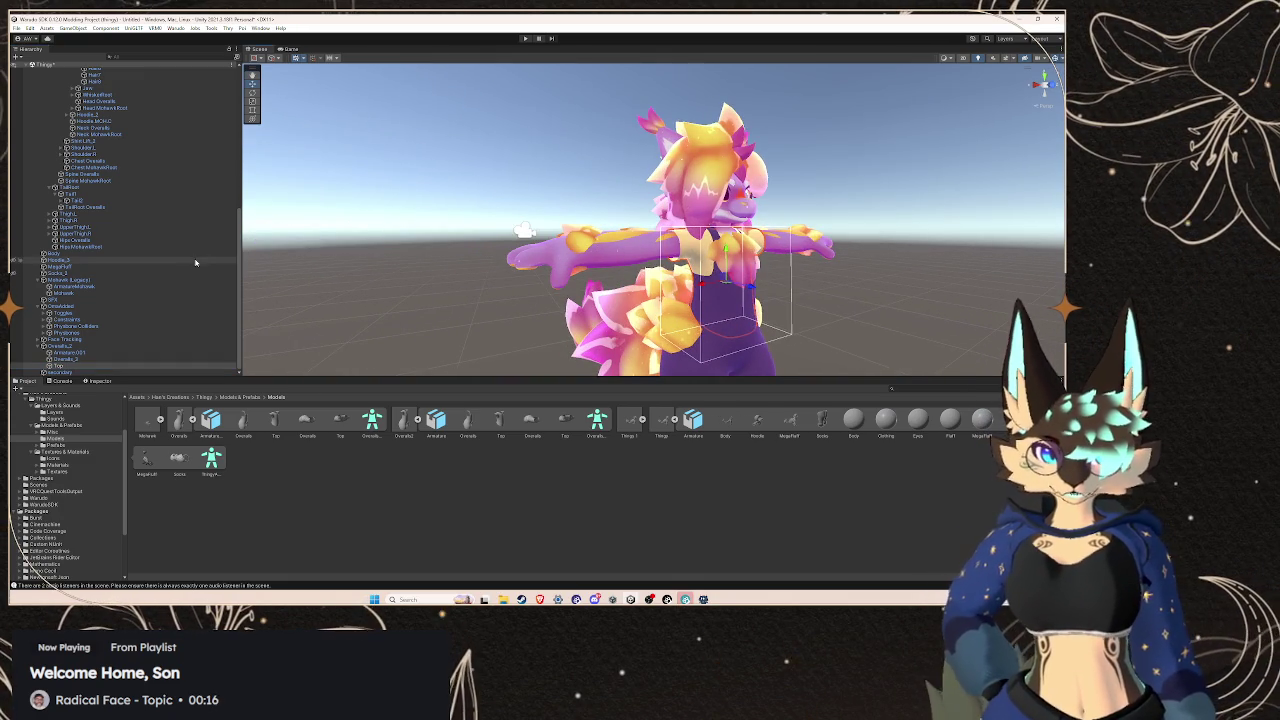
click(88, 347)
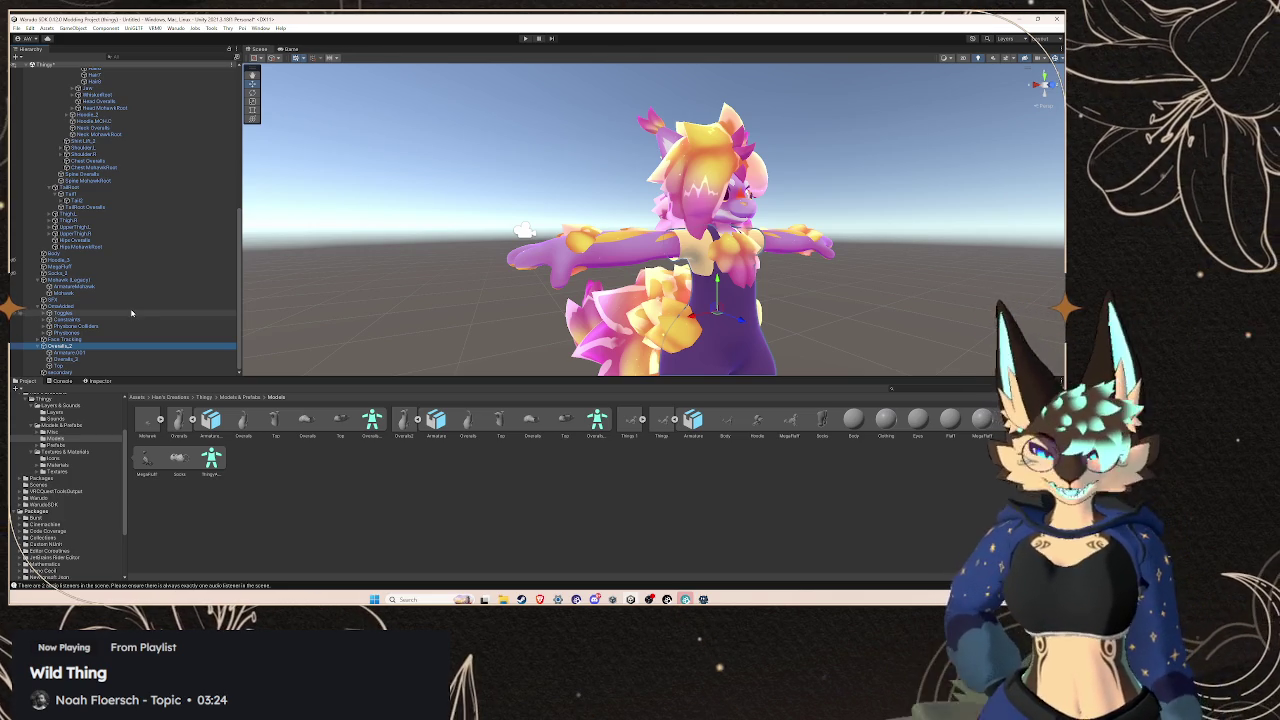
click(125, 359)
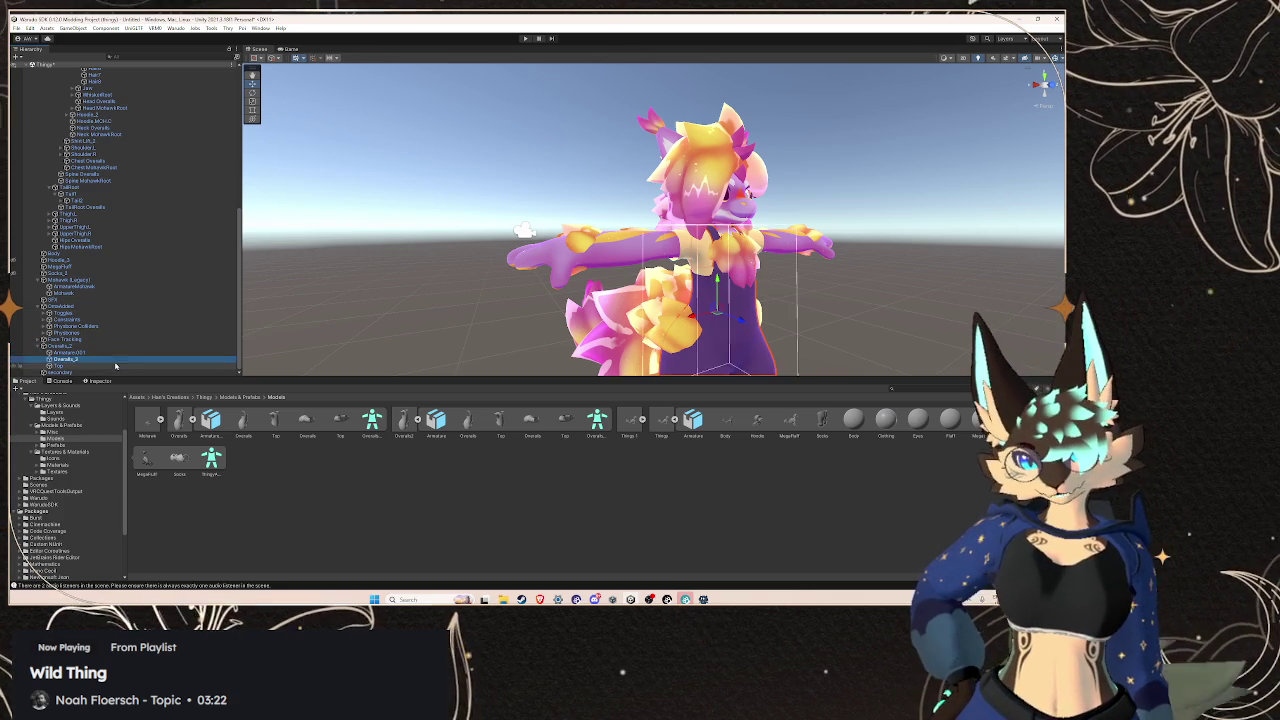
key(f)
mouse_move(521, 253)
mouse_down()
mouse_move(700, 302)
mouse_move(635, 306)
mouse_move(689, 298)
mouse_move(720, 258)
mouse_up()
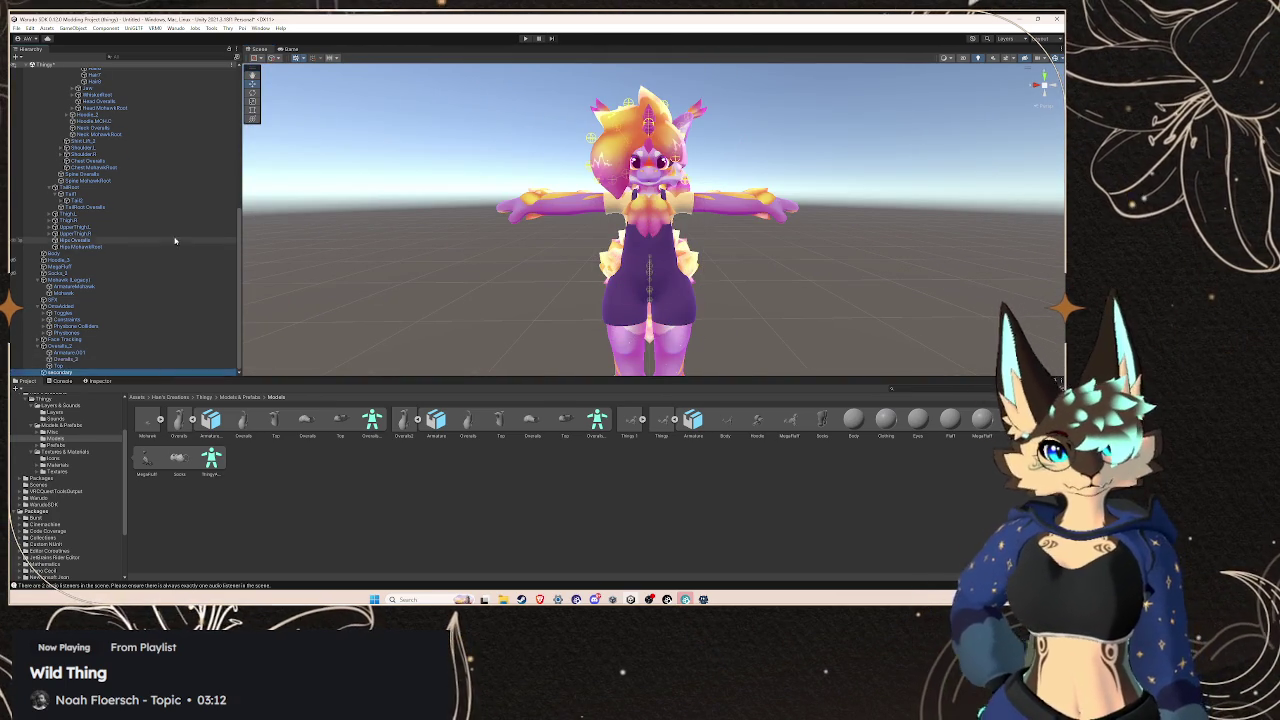
scroll(171, 236, down, 5)
scroll(171, 231, up, 1)
Select the GLTF avatar root and dock the Inspector alongside the Hierarchy
click(183, 176)
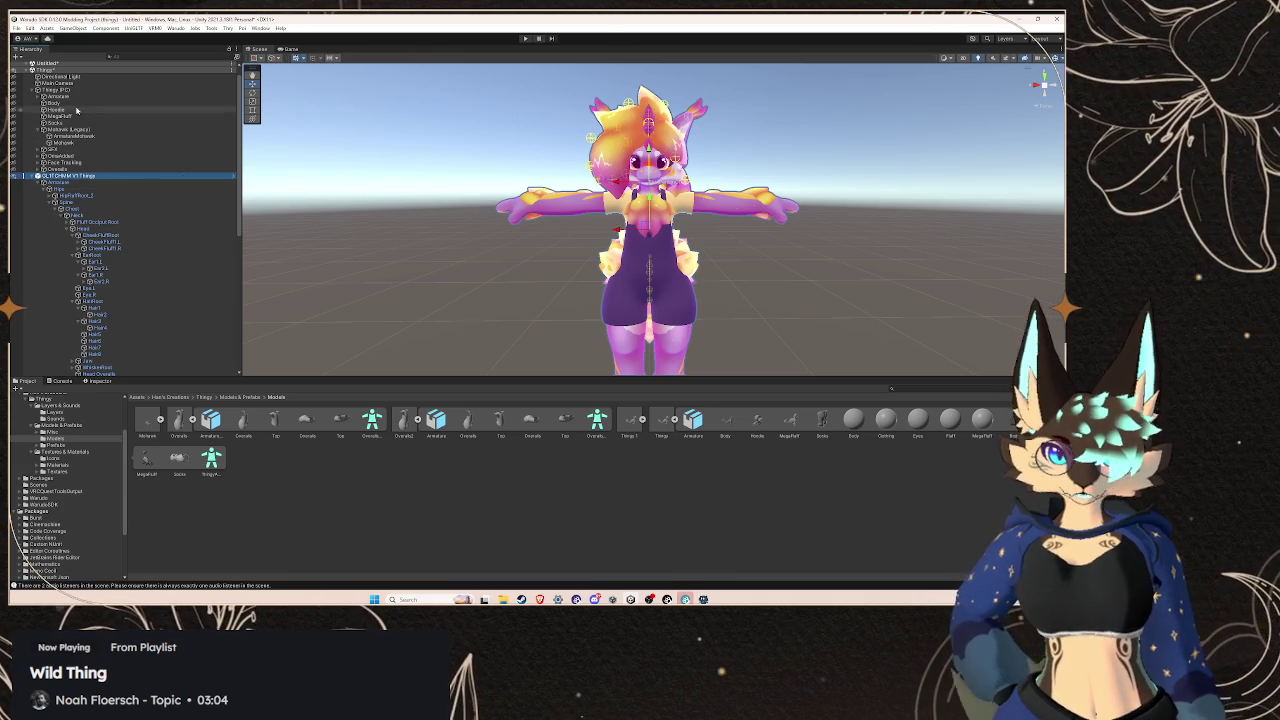
click(98, 381)
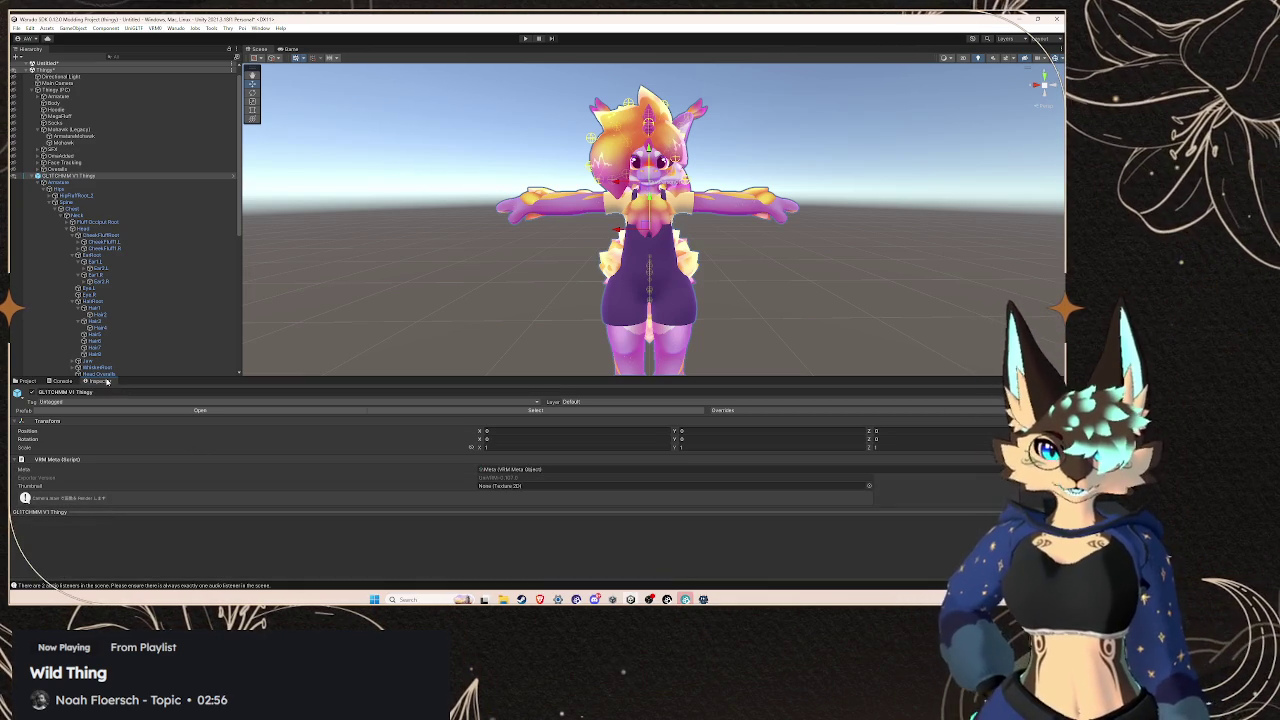
drag(107, 381, 61, 62)
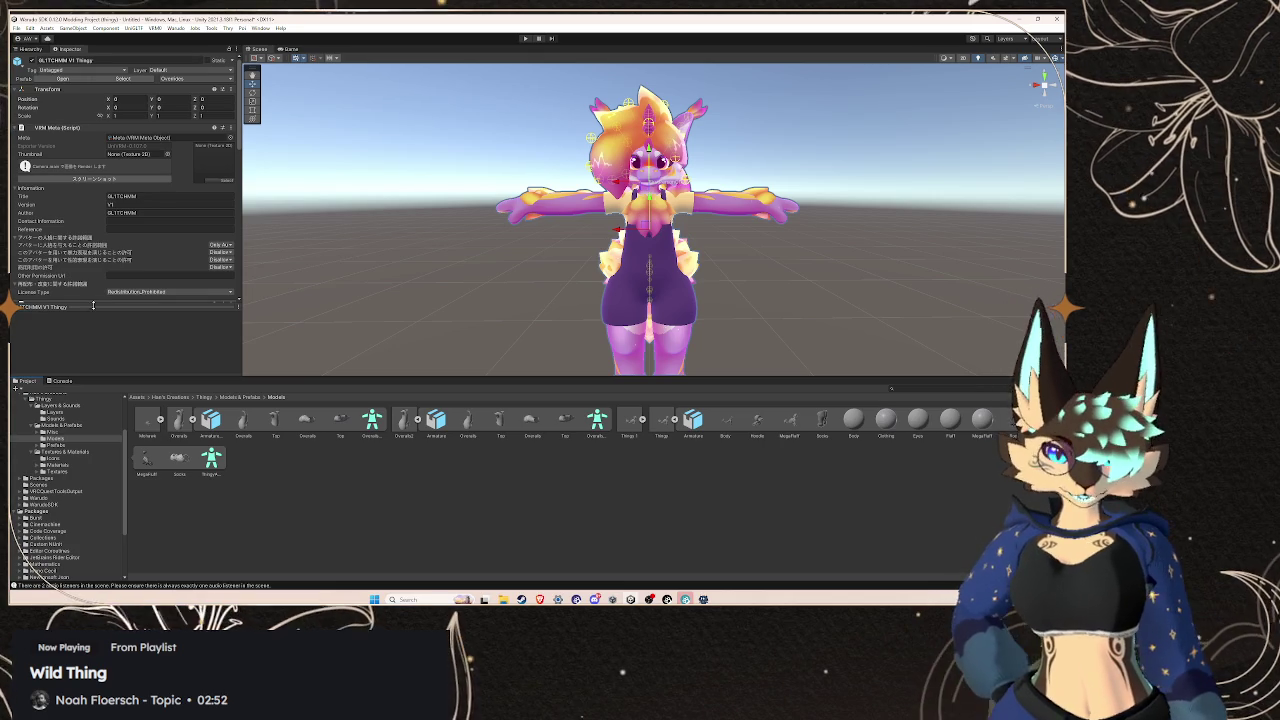
click(30, 48)
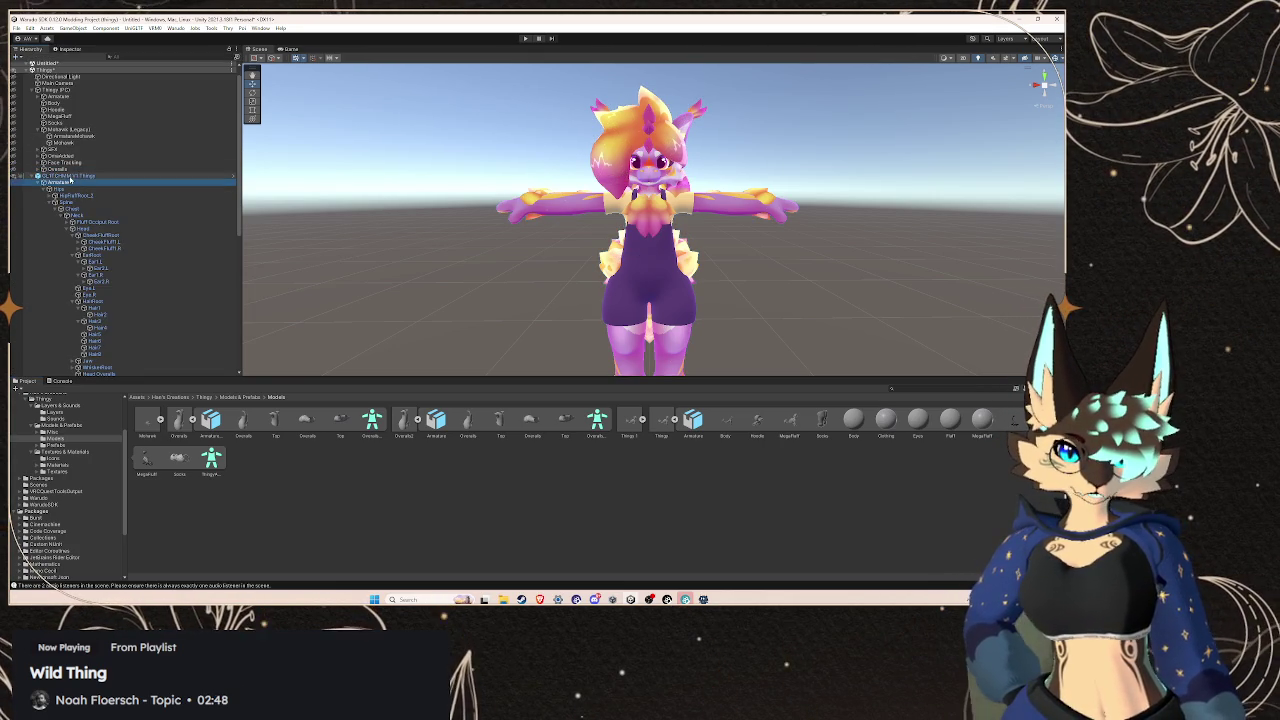
click(70, 48)
Open the Blend Shape Avatar from VRM Blend Shape Proxy for editing
scroll(85, 210, down, 5)
scroll(85, 210, down, 2)
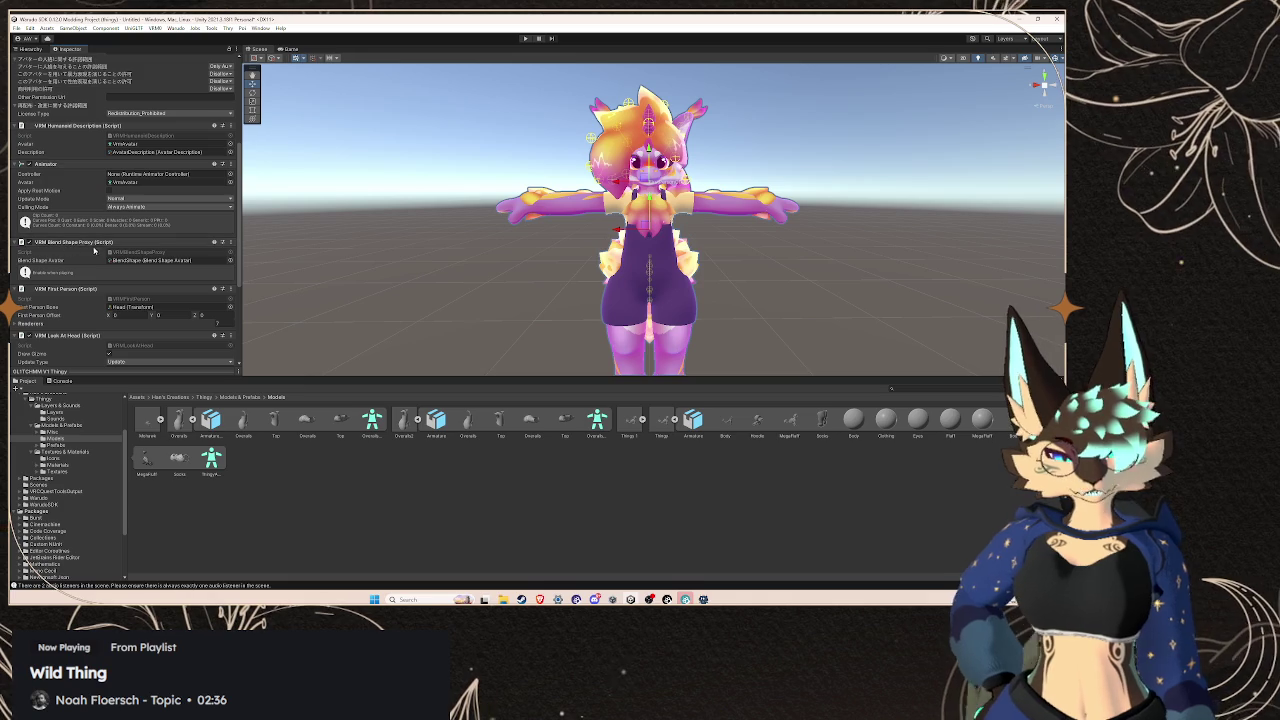
double_click(125, 261)
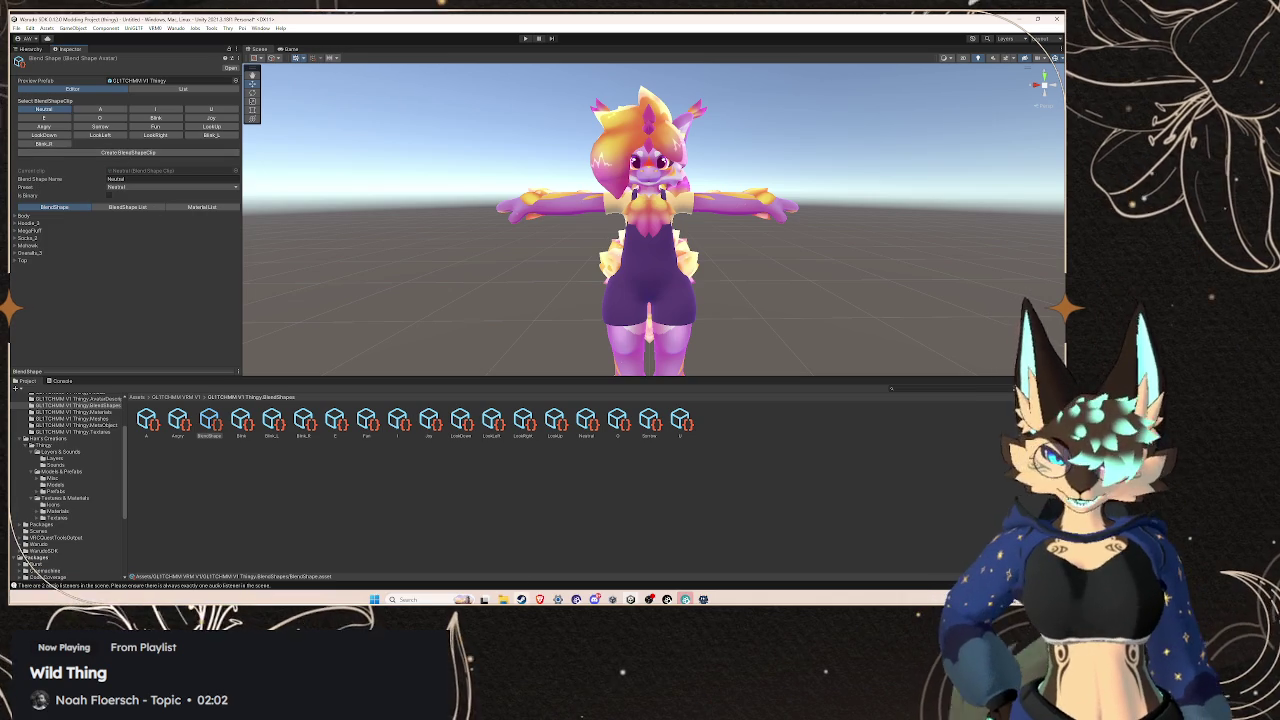
Minimize the SteamDB price-history window and maximize the ARKit blendshapes reference page
mouse_move(540, 599)
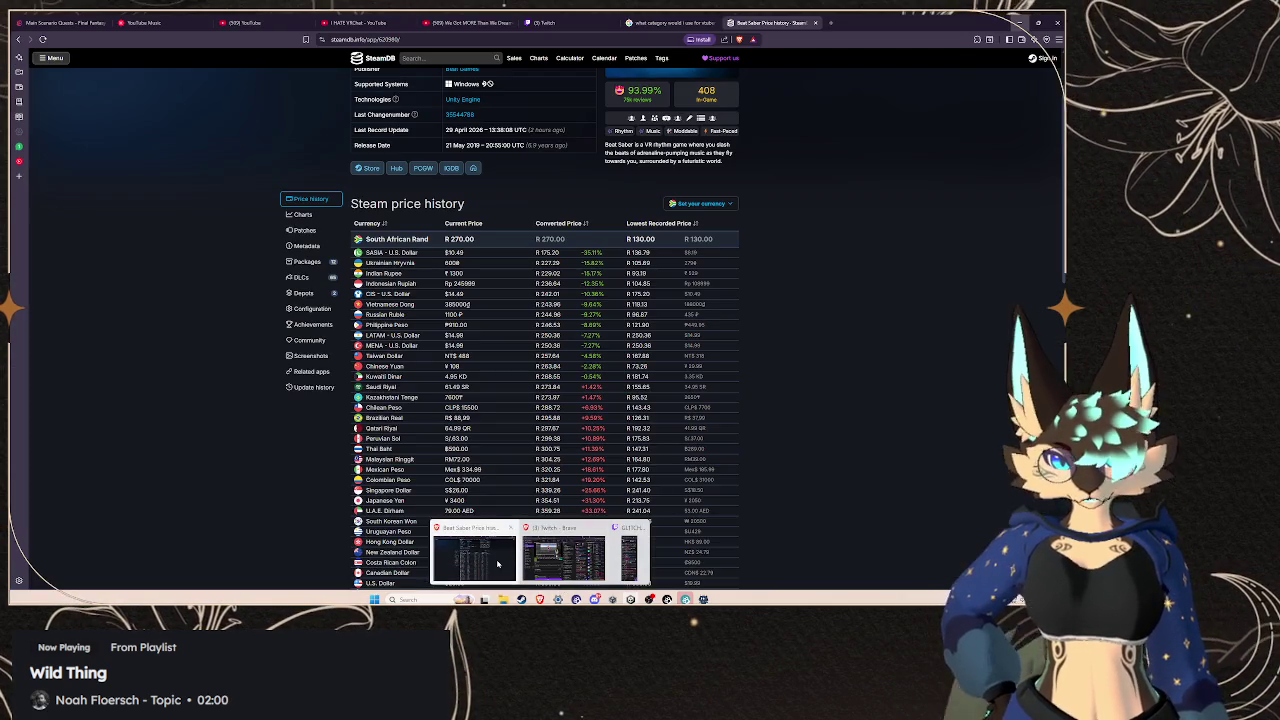
click(474, 558)
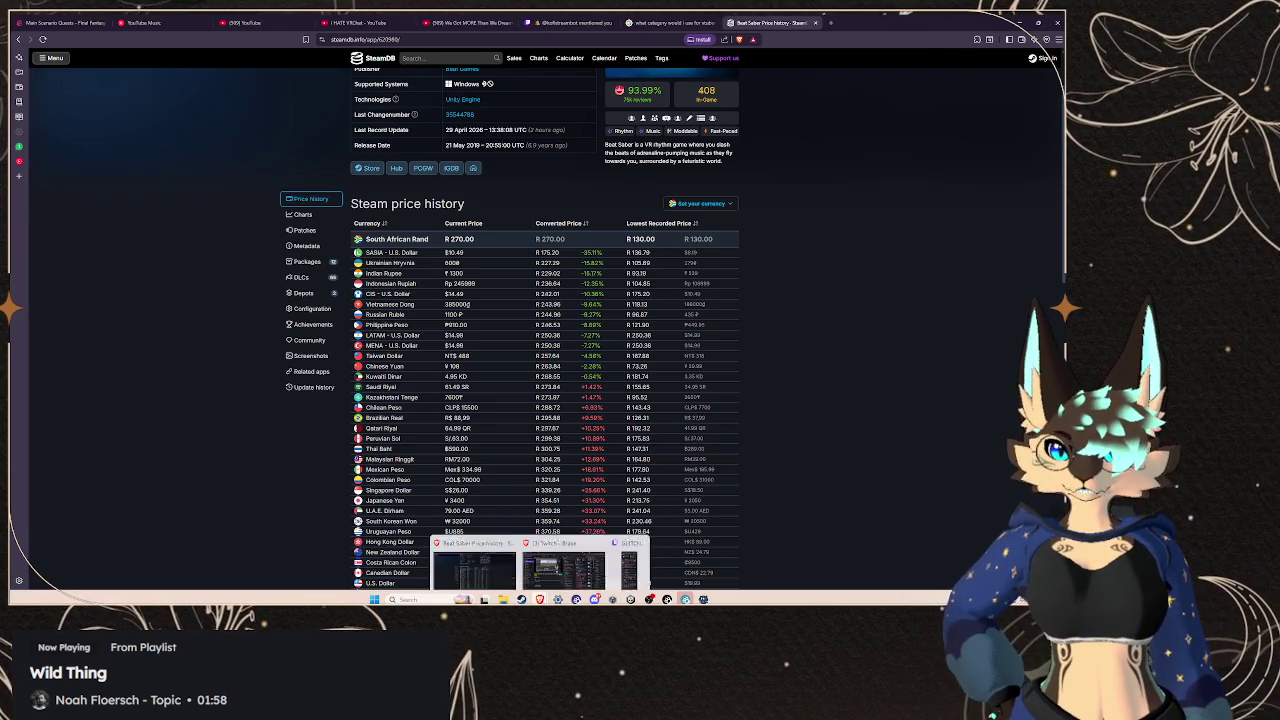
click(1028, 20)
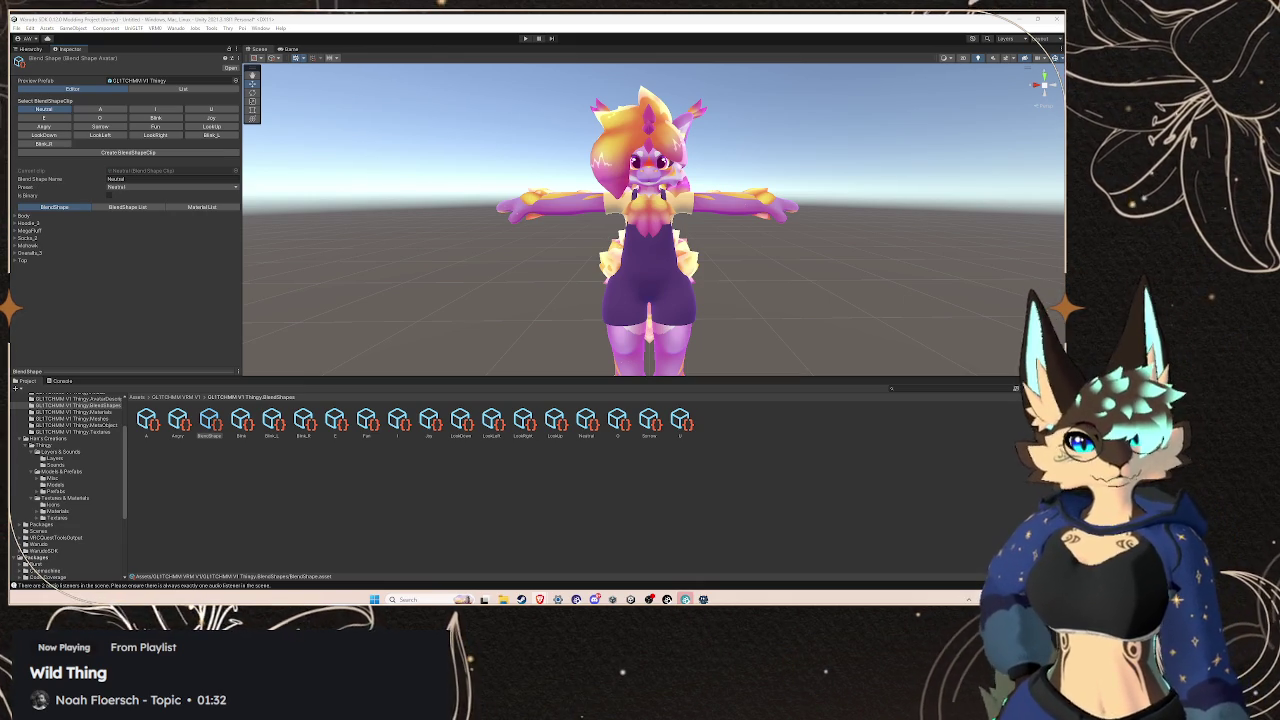
drag(1060, 168, 556, 168)
double_click(591, 172)
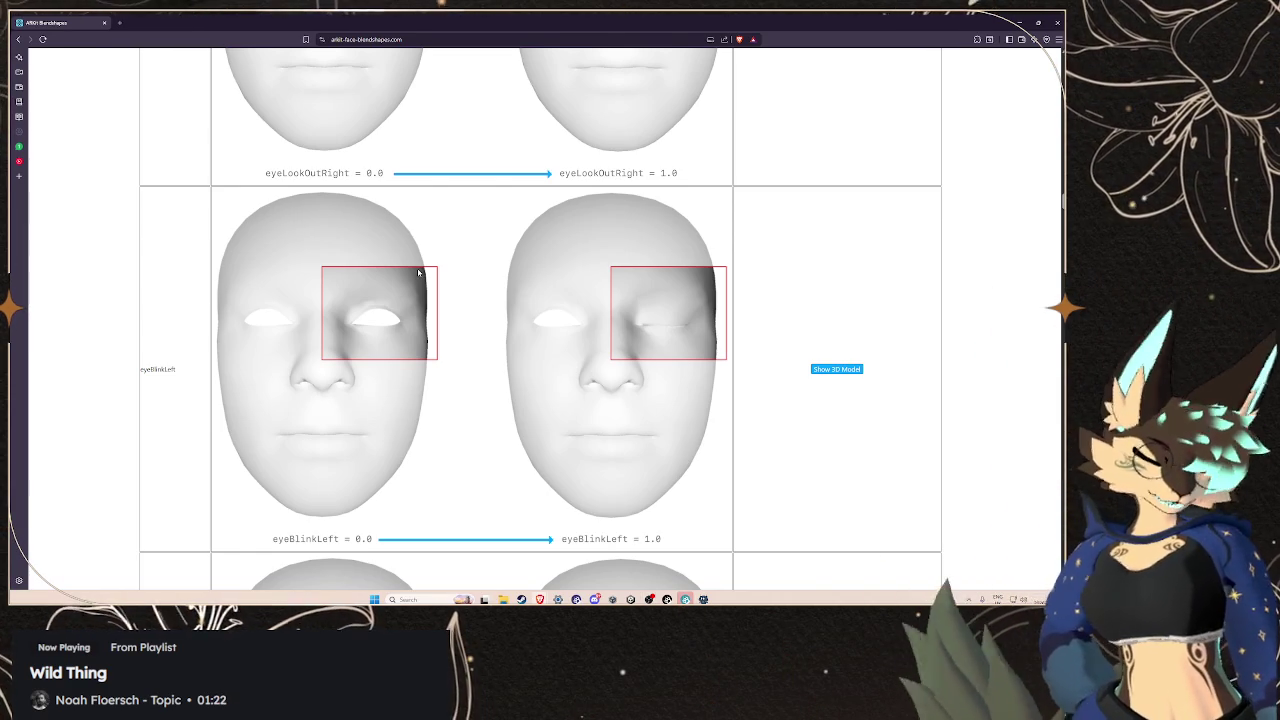
Copy the eyeBlinkLeft name from the ARKit reference site and return to Unity
scroll(341, 243, up, 10)
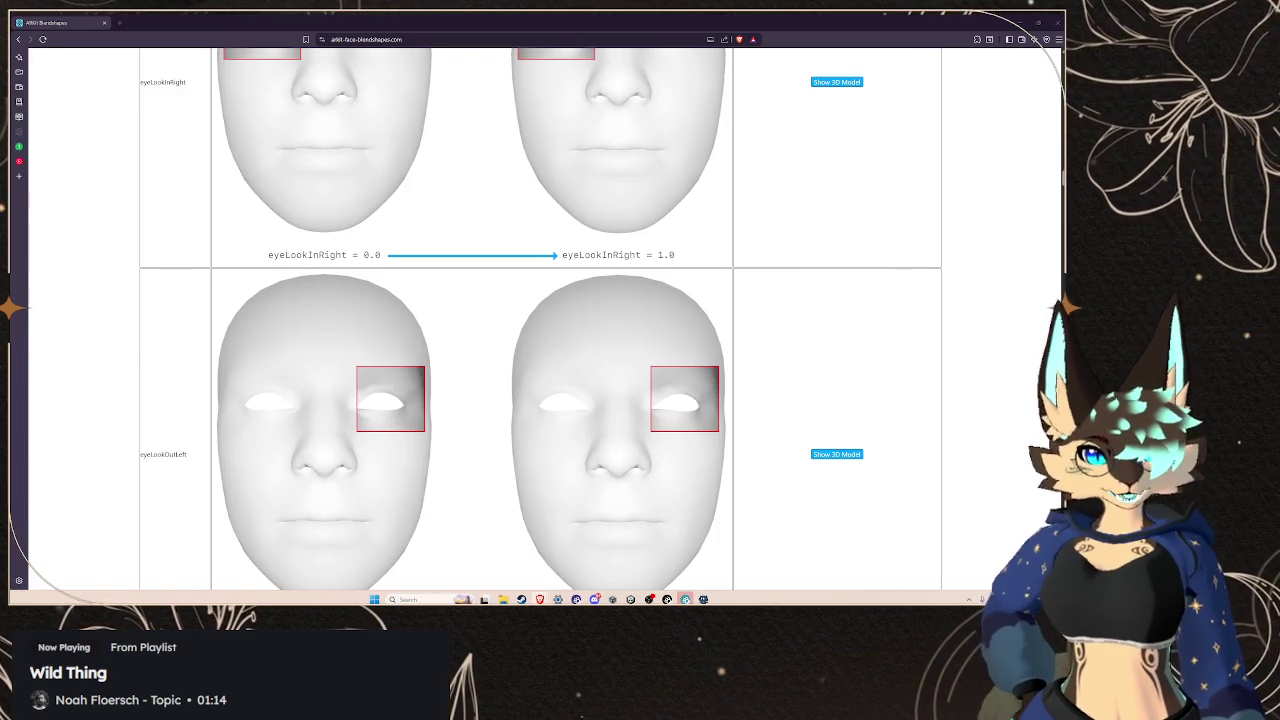
scroll(305, 305, up, 3)
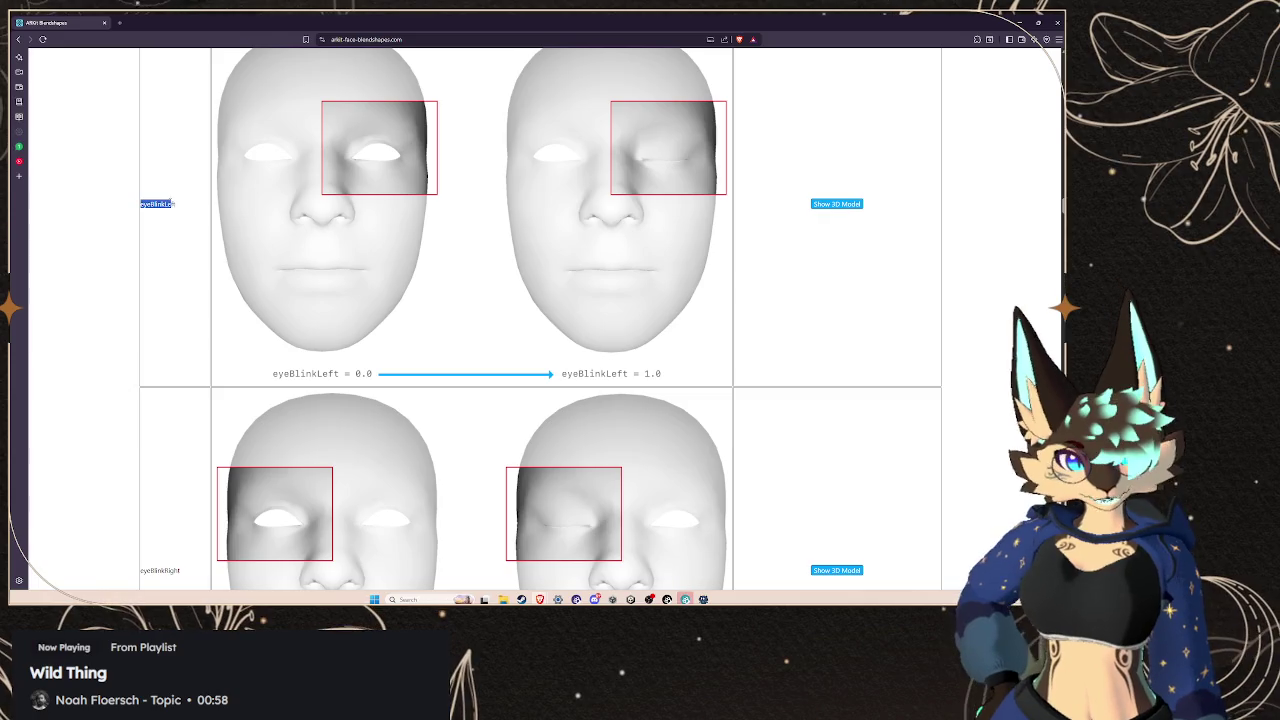
right_click(163, 204)
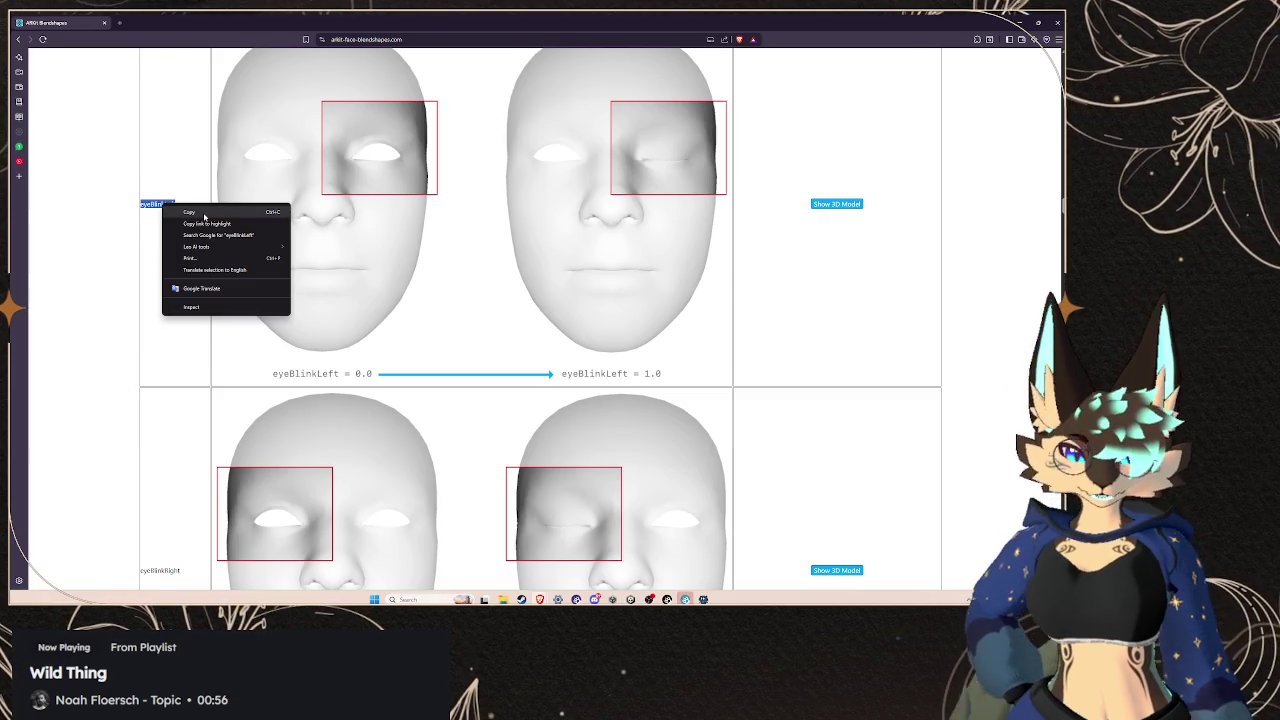
click(204, 214)
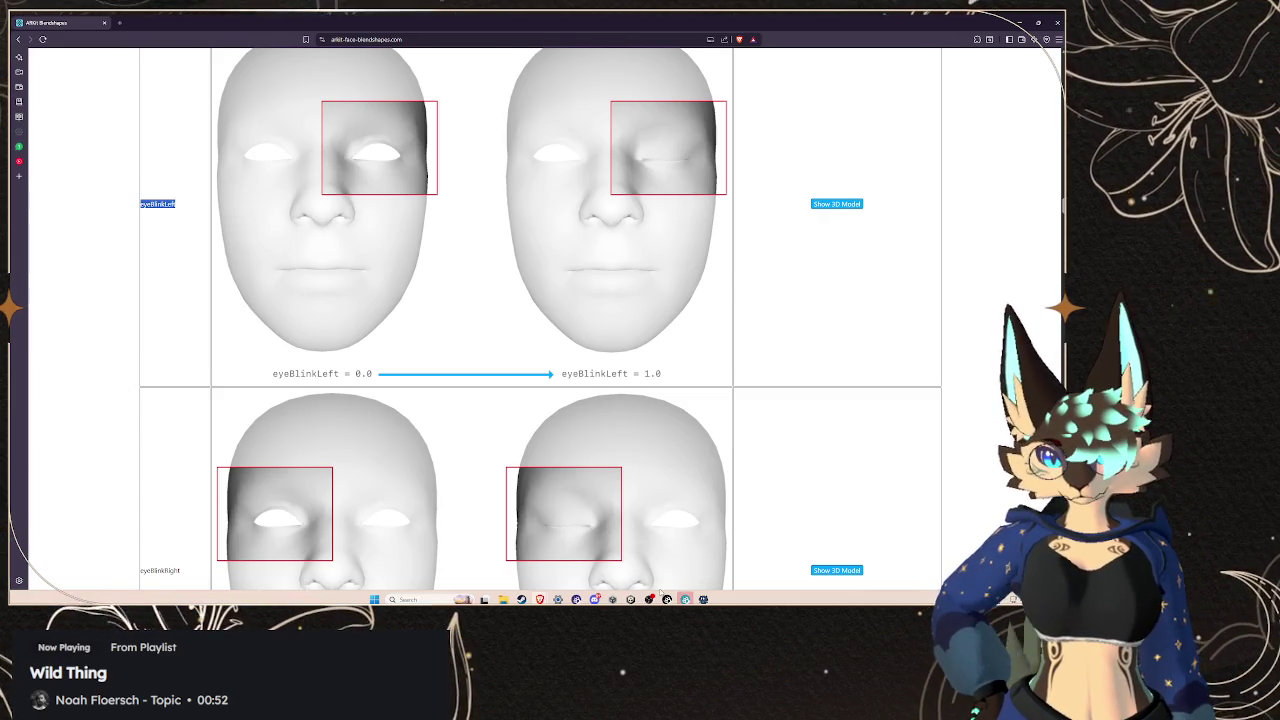
mouse_move(703, 599)
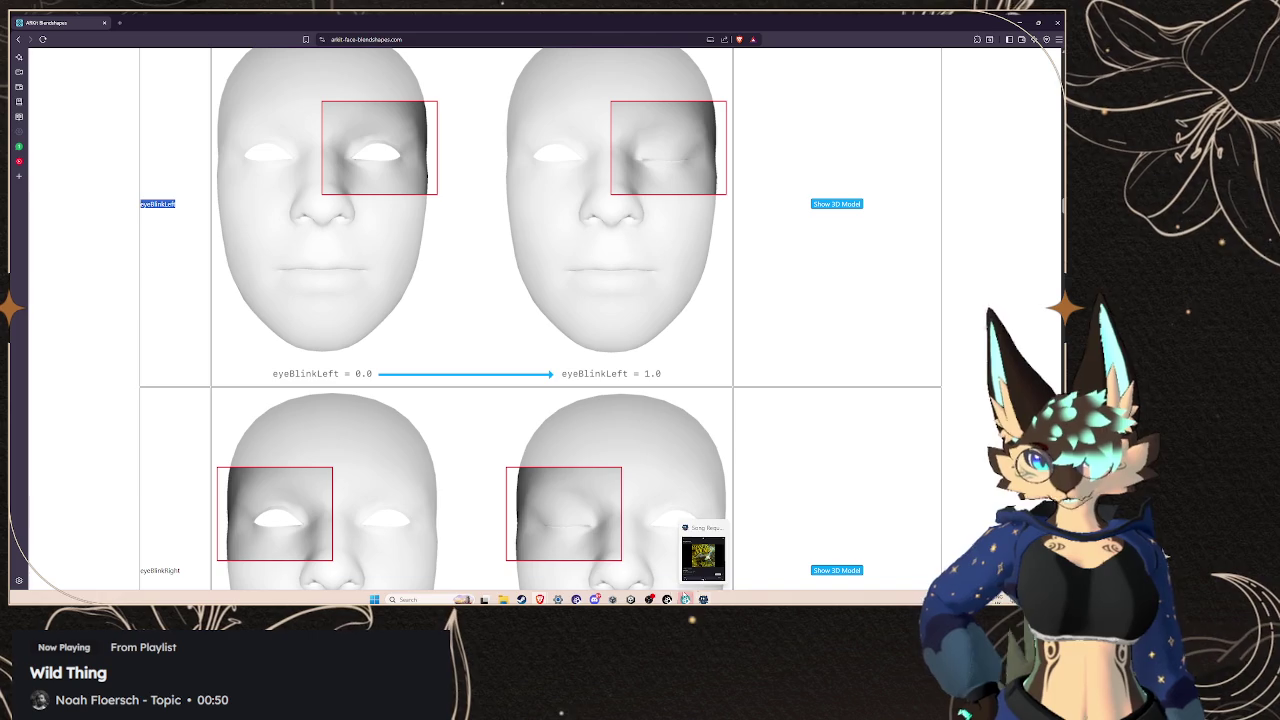
mouse_move(630, 599)
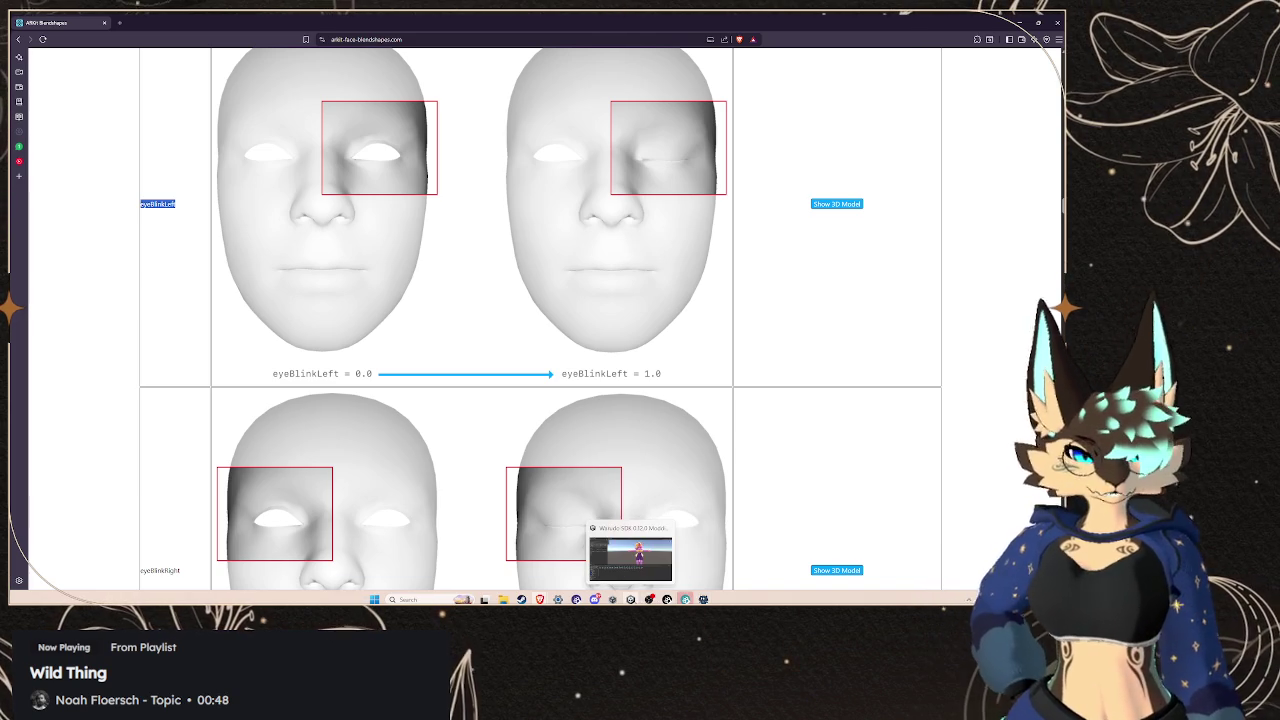
click(620, 556)
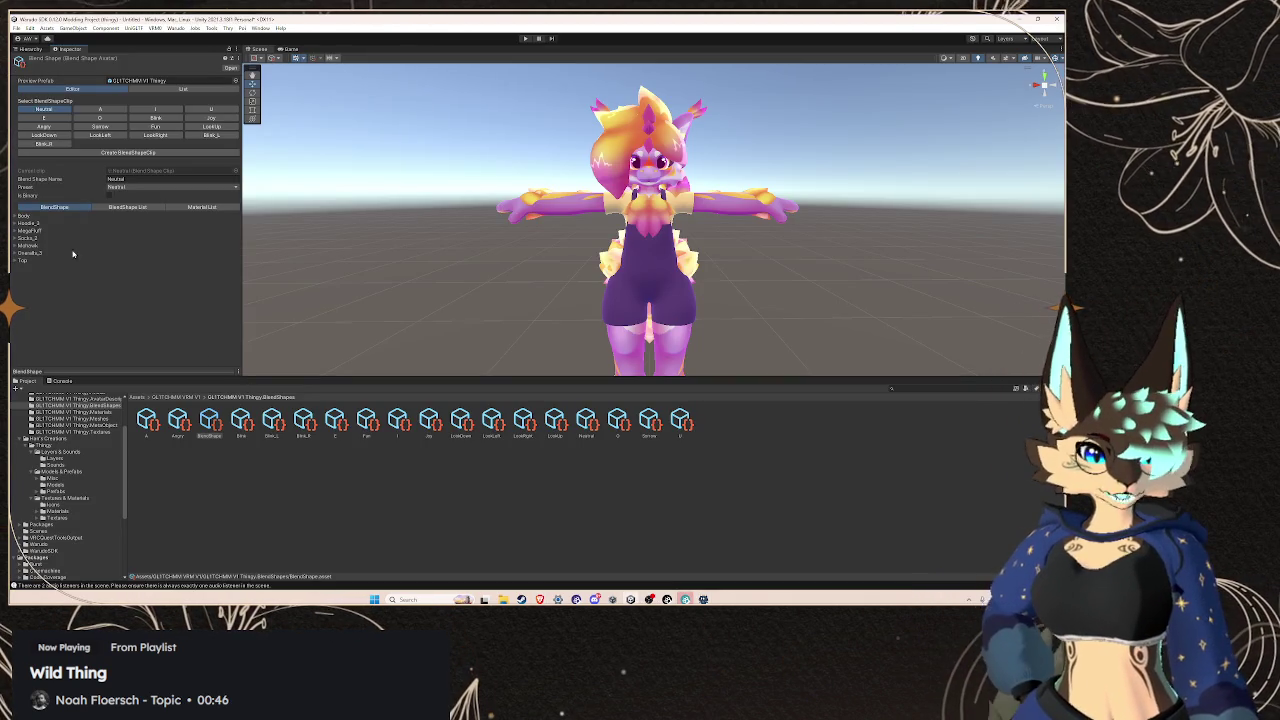
Create and save a new BlendShapeClip named eyeBlinkLeft in the BlendShapes folder
click(105, 153)
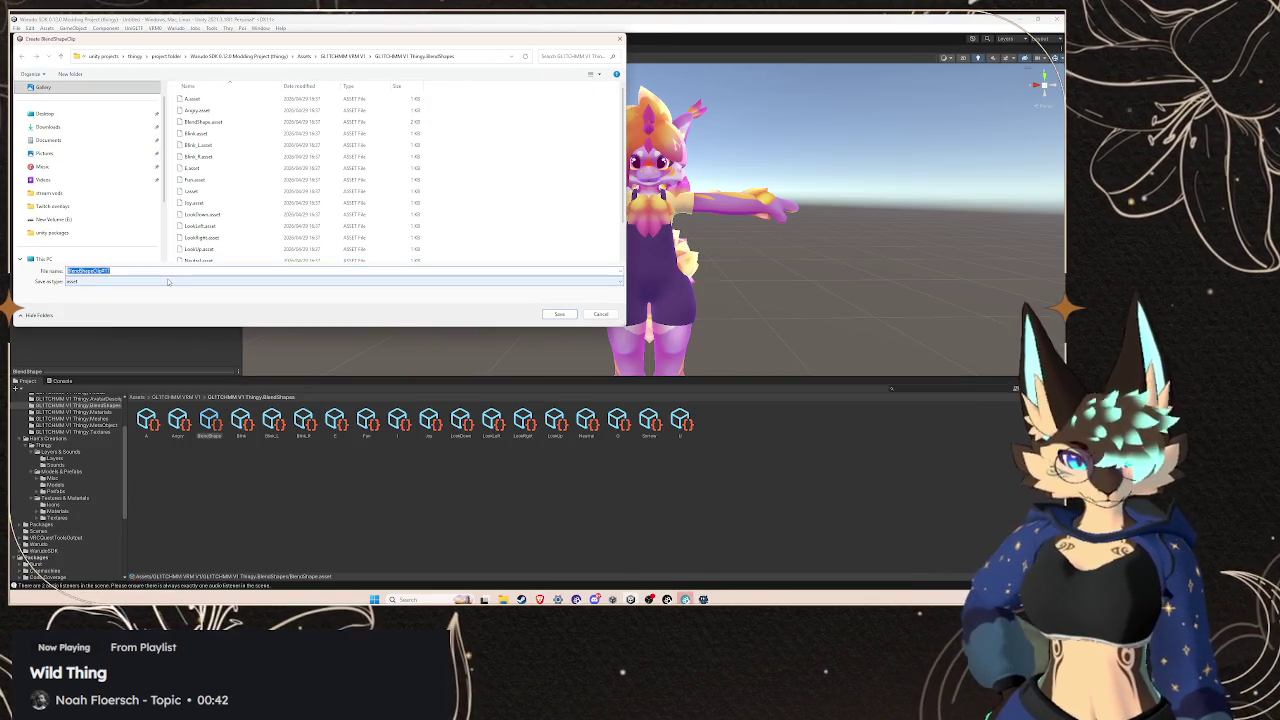
text(eyeBlinkLeft)
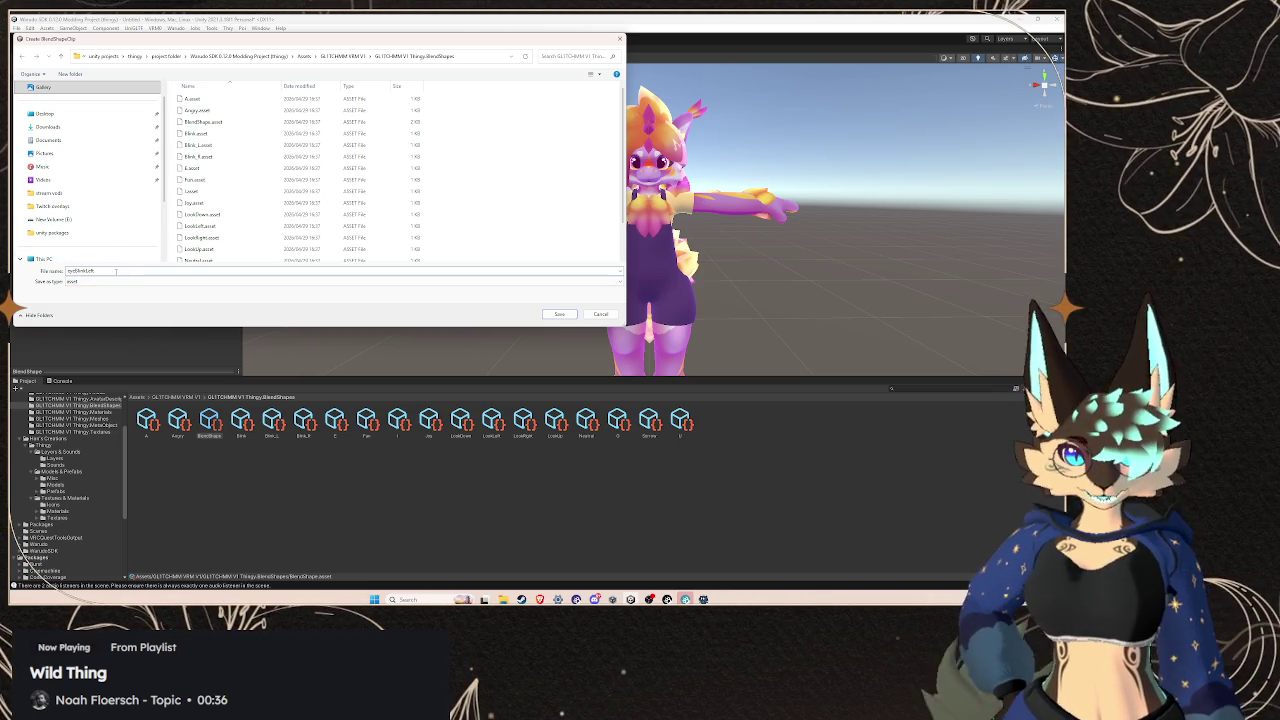
click(559, 314)
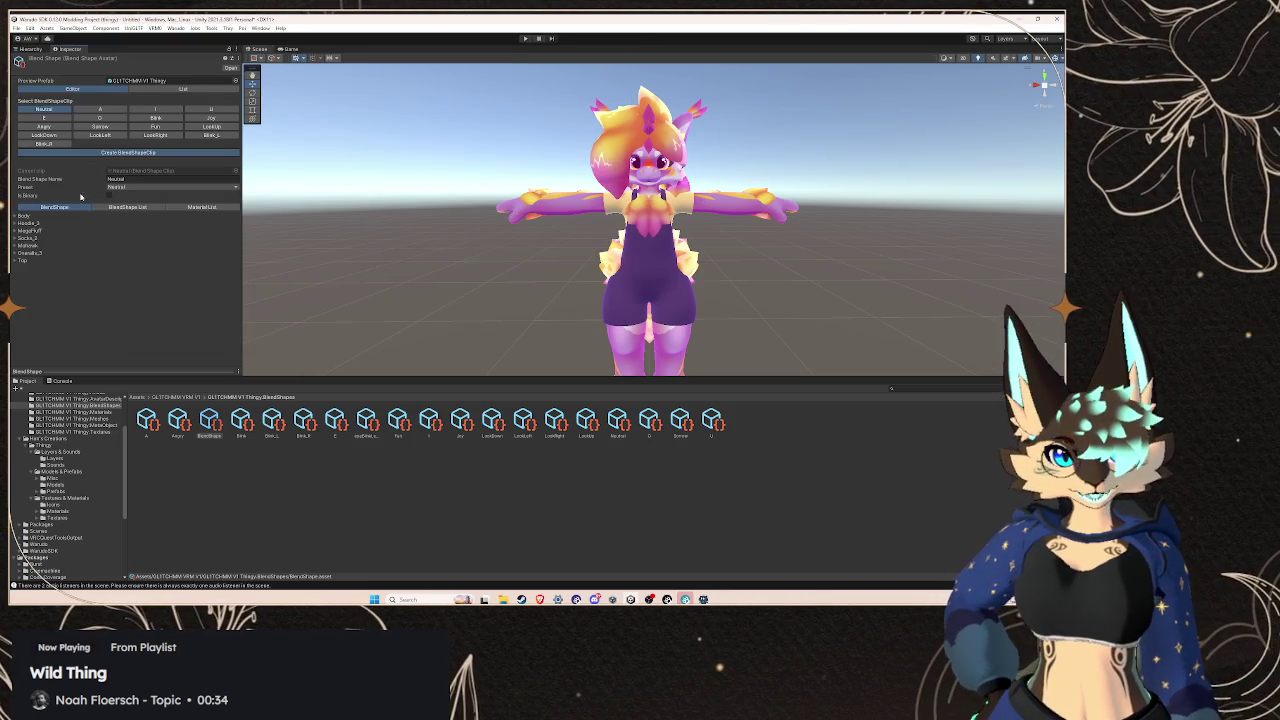
click(108, 146)
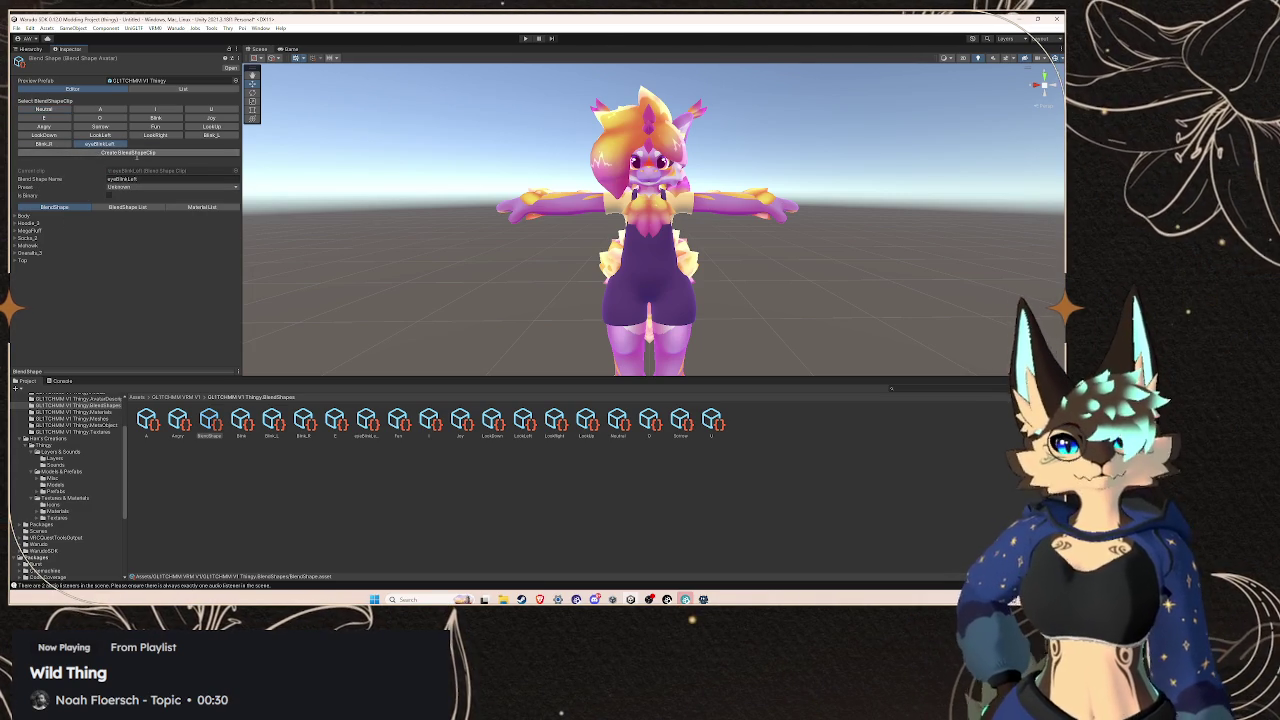
Start another BlendShapeClip and copy the eyeBlinkRight name from the ARKit reference page
click(118, 152)
mouse_move(540, 599)
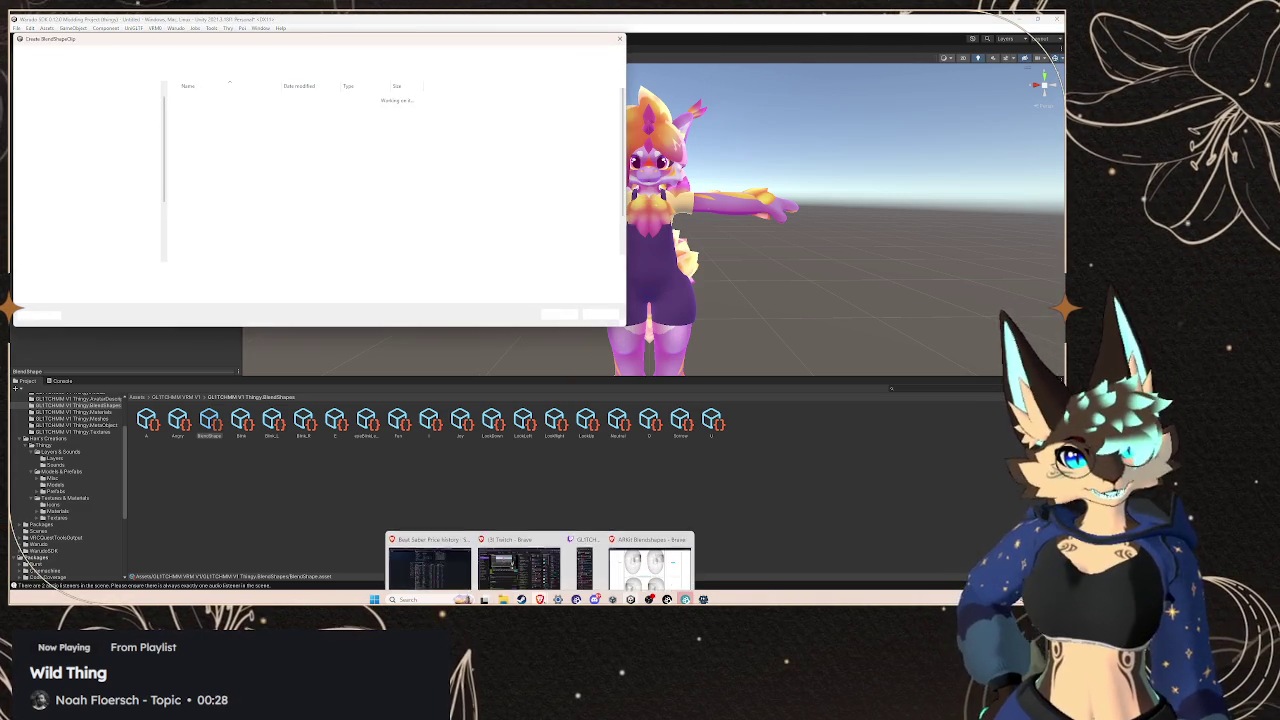
click(604, 566)
scroll(604, 566, down, 2)
double_click(160, 487)
right_click(160, 487)
click(183, 382)
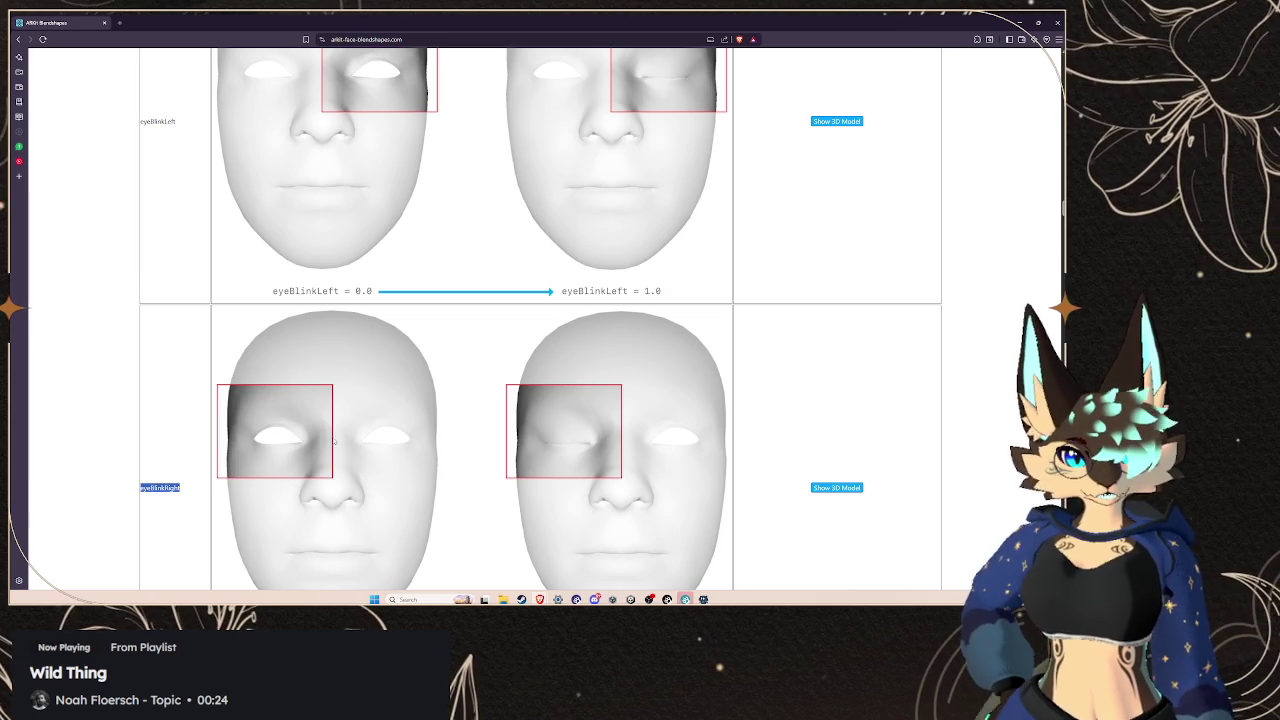
Back in Unity's save dialog, save the new clip as eyeBlinkRight
mouse_move(667, 599)
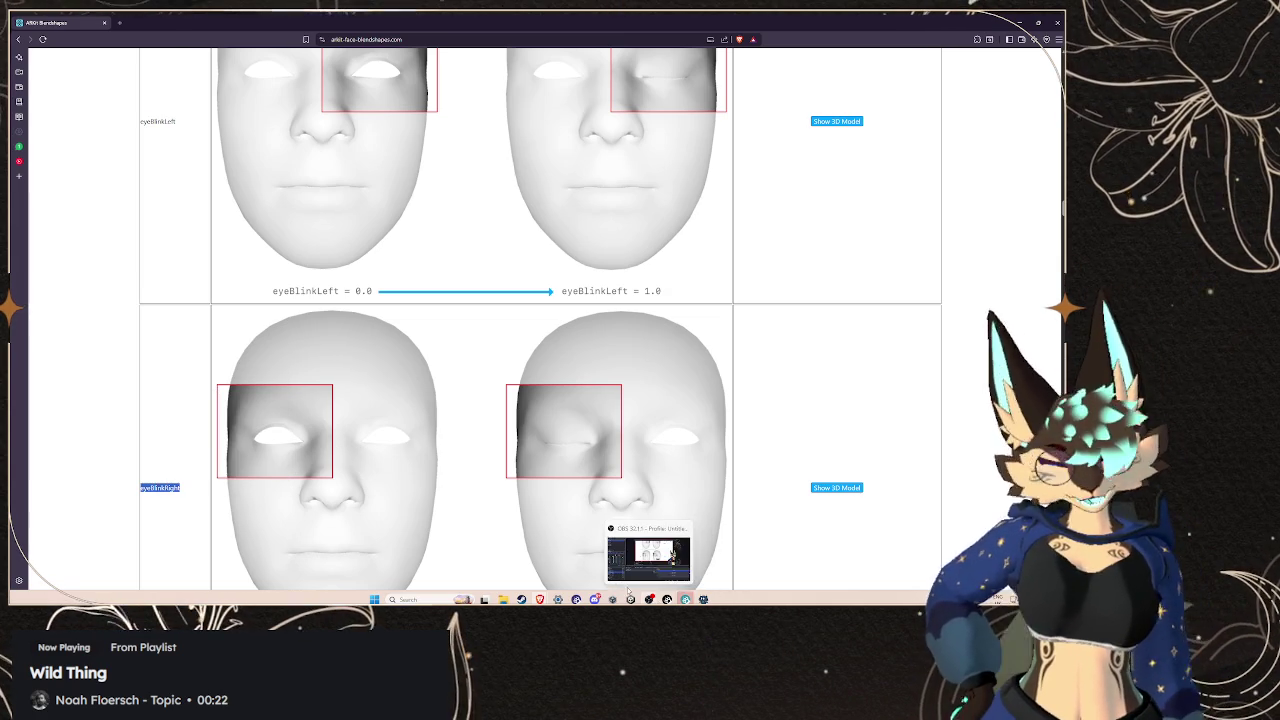
scroll(229, 452, down, 5)
scroll(229, 456, up, 5)
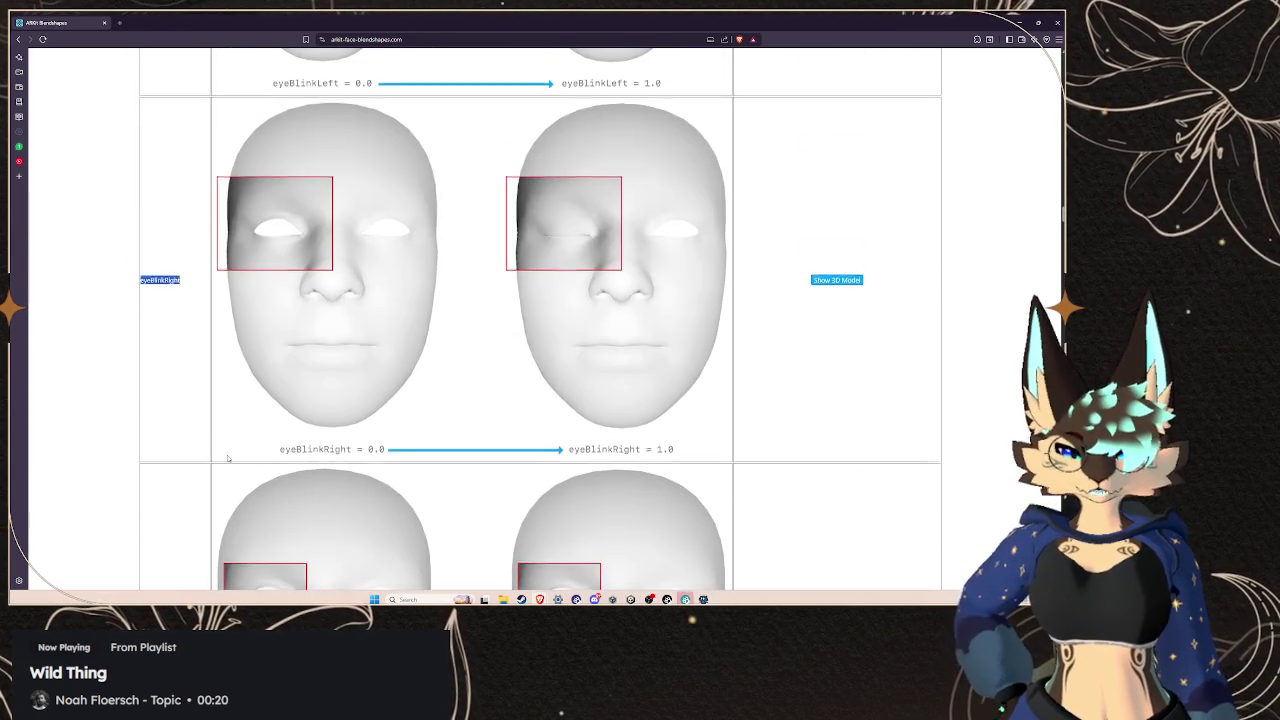
scroll(228, 459, up, 3)
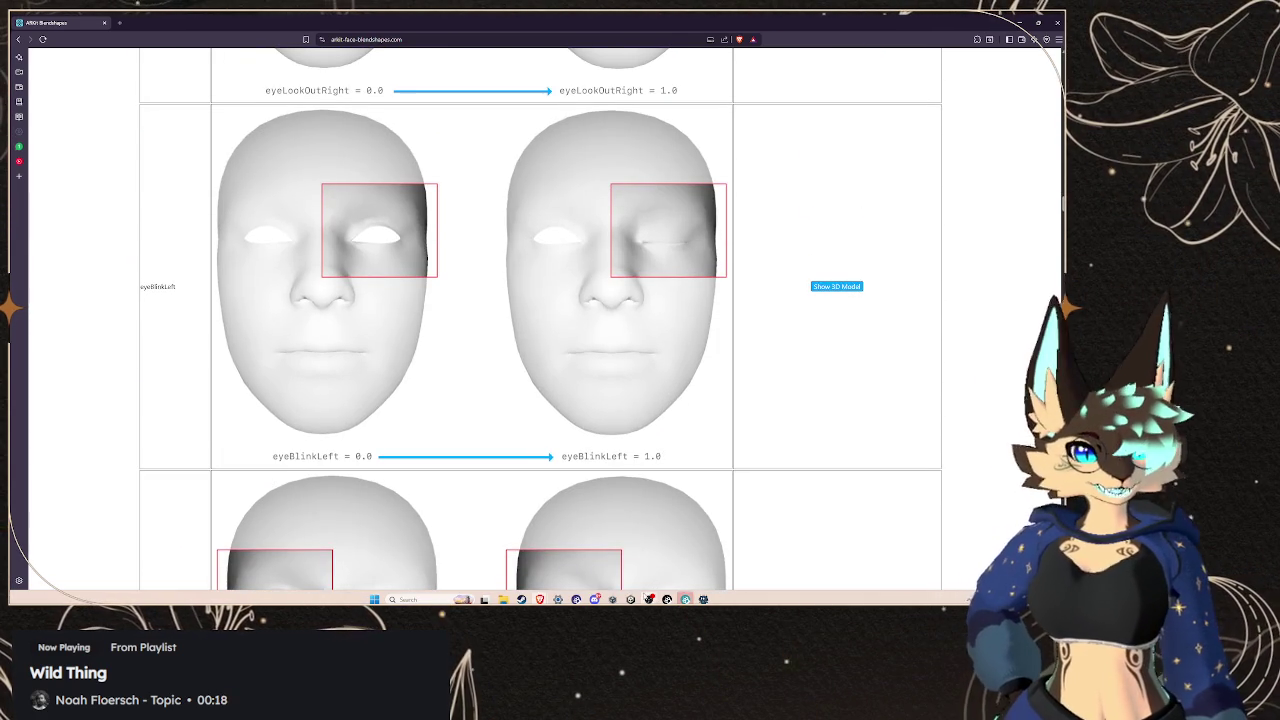
click(631, 598)
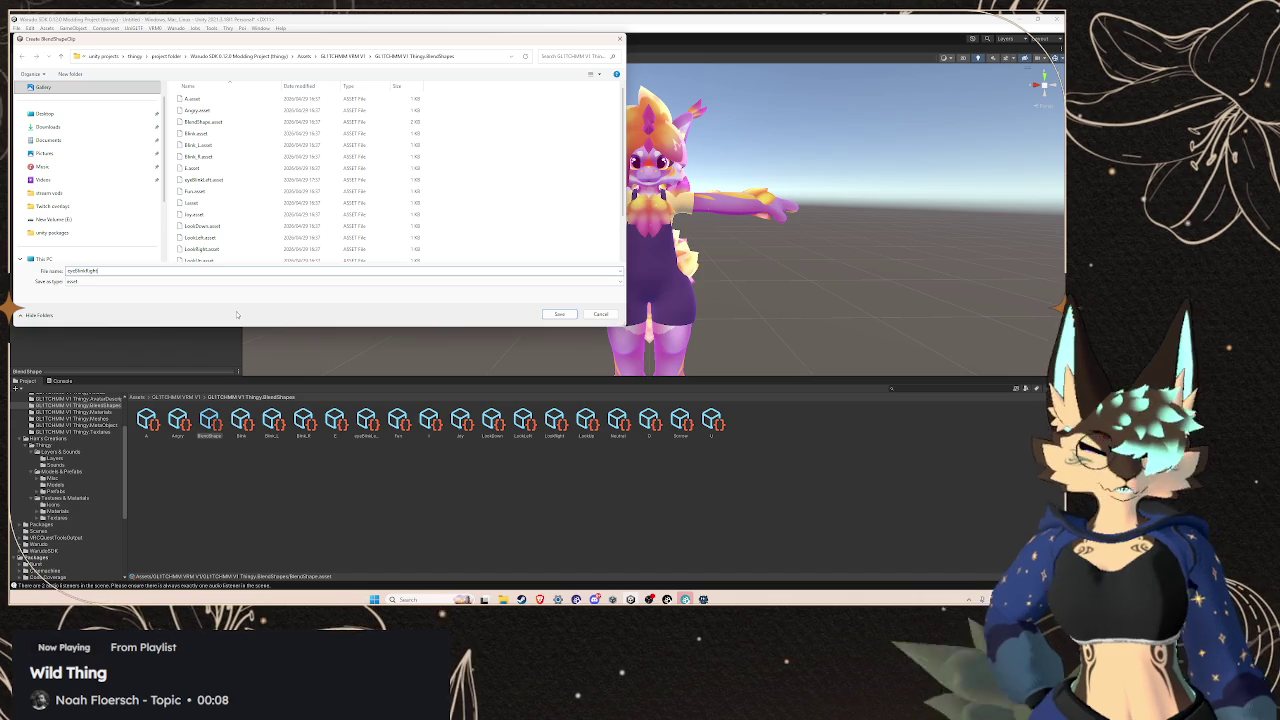
click(573, 316)
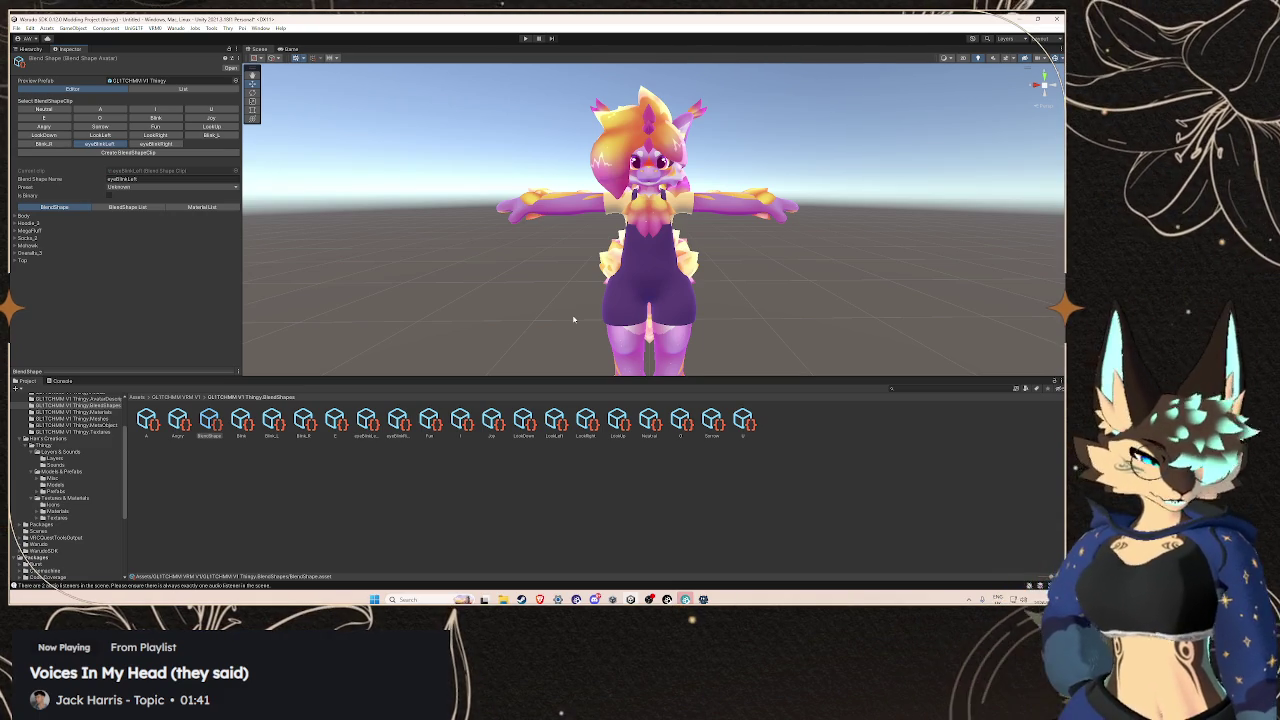
Start another BlendShapeClip and copy the eyeWideLeft name from the reference page
click(128, 152)
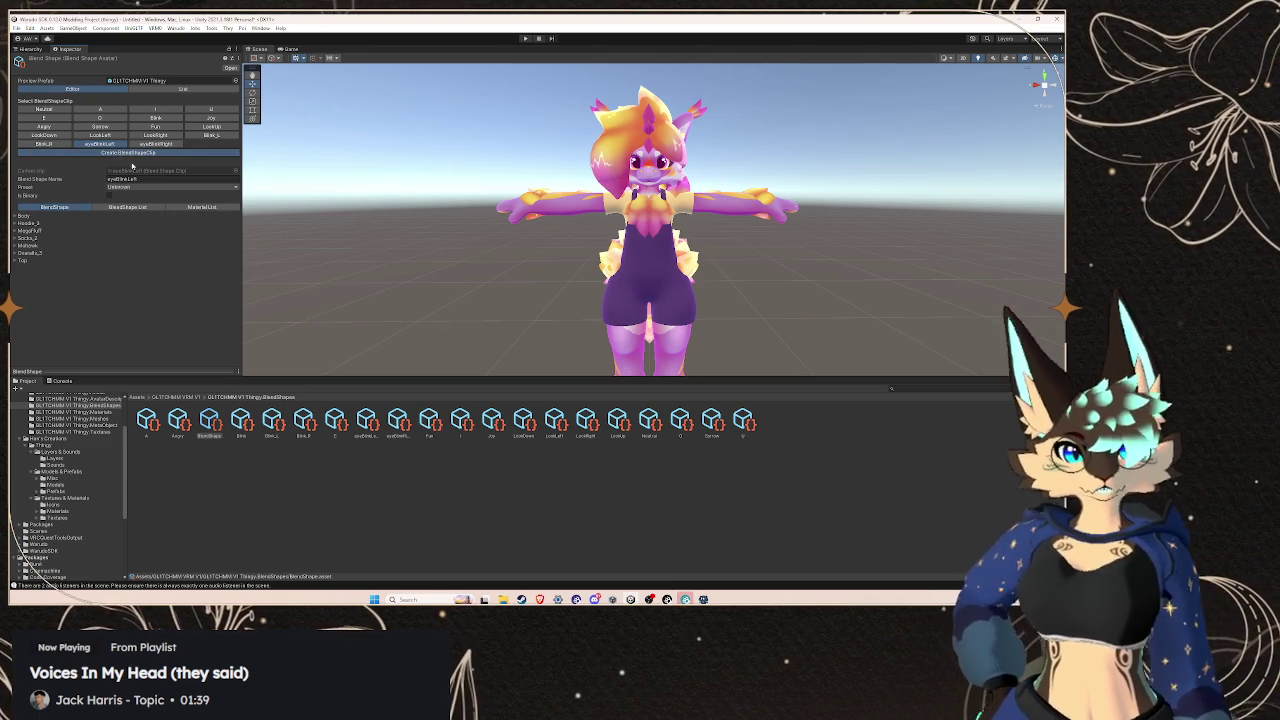
mouse_move(540, 599)
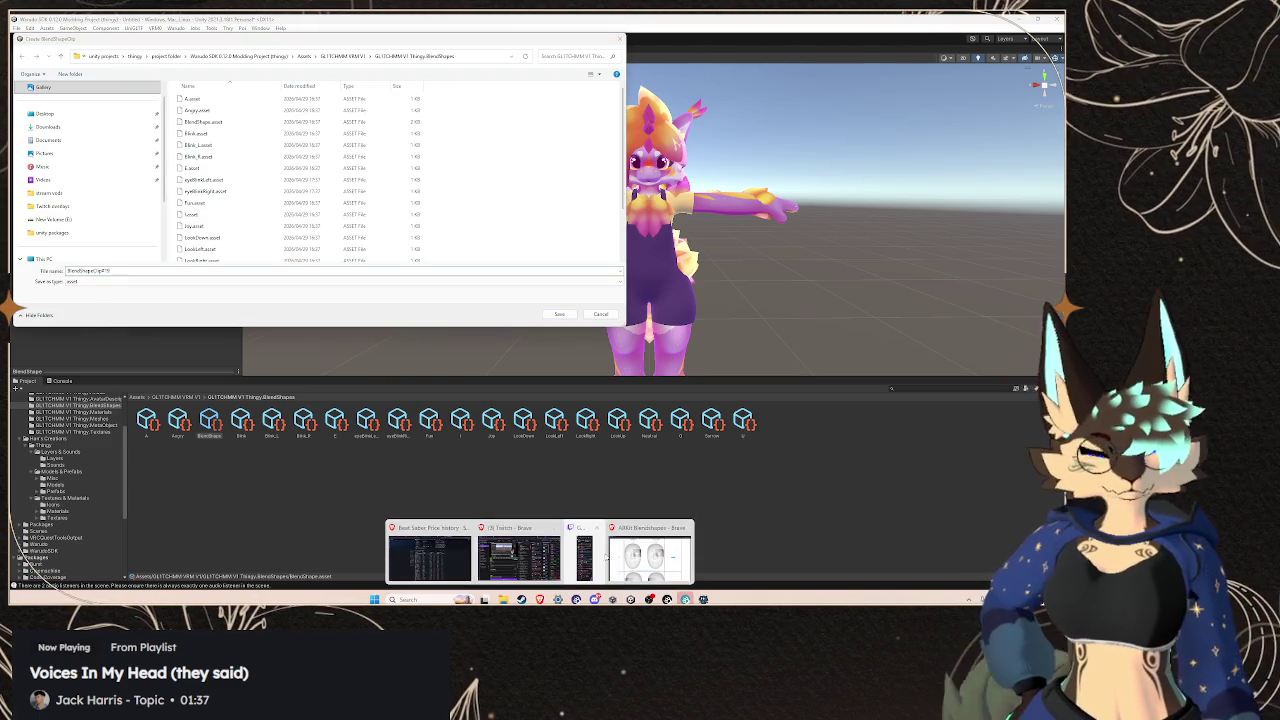
click(630, 552)
scroll(187, 407, down, 5)
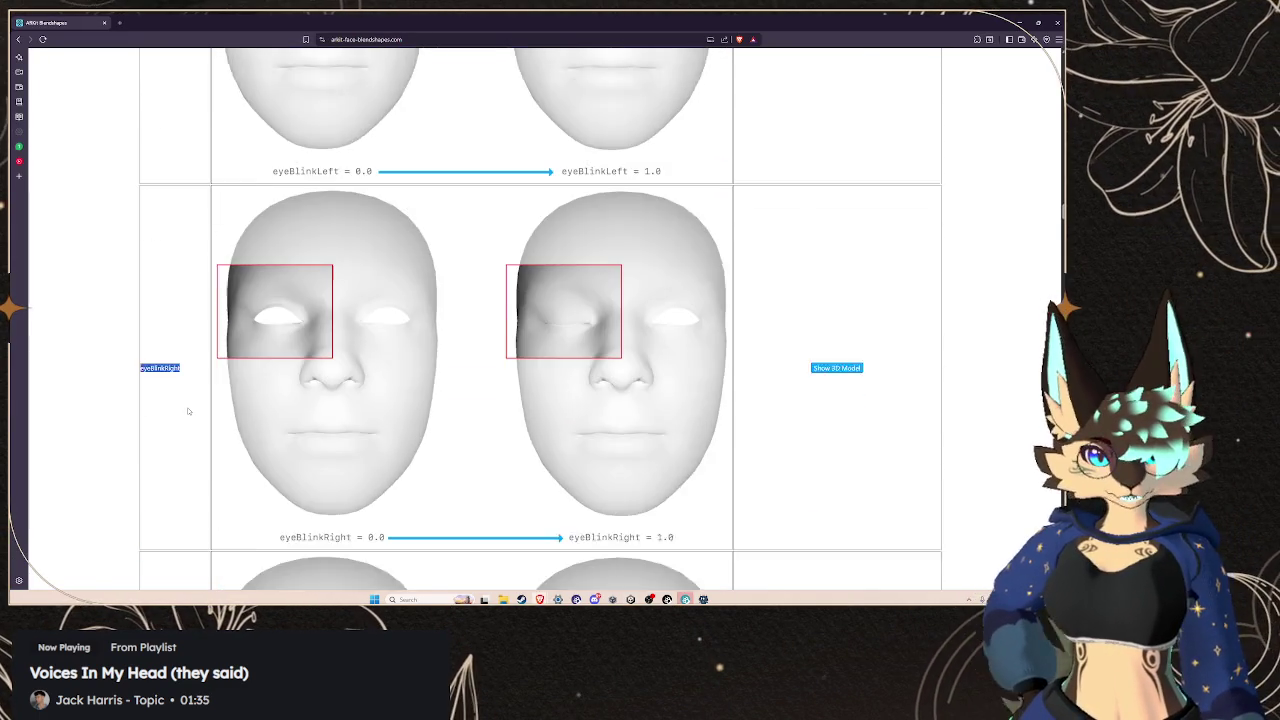
scroll(187, 410, down, 3)
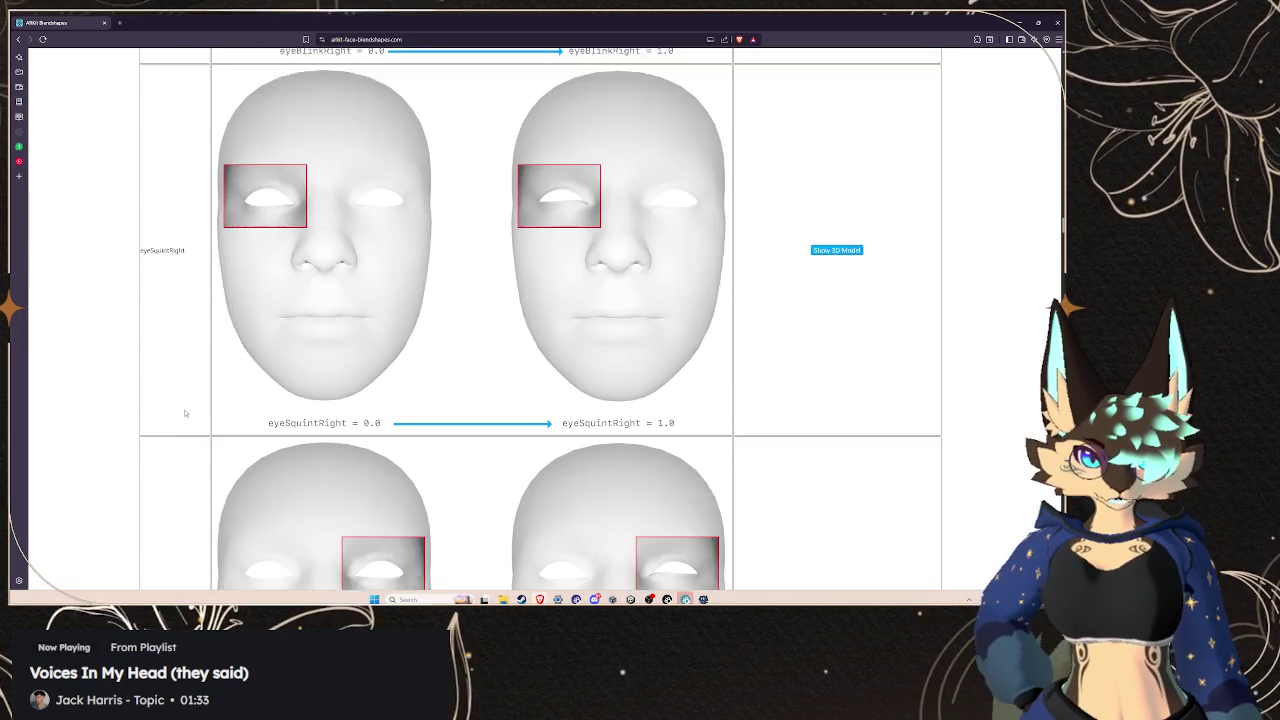
scroll(170, 355, down, 1)
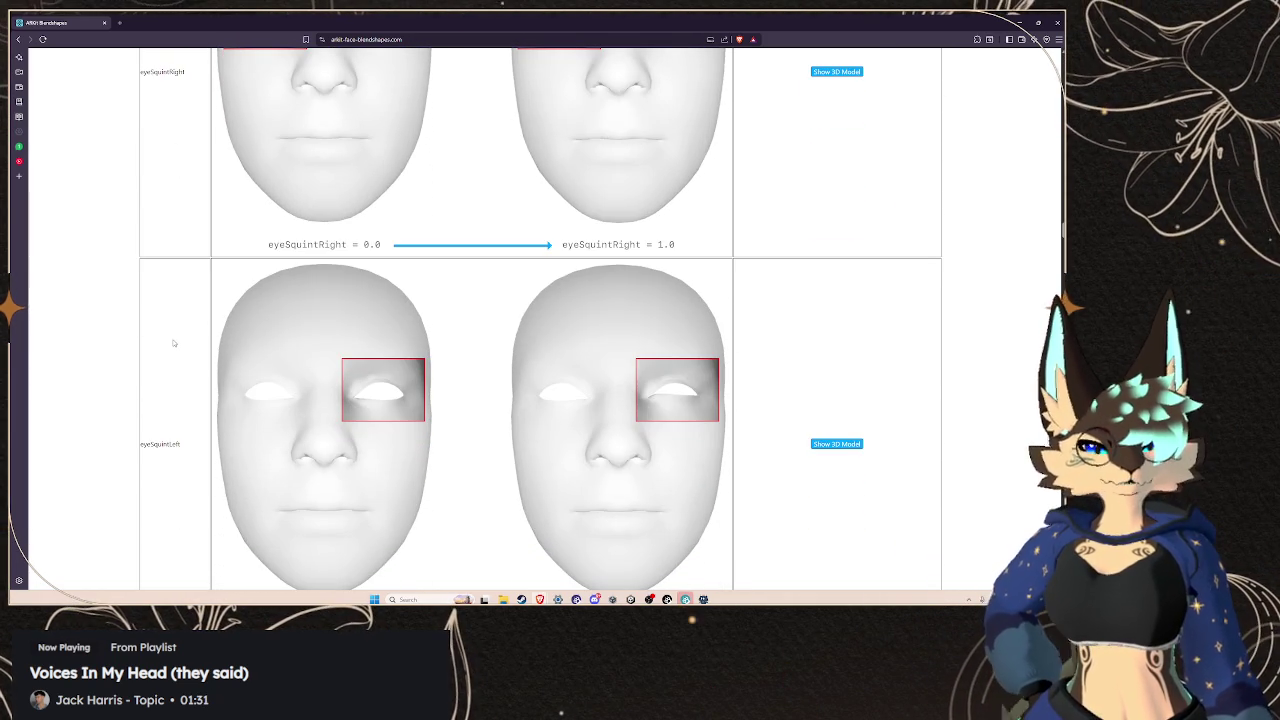
scroll(173, 343, up, 1)
scroll(173, 343, down, 6)
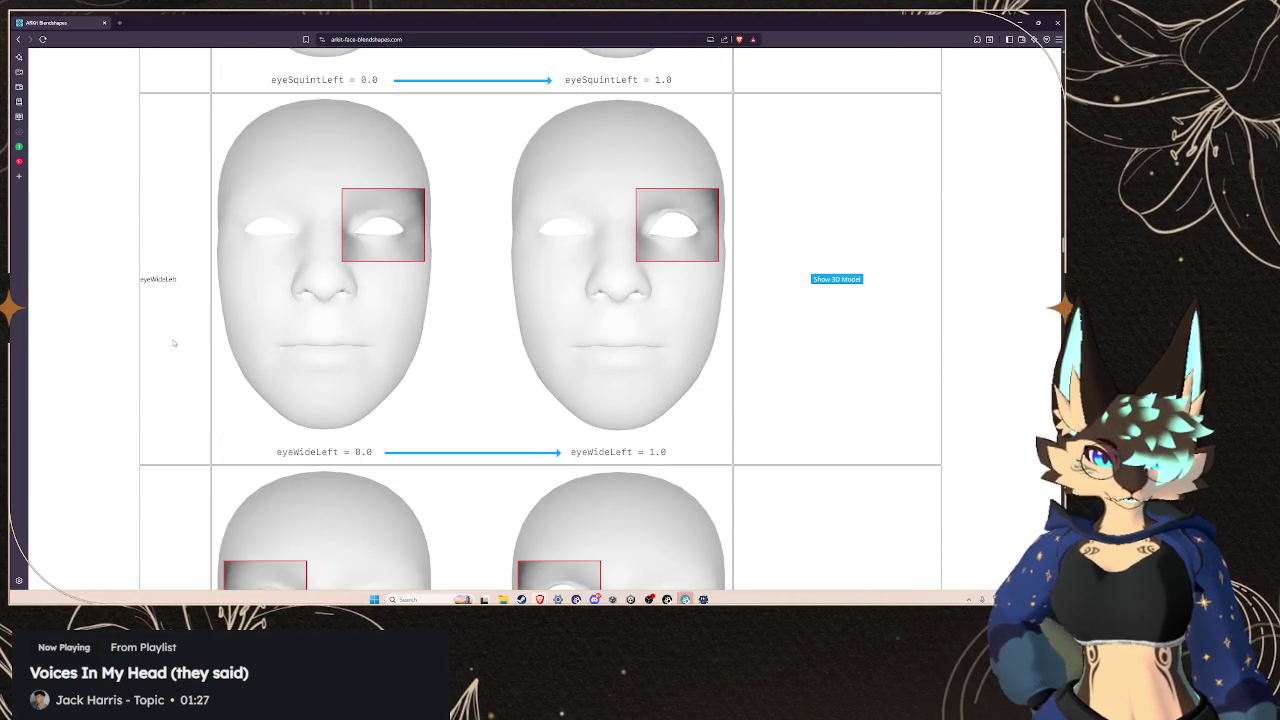
drag(180, 279, 145, 281)
right_click(145, 281)
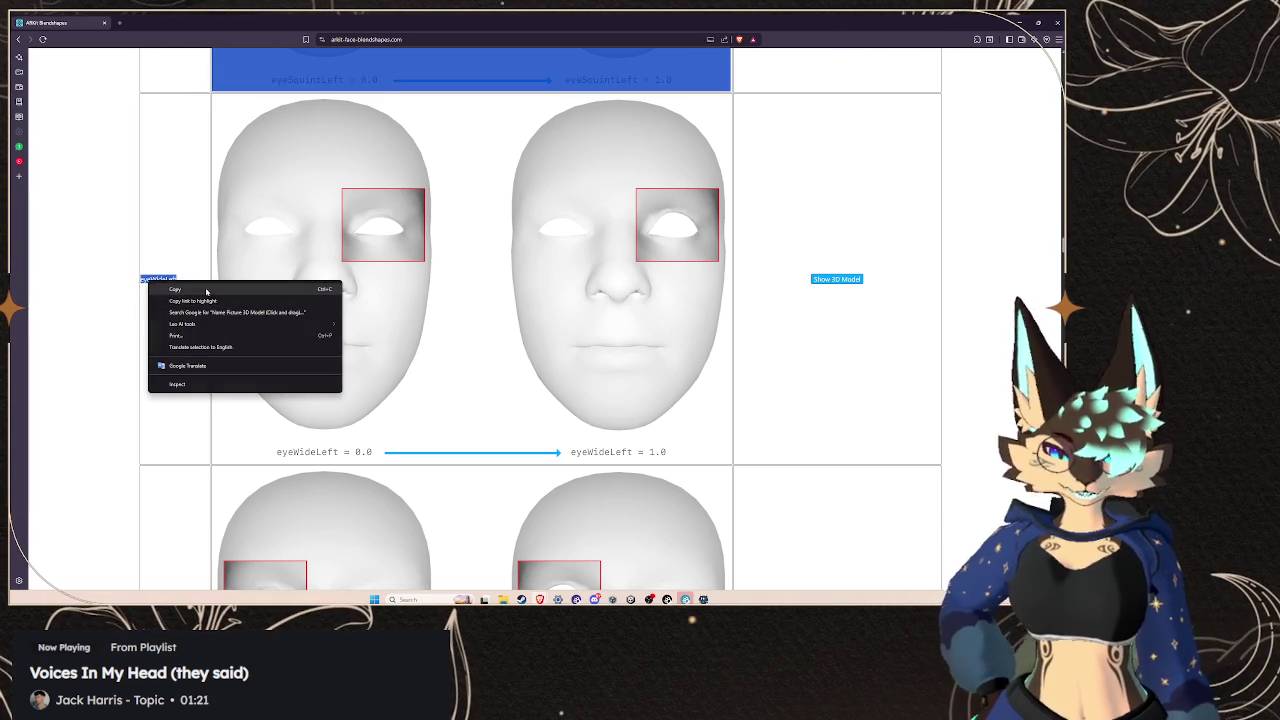
click(180, 289)
Return to Unity and close the new-clip save dialog without saving
scroll(169, 328, down, 1)
scroll(169, 328, down, 1)
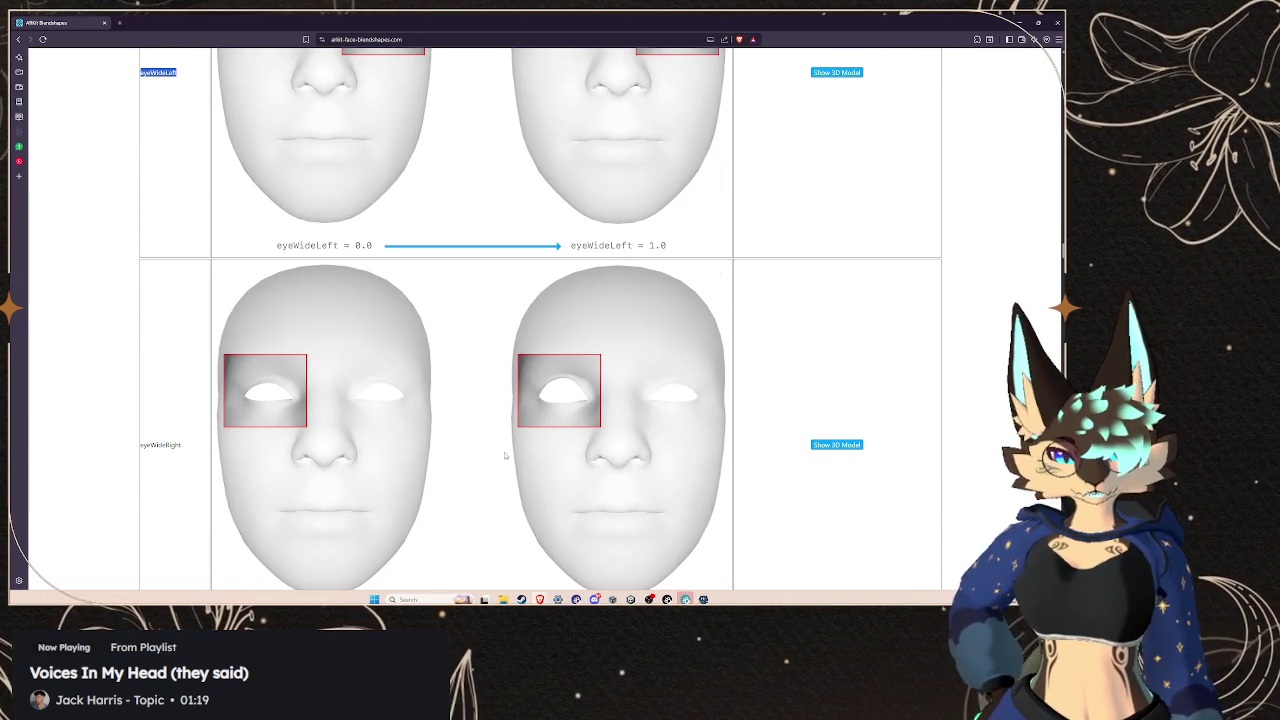
key(alt+Tab)
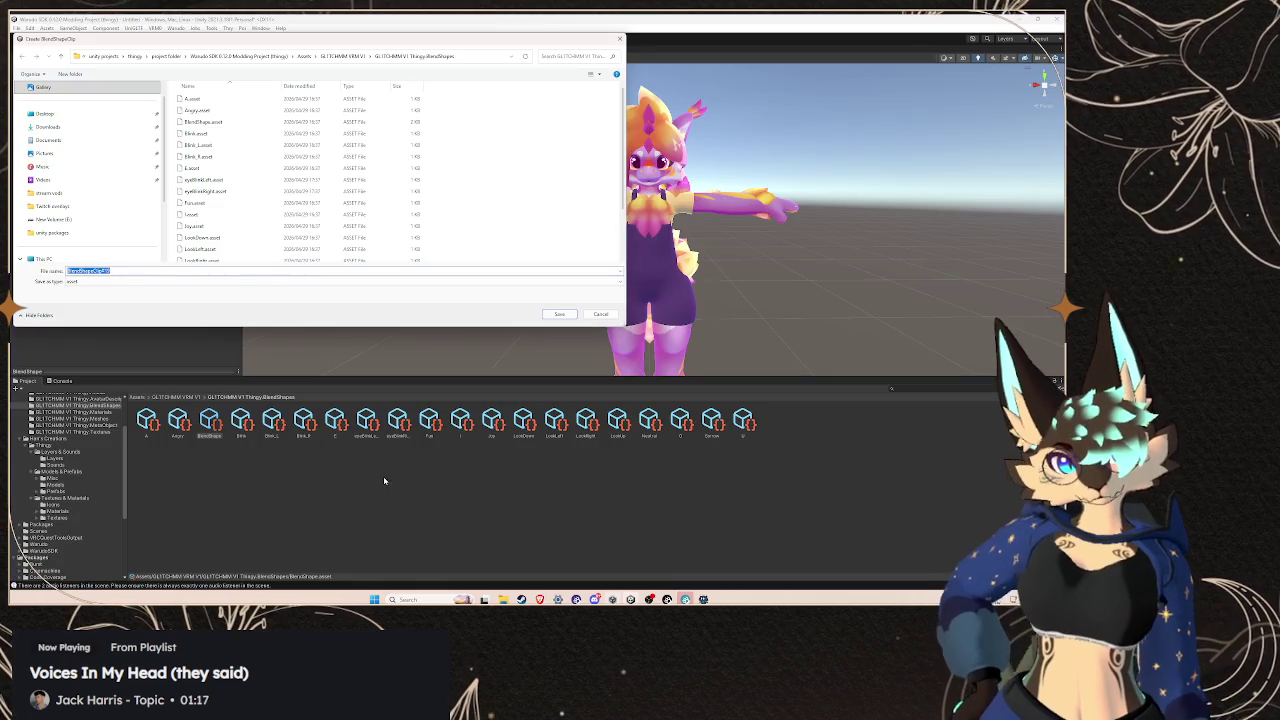
click(547, 307)
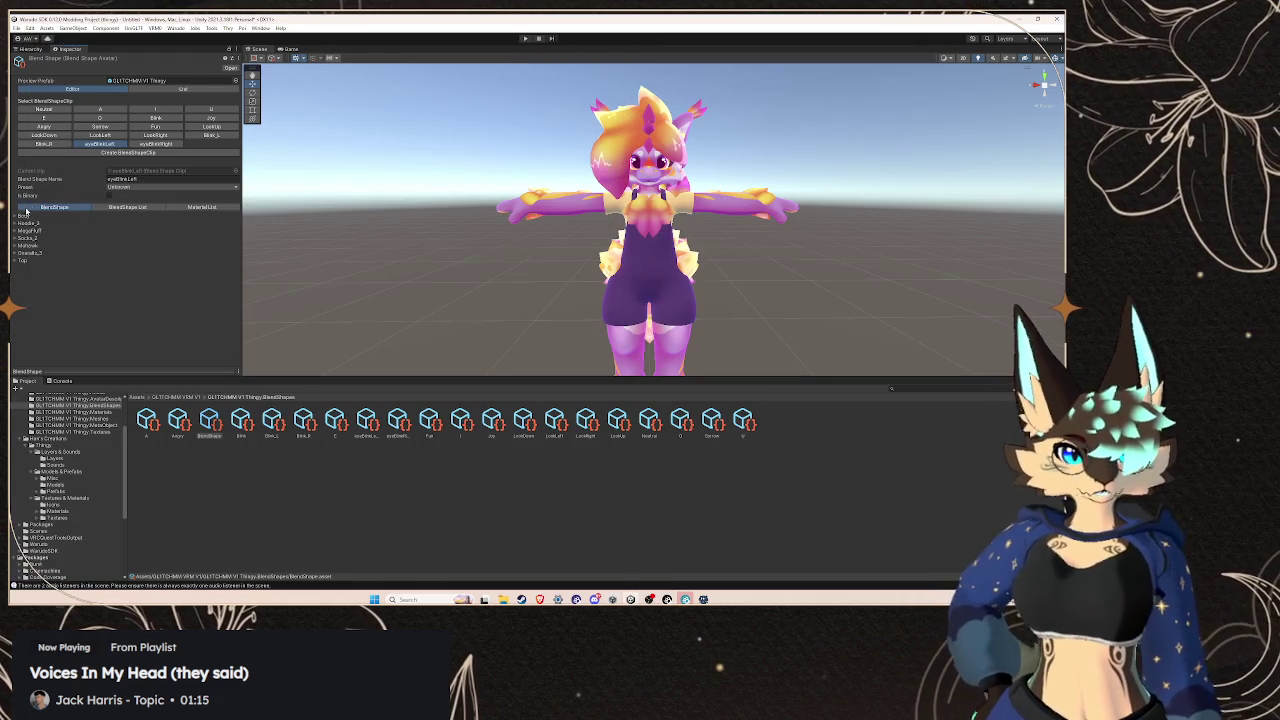
scroll(82, 302, down, 5)
scroll(82, 302, down, 1)
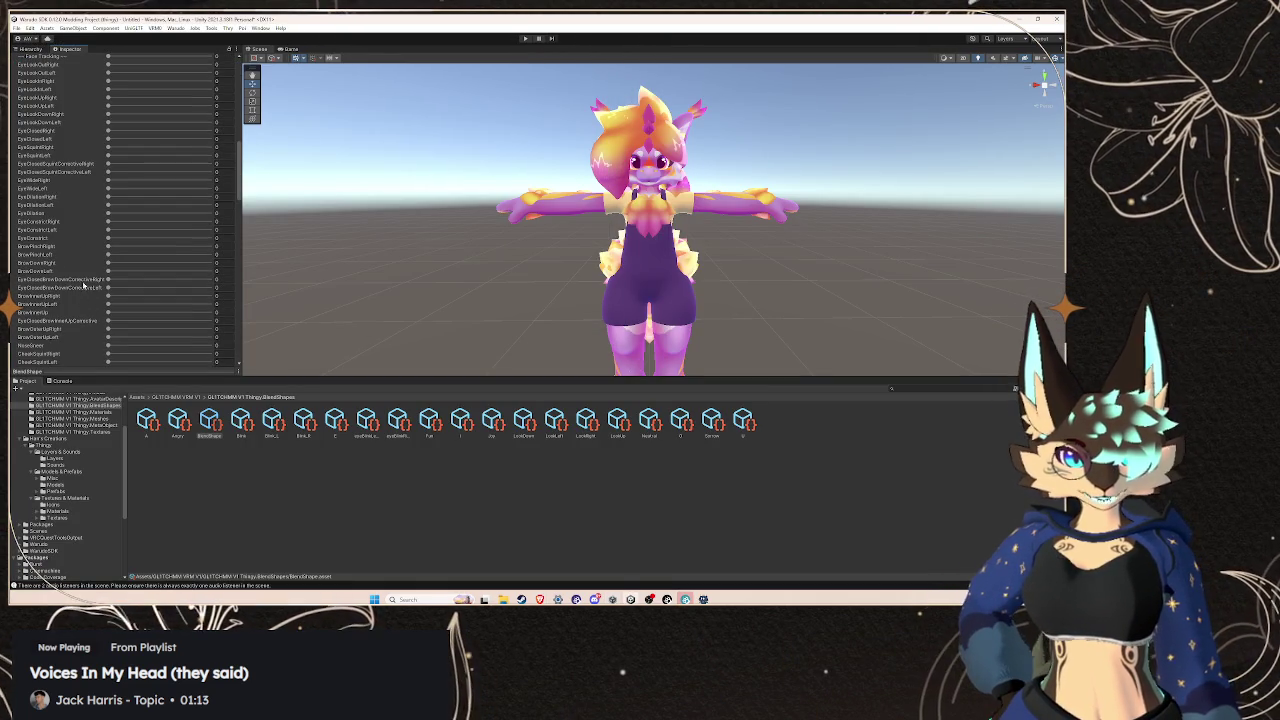
scroll(78, 200, down, 2)
scroll(60, 175, up, 5)
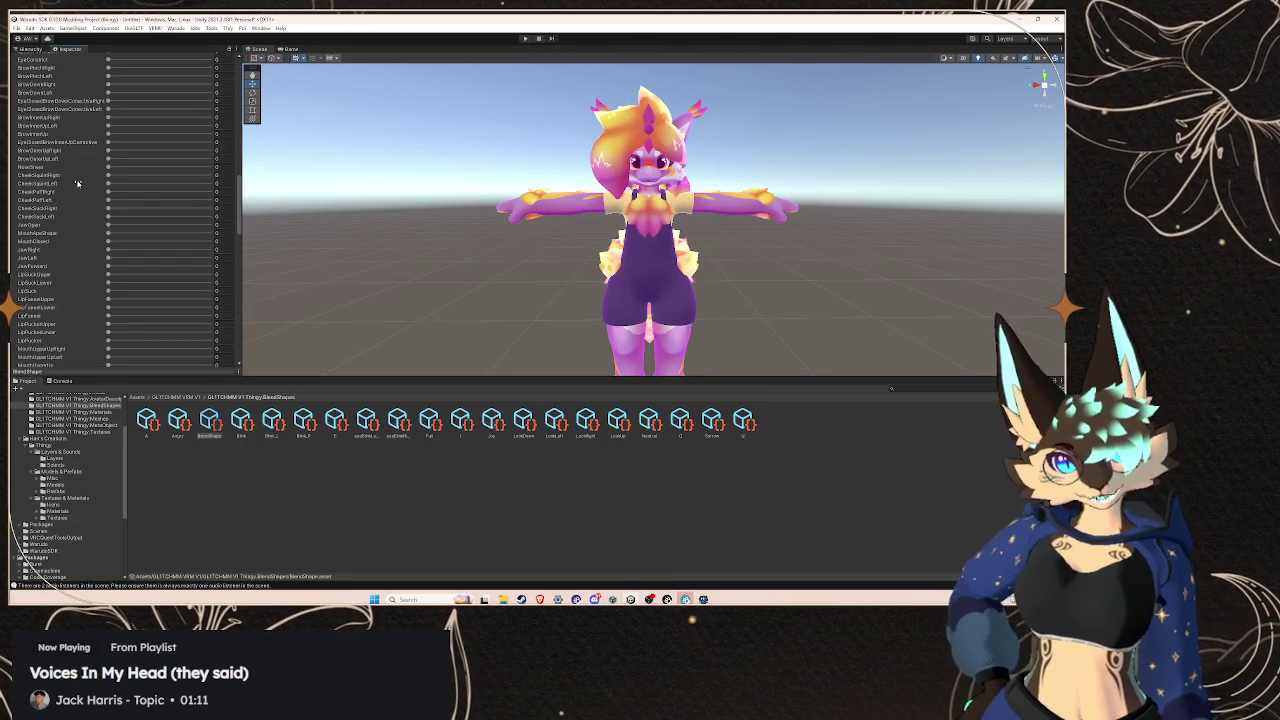
click(108, 131)
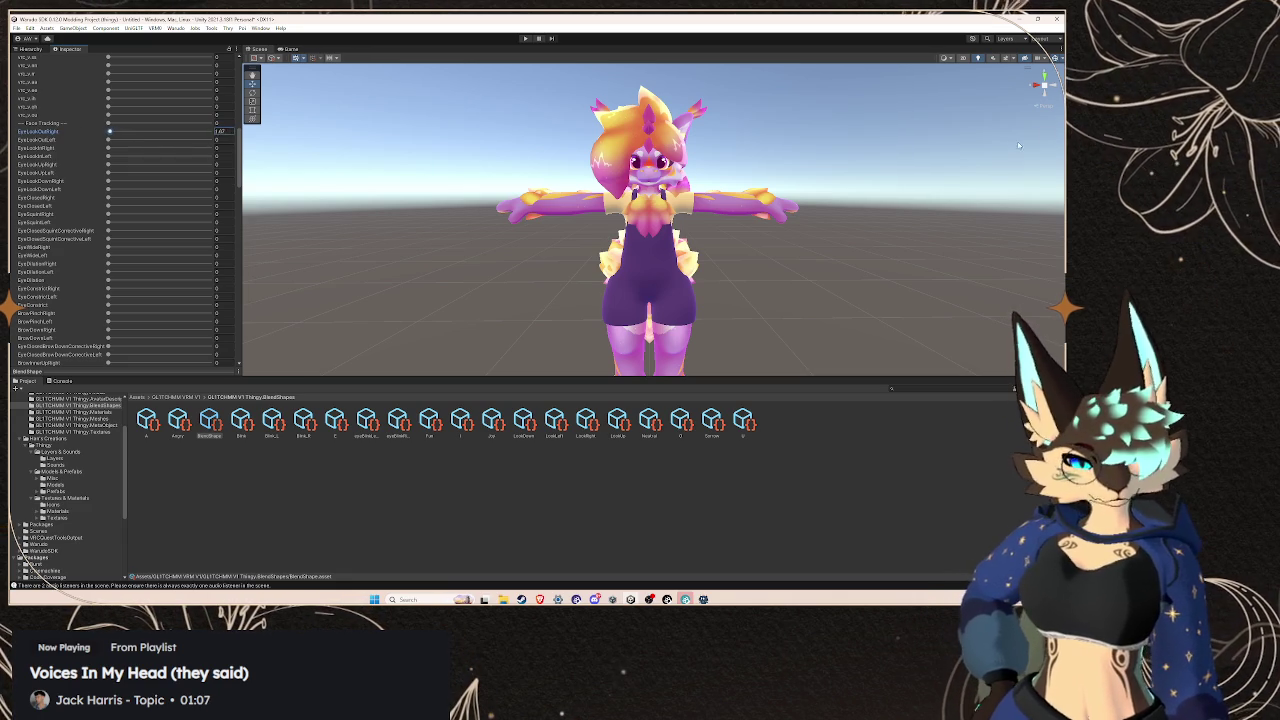
scroll(911, 156, up, 3)
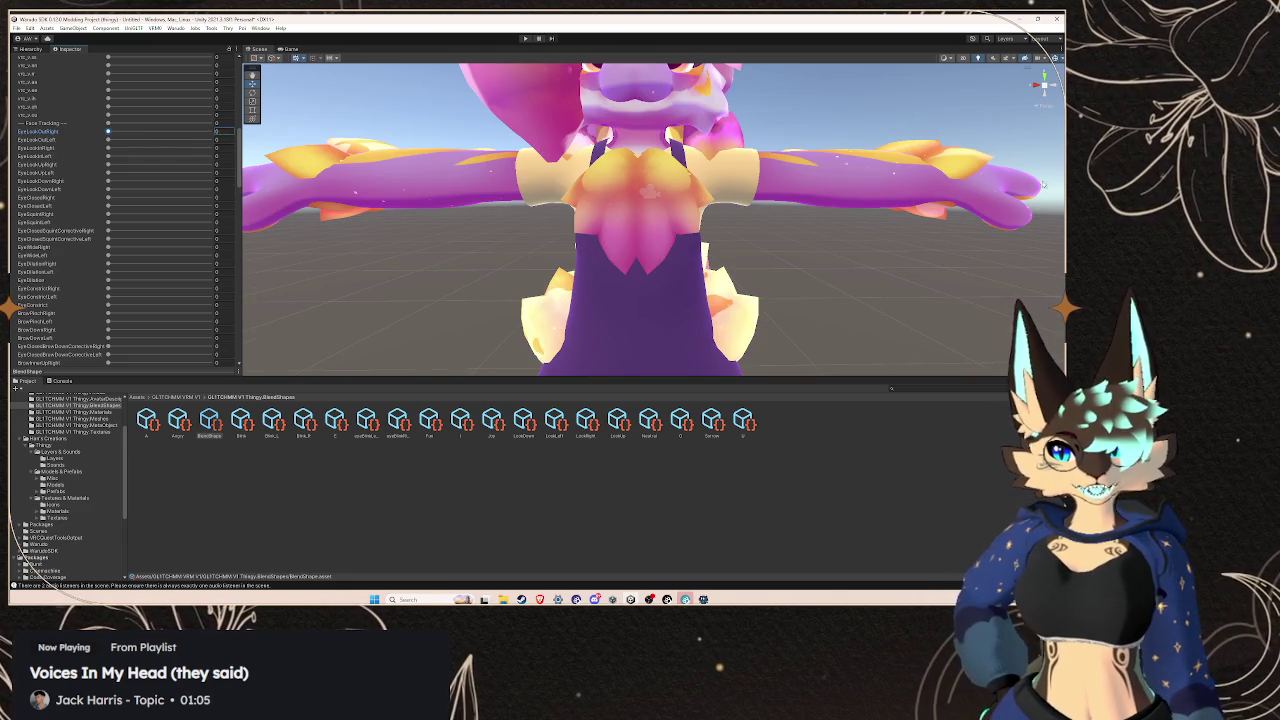
scroll(652, 219, down, 3)
scroll(559, 137, up, 1)
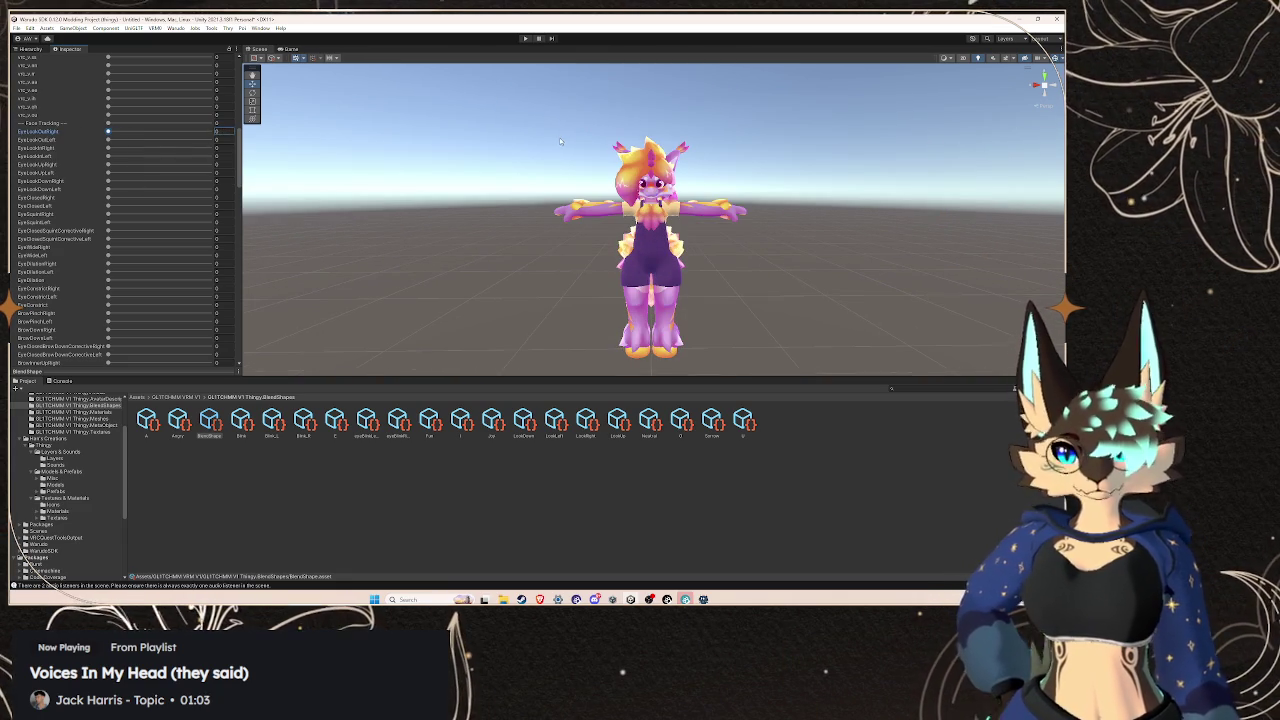
scroll(72, 172, up, 5)
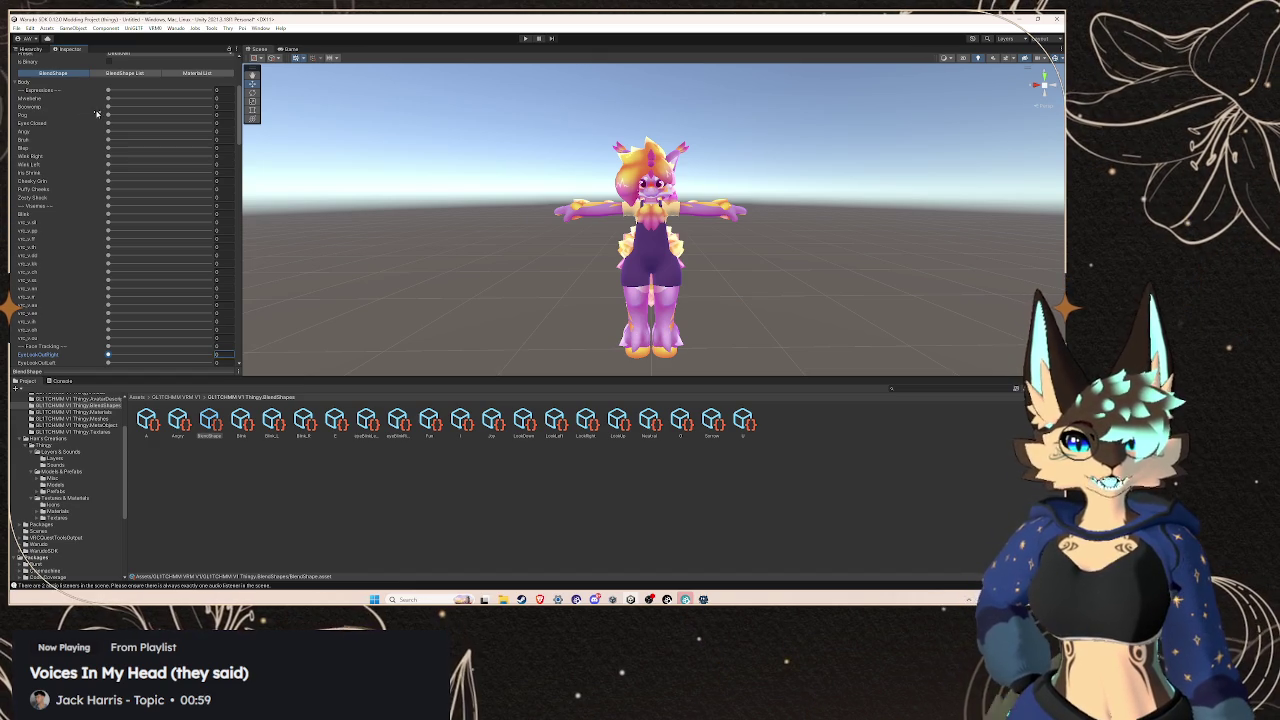
scroll(80, 206, down, 5)
scroll(76, 204, down, 10)
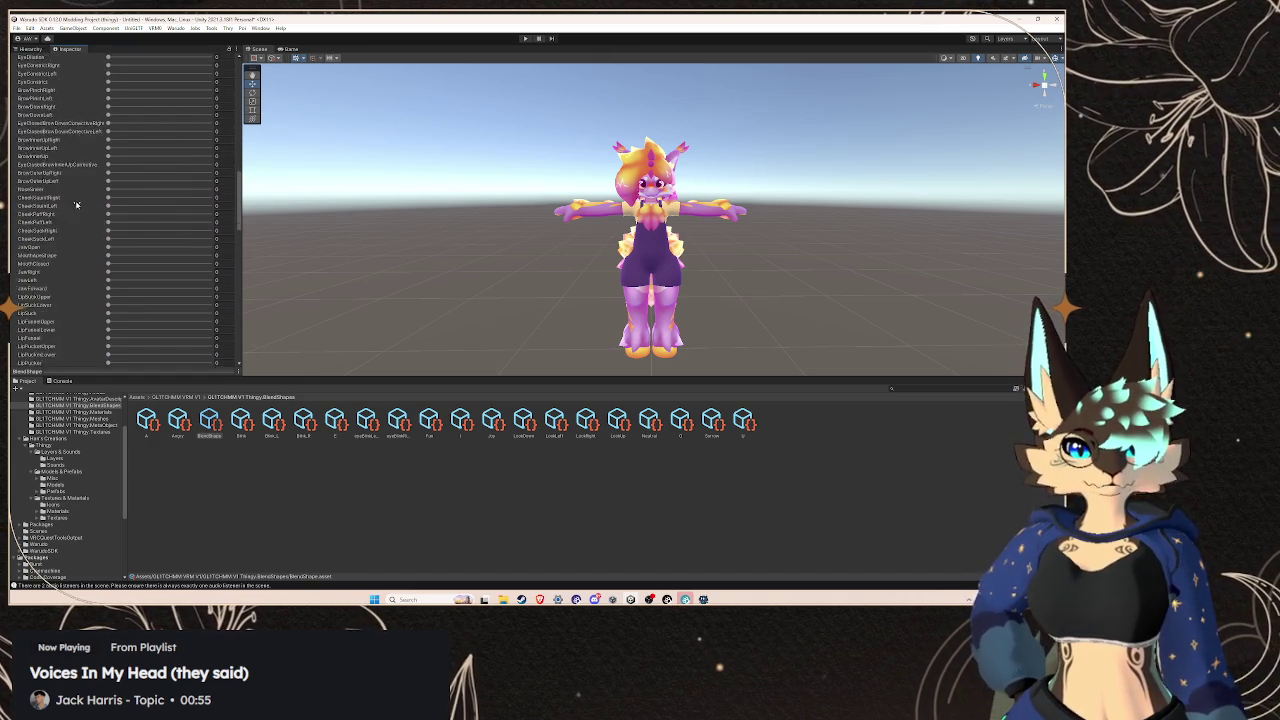
scroll(76, 204, down, 5)
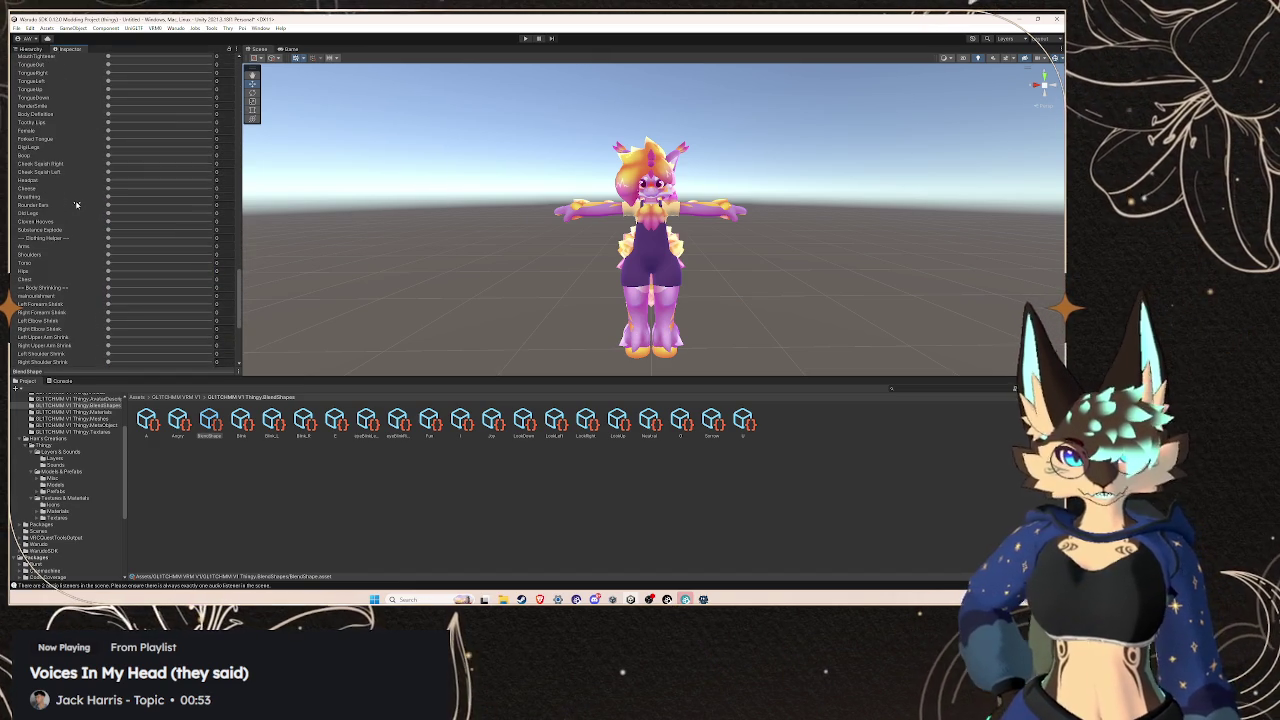
scroll(72, 219, down, 4)
scroll(72, 219, down, 2)
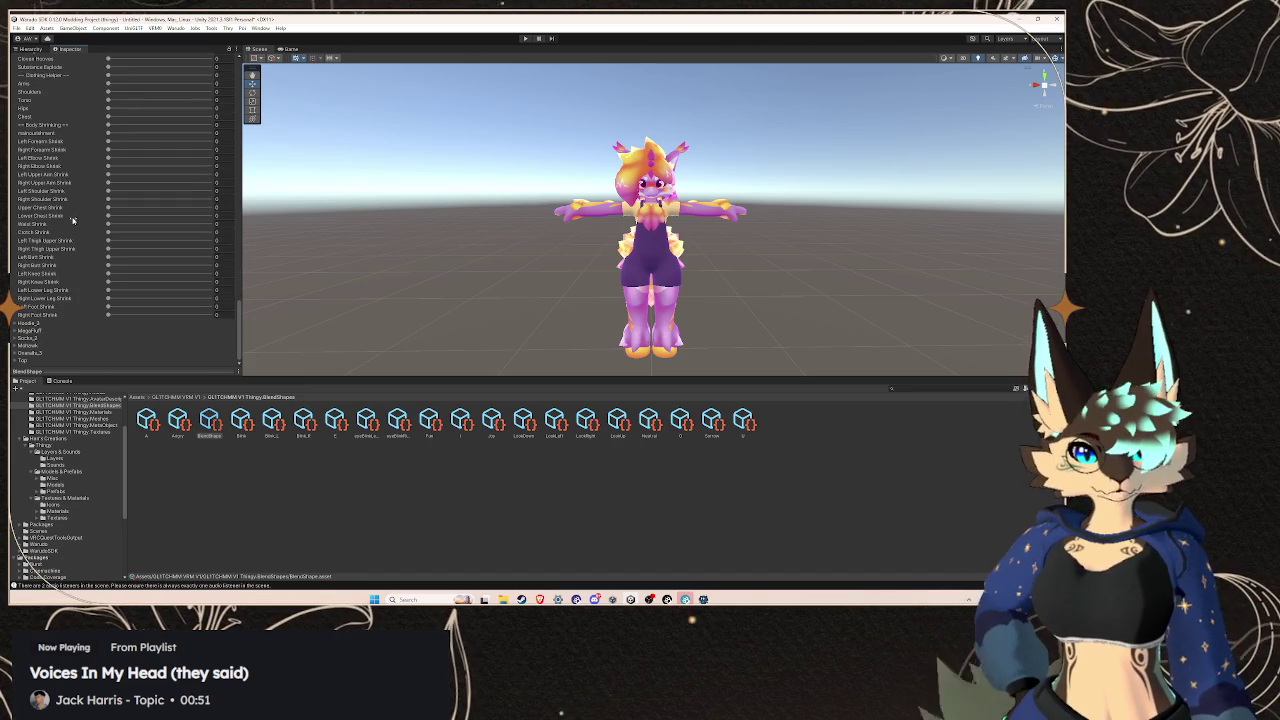
scroll(72, 222, up, 15)
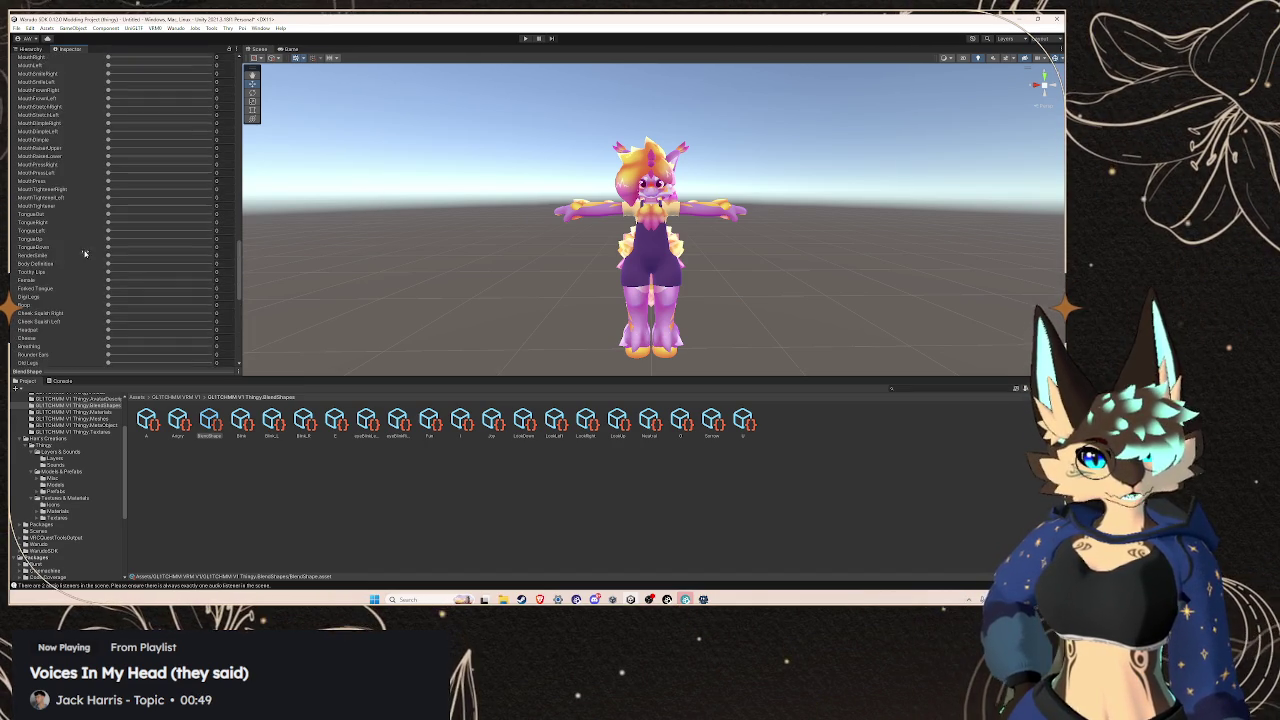
scroll(88, 265, up, 10)
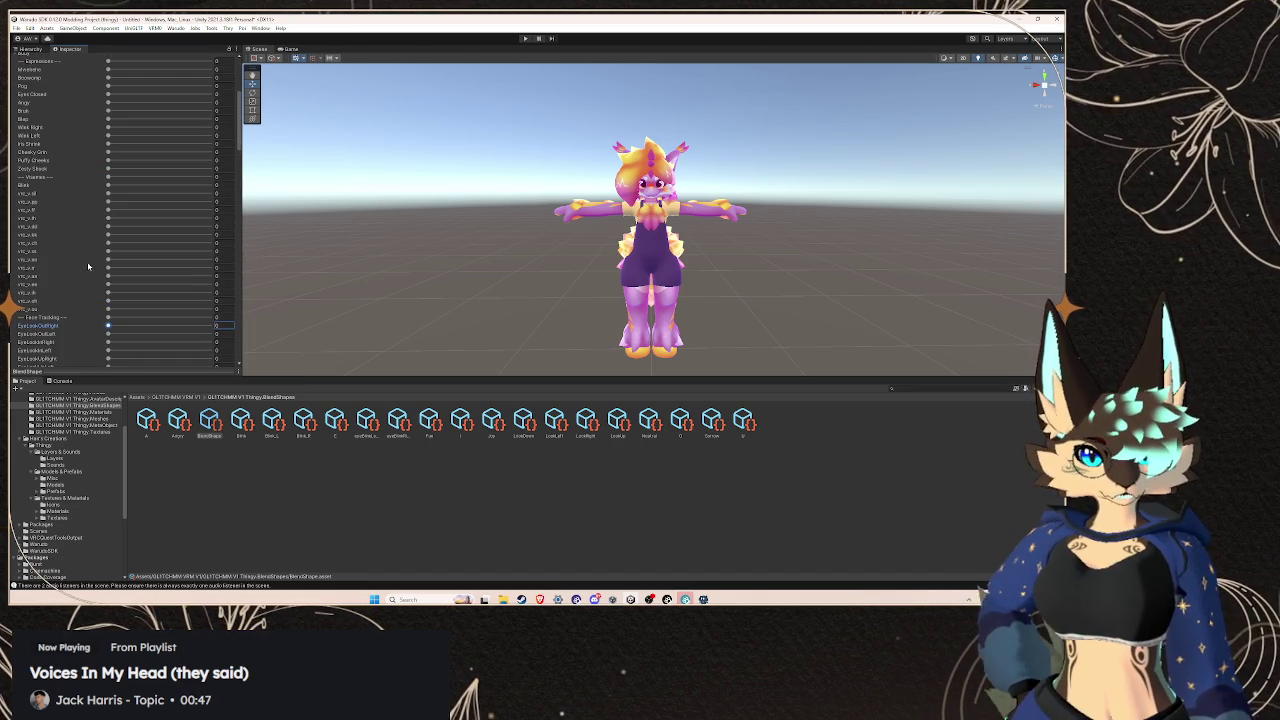
drag(108, 185, 214, 188)
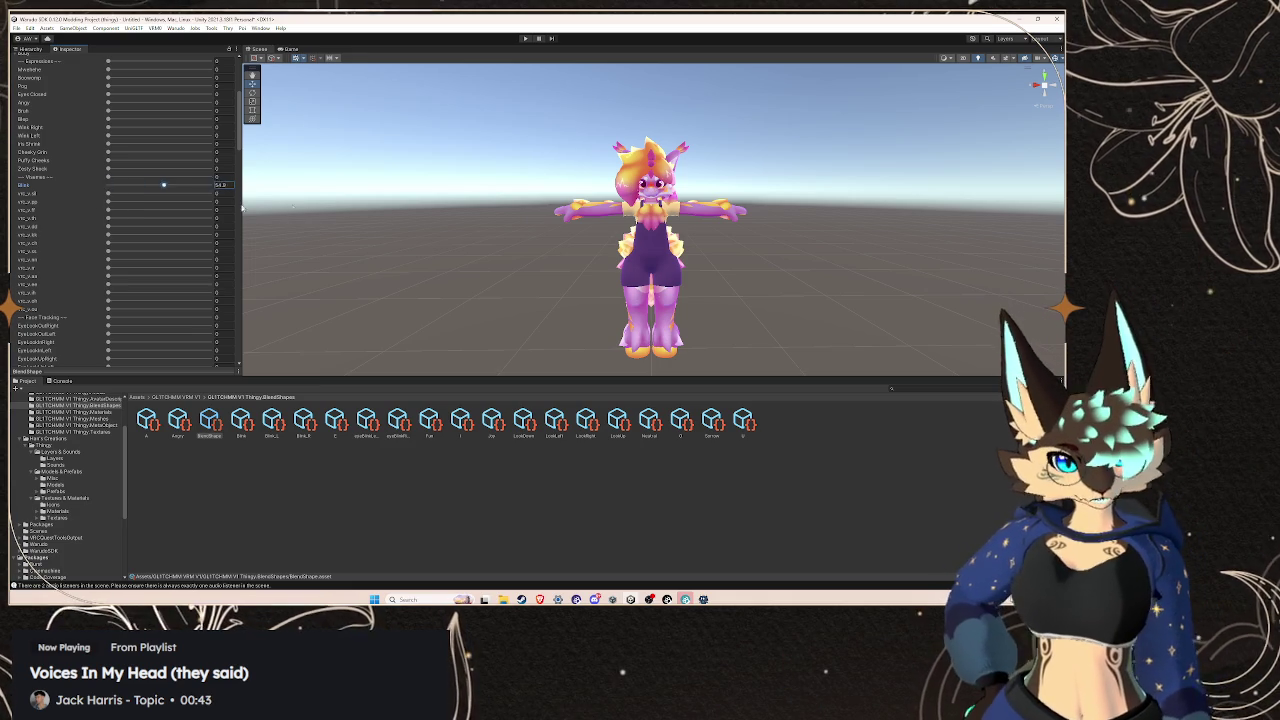
Test the Blink blendshape at weight 65, partial values, then back to full closed eye
text(65)
key(Return)
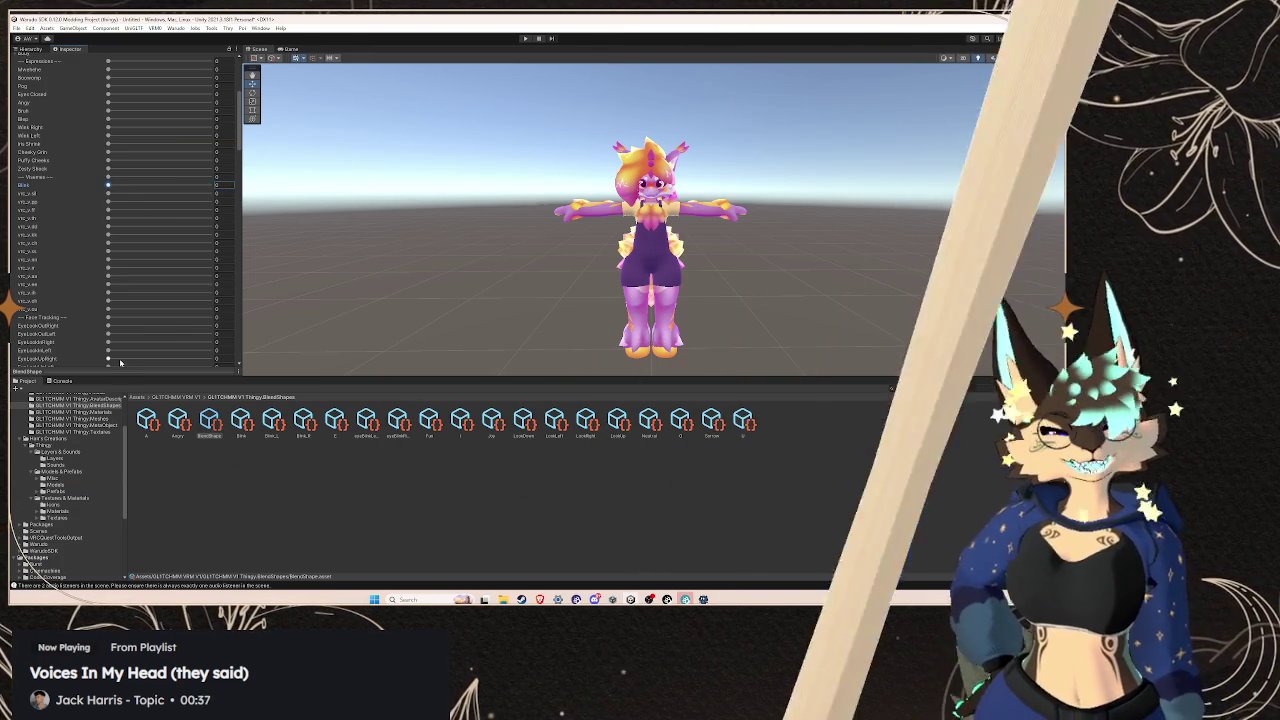
drag(125, 340, 130, 197)
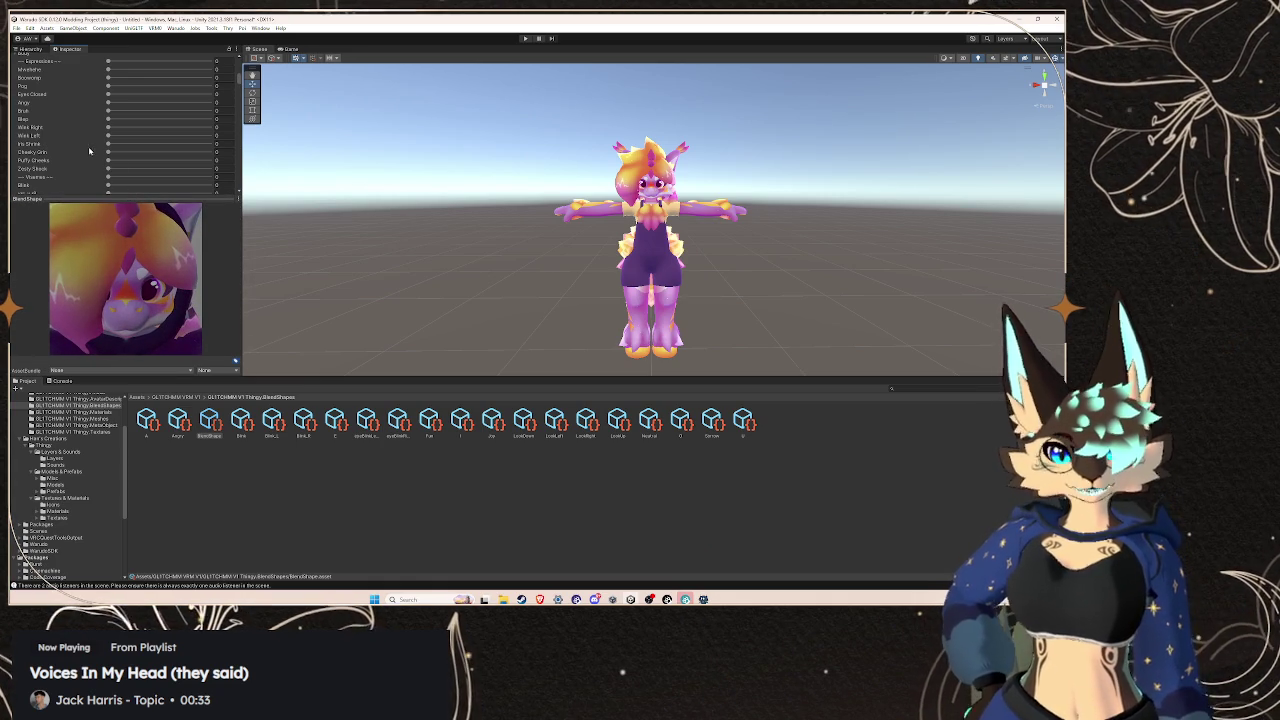
click(218, 185)
text(505)
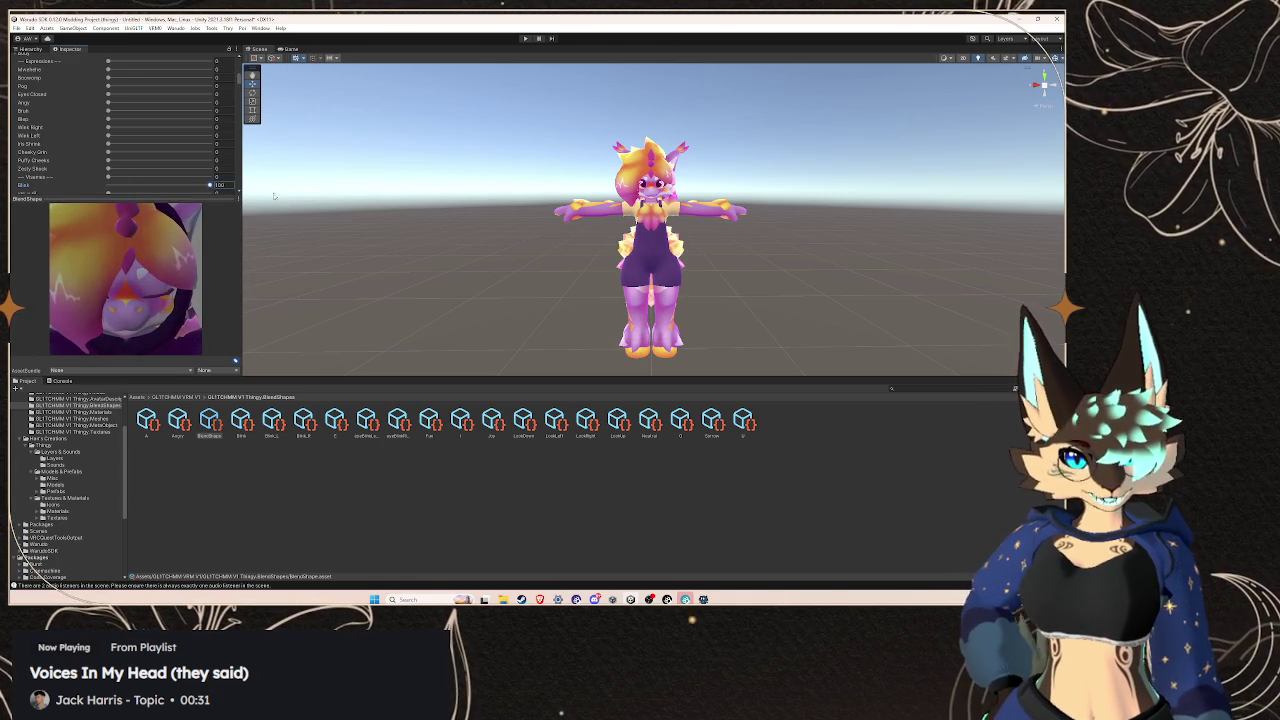
text(100)
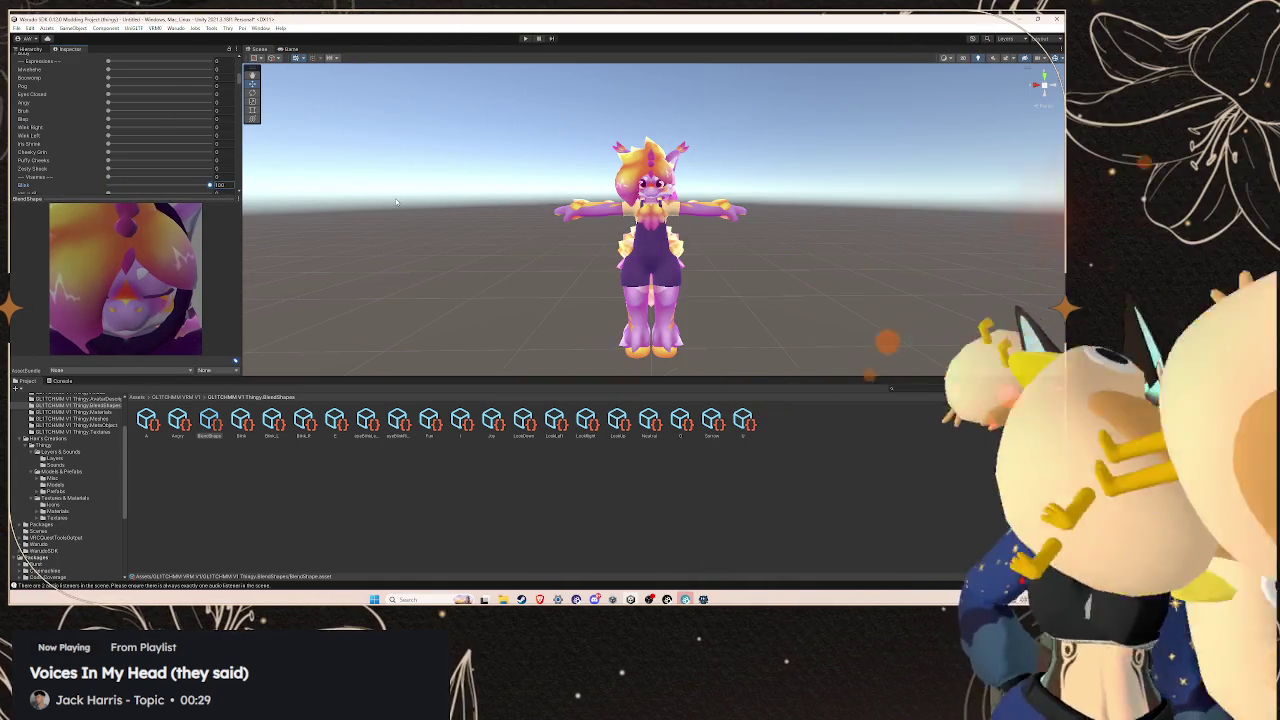
drag(200, 186, 186, 206)
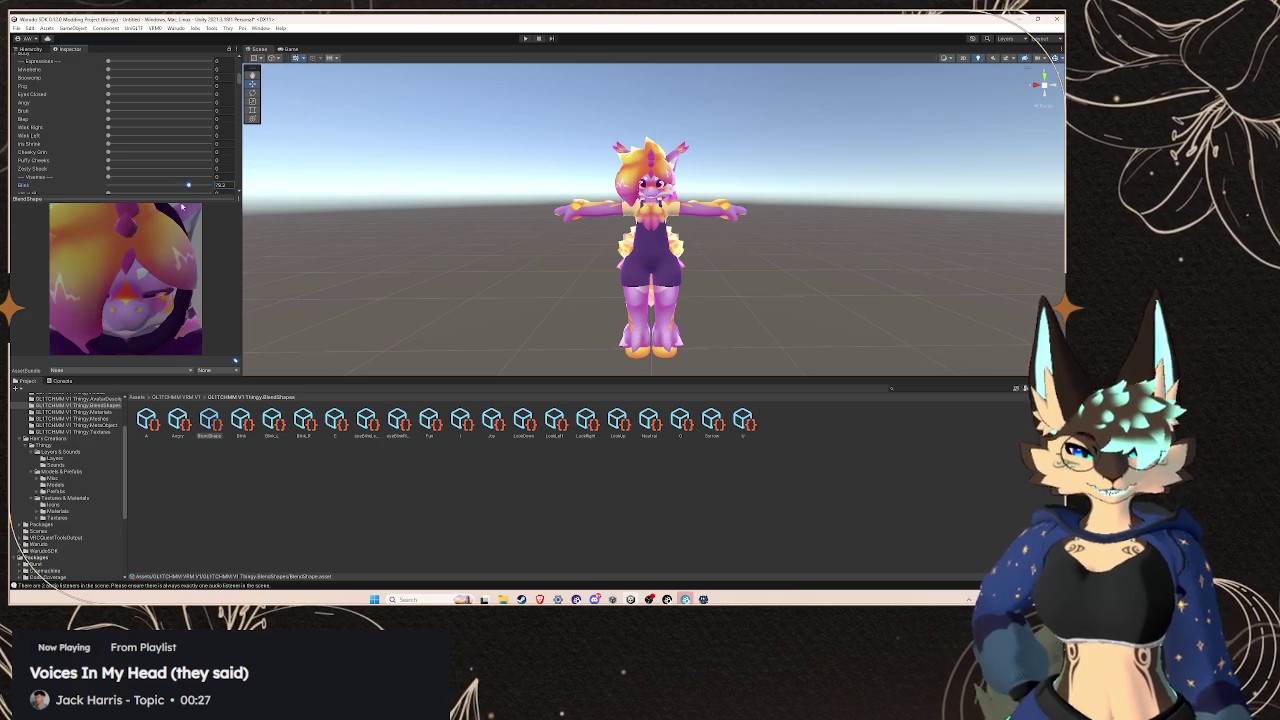
drag(358, 212, 41, 188)
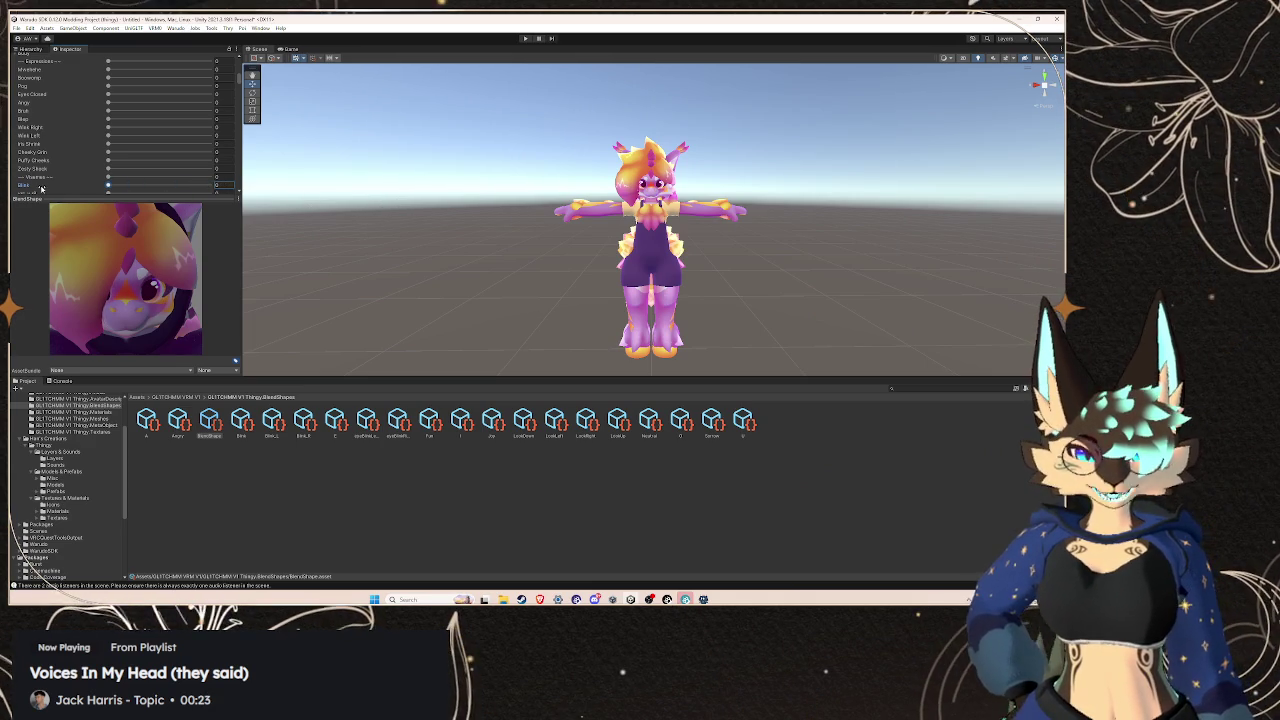
mouse_move(108, 185)
mouse_down()
mouse_move(234, 196)
mouse_move(42, 182)
mouse_up()
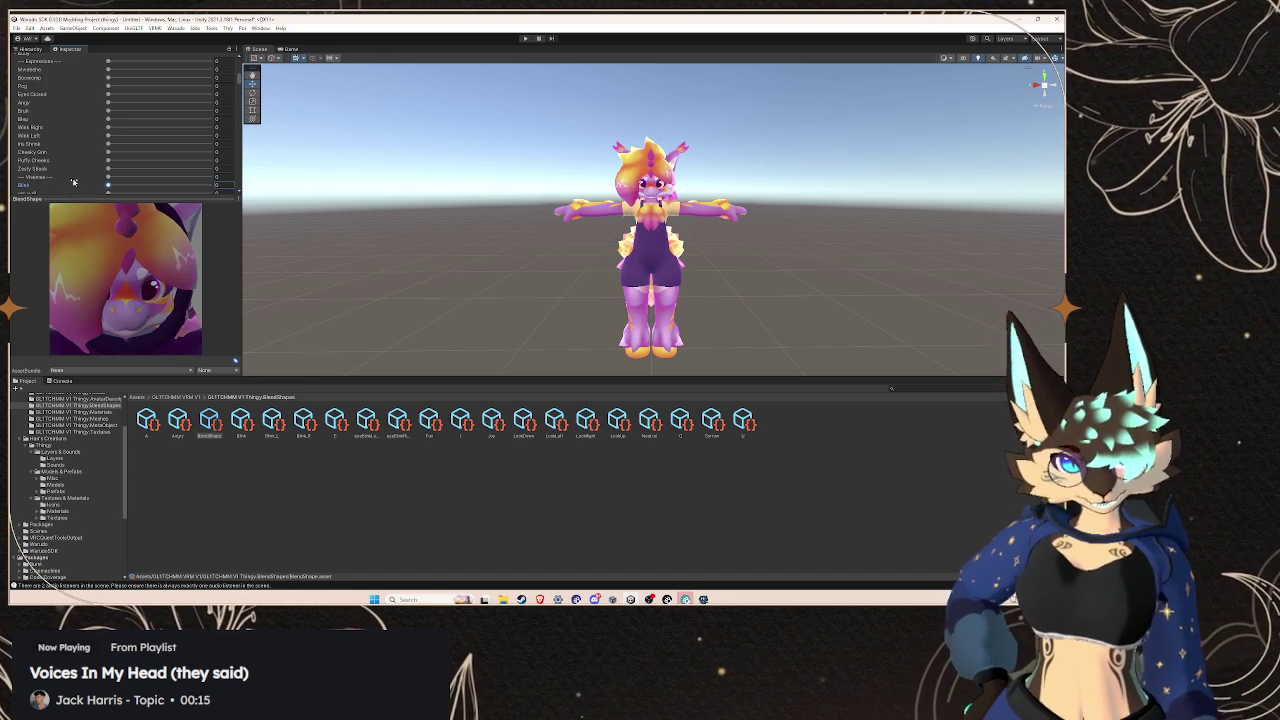
Shrink the preview and open the save dialog for a new BlendShapeClip
click(78, 198)
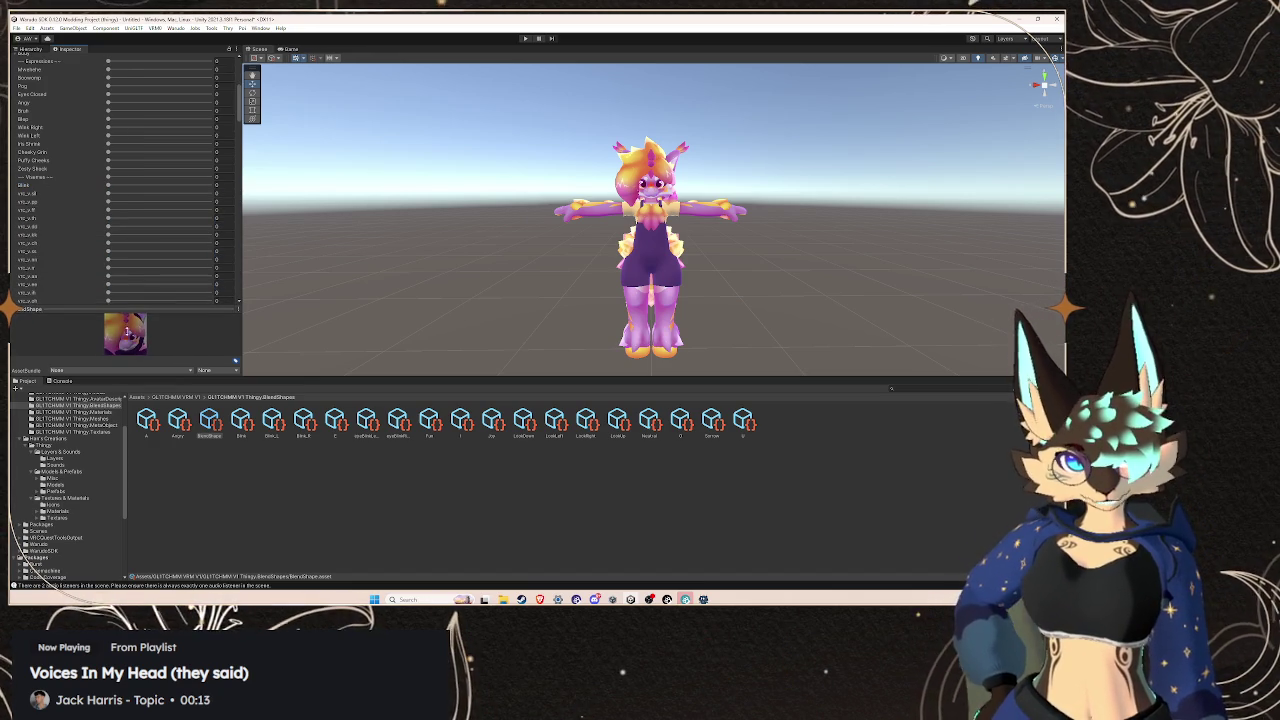
scroll(76, 220, up, 5)
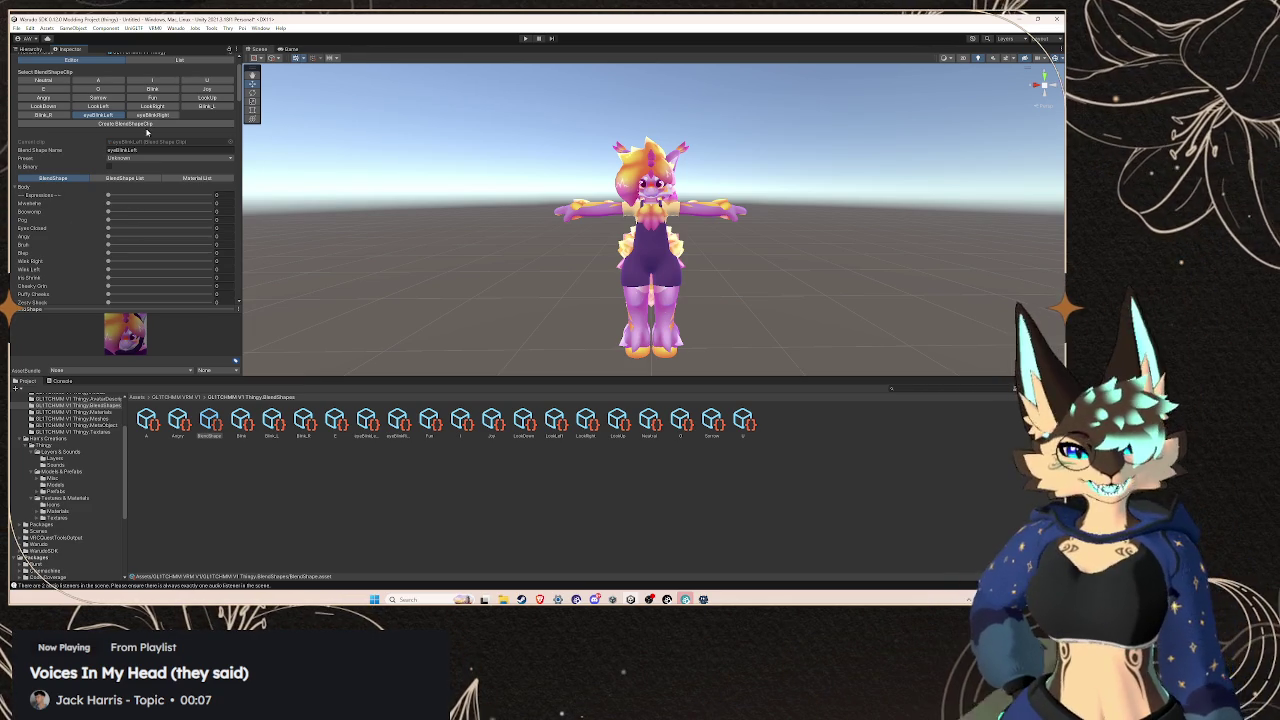
click(150, 122)
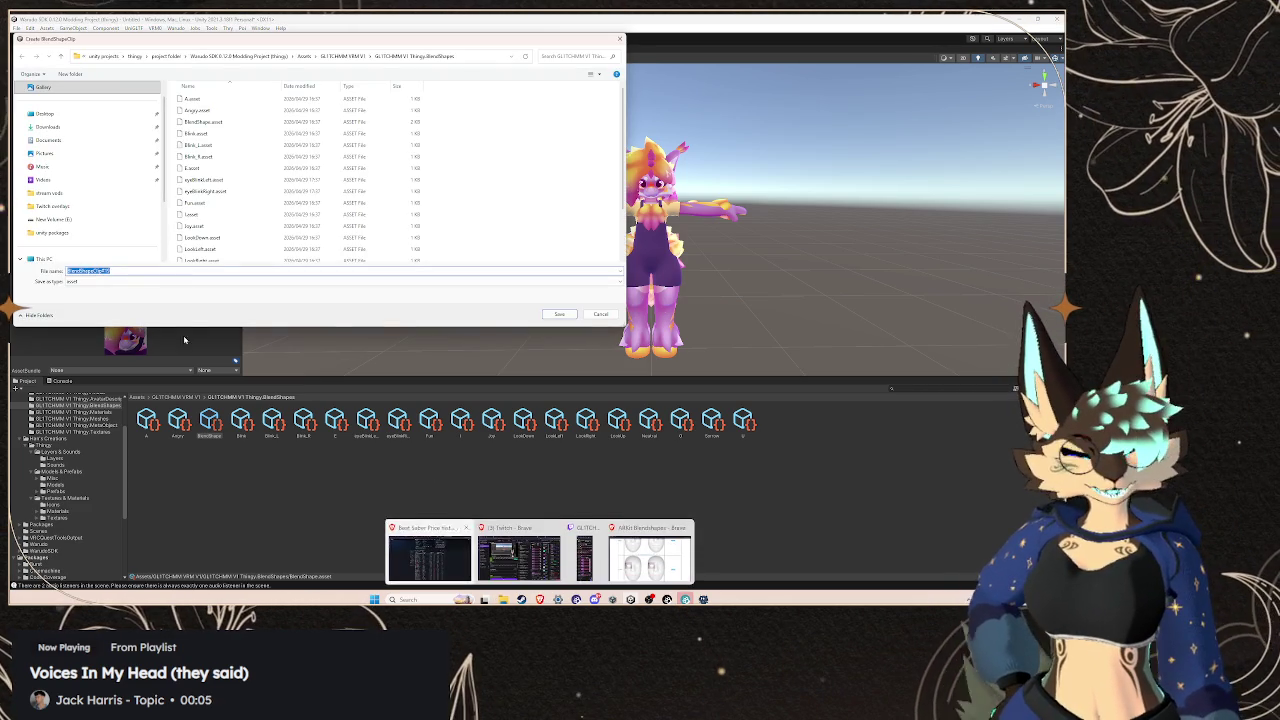
Clear the default clip file name and copy eyeWideLeft from the ARKit reference page
key(BackSpace)
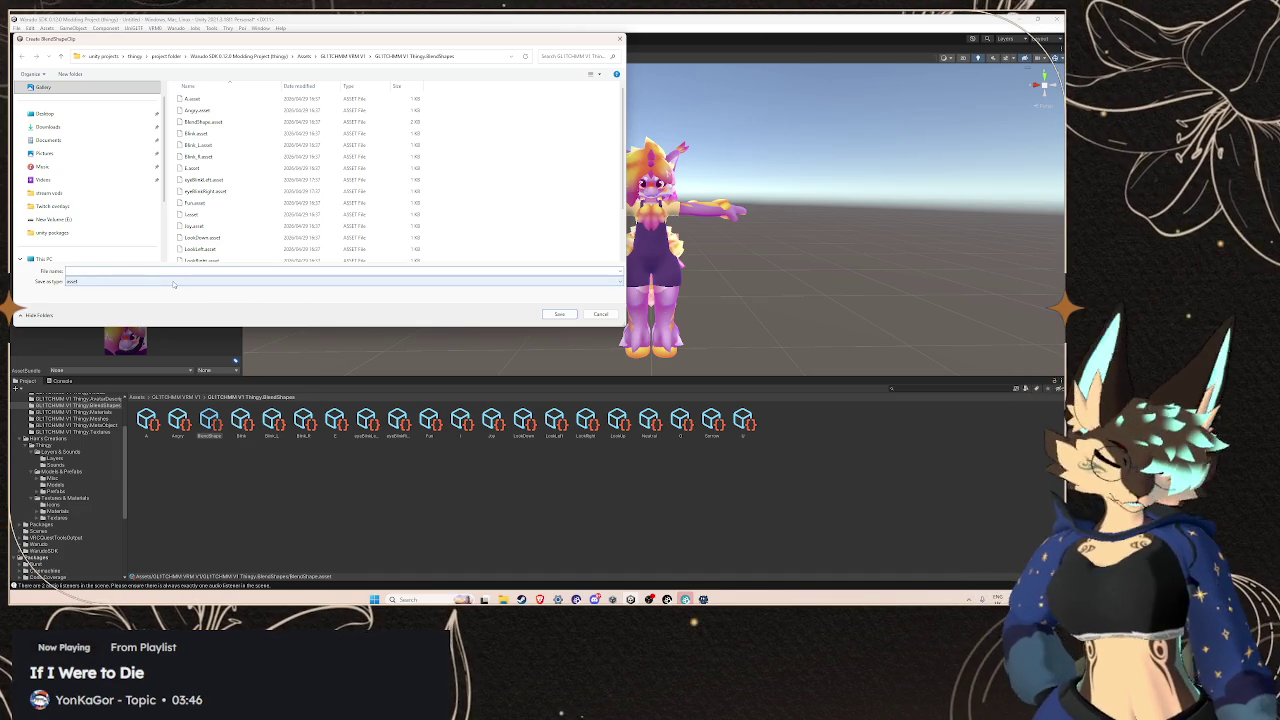
key(super+v)
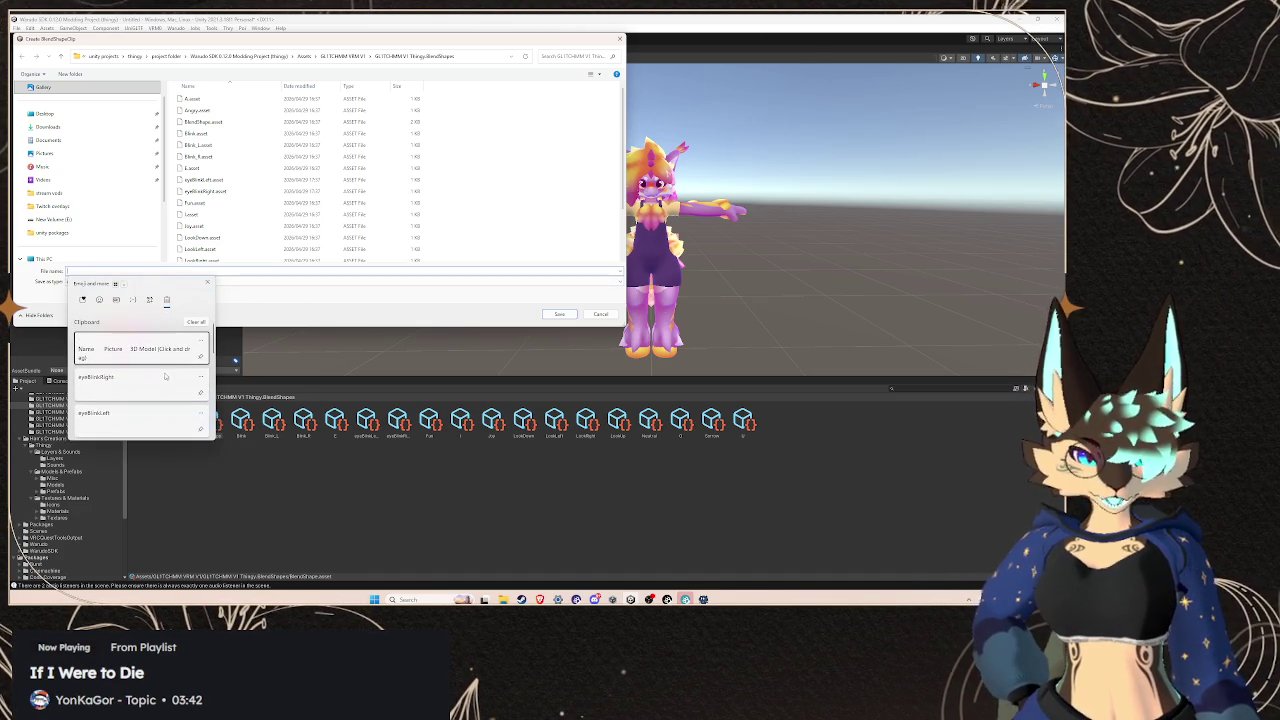
click(267, 300)
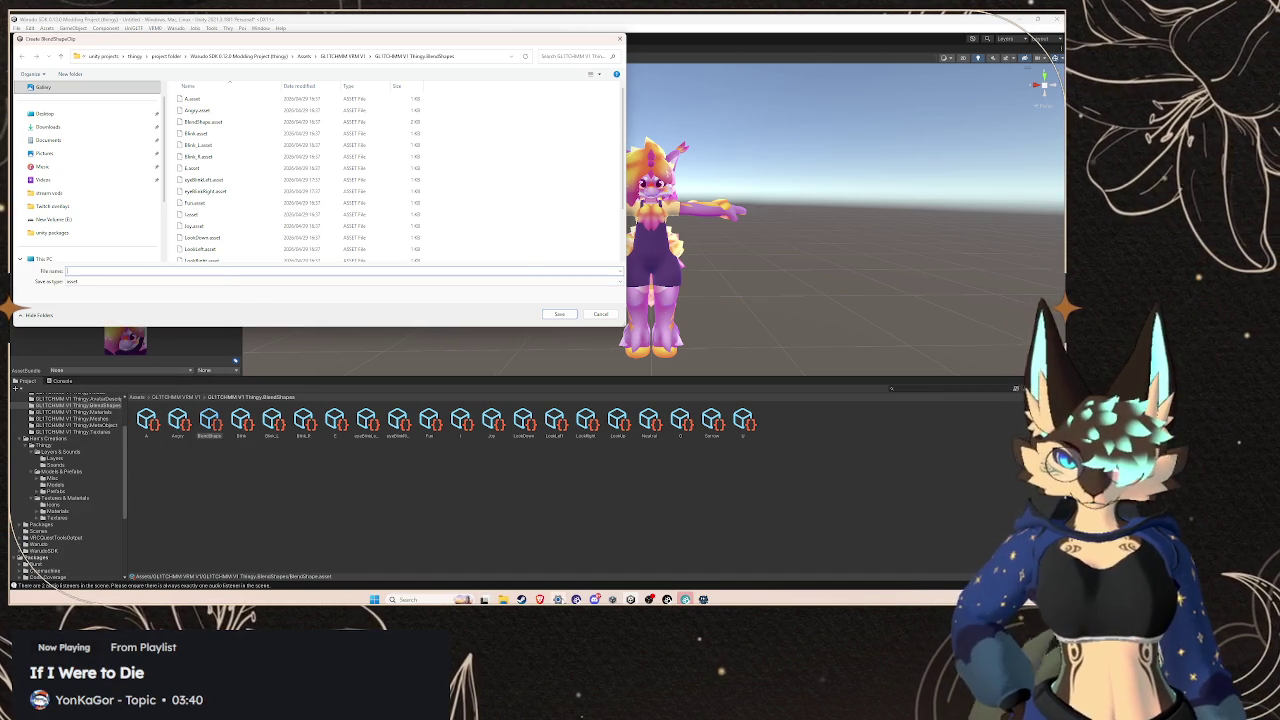
mouse_move(540, 599)
click(540, 555)
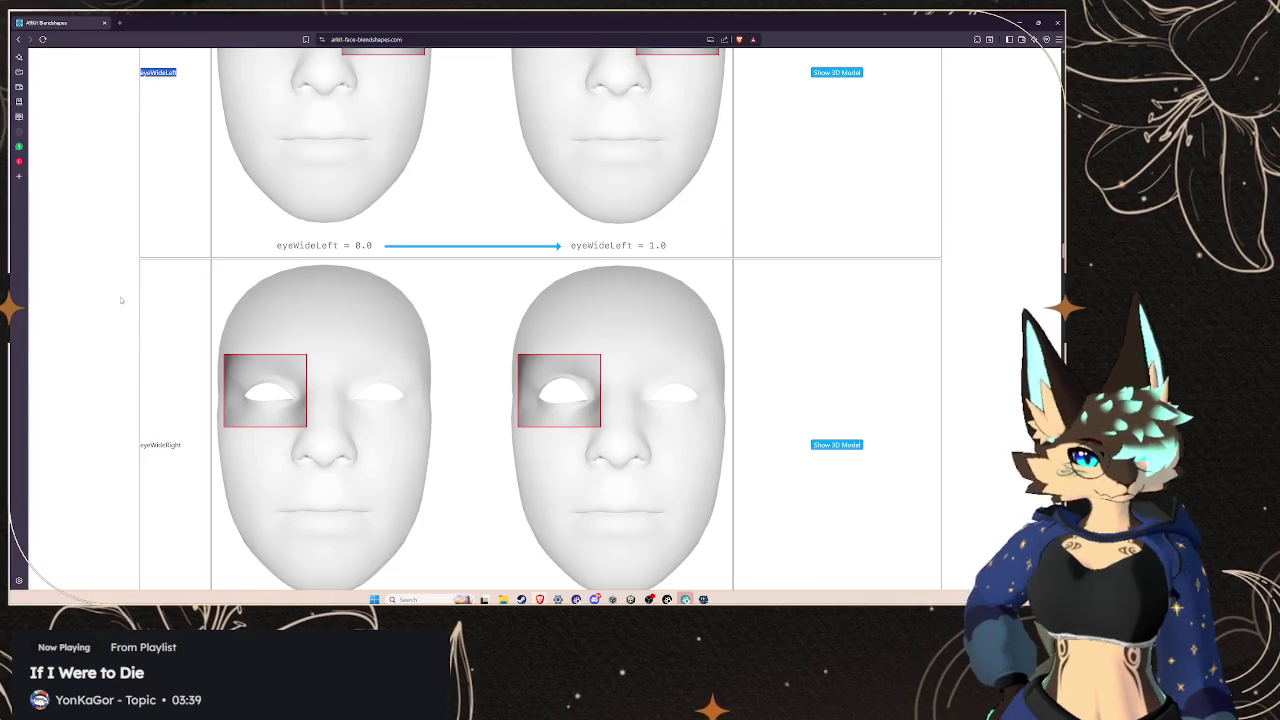
right_click(151, 66)
click(205, 73)
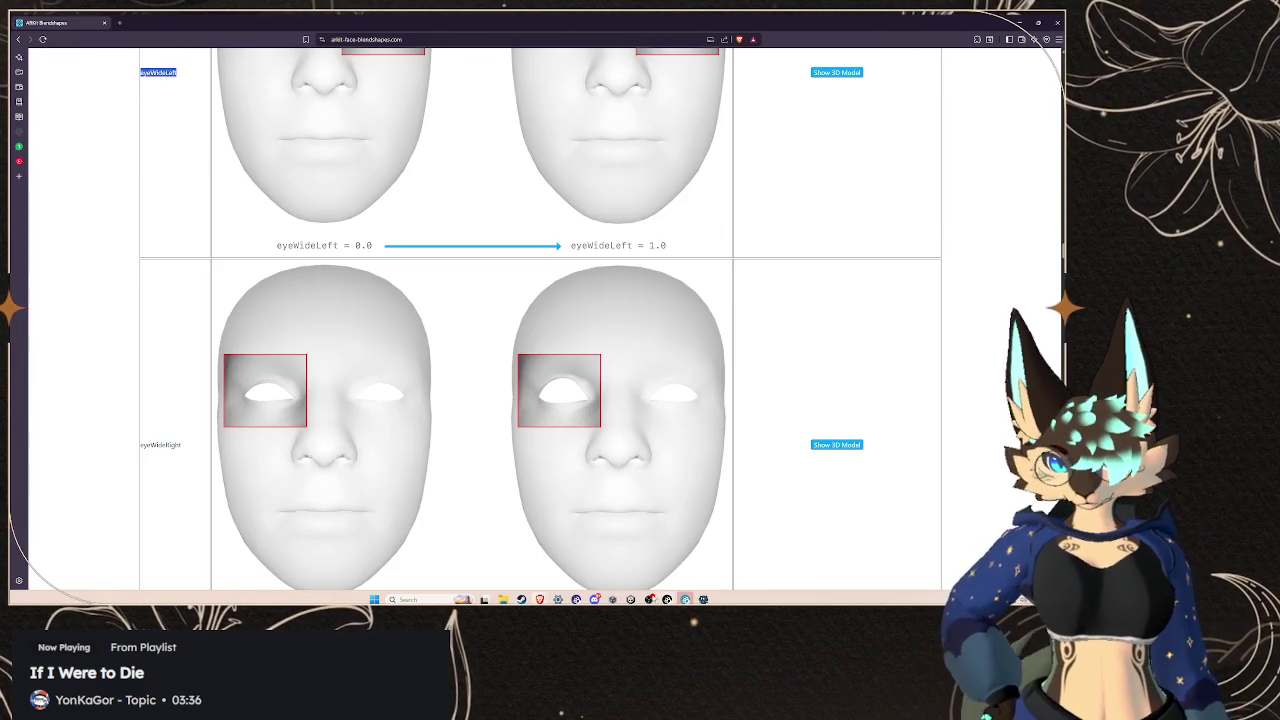
click(667, 599)
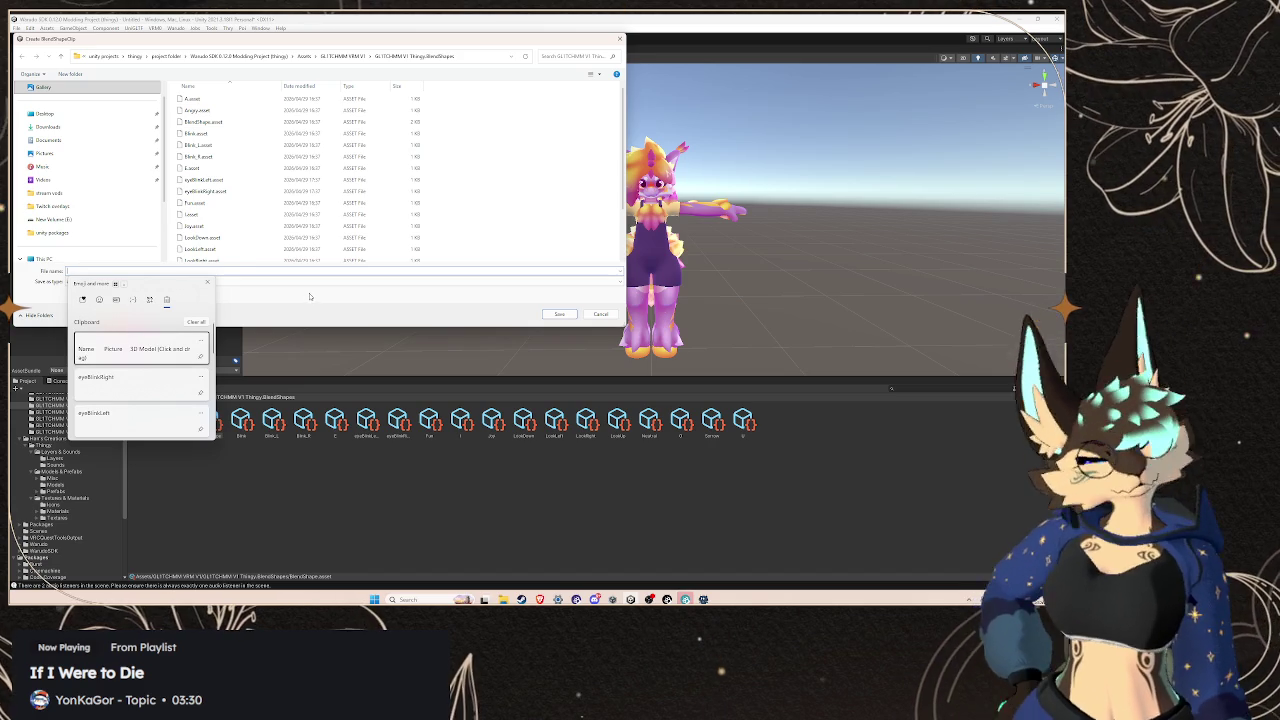
Recopy eyeWideLeft, paste it as the clip file name, and save the new clip
mouse_move(540, 599)
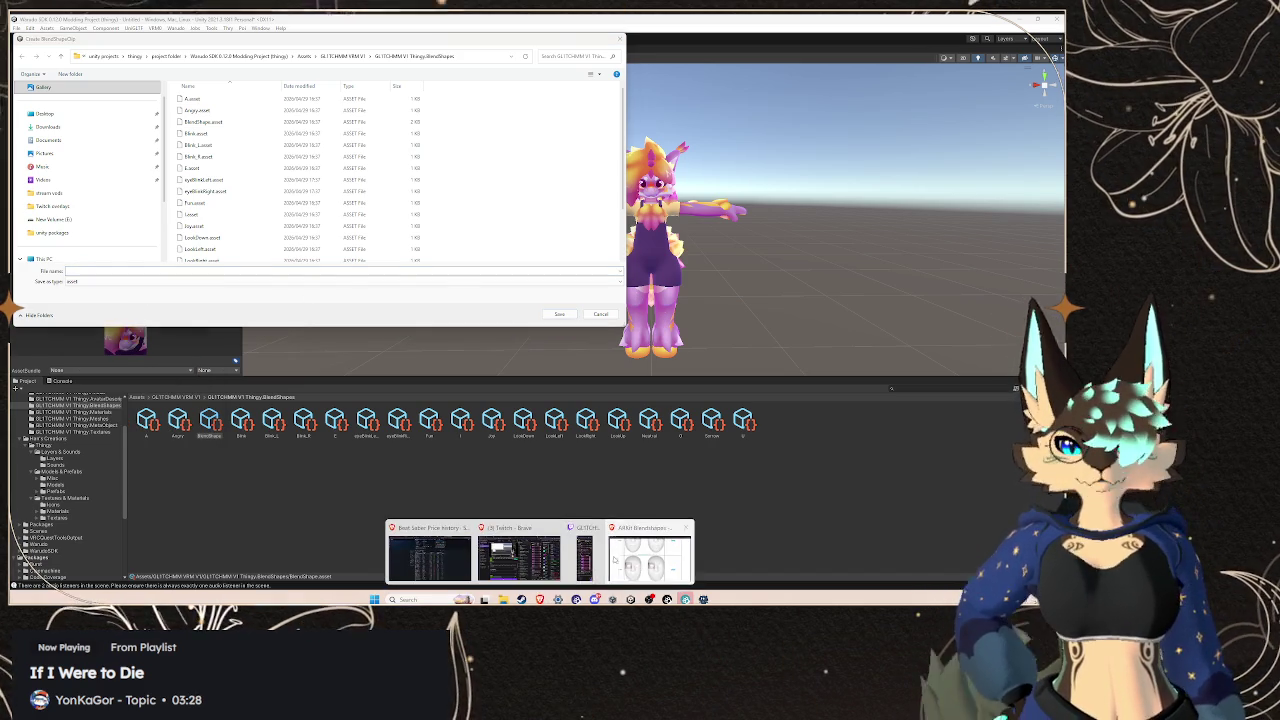
click(542, 530)
right_click(157, 70)
click(190, 86)
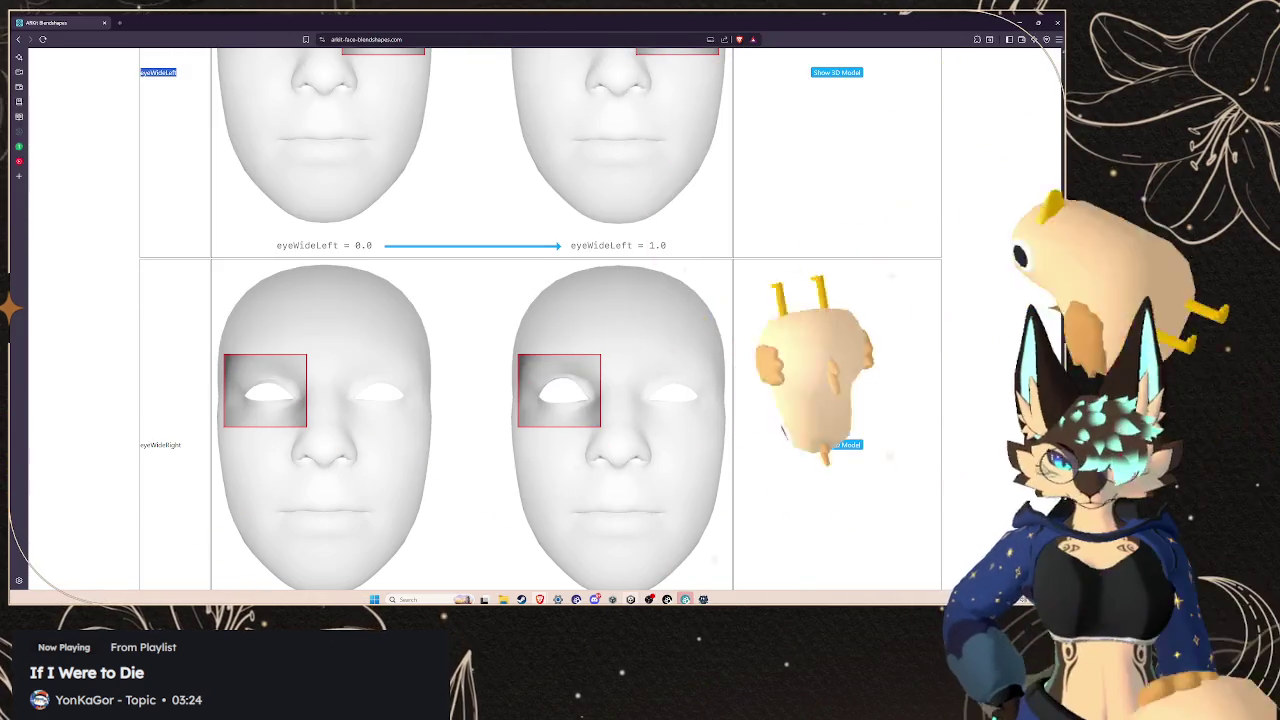
key(alt+Tab)
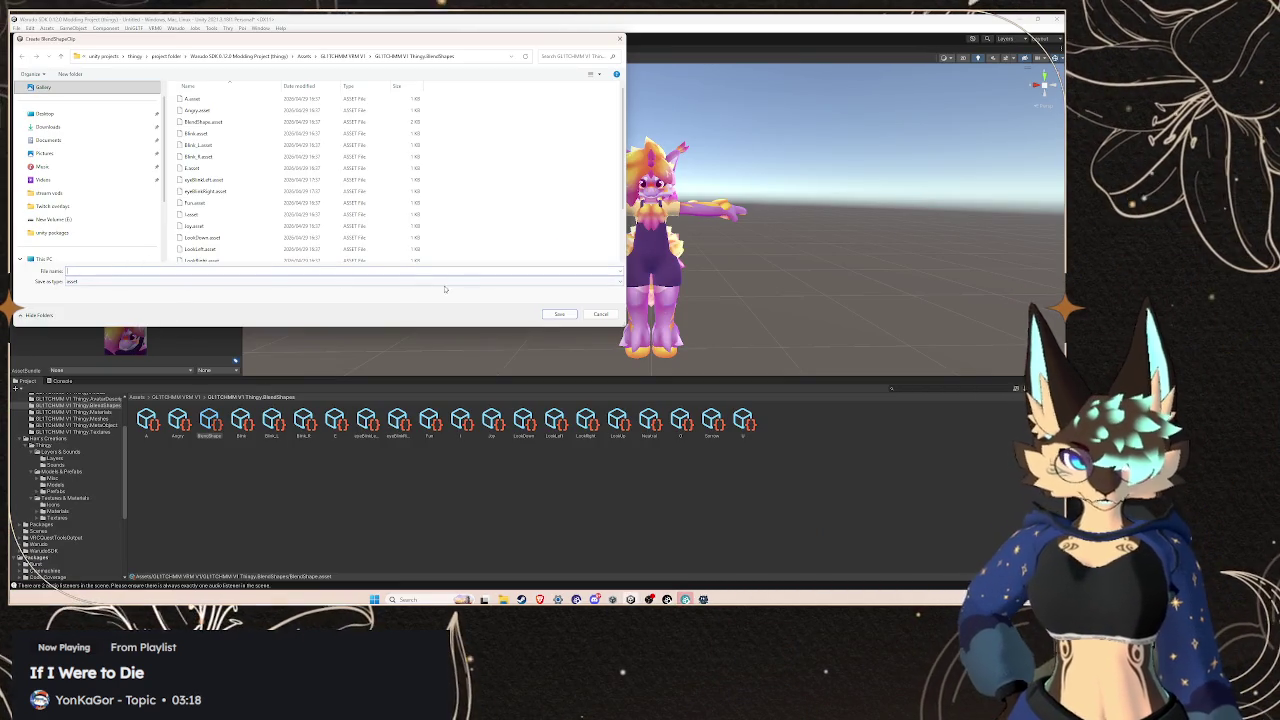
key(alt+Tab)
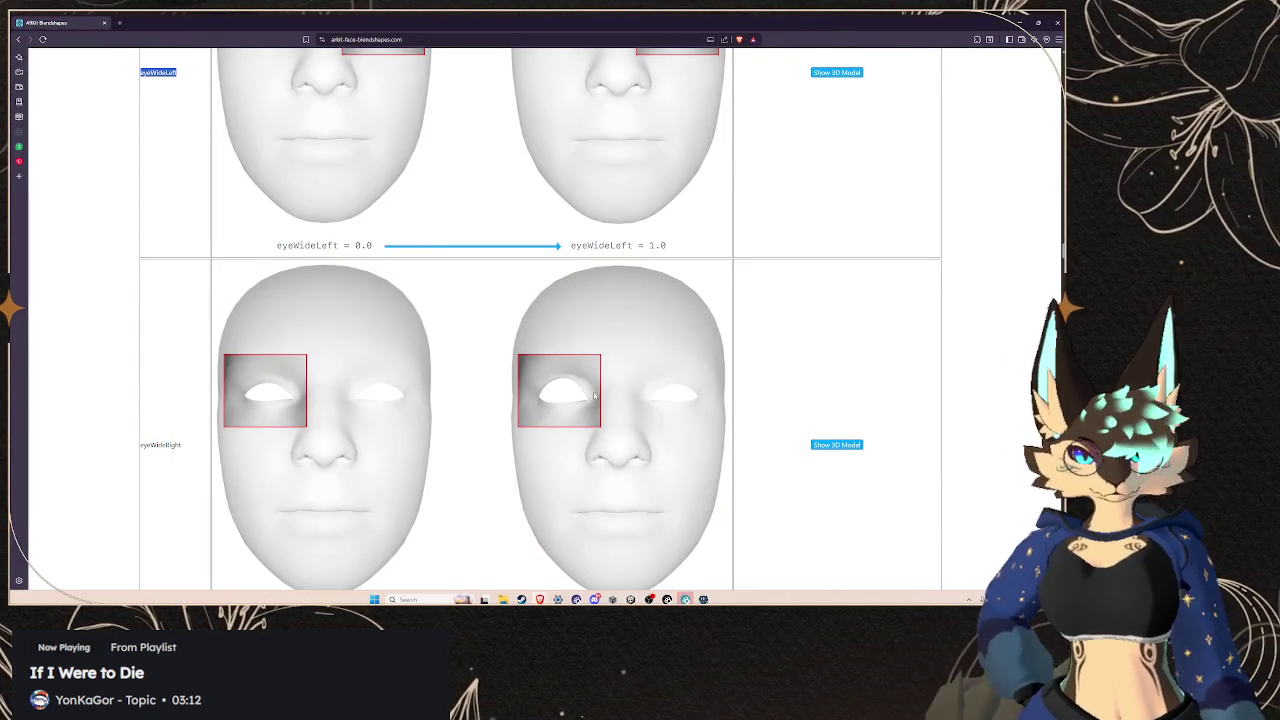
key(alt+Tab)
key(ctrl+v)
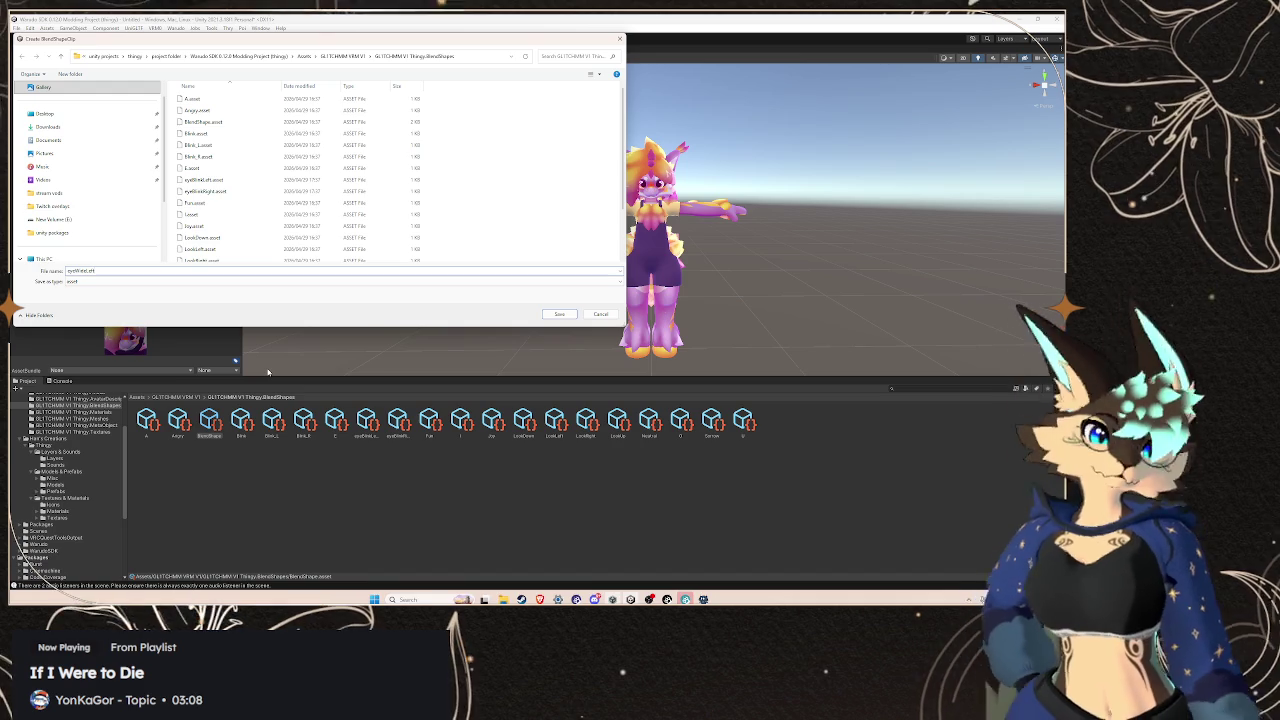
click(559, 314)
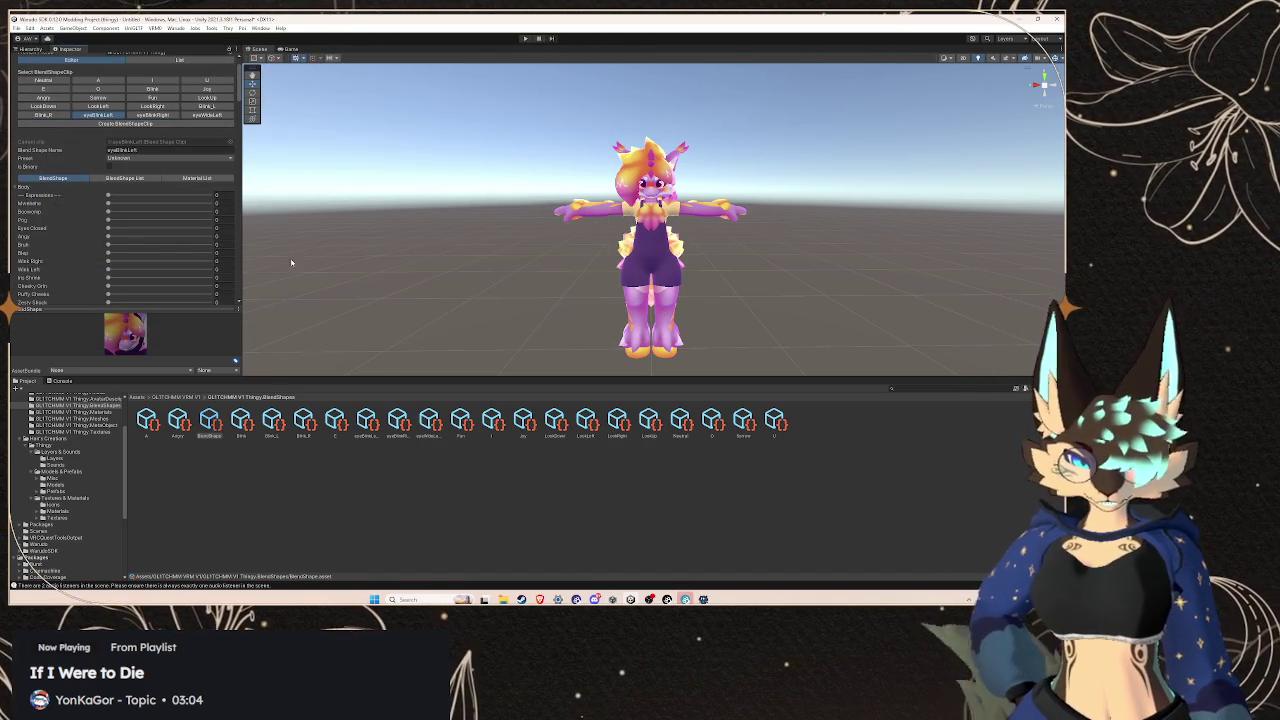
Create an eyeWideRight BlendShapeClip, using the name copied from the ARKit reference page
click(125, 123)
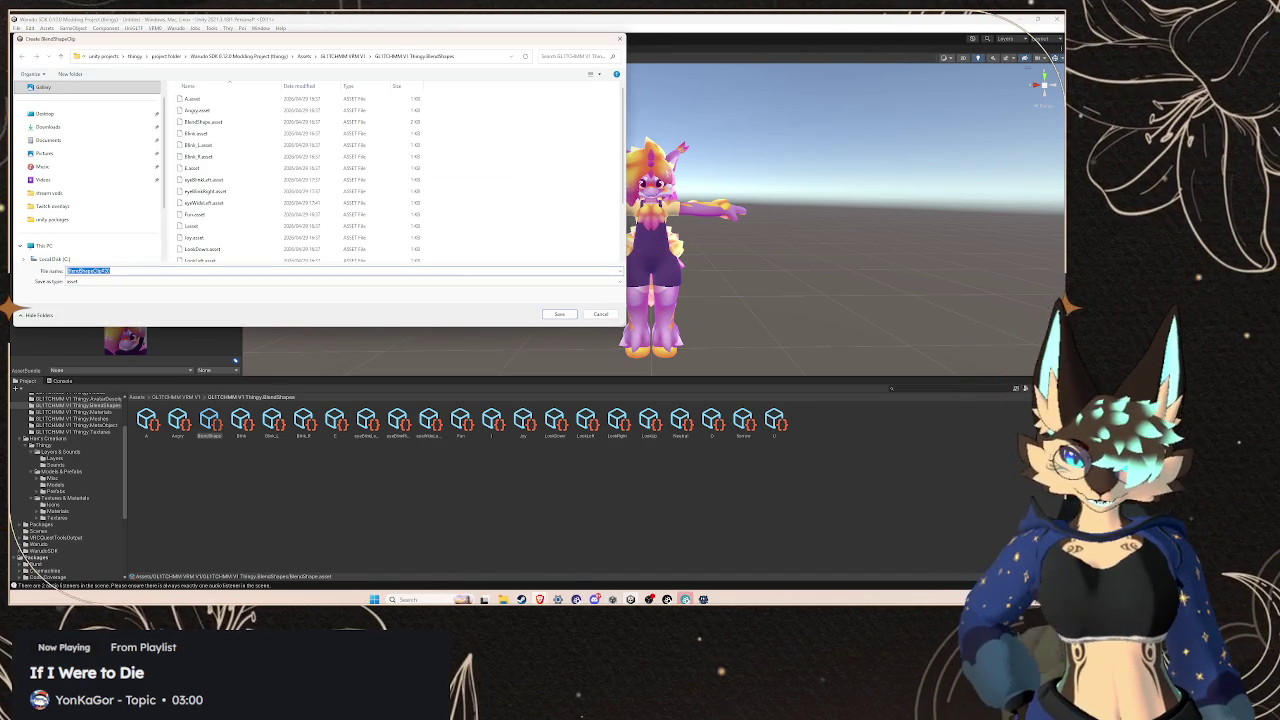
mouse_move(539, 599)
click(525, 555)
mouse_move(181, 444)
mouse_down()
mouse_move(140, 438)
mouse_move(141, 452)
mouse_up()
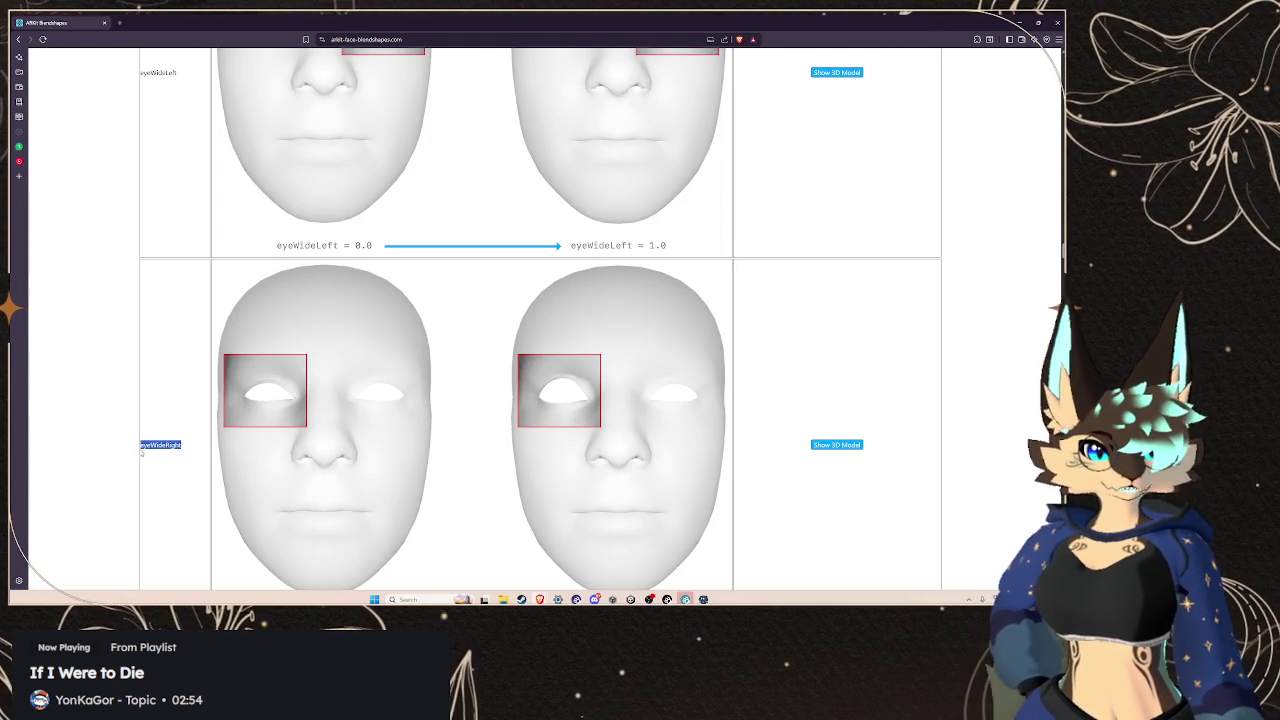
mouse_move(141, 452)
mouse_down()
mouse_move(140, 436)
mouse_move(141, 452)
mouse_up()
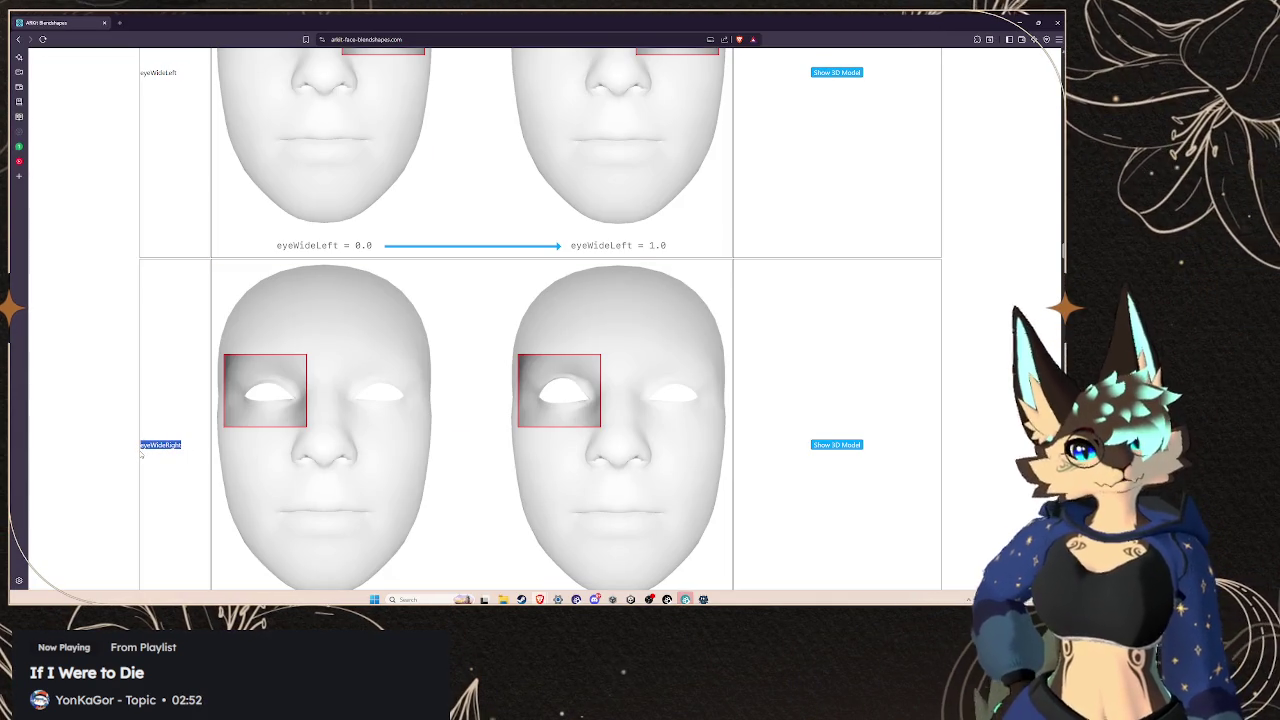
right_click(143, 448)
click(165, 455)
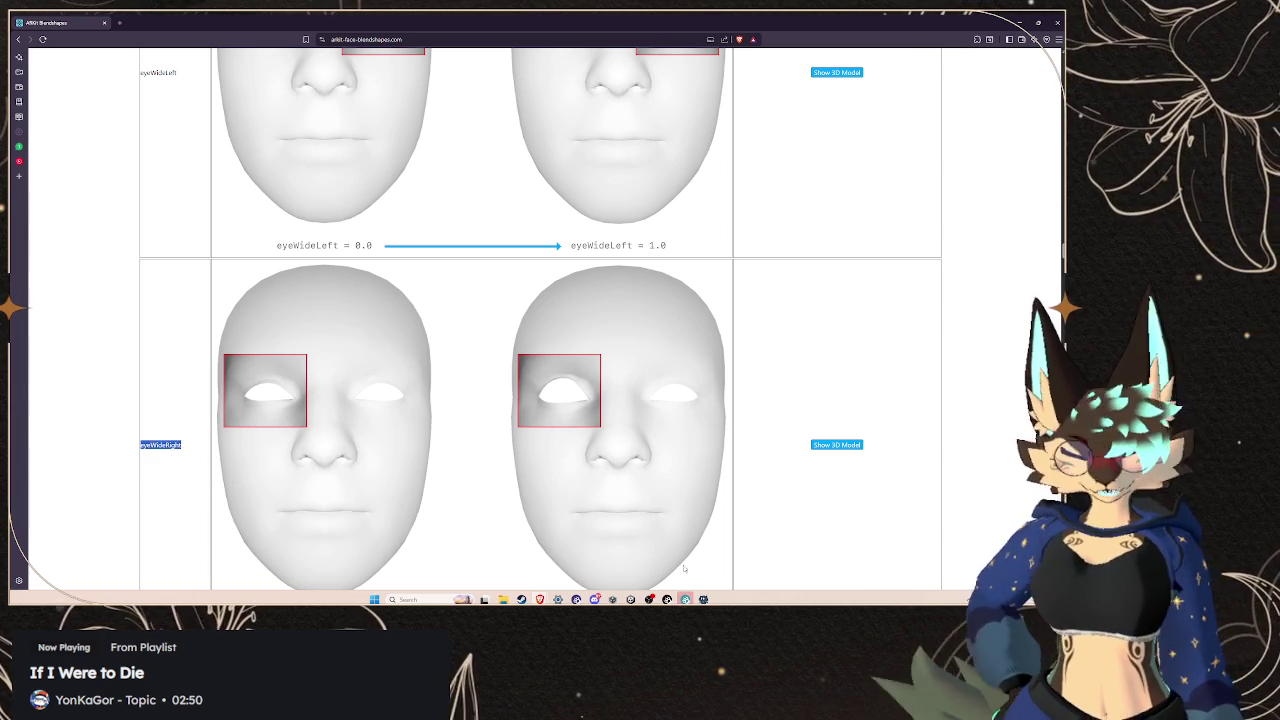
click(630, 599)
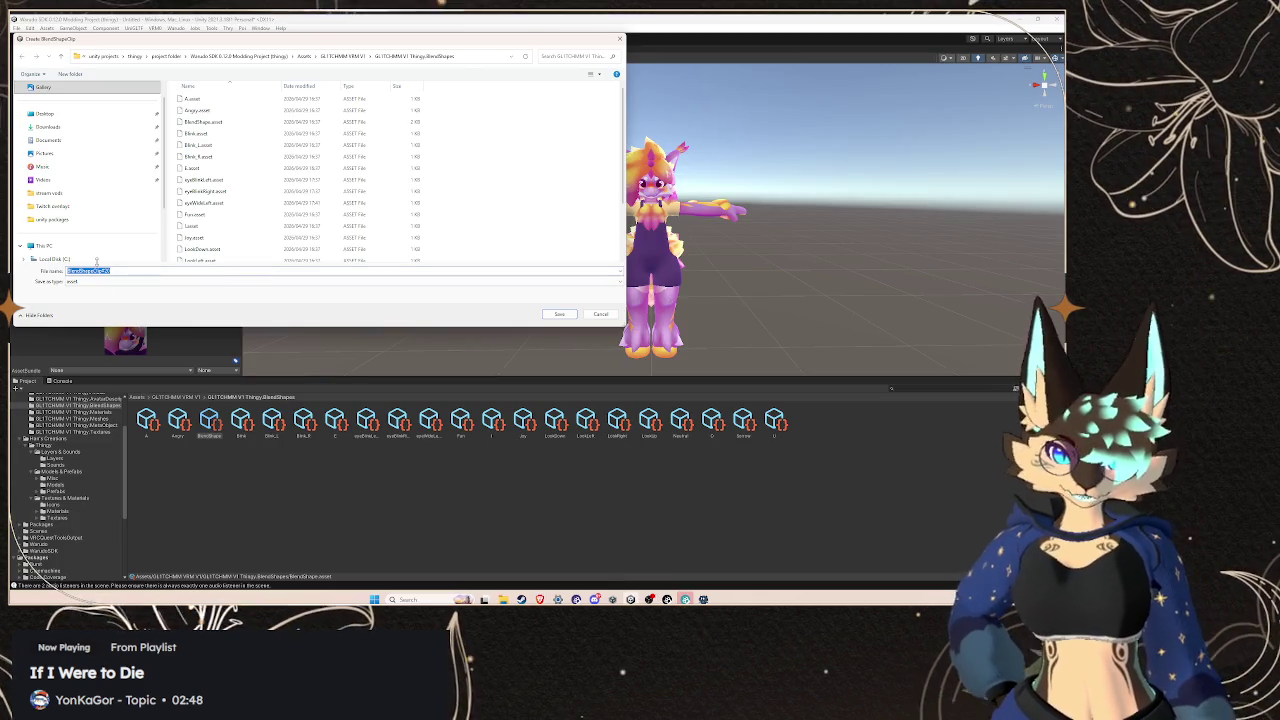
click(560, 315)
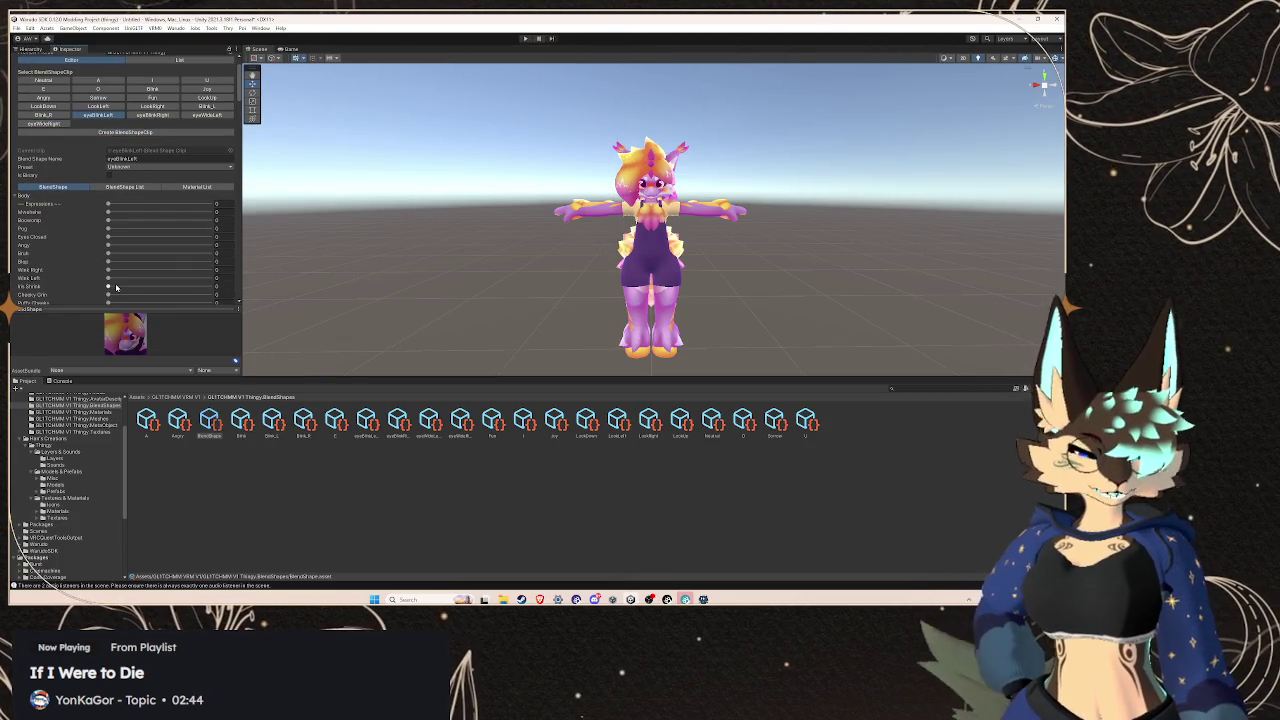
click(105, 133)
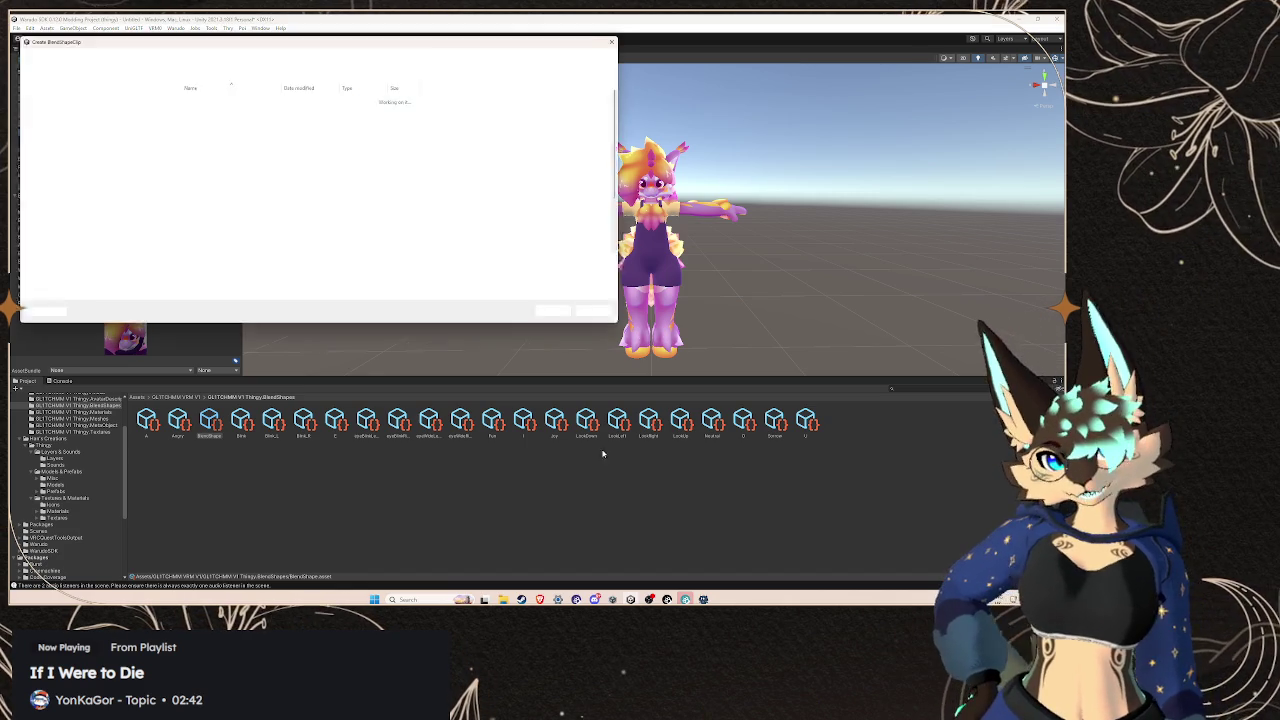
Bring up the ARKit reference page and browse around the cheekPuff entry
mouse_move(540, 599)
click(650, 558)
scroll(158, 378, down, 5)
scroll(160, 370, down, 4)
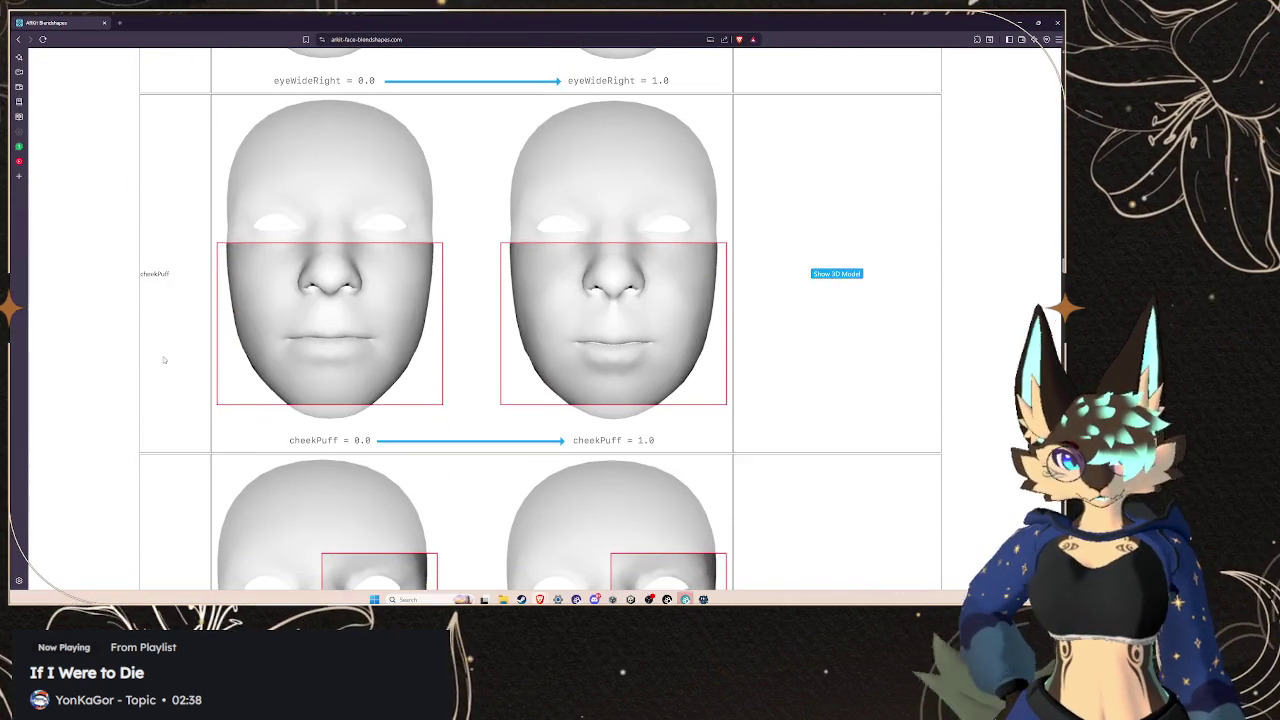
scroll(165, 315, up, 3)
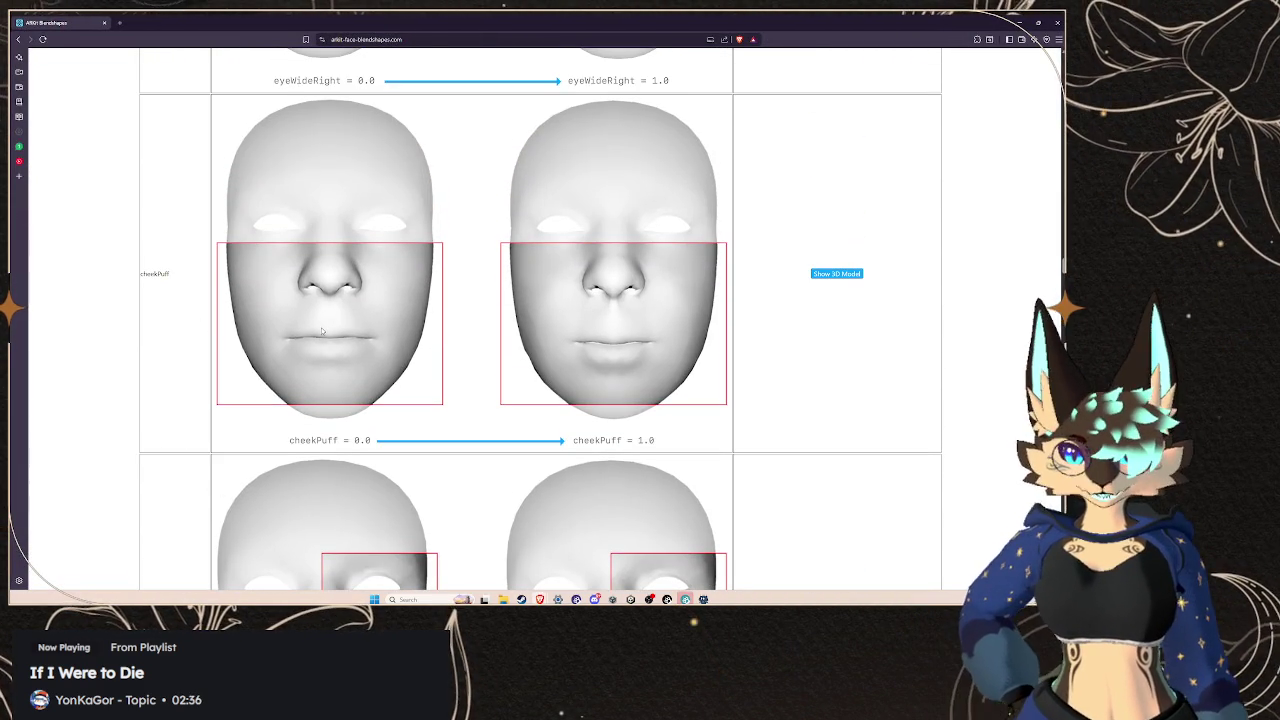
triple_click(127, 271)
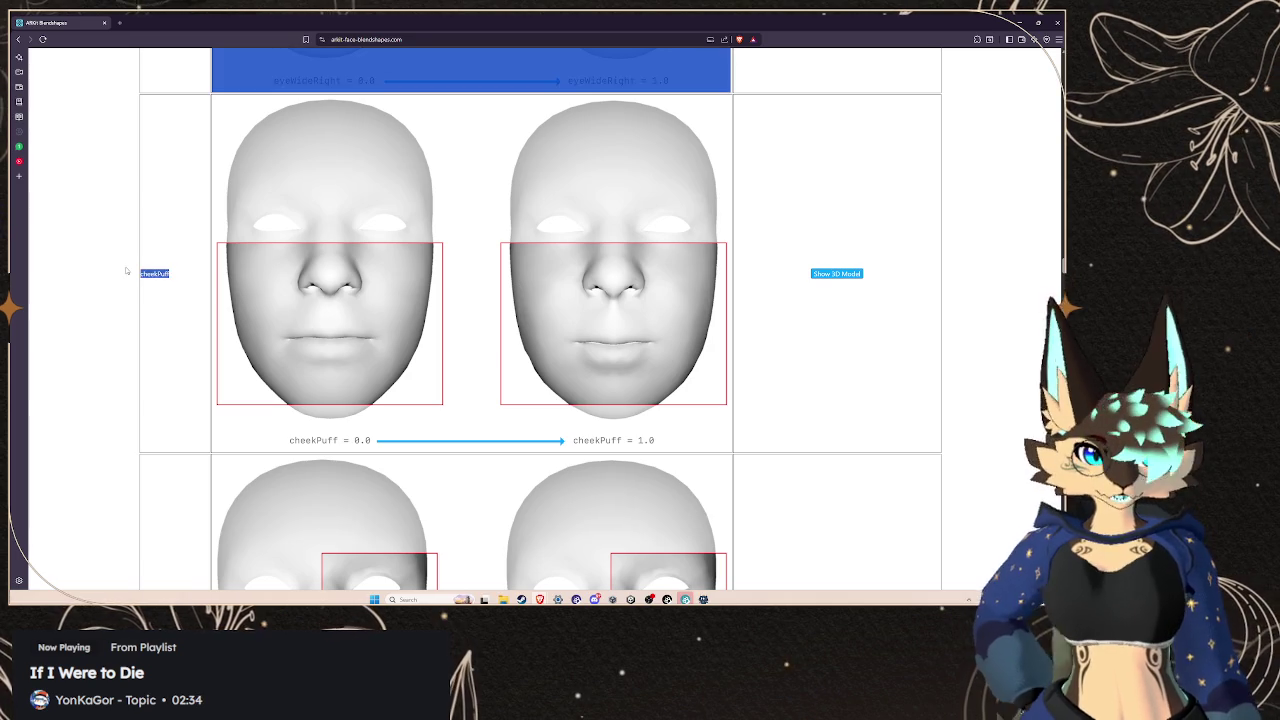
click(443, 288)
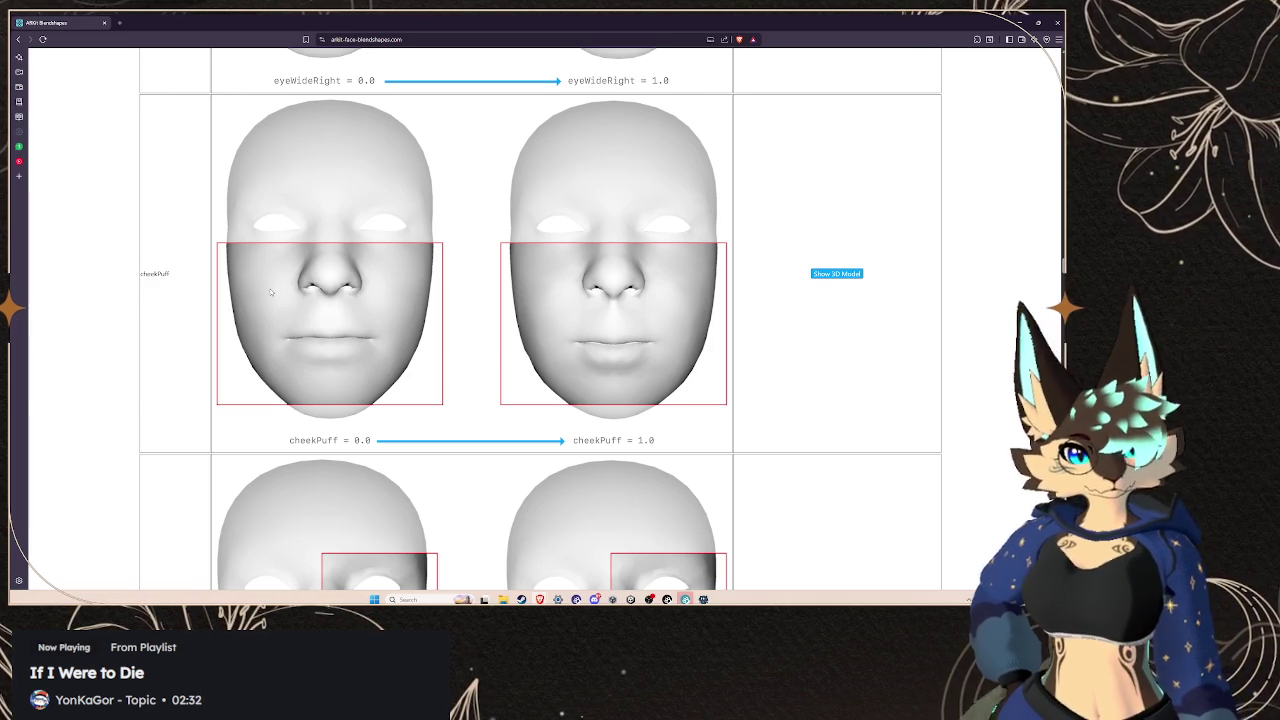
scroll(331, 331, down, 3)
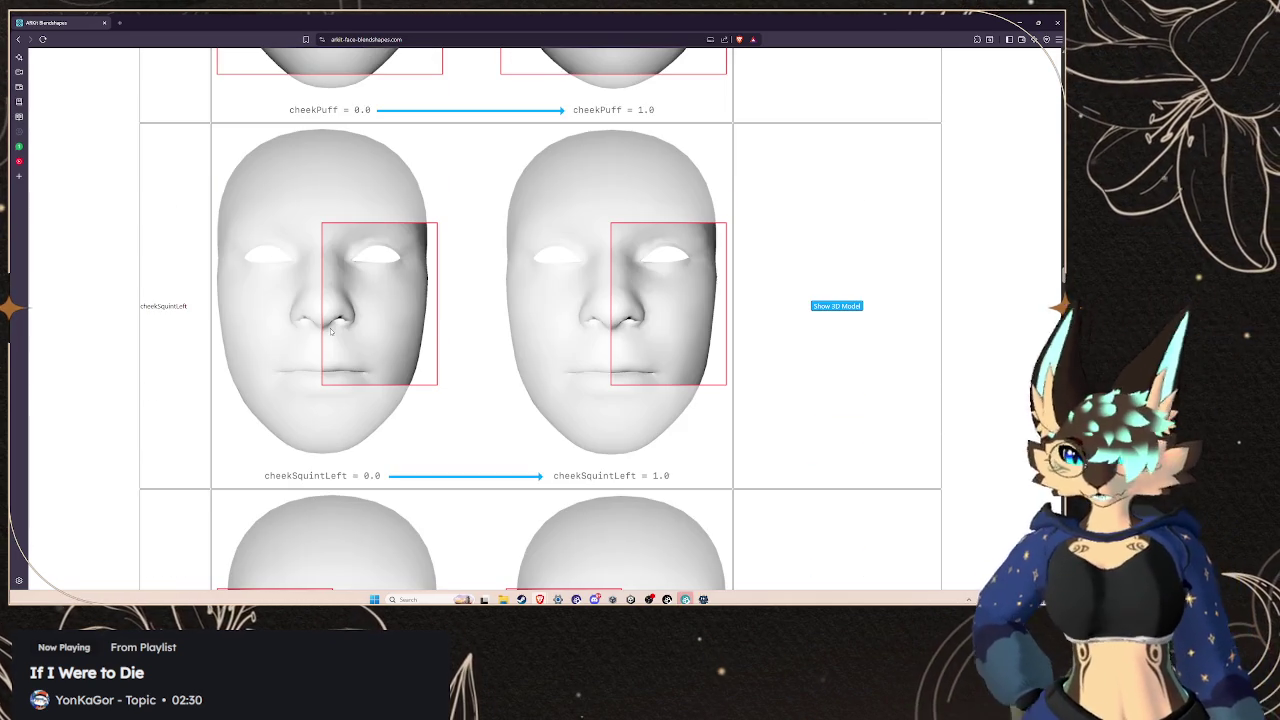
scroll(330, 330, up, 3)
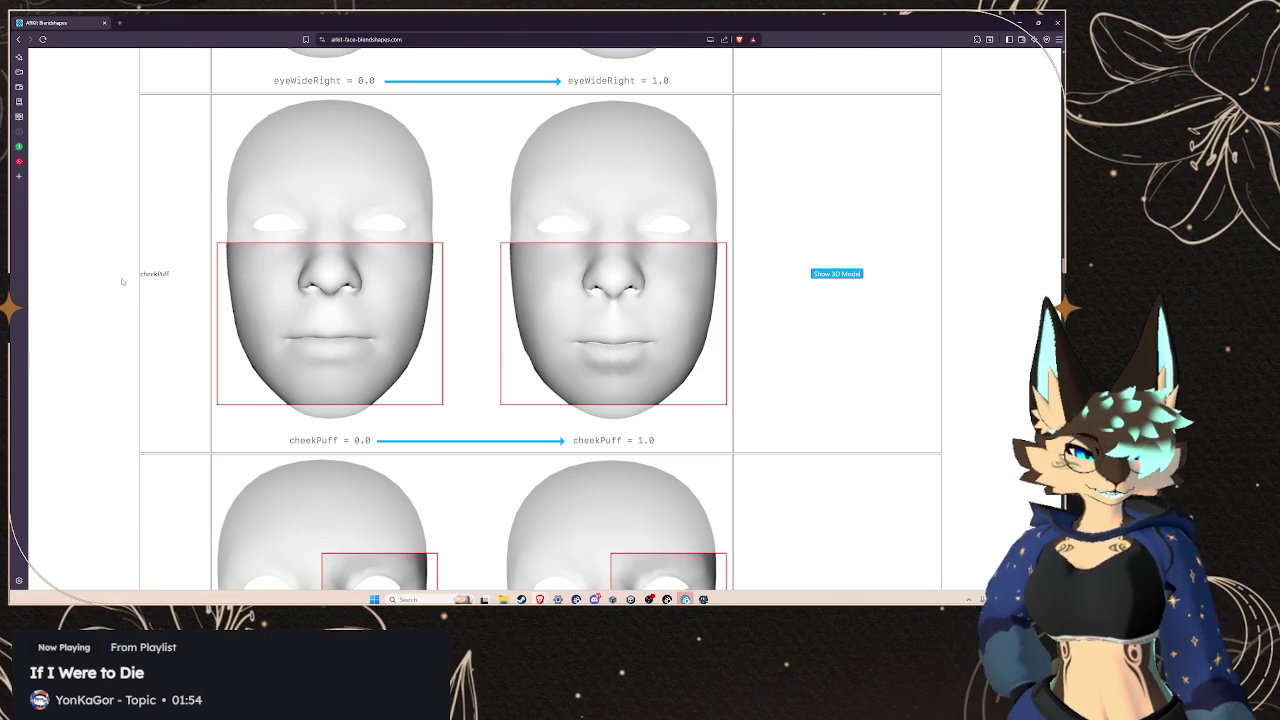
Scroll down to jawOpen on the ARKit page and copy its name
scroll(125, 284, down, 4)
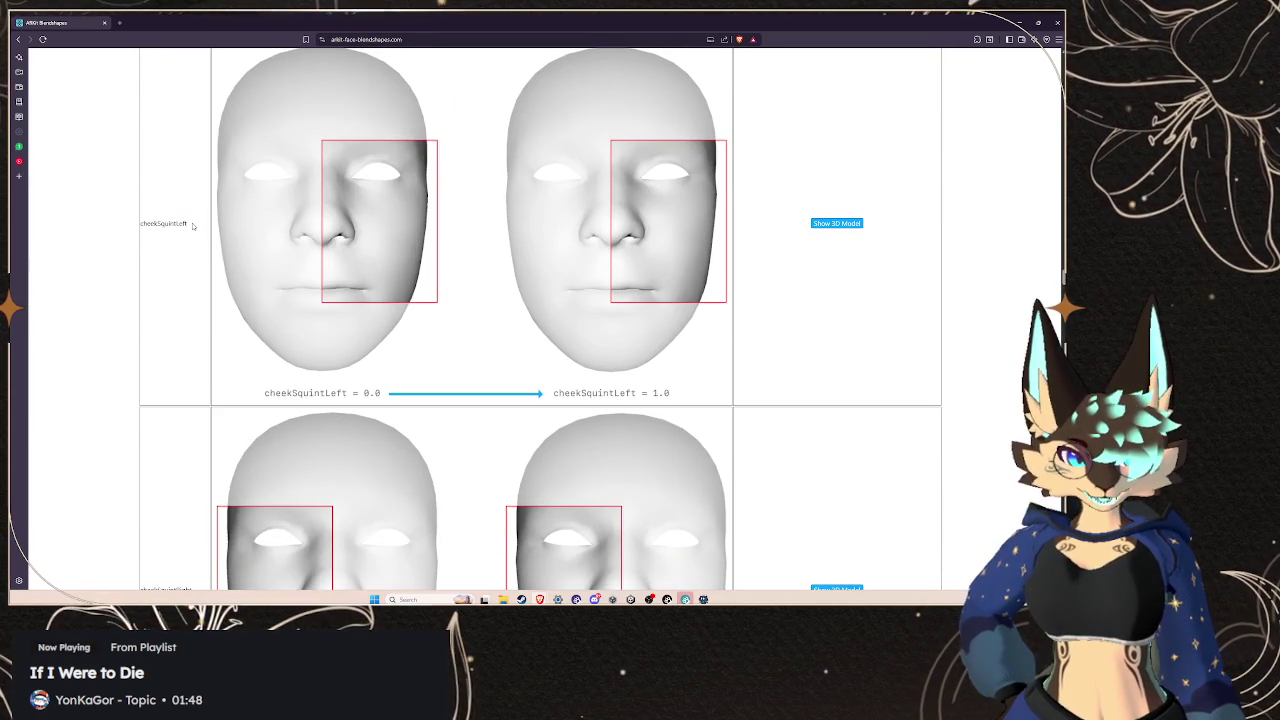
scroll(200, 250, down, 2)
scroll(202, 257, down, 2)
scroll(191, 253, down, 1)
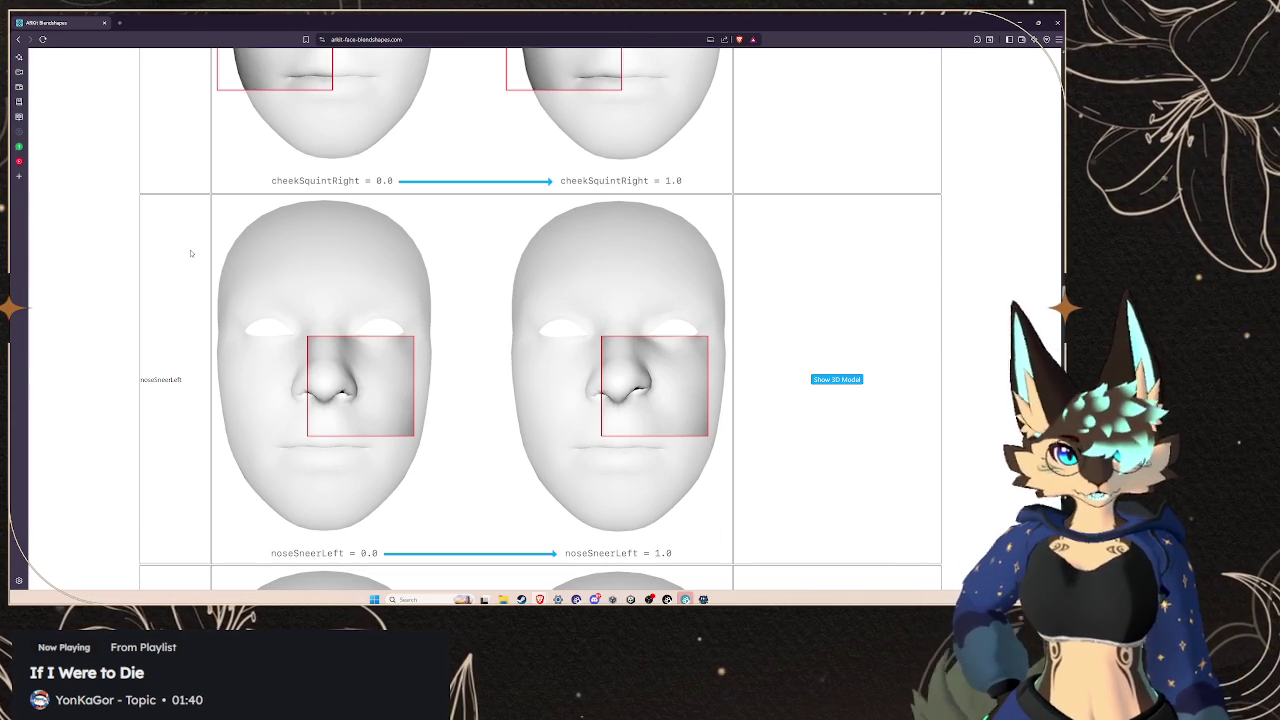
scroll(192, 268, down, 2)
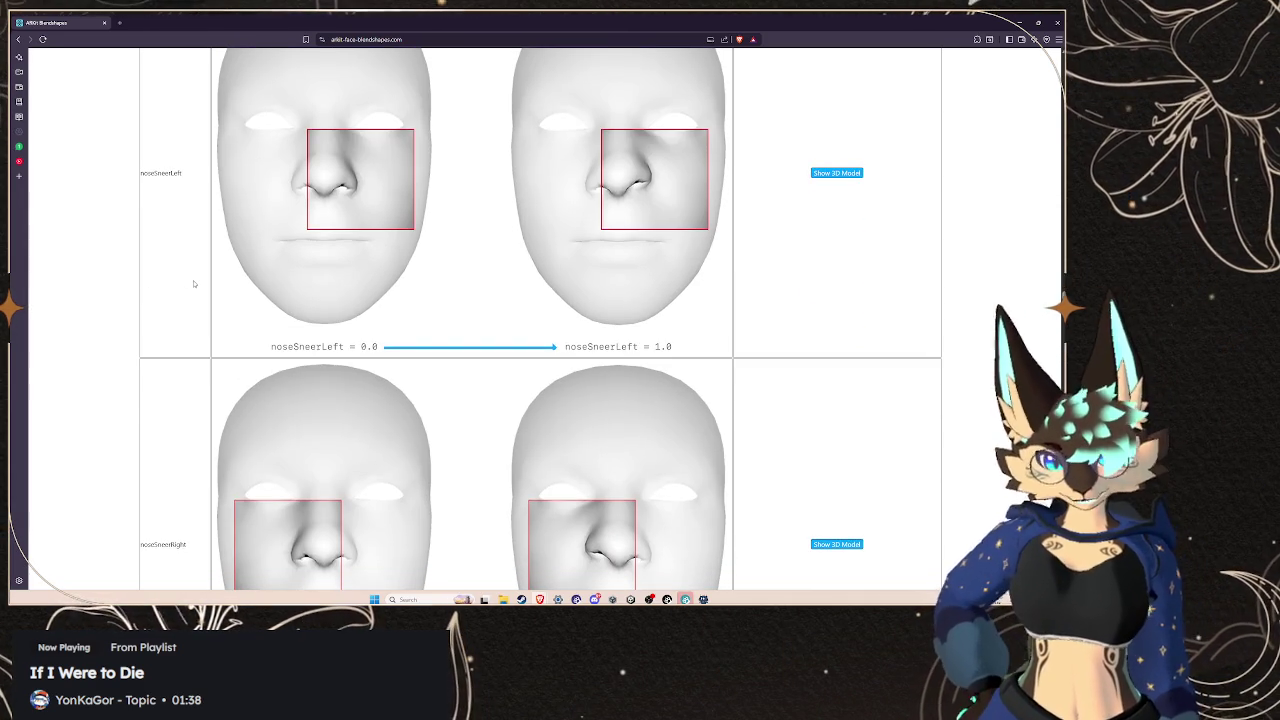
scroll(190, 291, down, 7)
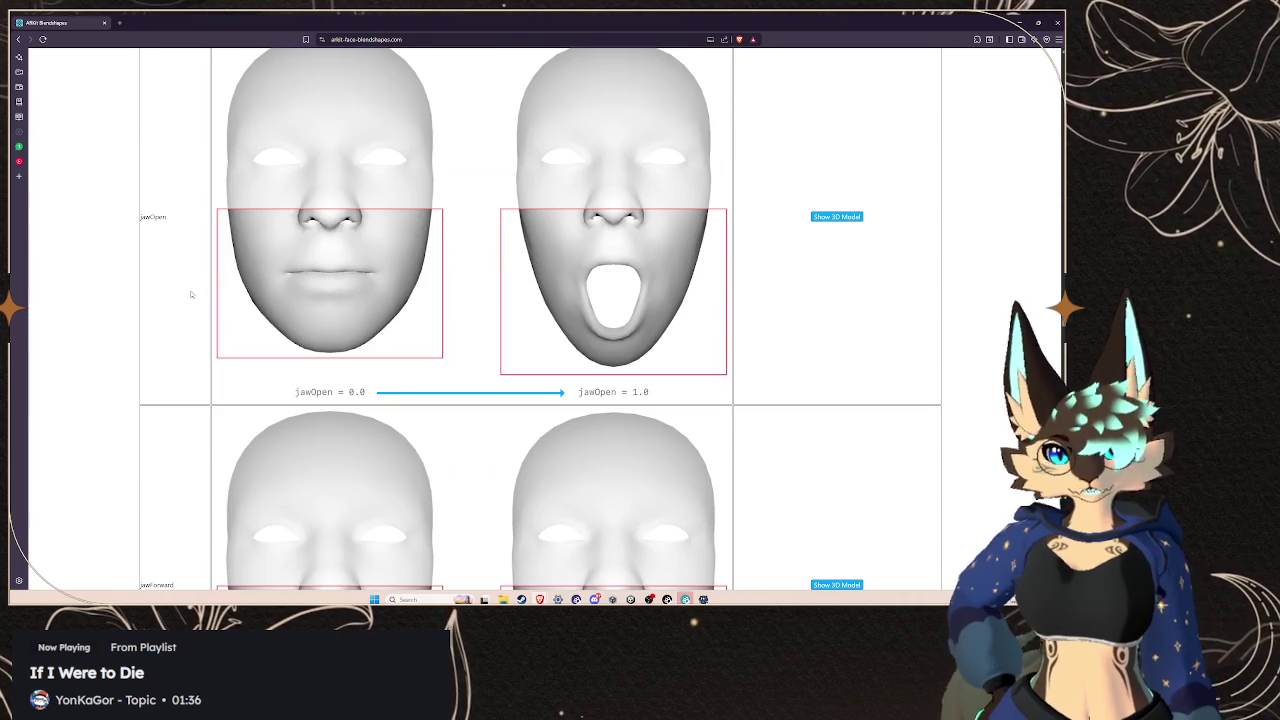
drag(180, 217, 141, 223)
key(ctrl+c)
click(162, 219)
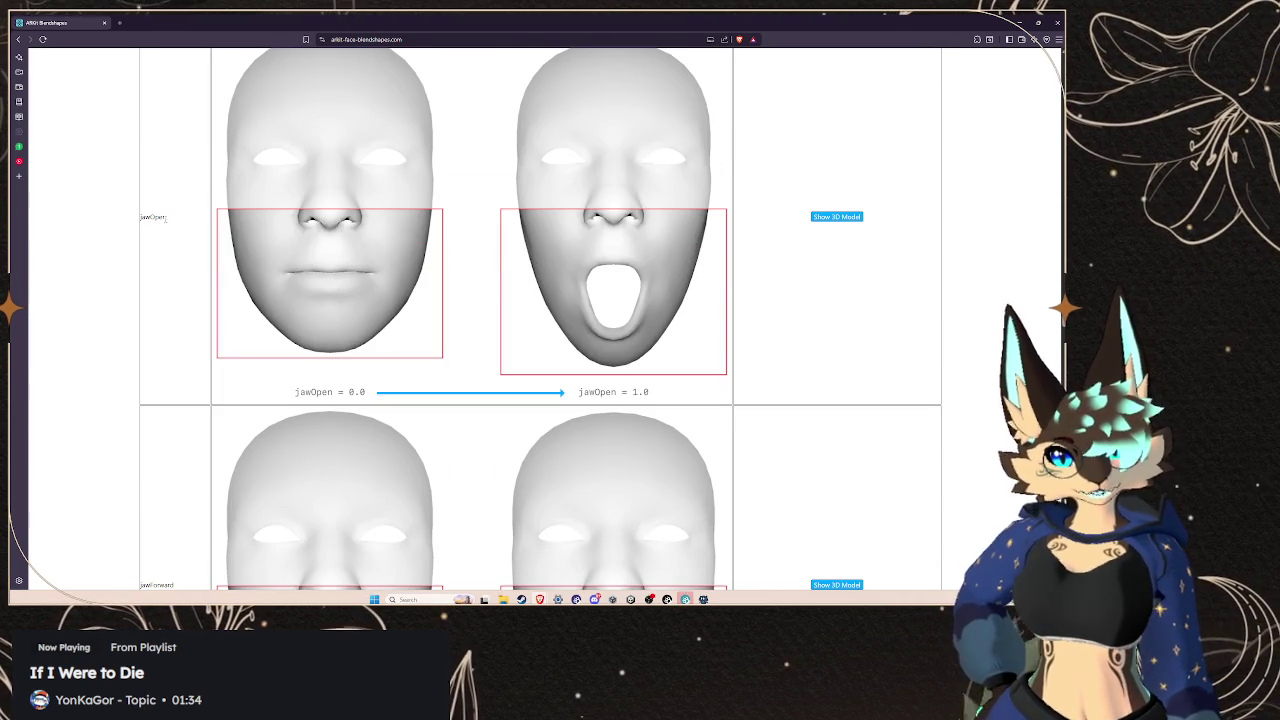
right_click(143, 218)
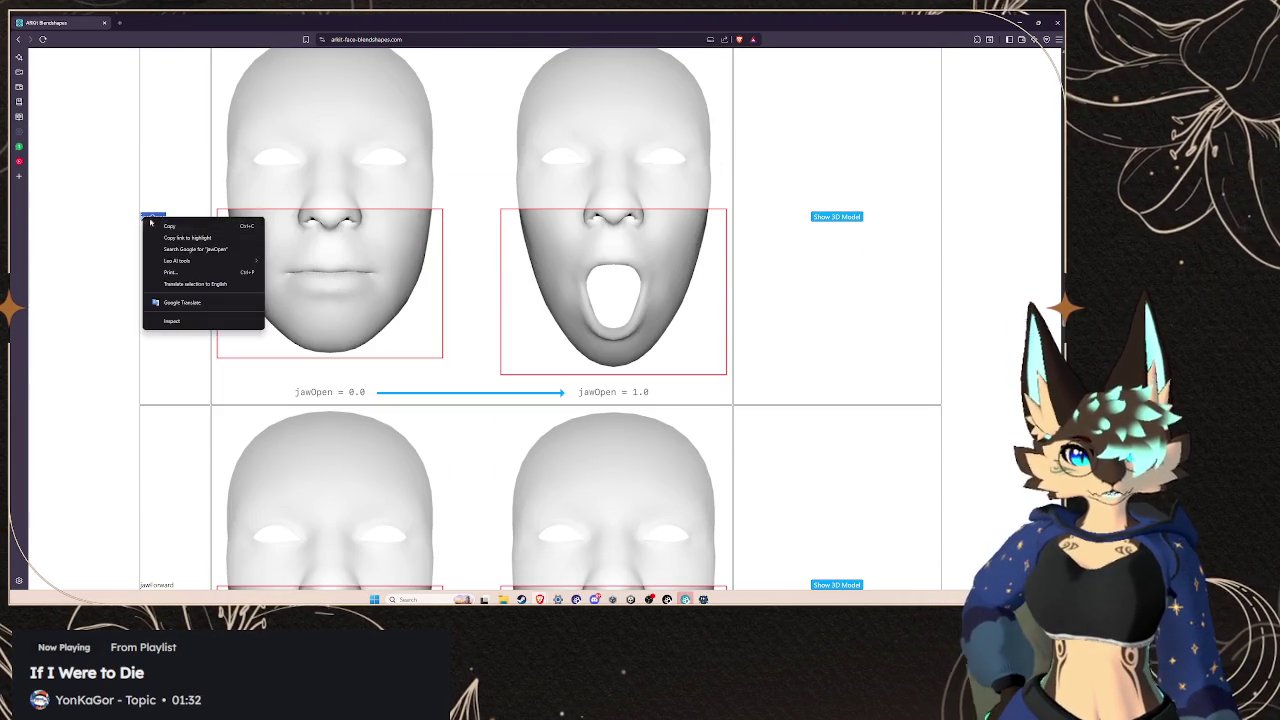
click(165, 226)
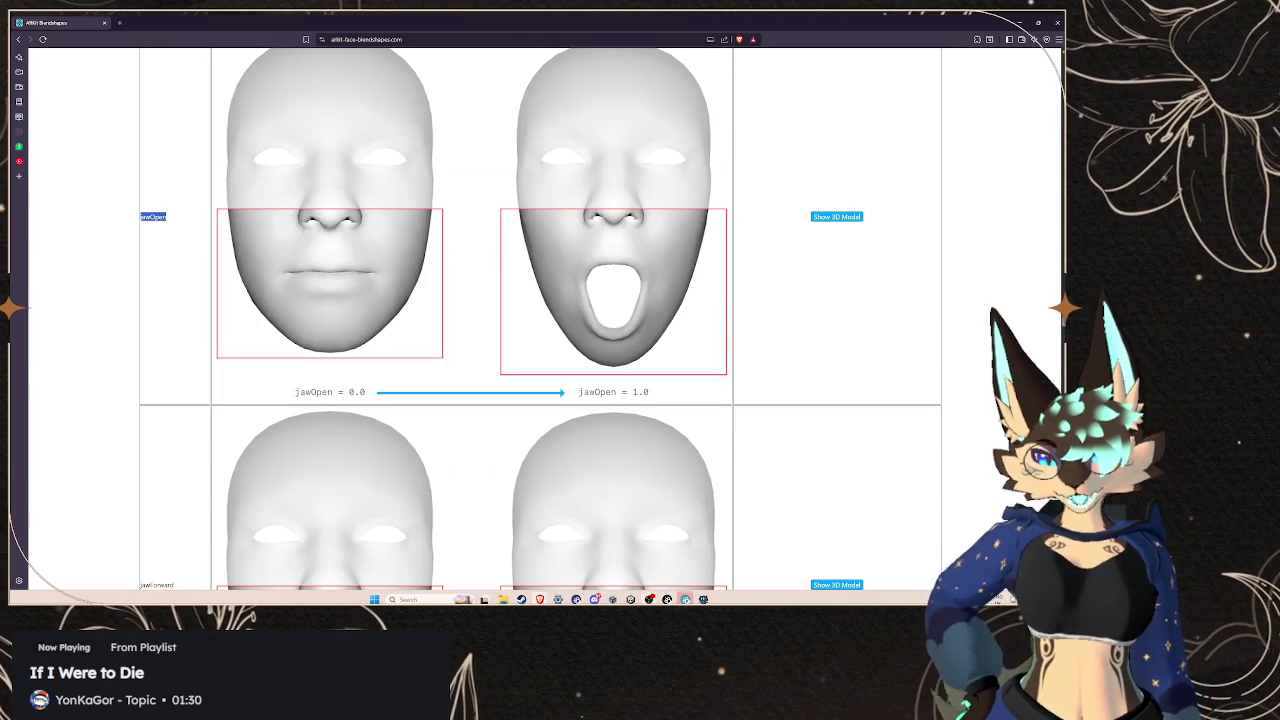
mouse_move(630, 599)
click(630, 555)
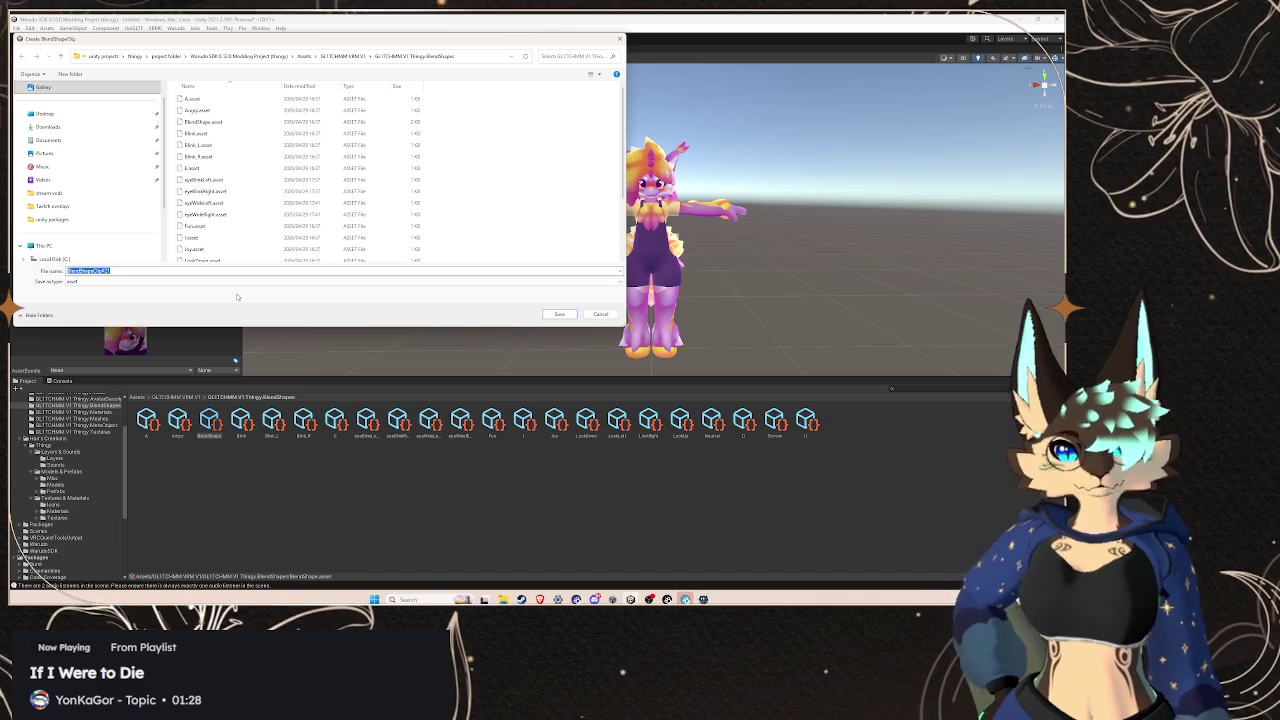
Save a new clip named jawOpen and review its Body blend shape sliders, all at 0
key(ctrl+v)
click(559, 314)
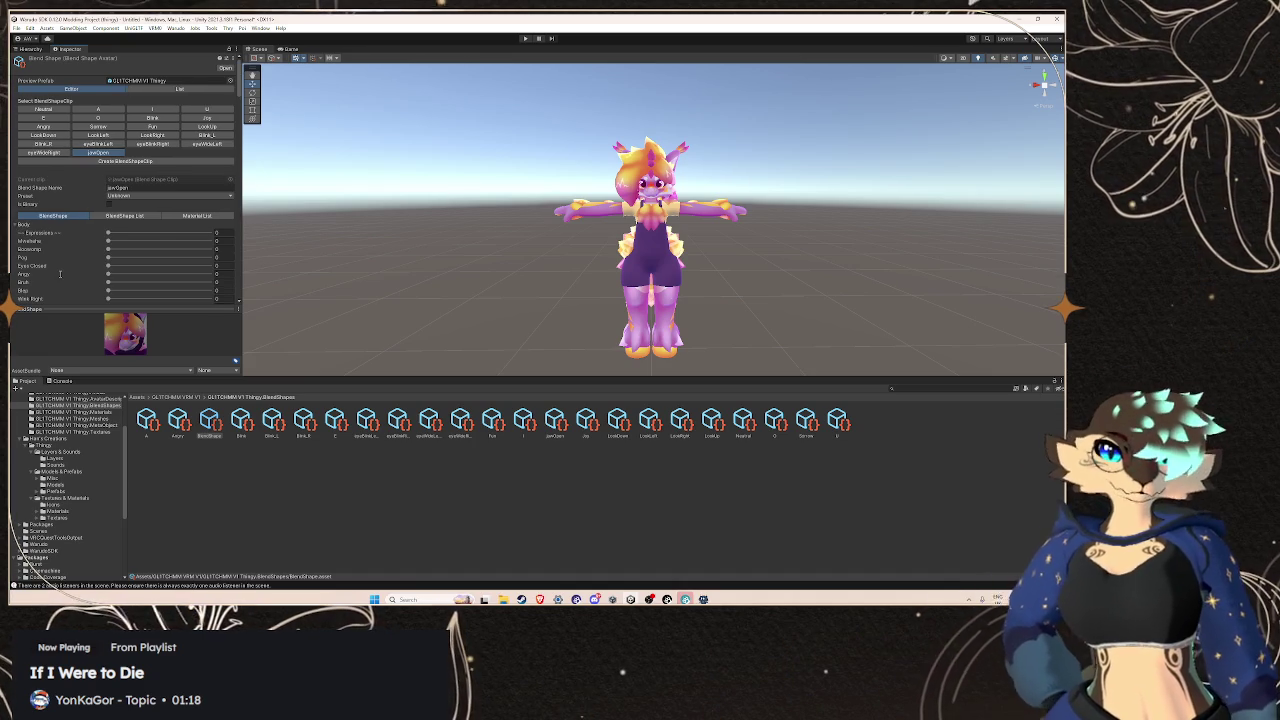
click(22, 224)
scroll(59, 276, down, 10)
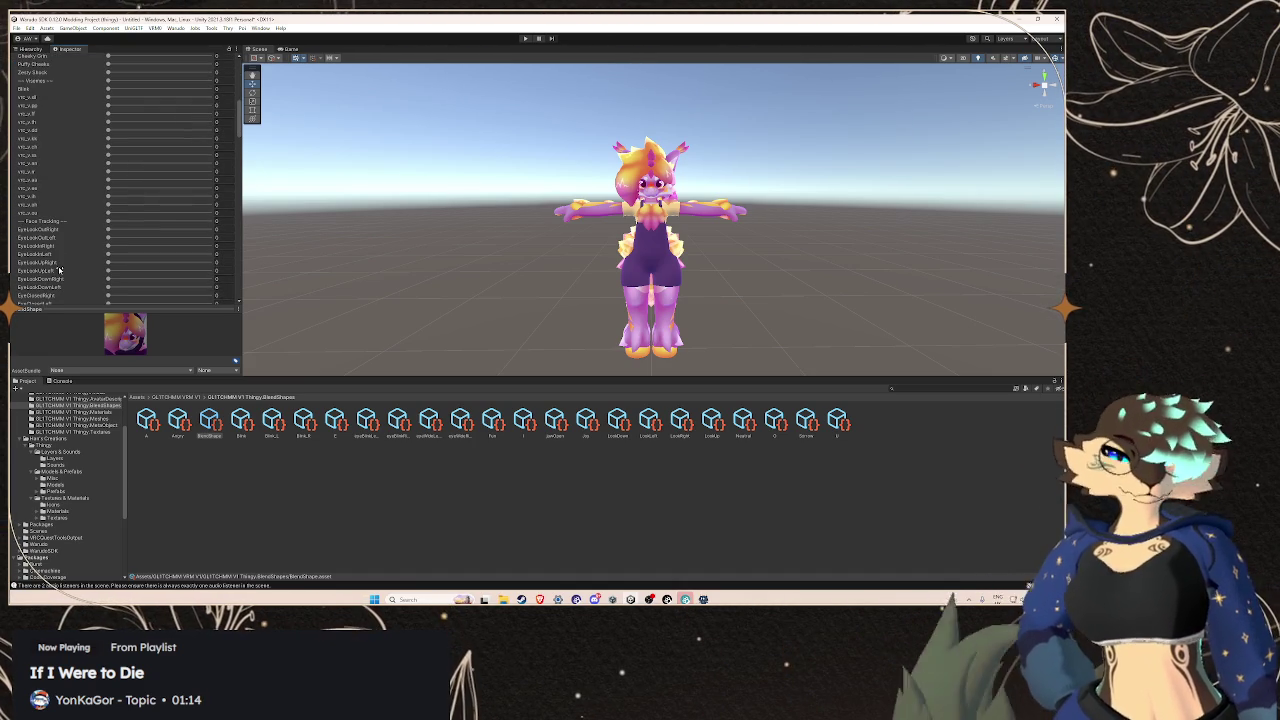
scroll(67, 238, down, 6)
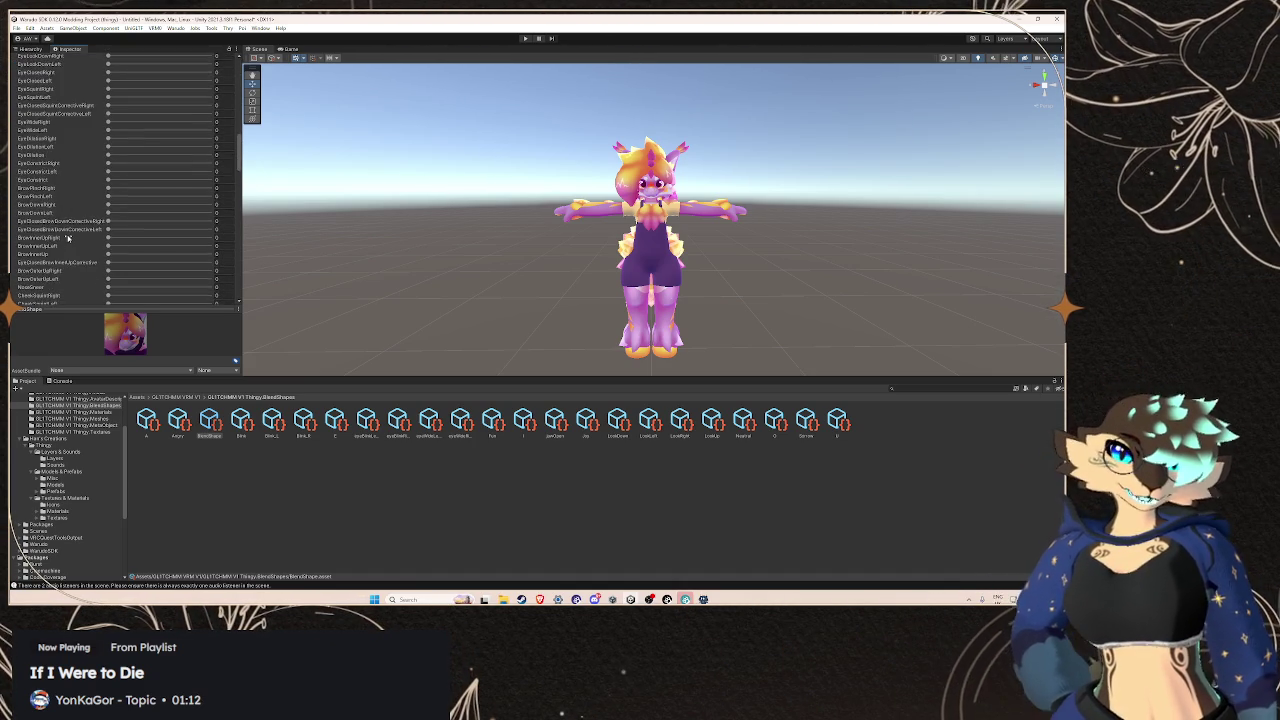
scroll(67, 238, down, 8)
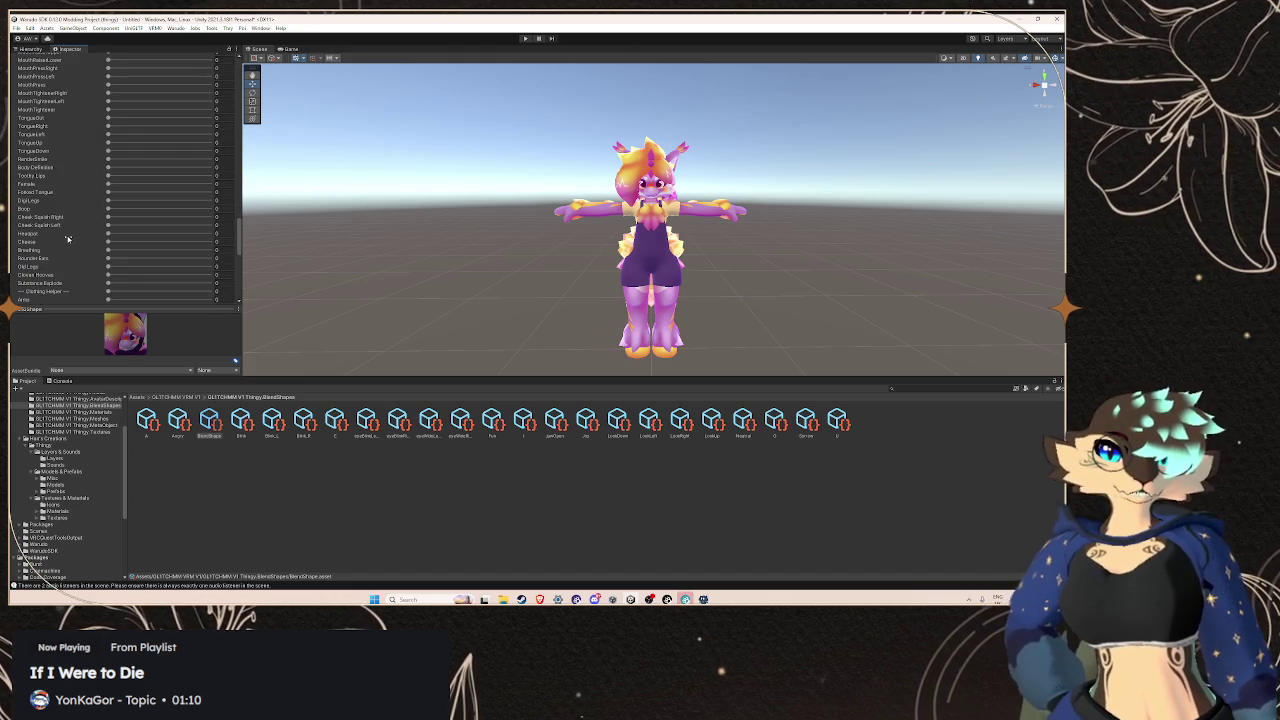
scroll(98, 218, down, 8)
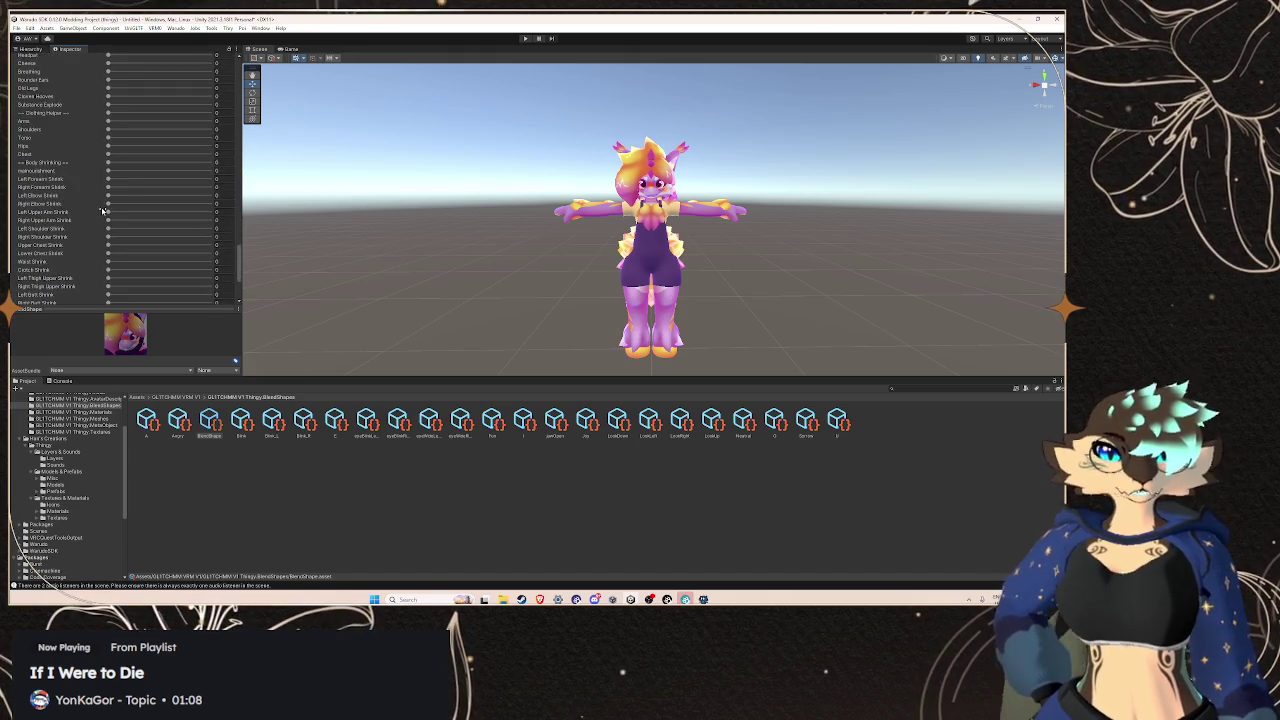
scroll(102, 212, up, 12)
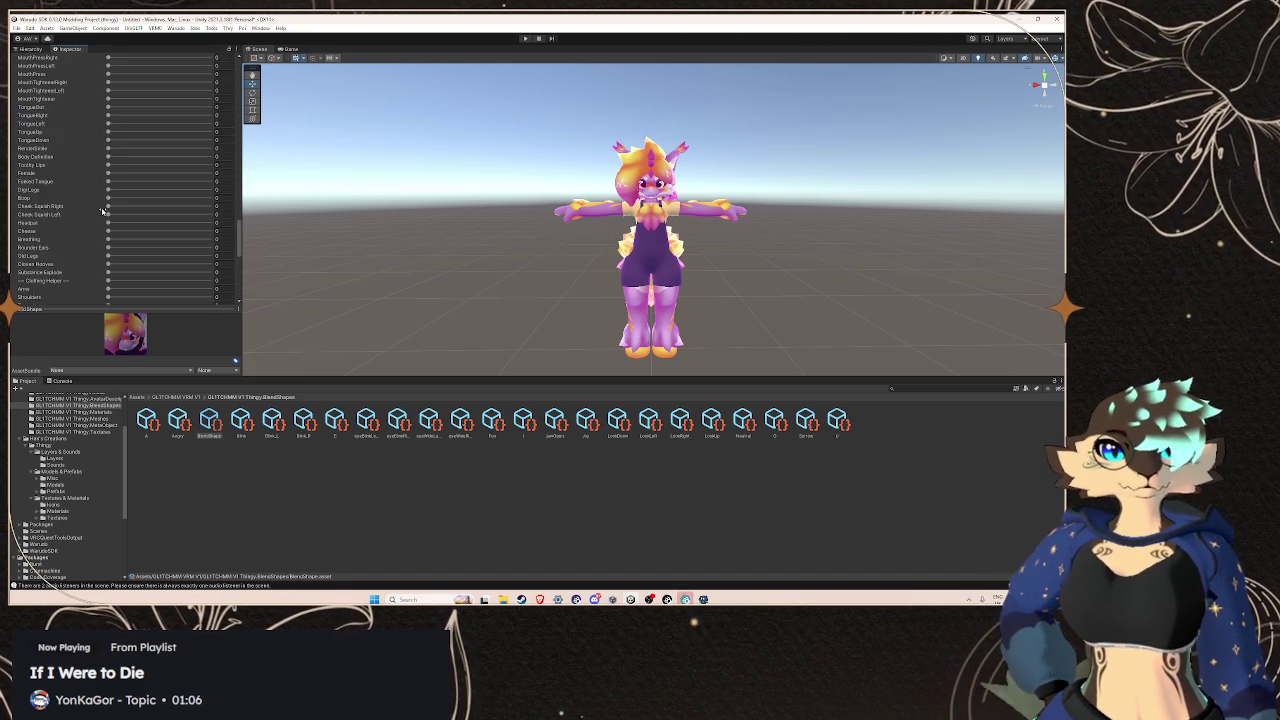
Copy the jawLeft name from the ARKit blendshapes reference page
scroll(107, 234, up, 15)
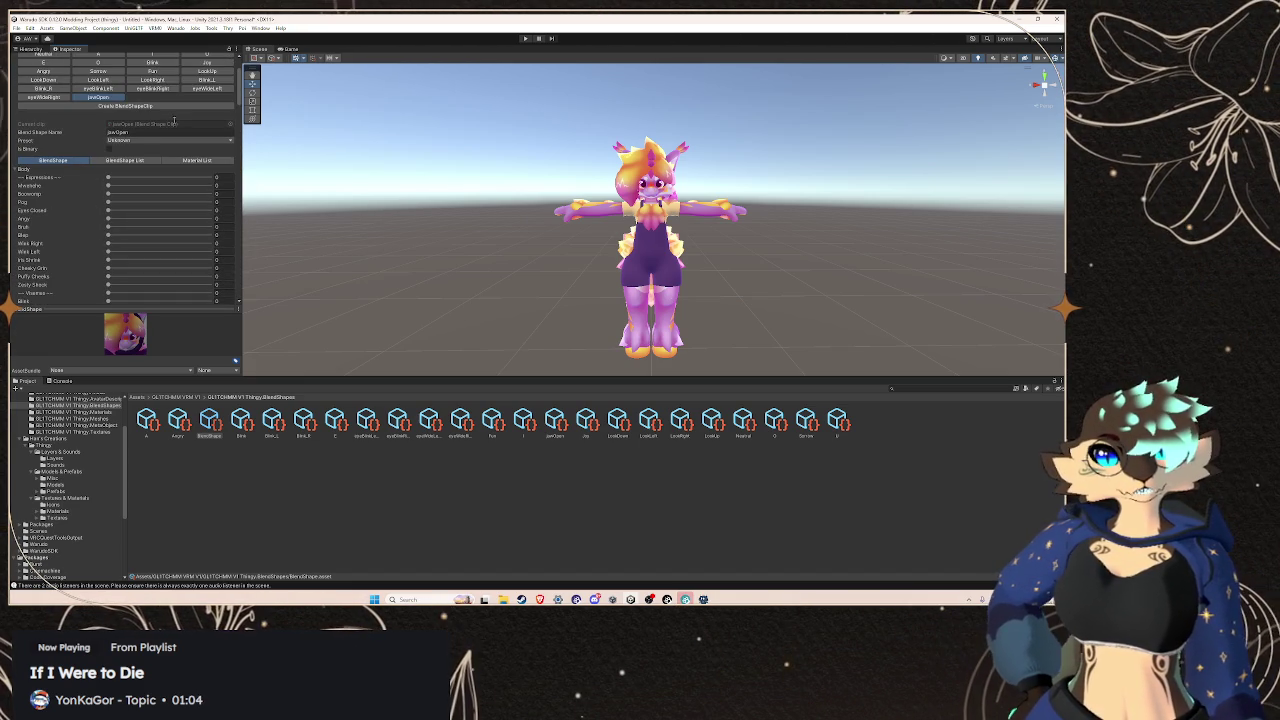
mouse_move(537, 598)
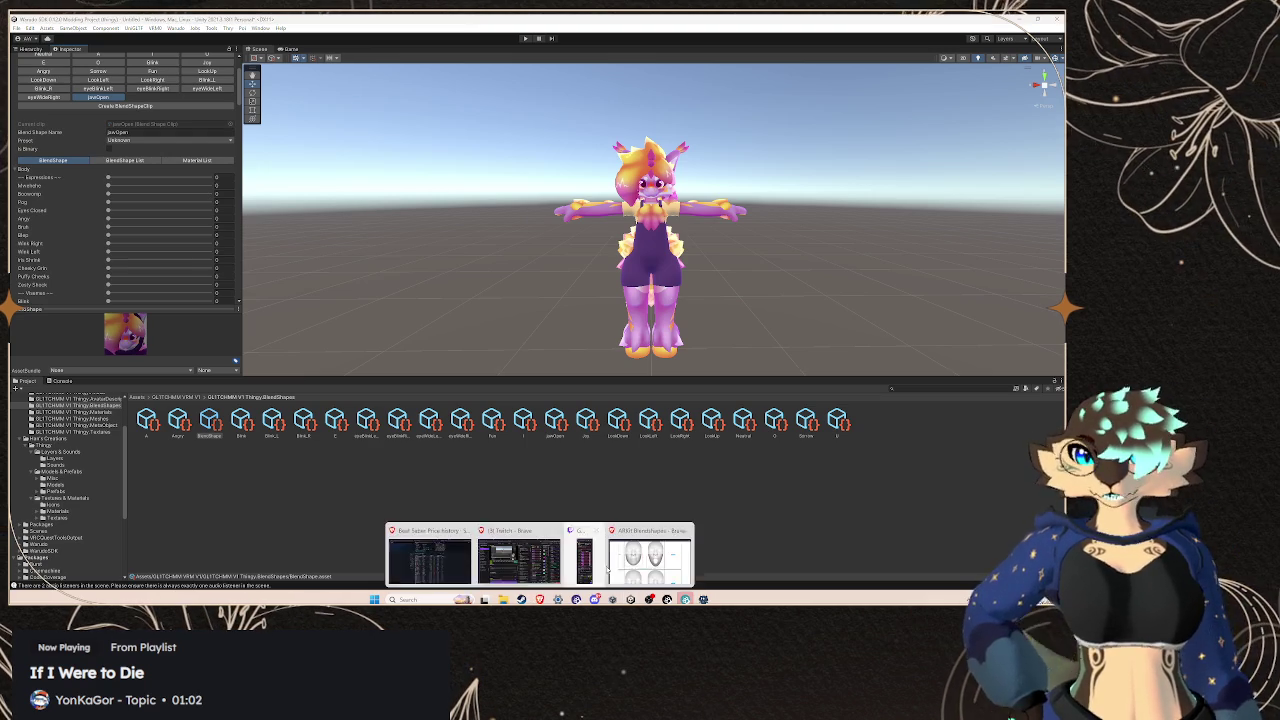
click(588, 547)
scroll(322, 363, down, 3)
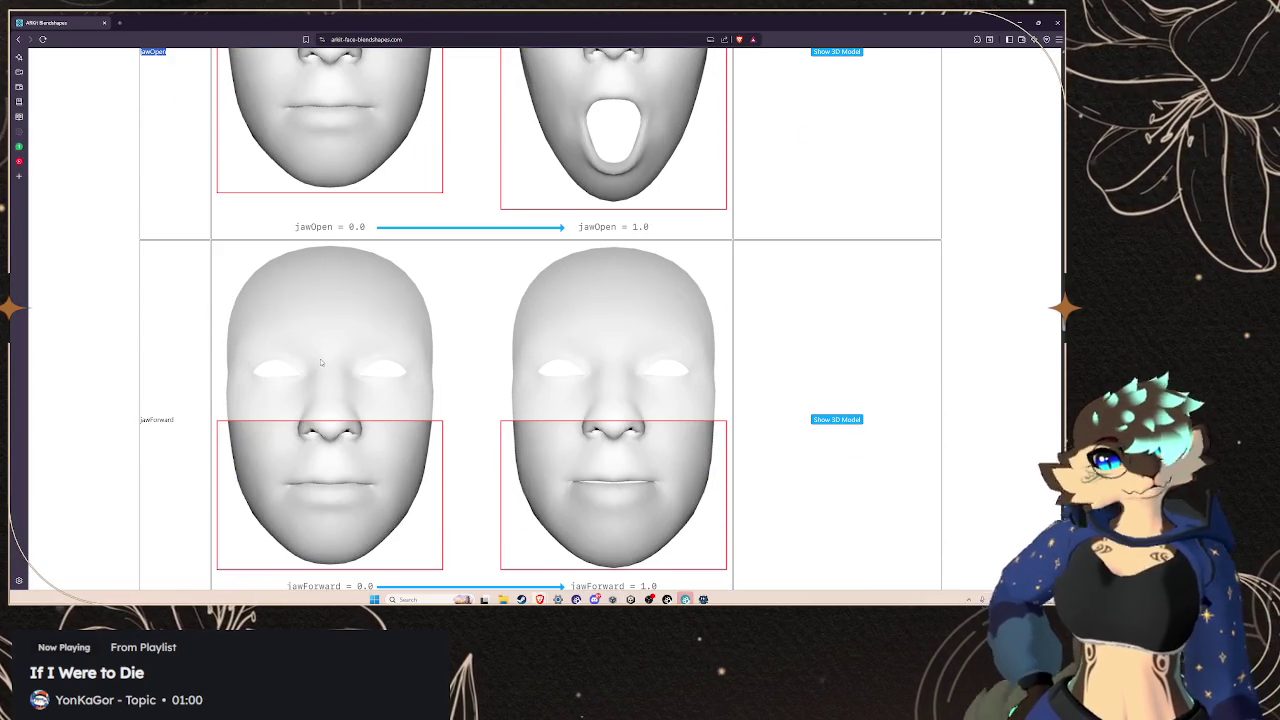
scroll(320, 360, down, 3)
scroll(318, 357, down, 1)
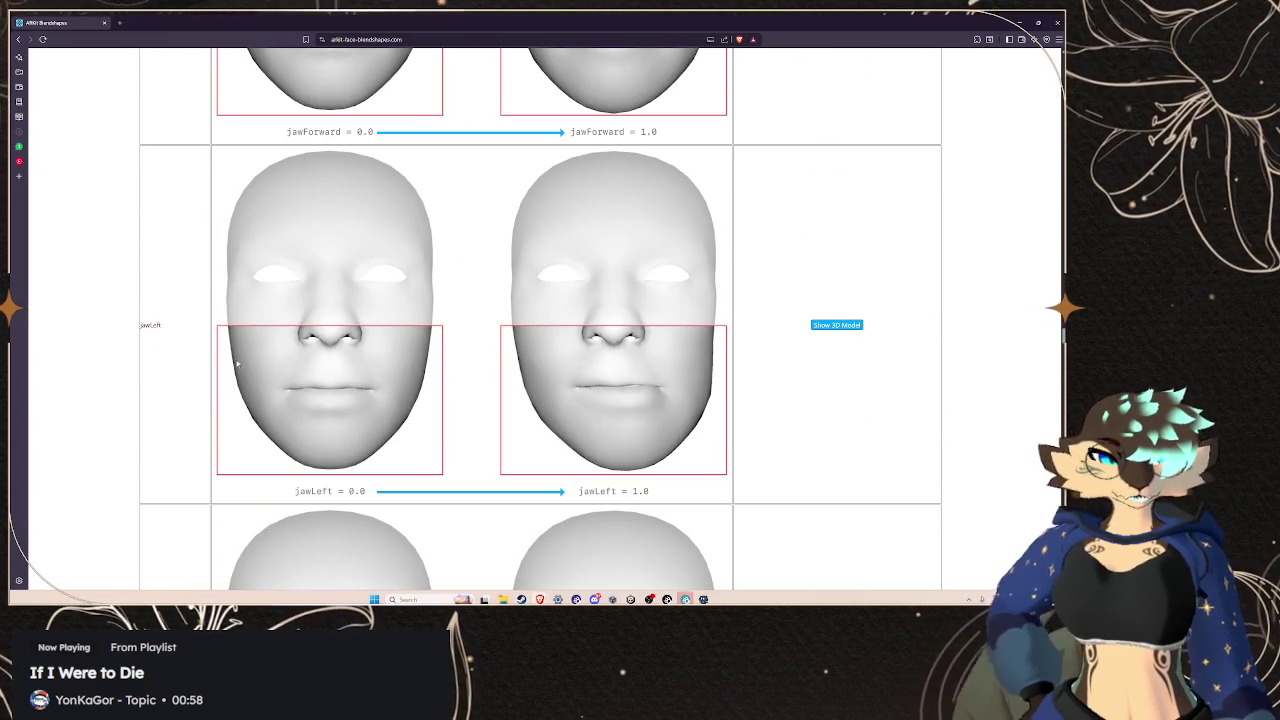
drag(164, 336, 143, 336)
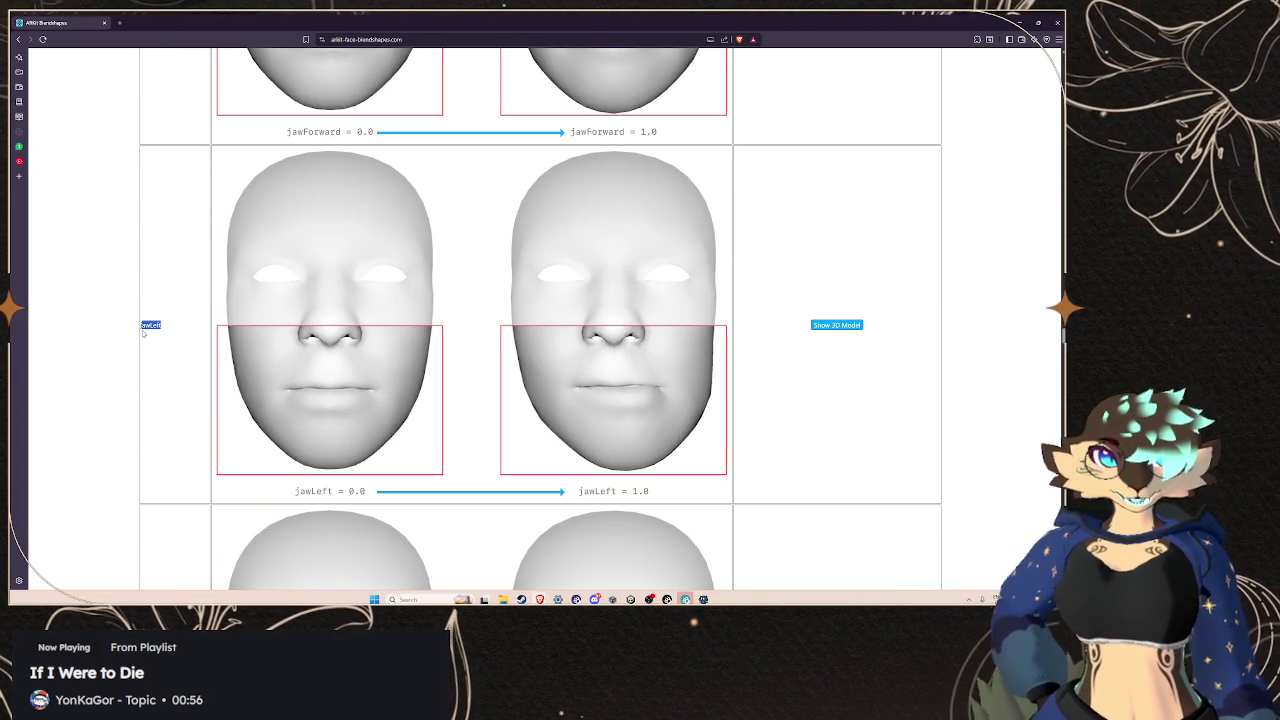
right_click(142, 330)
click(171, 337)
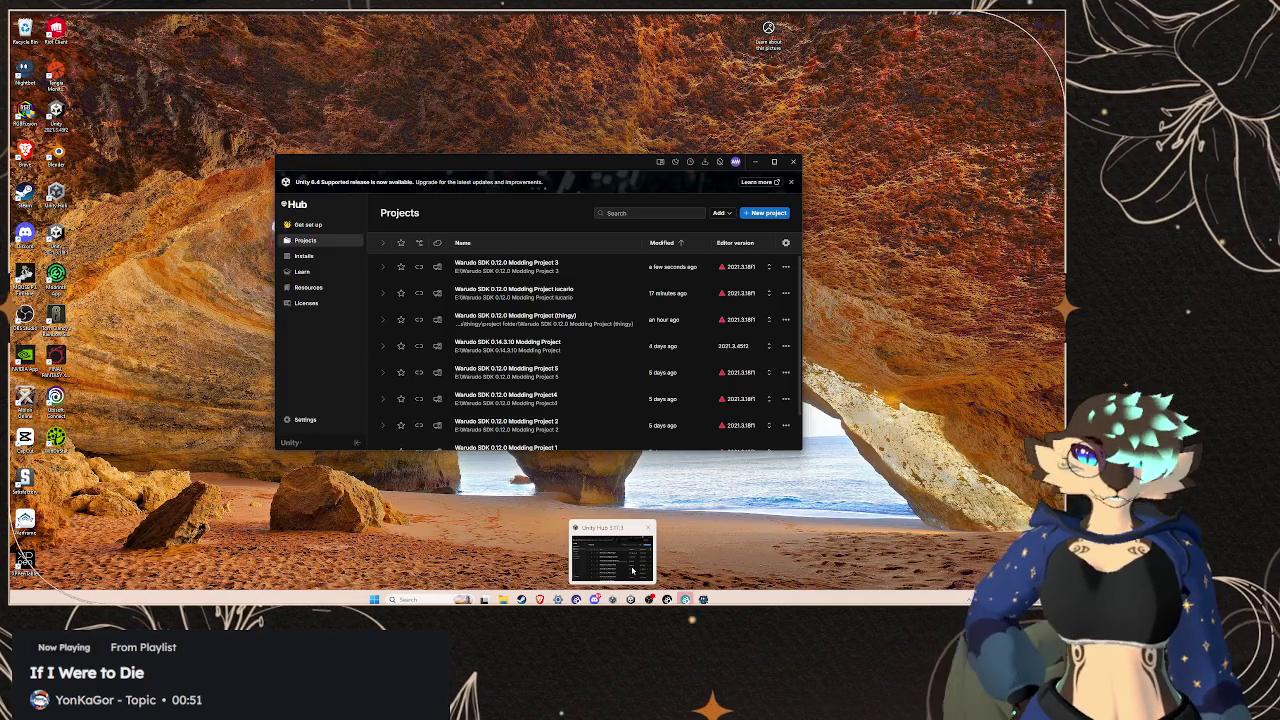
Create and save a new BlendShapeClip named jawLeft in Unity
click(612, 599)
click(630, 599)
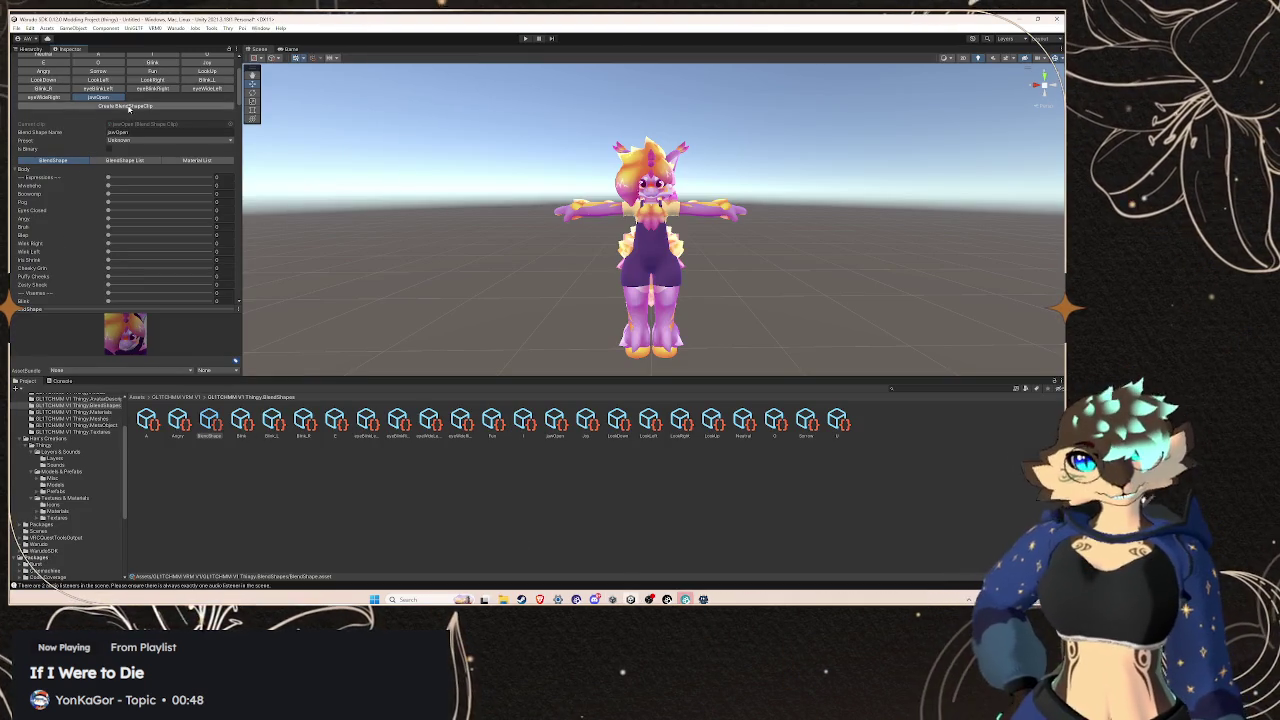
click(125, 105)
text(jawLeft)
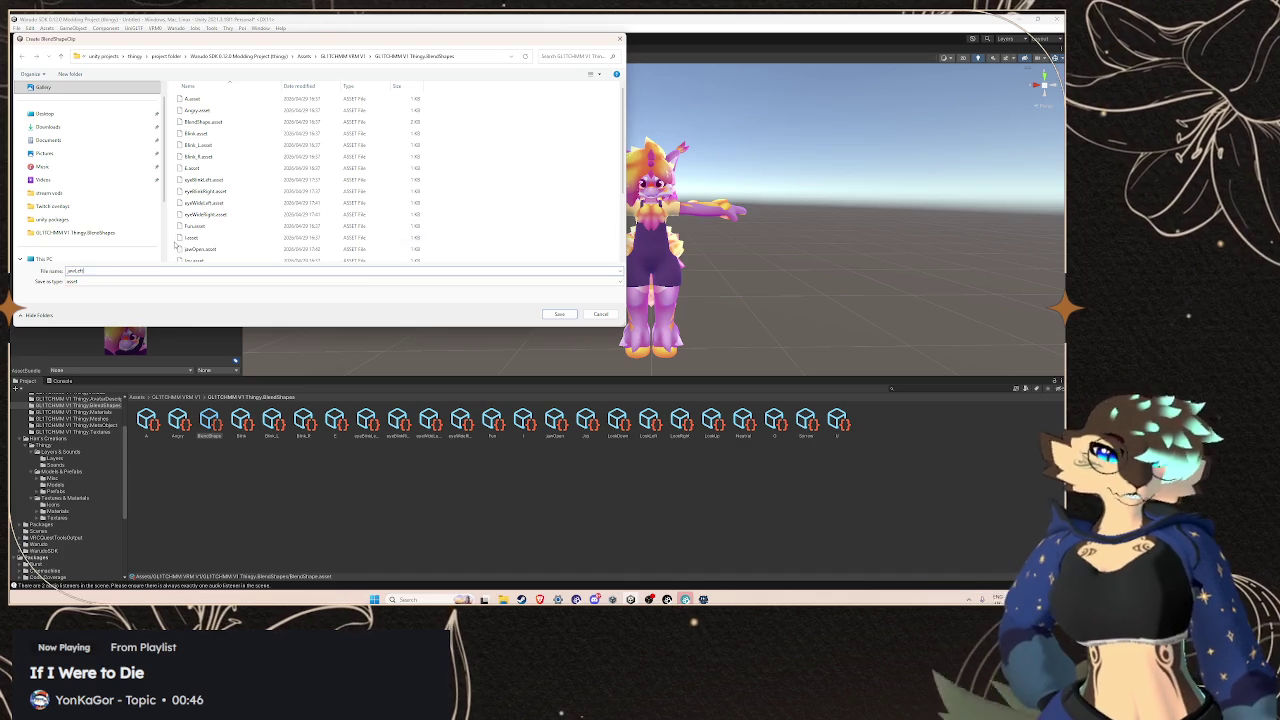
click(558, 315)
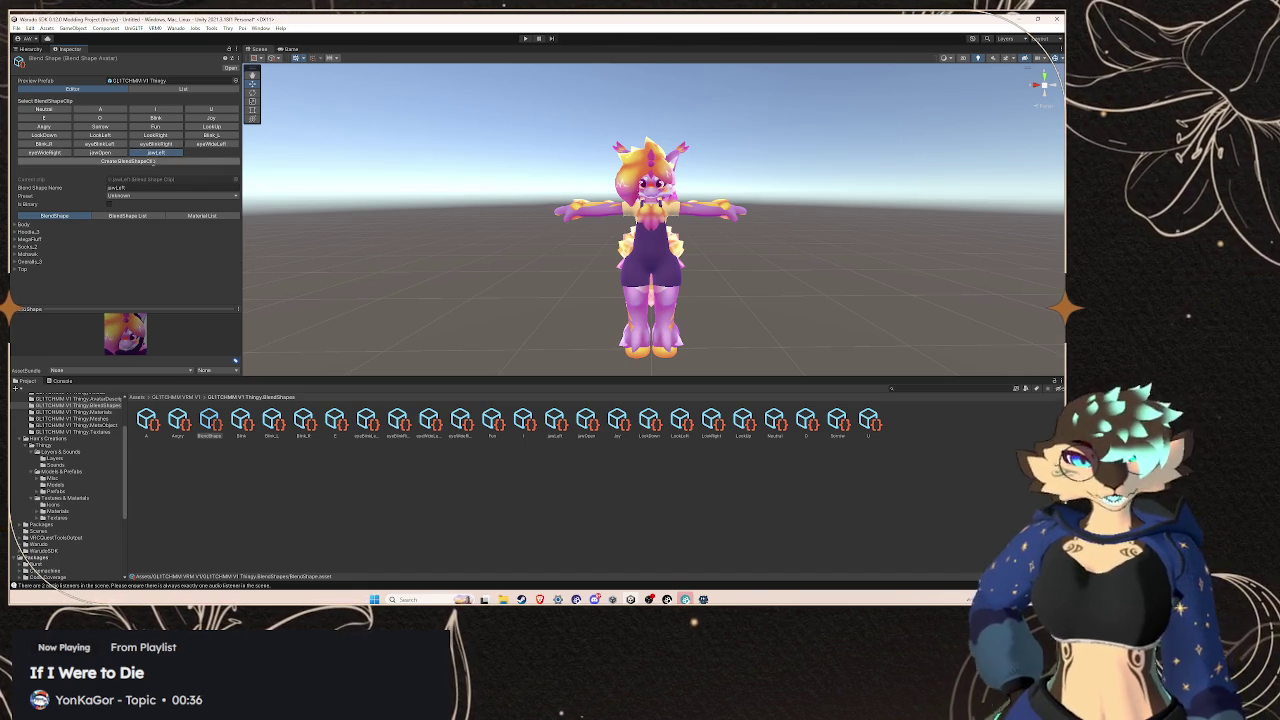
Create a jawRight BlendShapeClip, using the name copied from the ARKit reference page
click(128, 161)
mouse_move(540, 599)
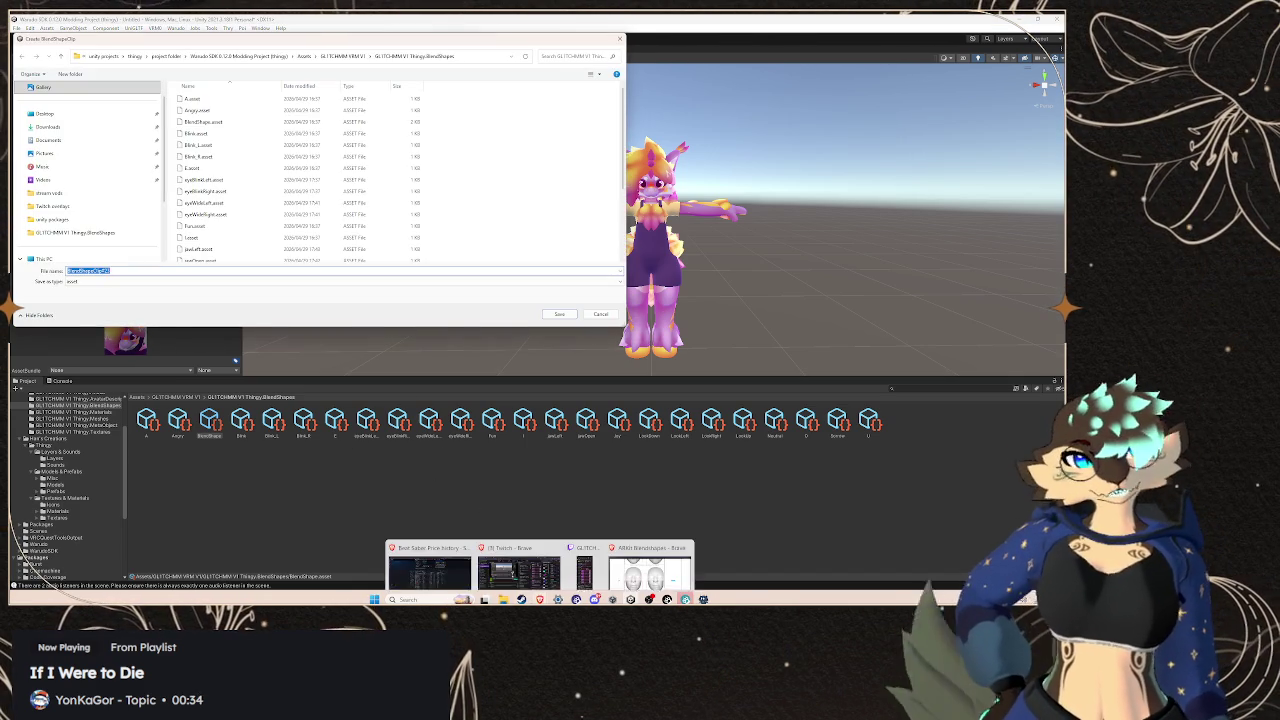
click(519, 555)
scroll(400, 383, down, 3)
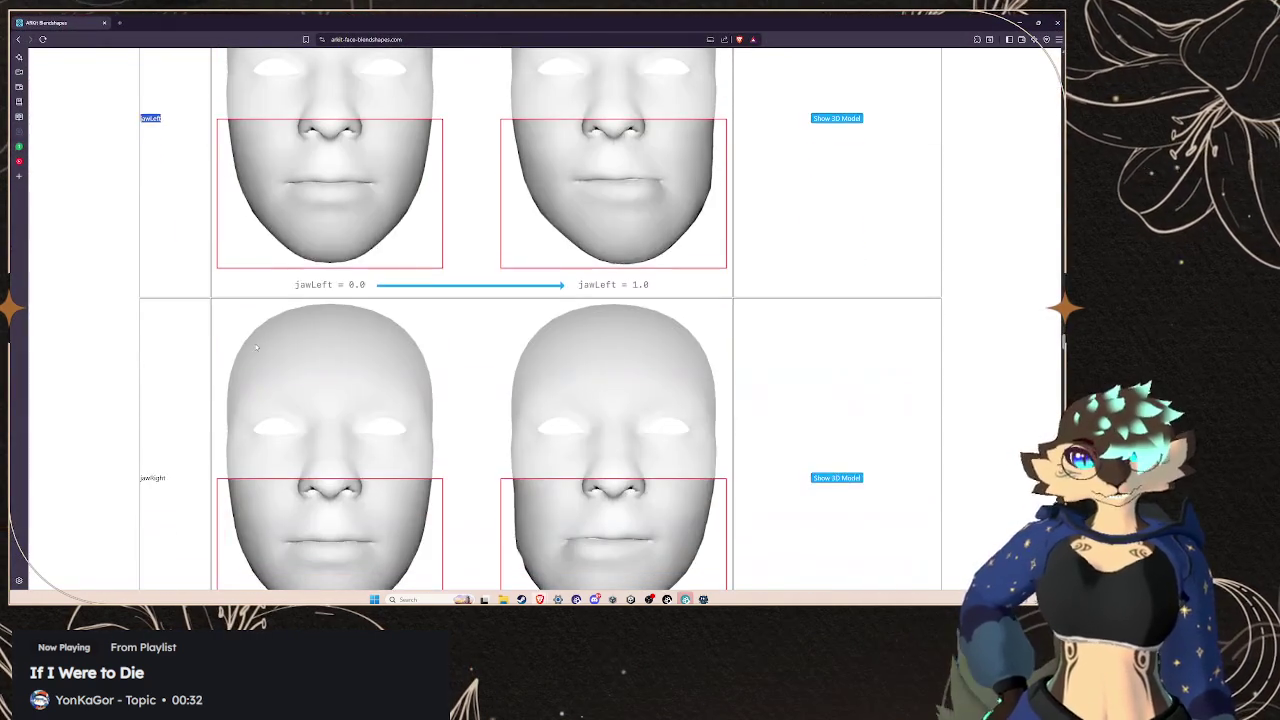
scroll(206, 218, down, 3)
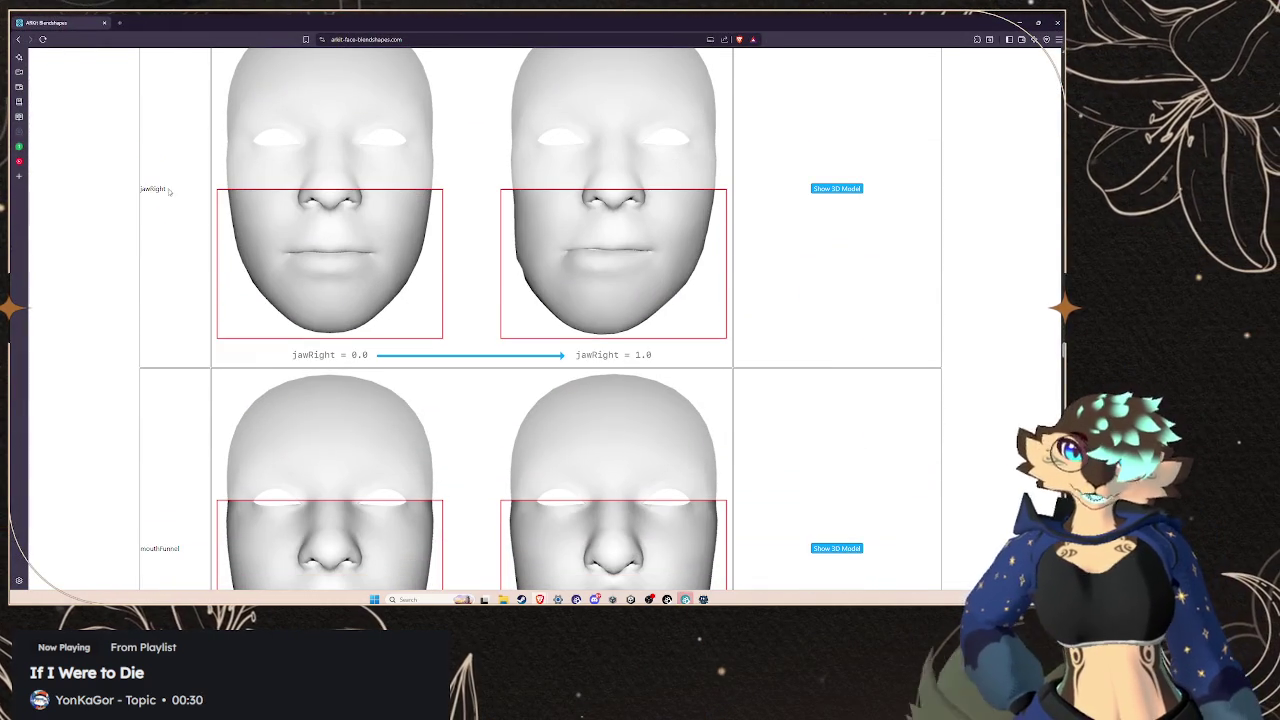
double_click(155, 189)
right_click(150, 190)
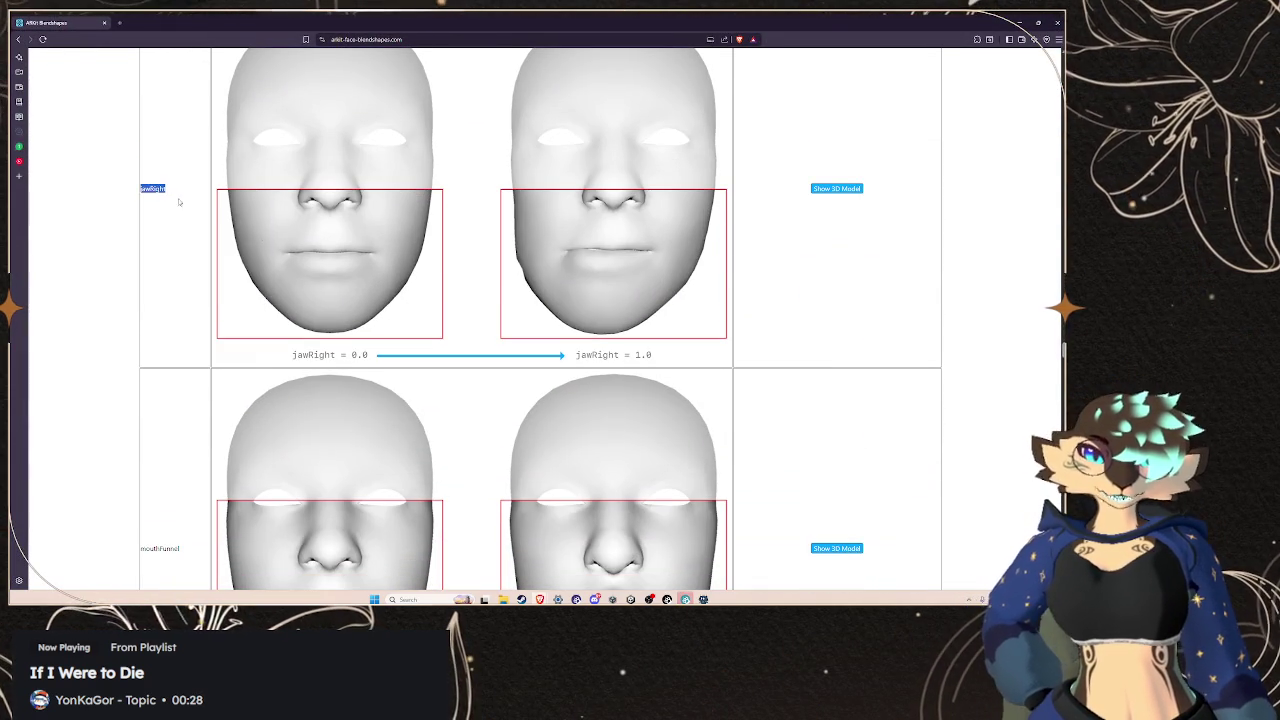
click(168, 199)
click(612, 599)
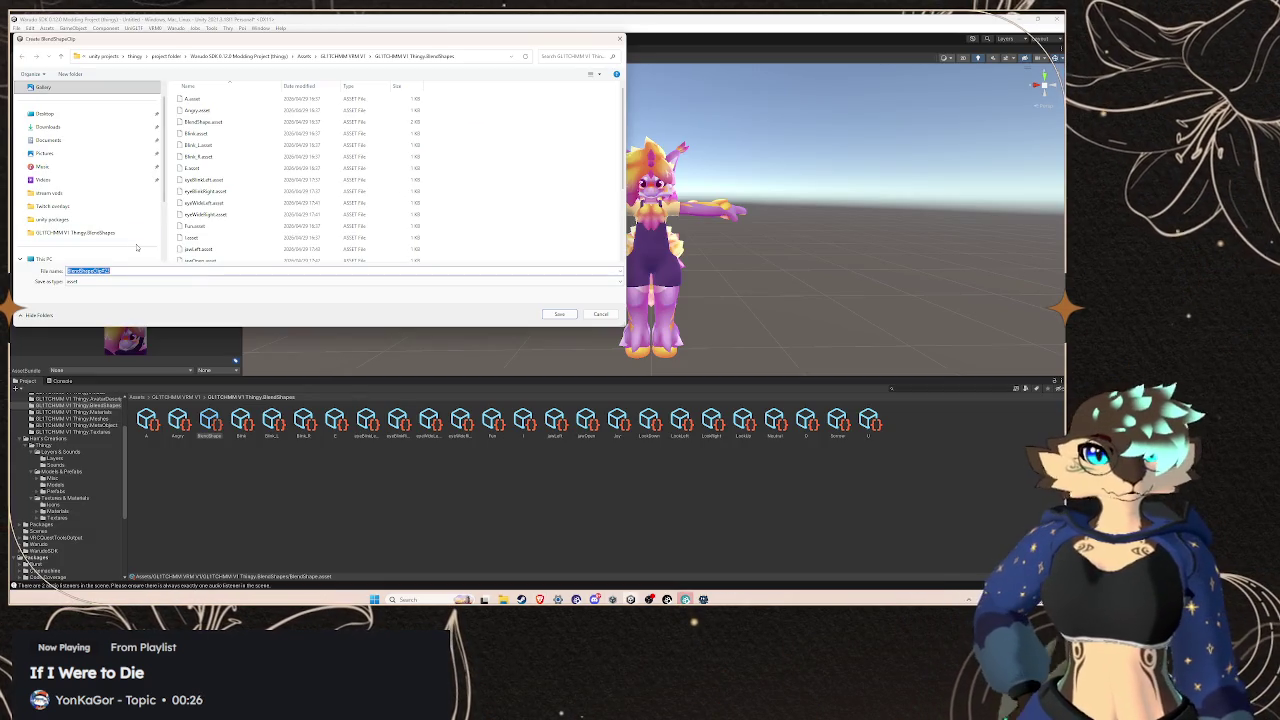
key(ctrl+v)
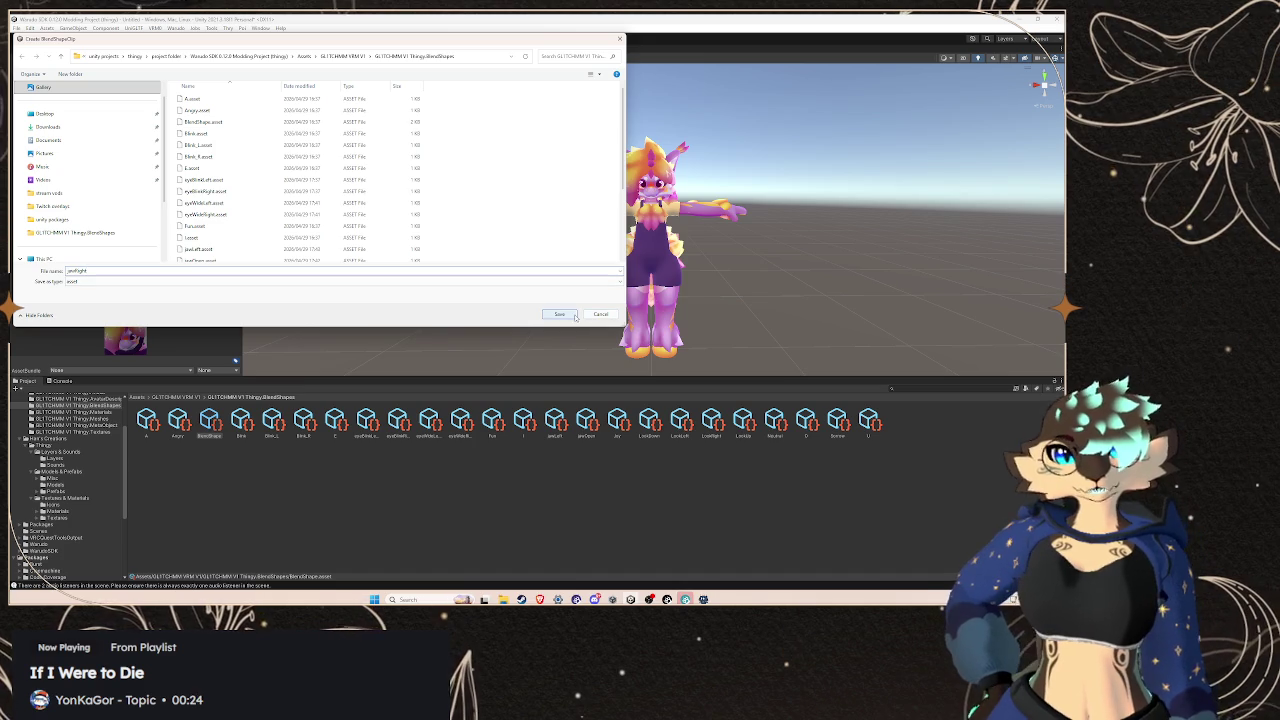
click(576, 316)
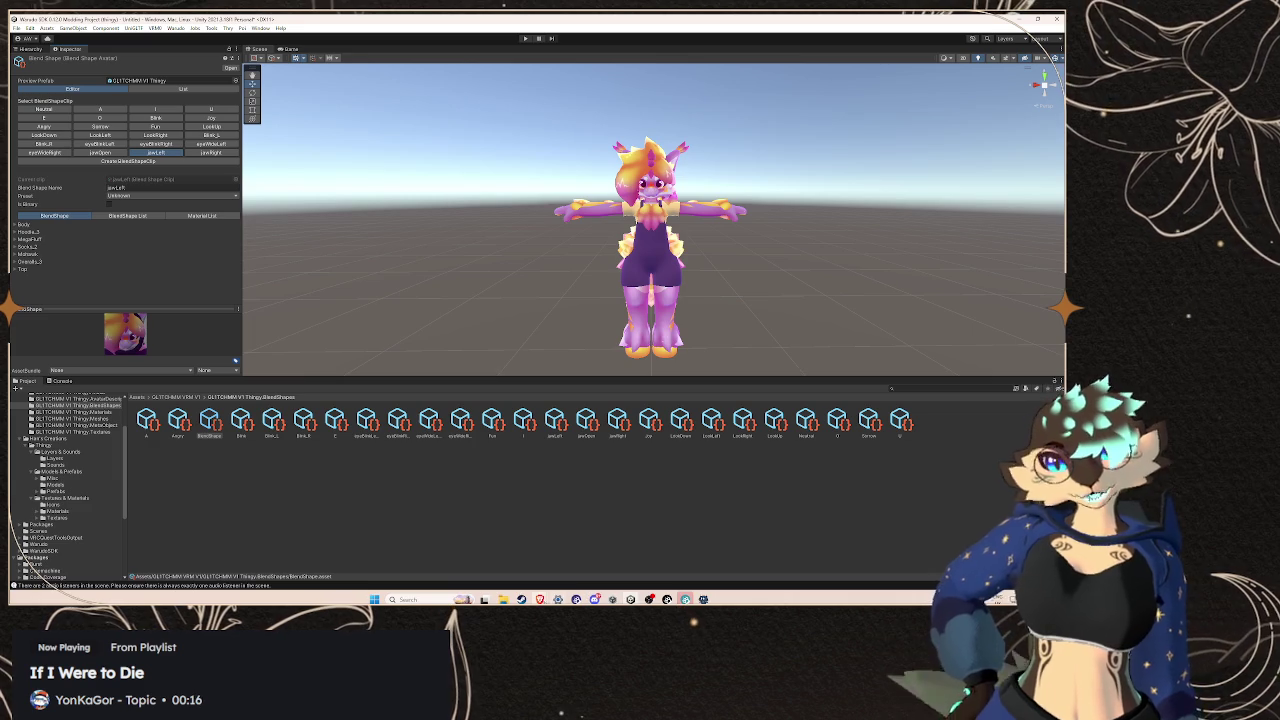
Scroll the ARKit page to mouthLeft, just below mouthPucker, and copy its name
mouse_move(540, 599)
click(650, 550)
scroll(238, 431, down, 2)
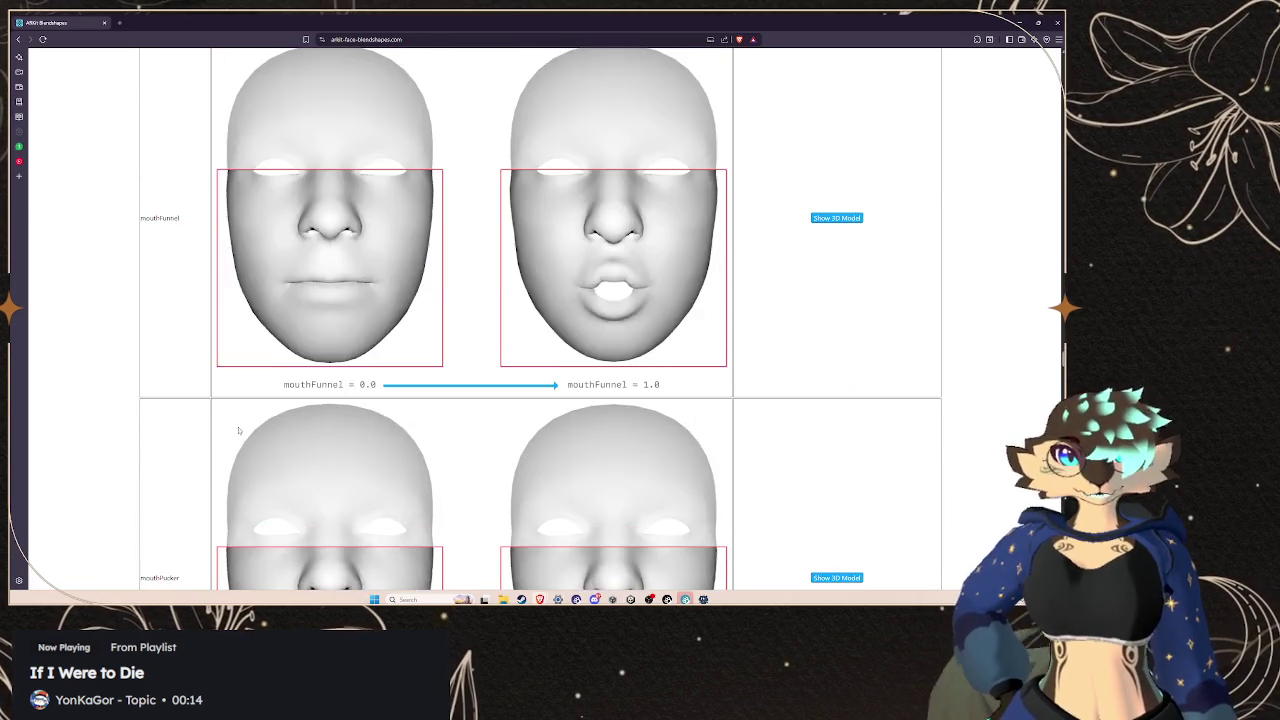
scroll(238, 431, down, 2)
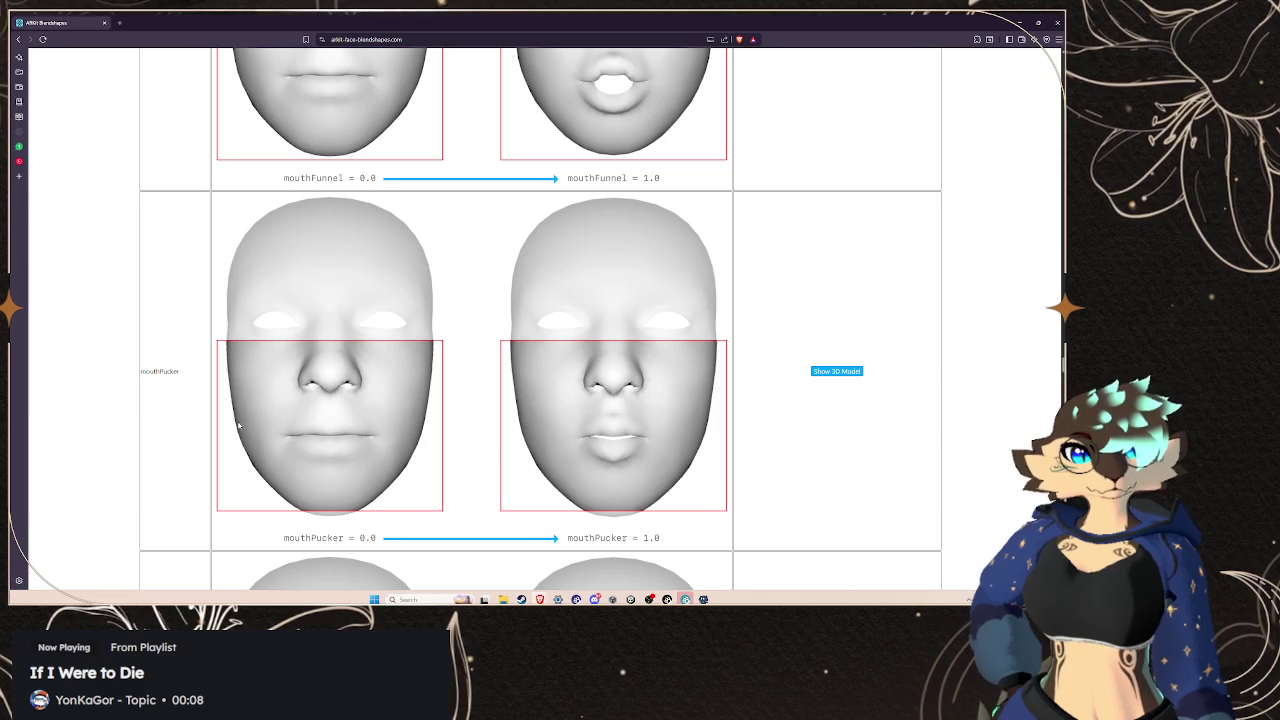
scroll(426, 354, down, 4)
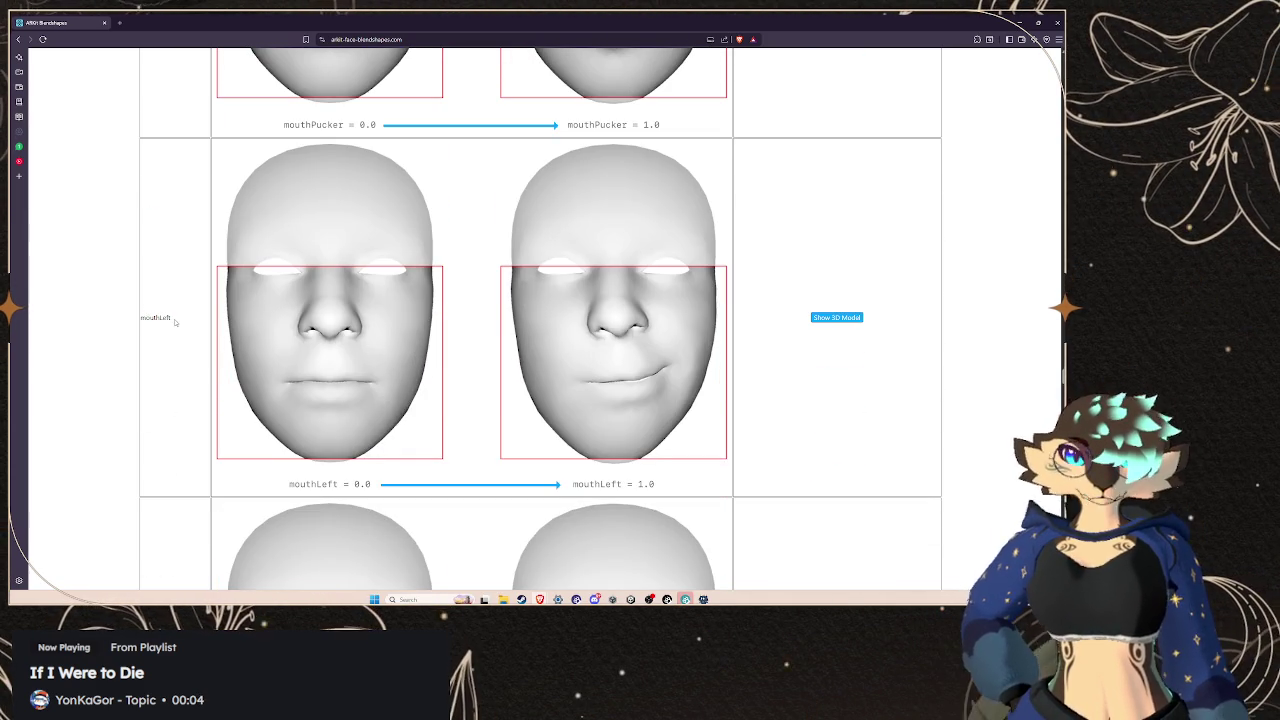
scroll(168, 323, down, 9)
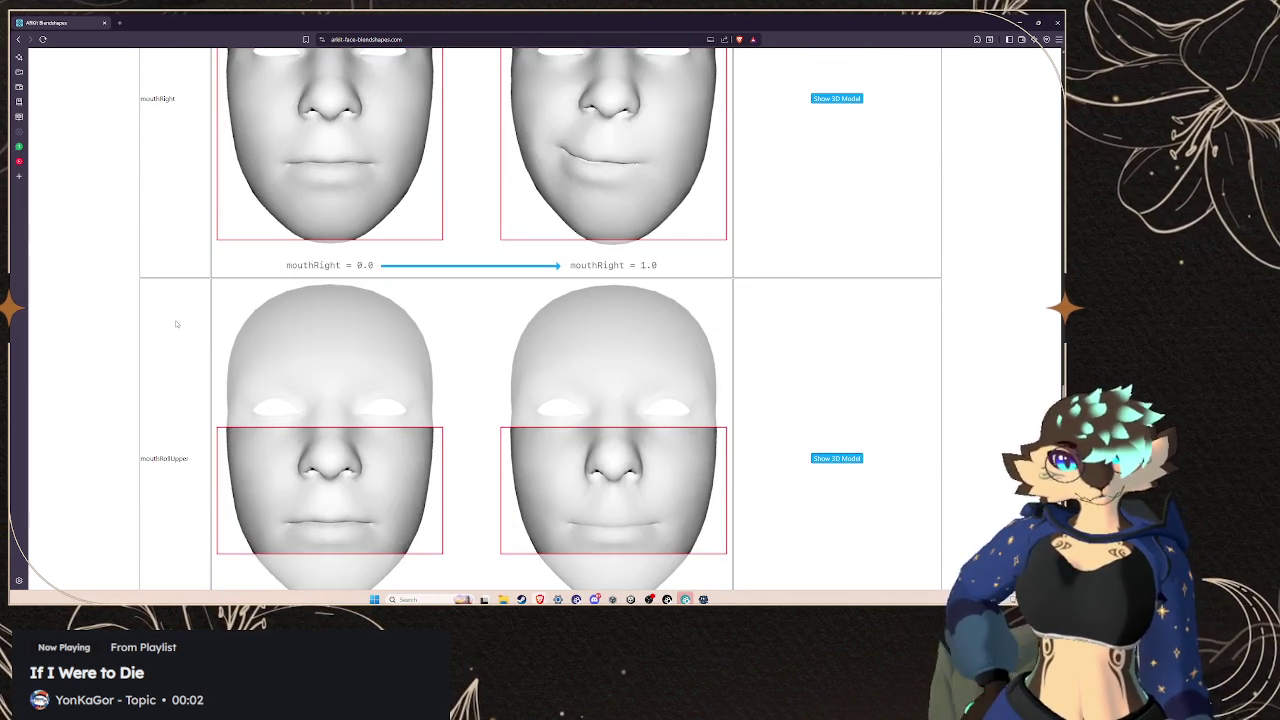
scroll(177, 323, up, 9)
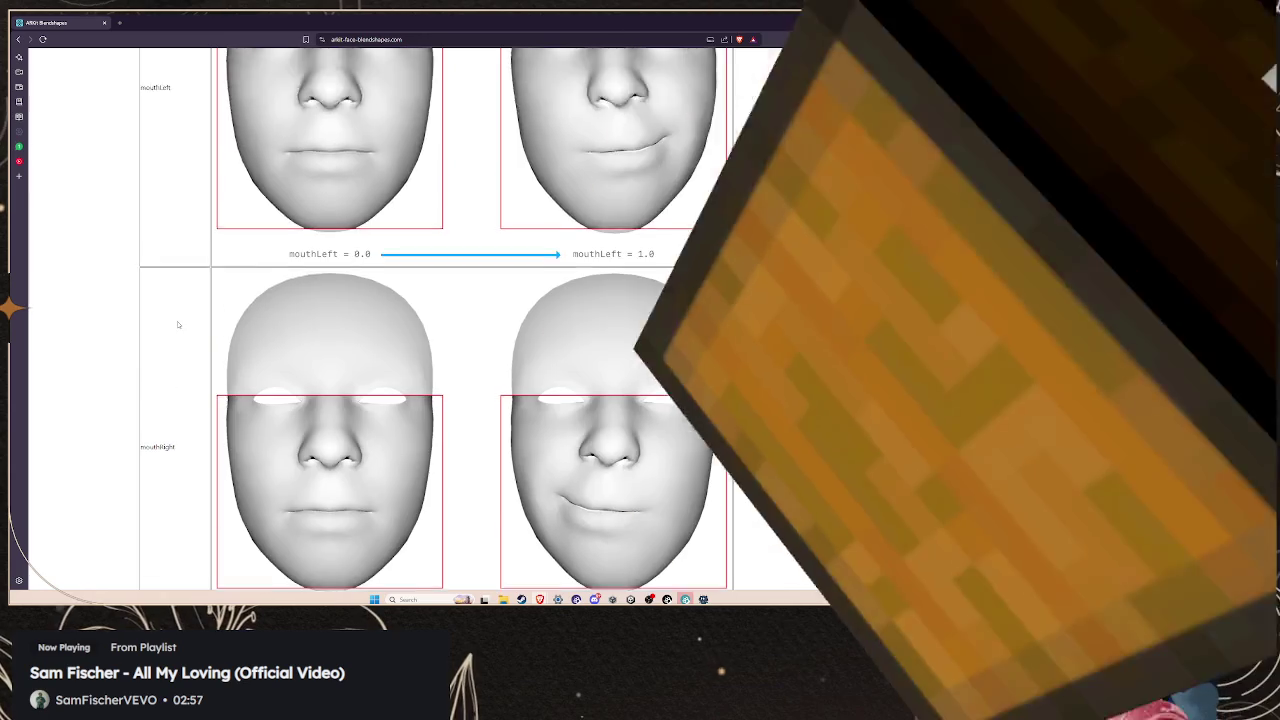
scroll(179, 323, up, 4)
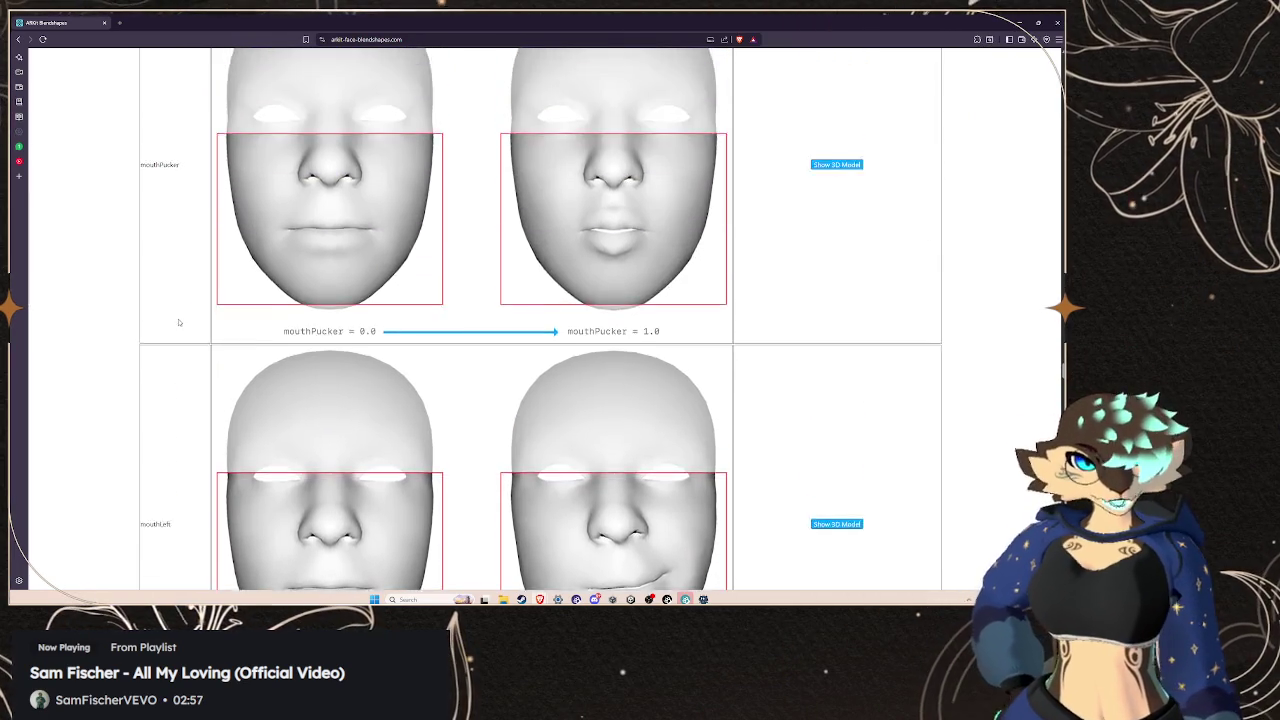
scroll(181, 289, up, 1)
scroll(182, 300, down, 5)
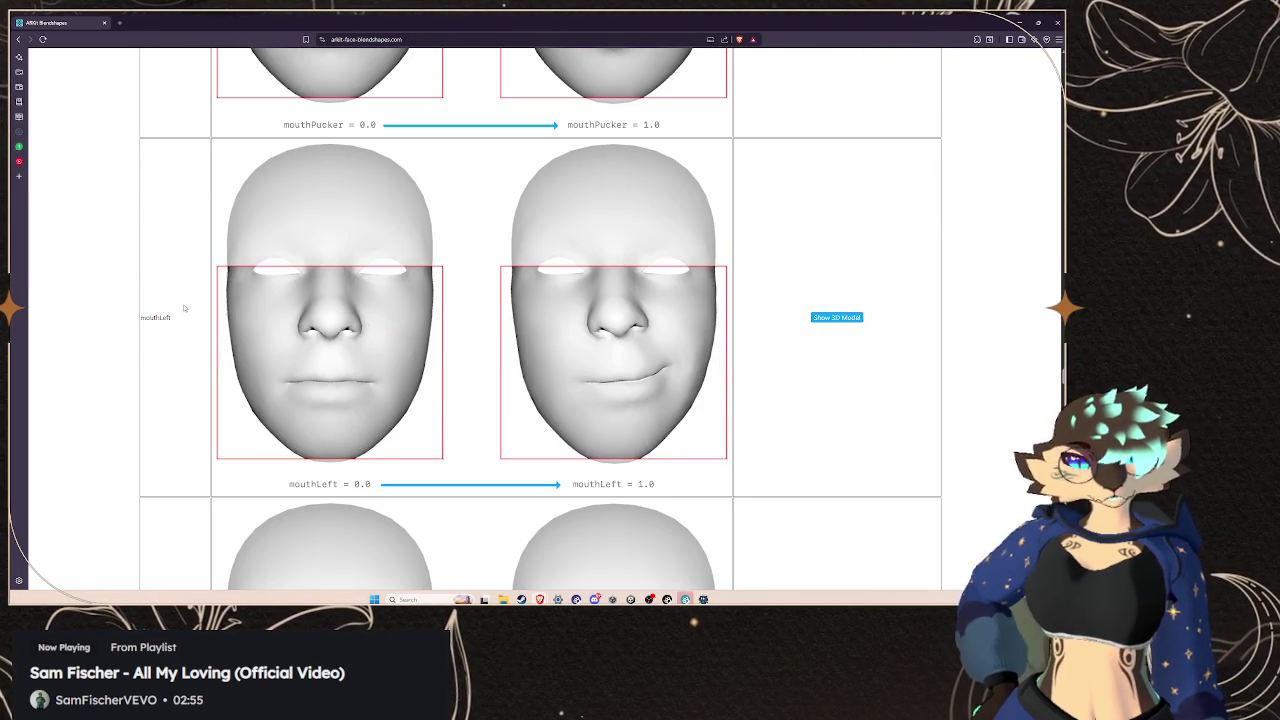
double_click(160, 318)
right_click(155, 319)
click(180, 328)
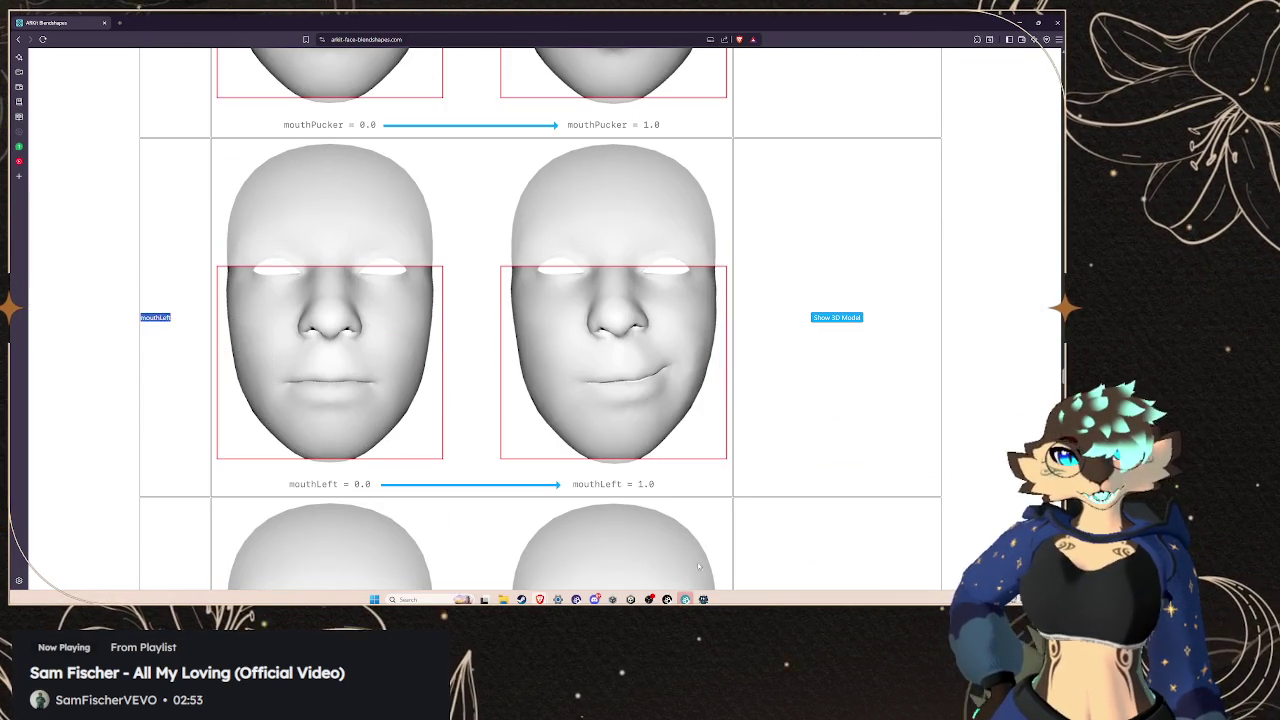
mouse_move(667, 599)
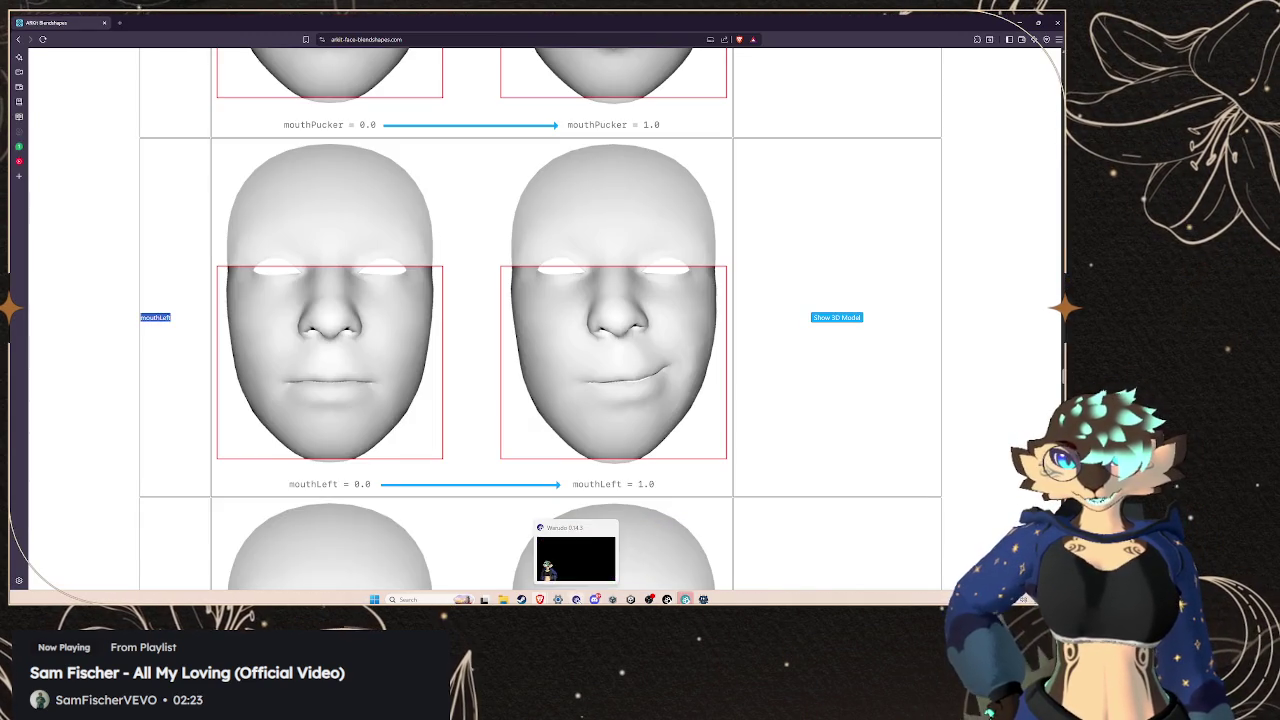
click(666, 560)
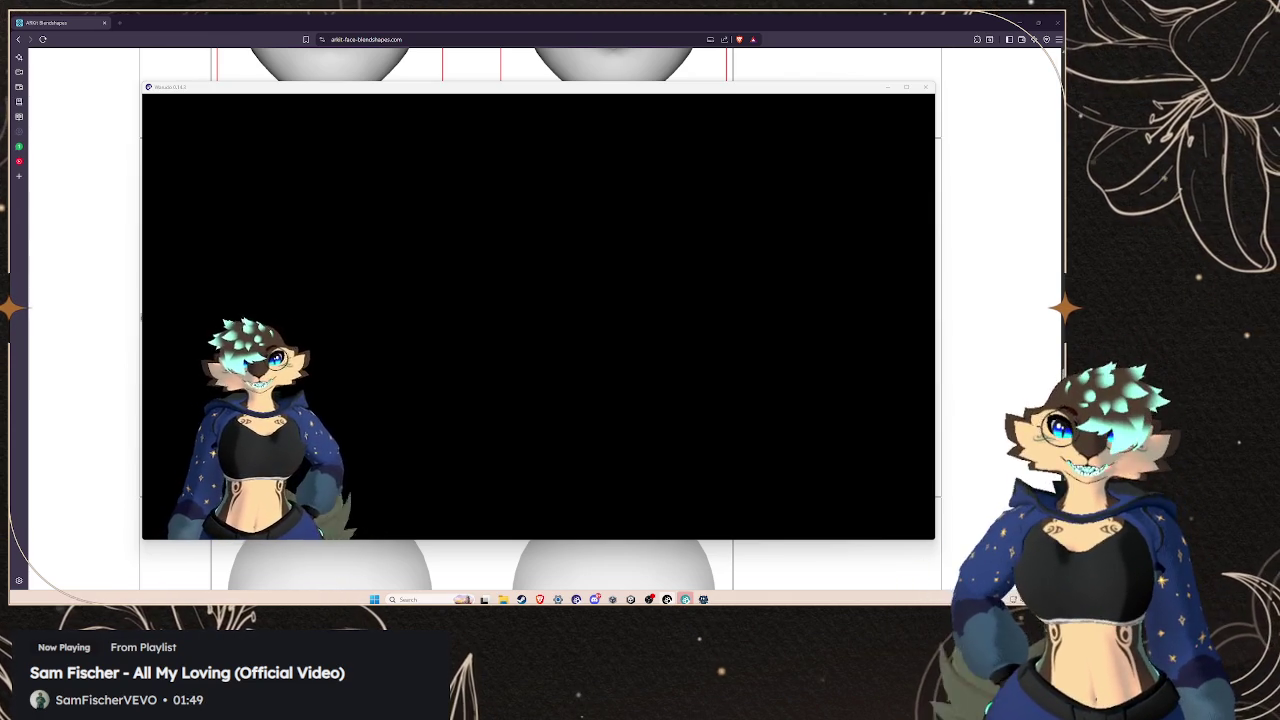
click(115, 102)
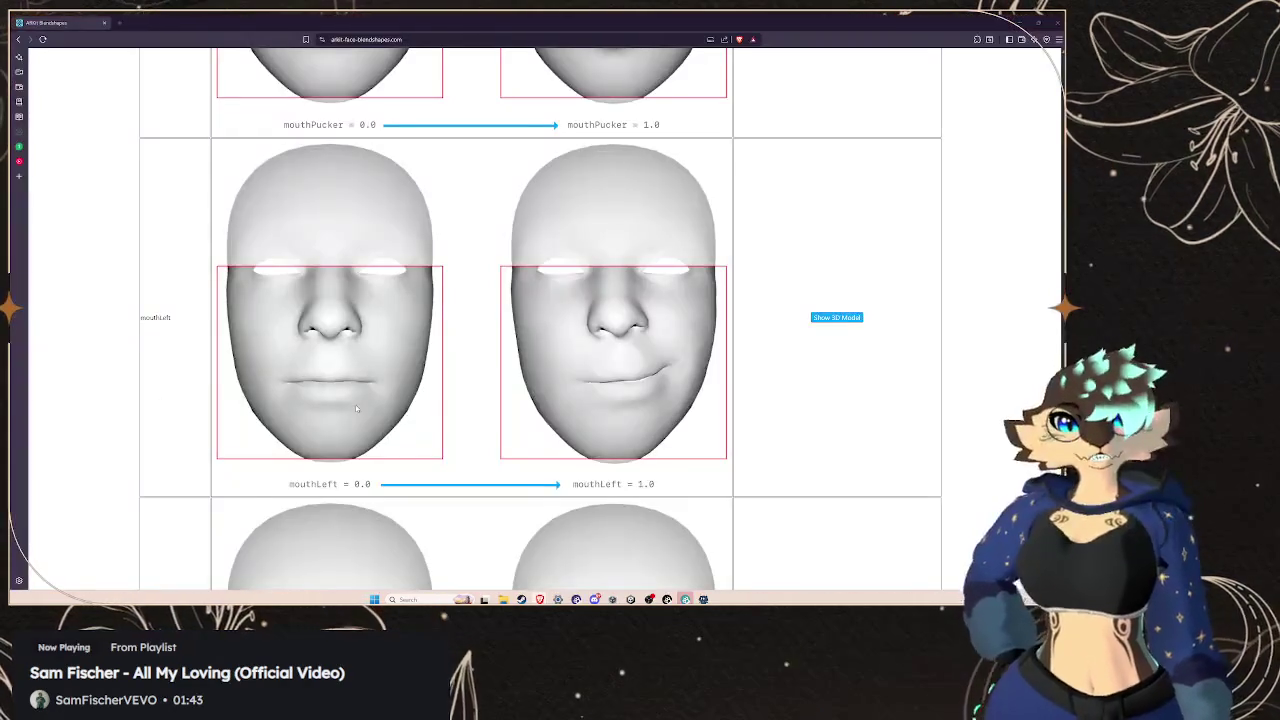
scroll(295, 310, down, 1)
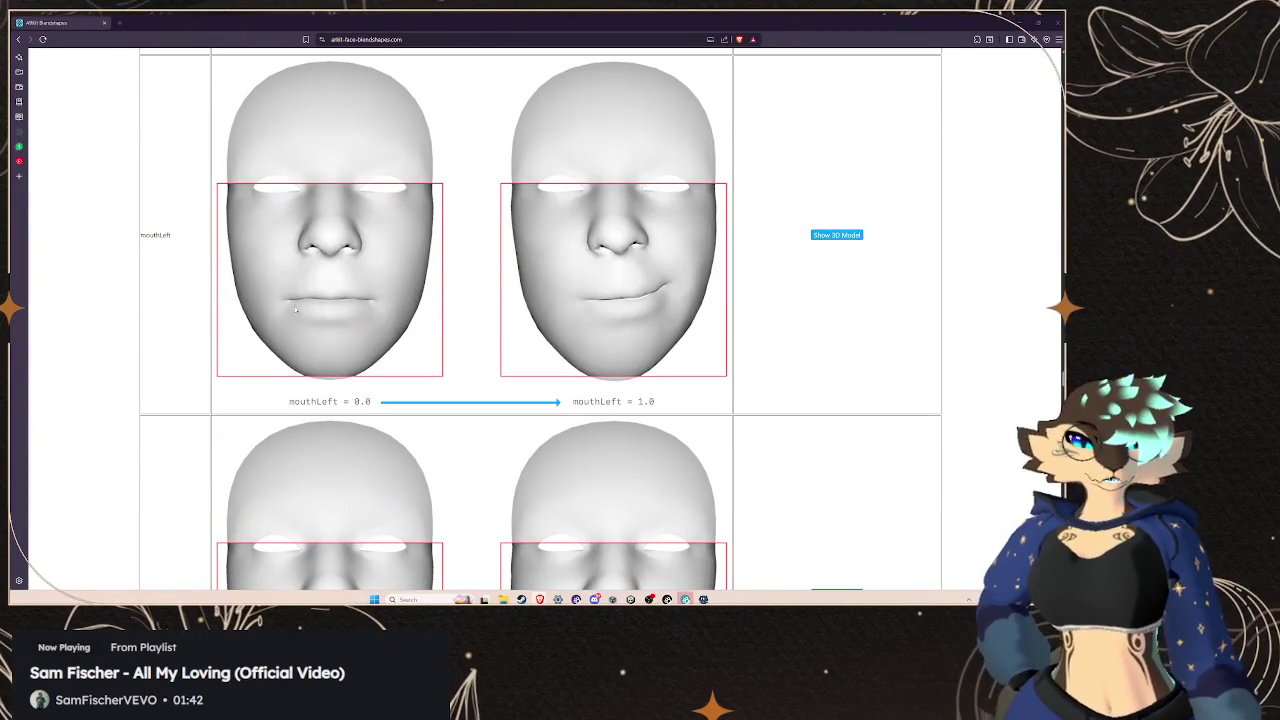
Copy mouthLeft, save a new BlendShapeClip with that name, and select it
right_click(145, 238)
click(170, 251)
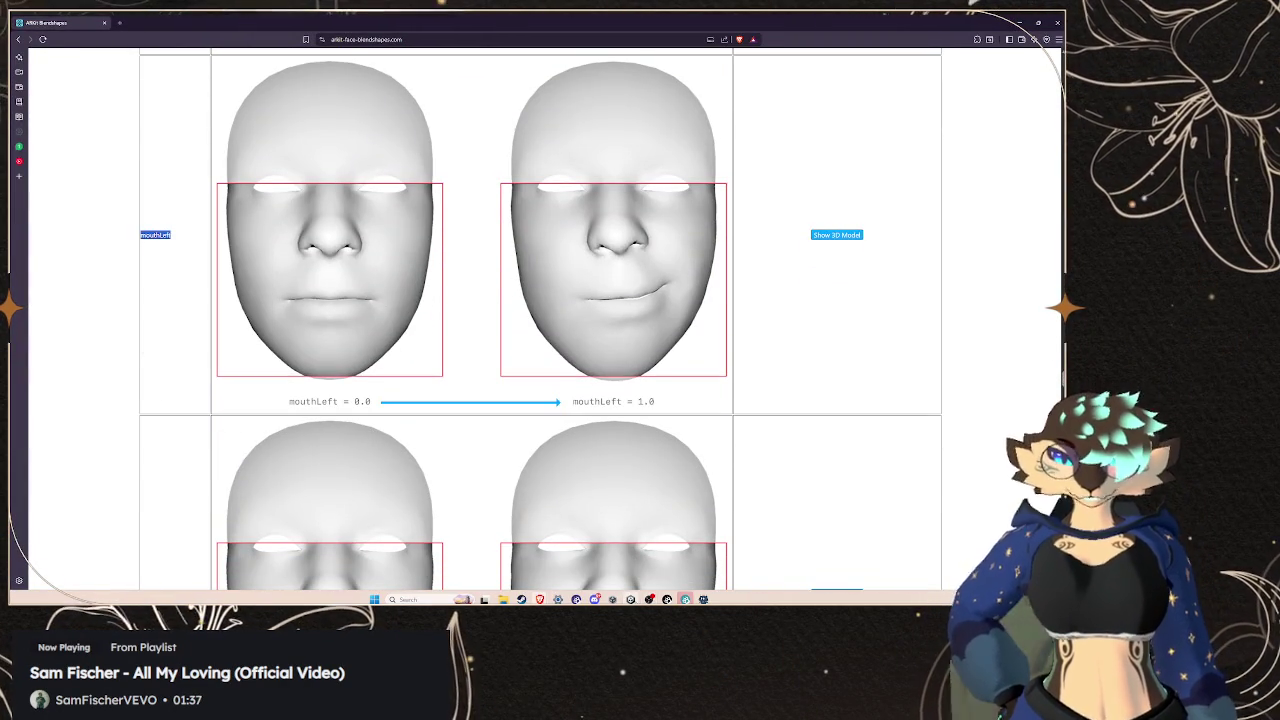
key(alt+Tab)
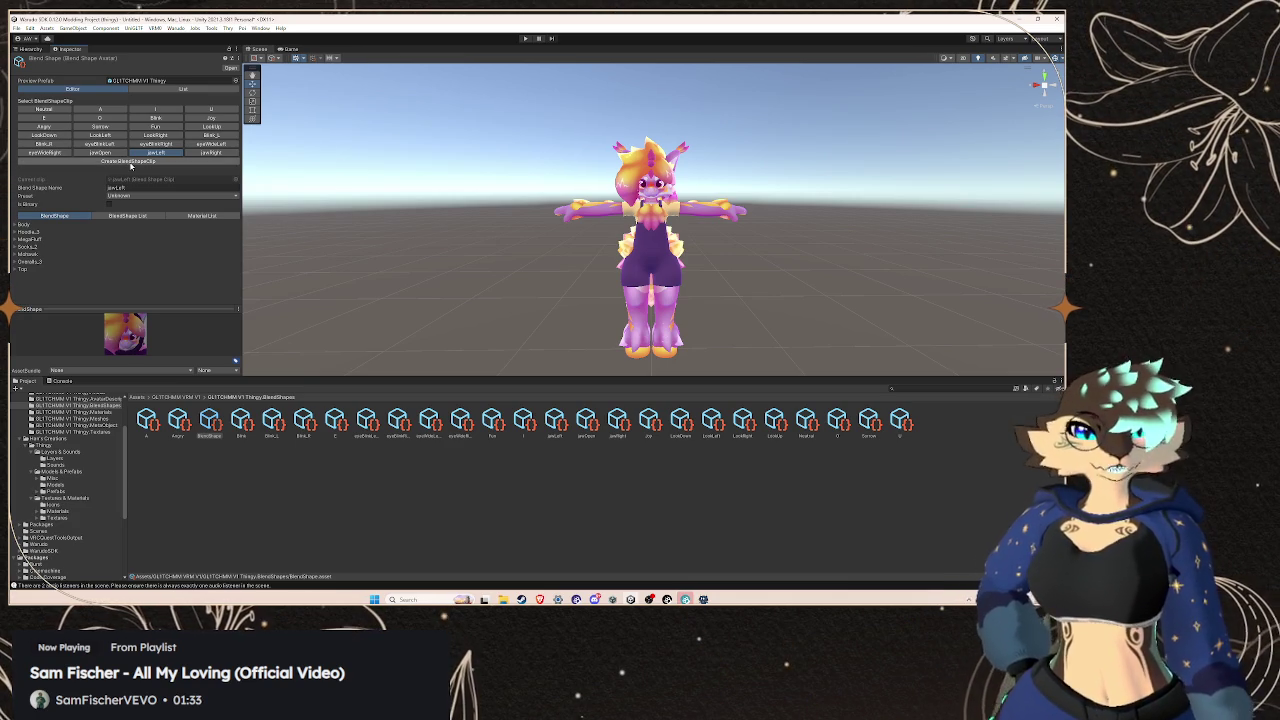
click(130, 162)
text(mouthLeft)
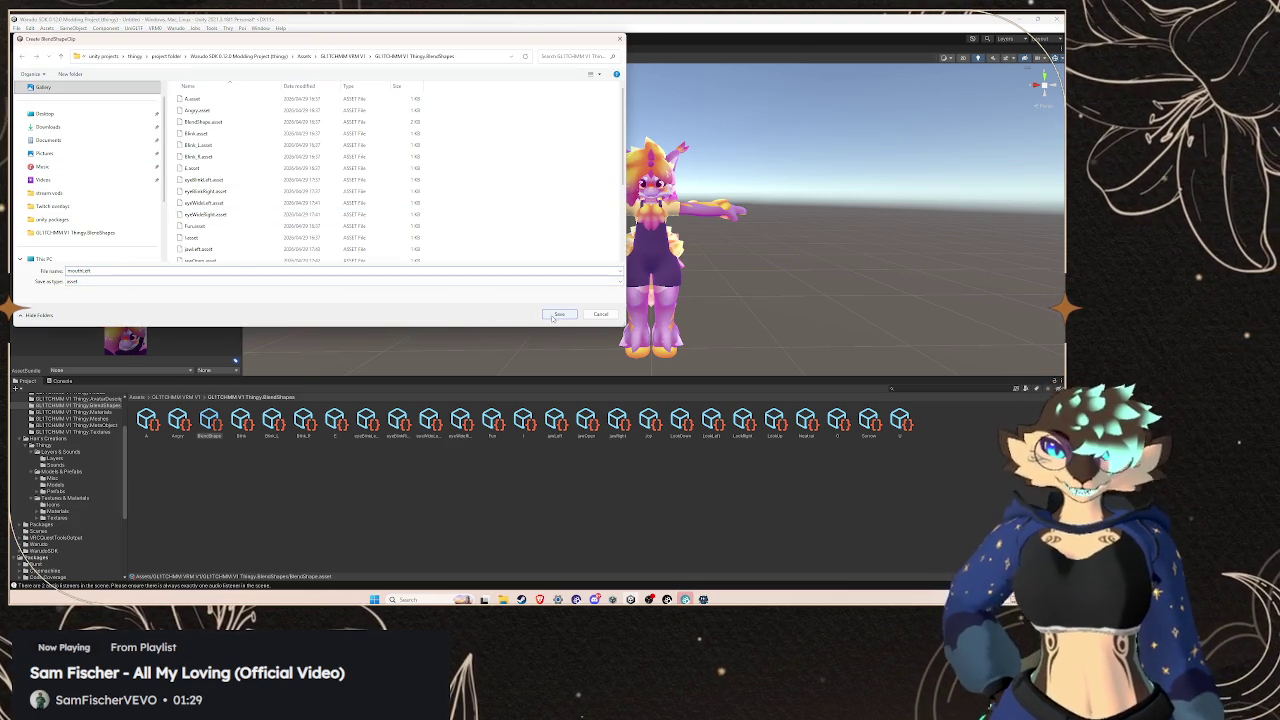
click(555, 315)
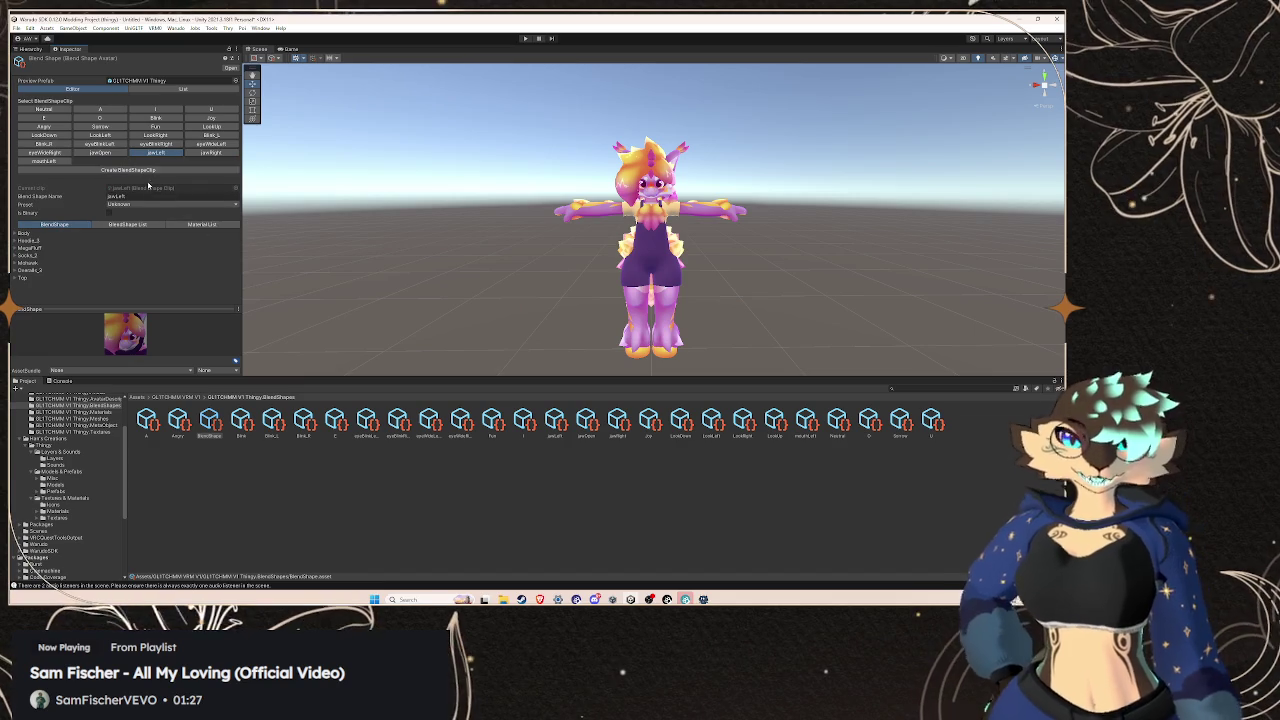
click(65, 162)
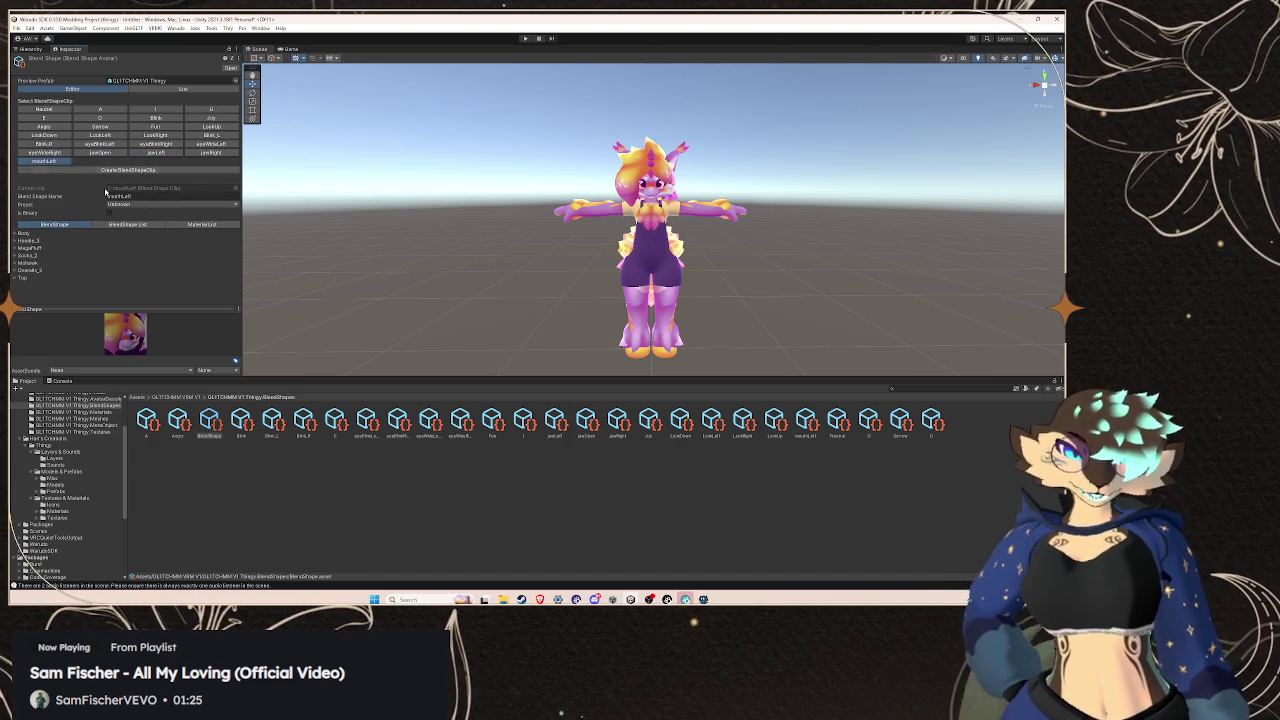
Copy the mouthRight name from the ARKit blendshape reference page
mouse_move(539, 598)
click(651, 552)
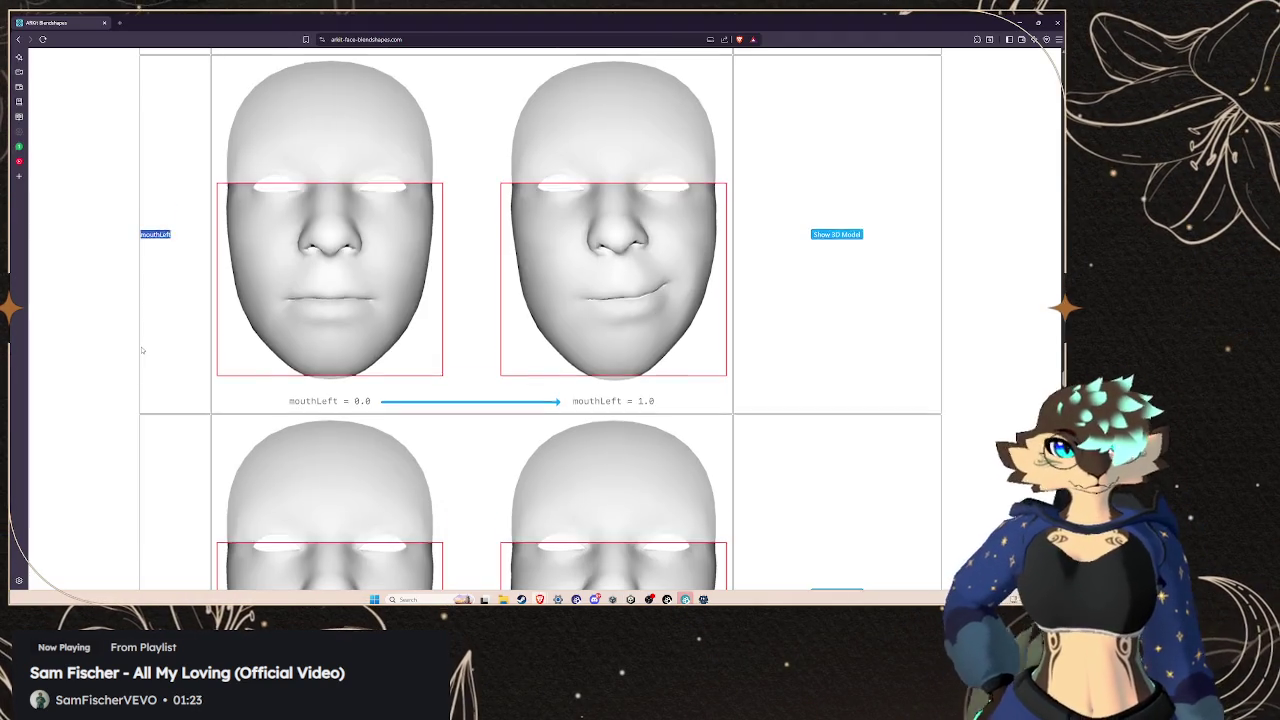
scroll(142, 350, down, 3)
double_click(145, 346)
right_click(145, 347)
click(168, 356)
Save a new mouthRight BlendShapeClip in Unity, then bring the ARKit page back
key(alt+Tab)
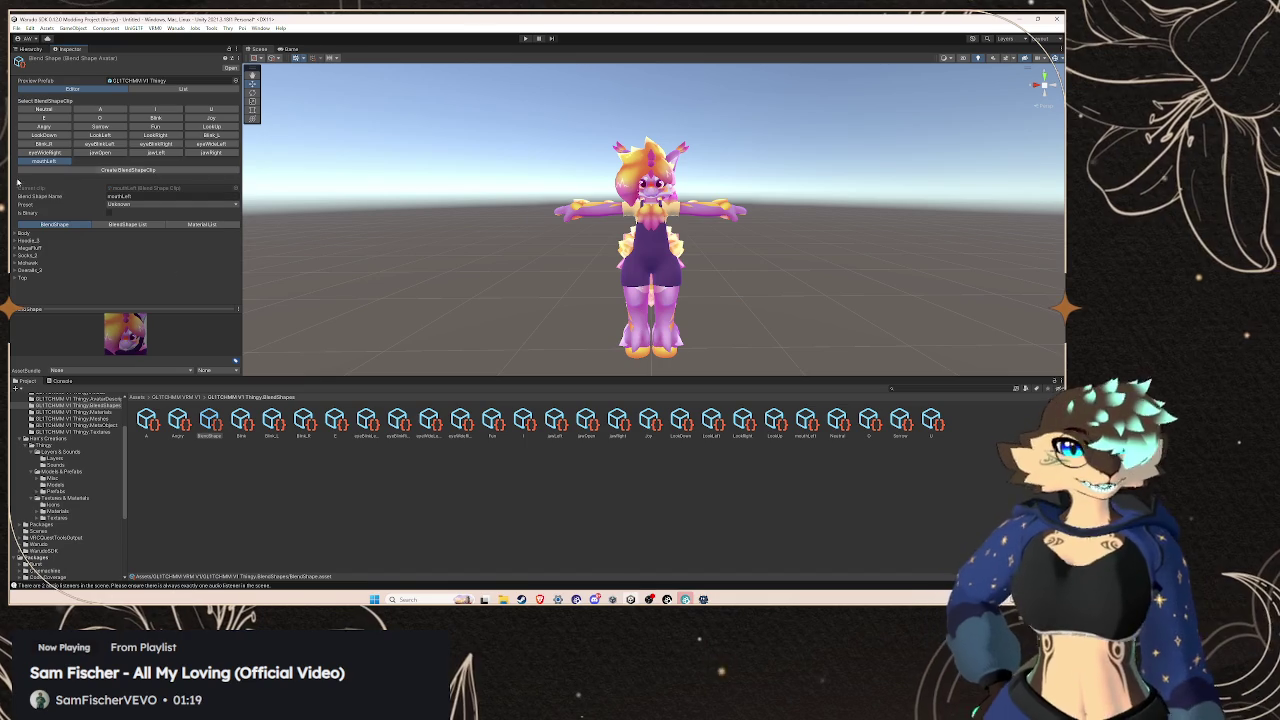
click(142, 171)
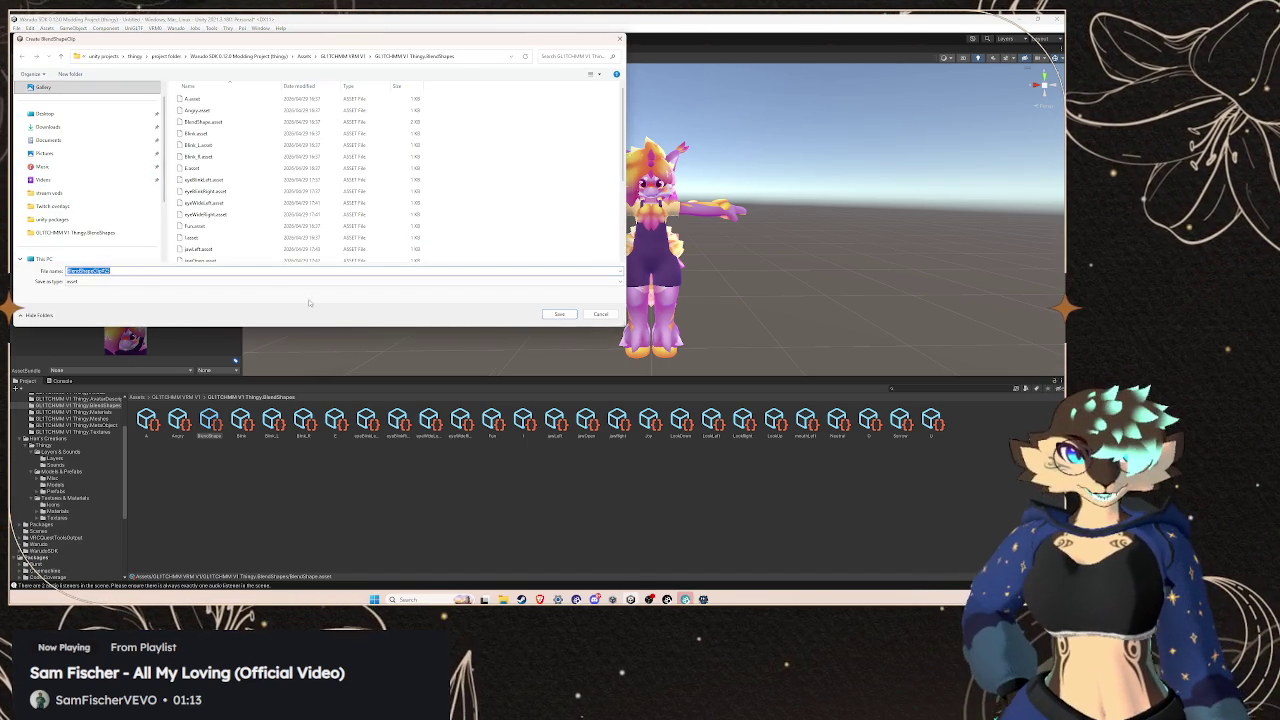
click(559, 314)
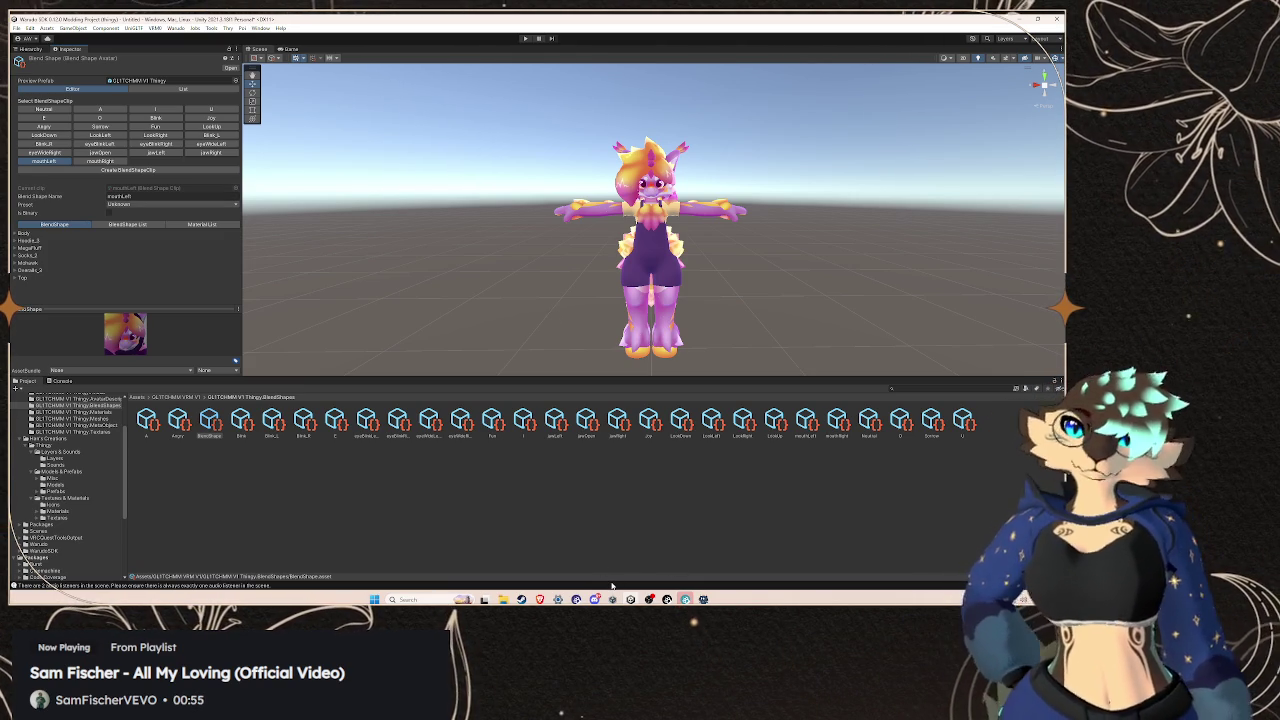
click(540, 599)
click(430, 552)
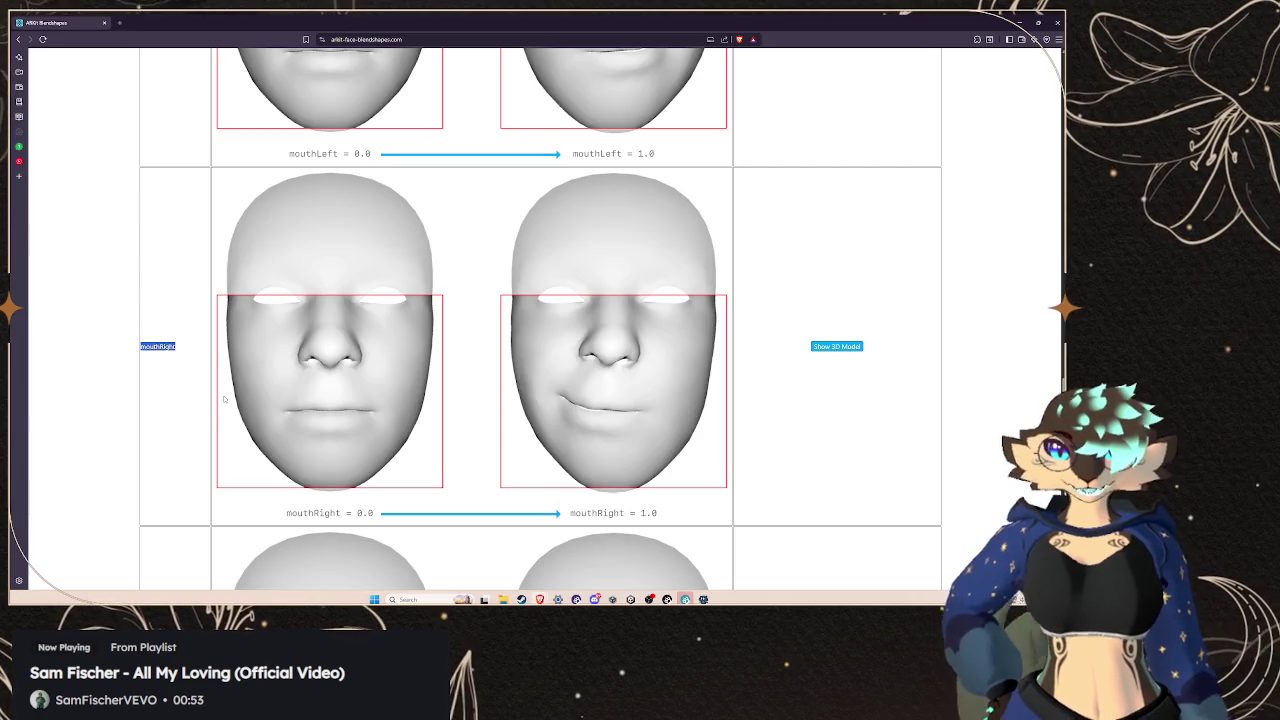
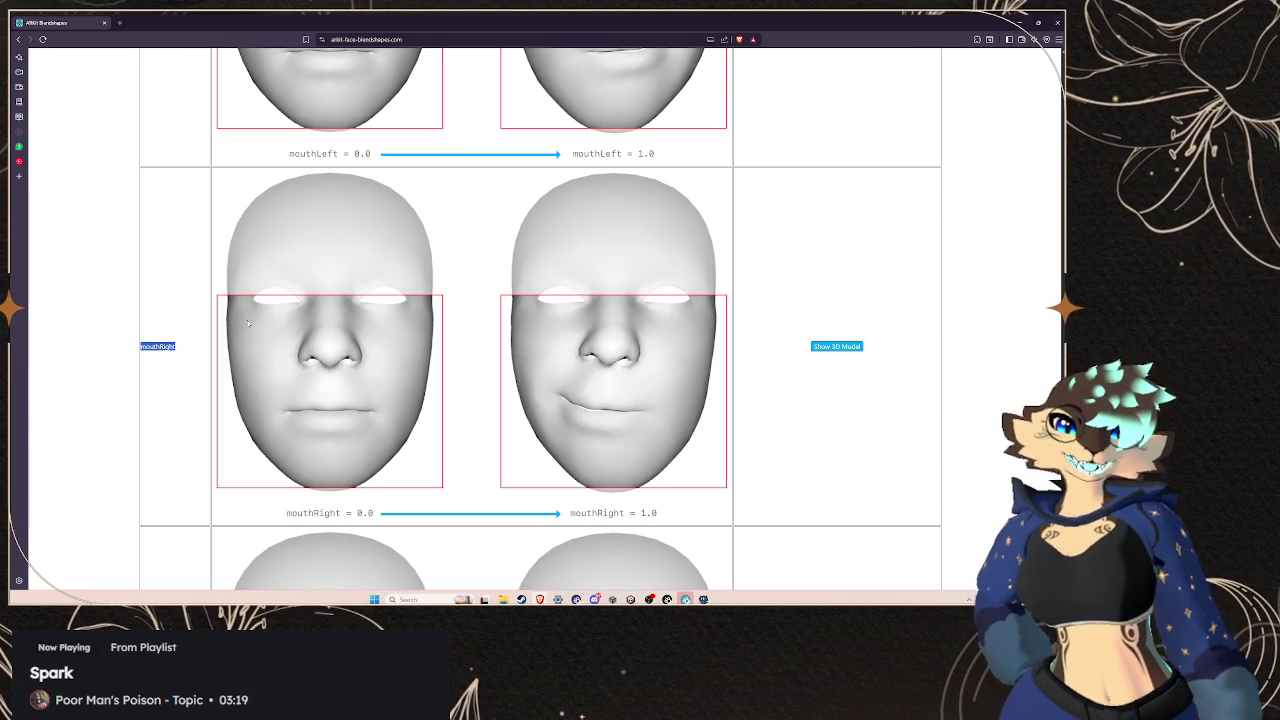
After a quick look at Unity, scroll the ARKit table past mouthRight to mouthRollLower and mouthShrugUpper
scroll(94, 331, down, 3)
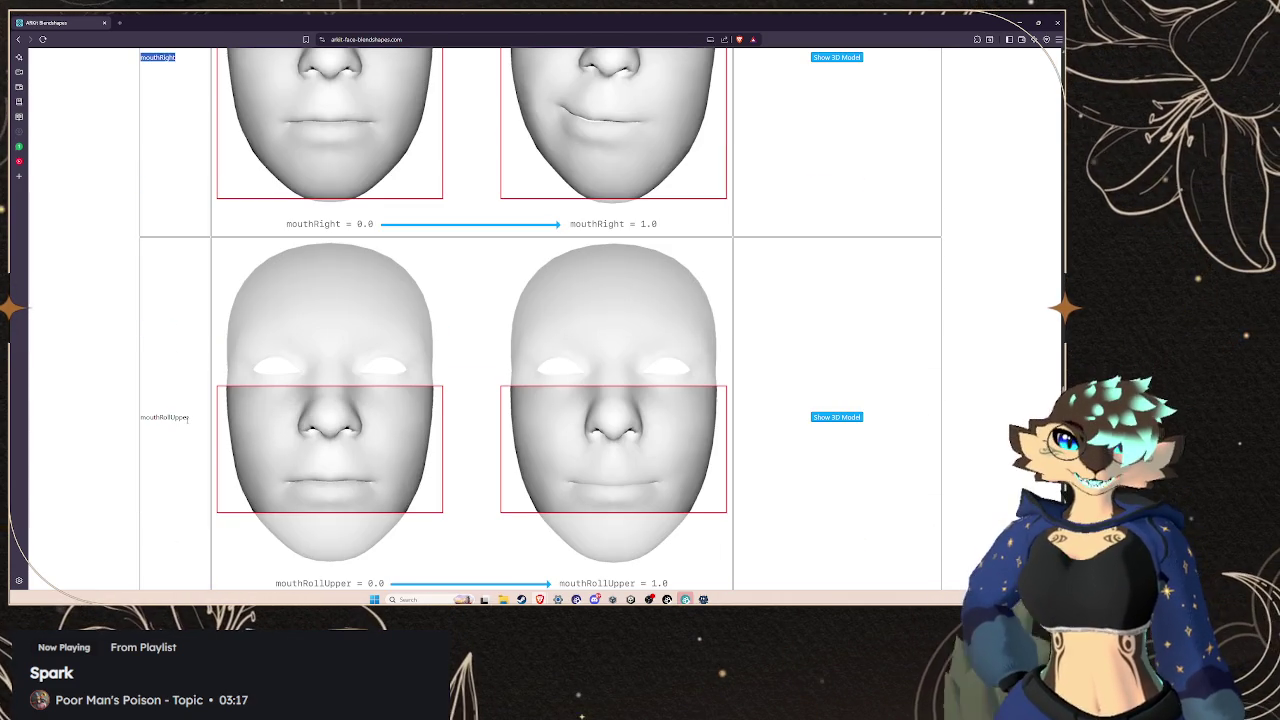
scroll(180, 378, up, 5)
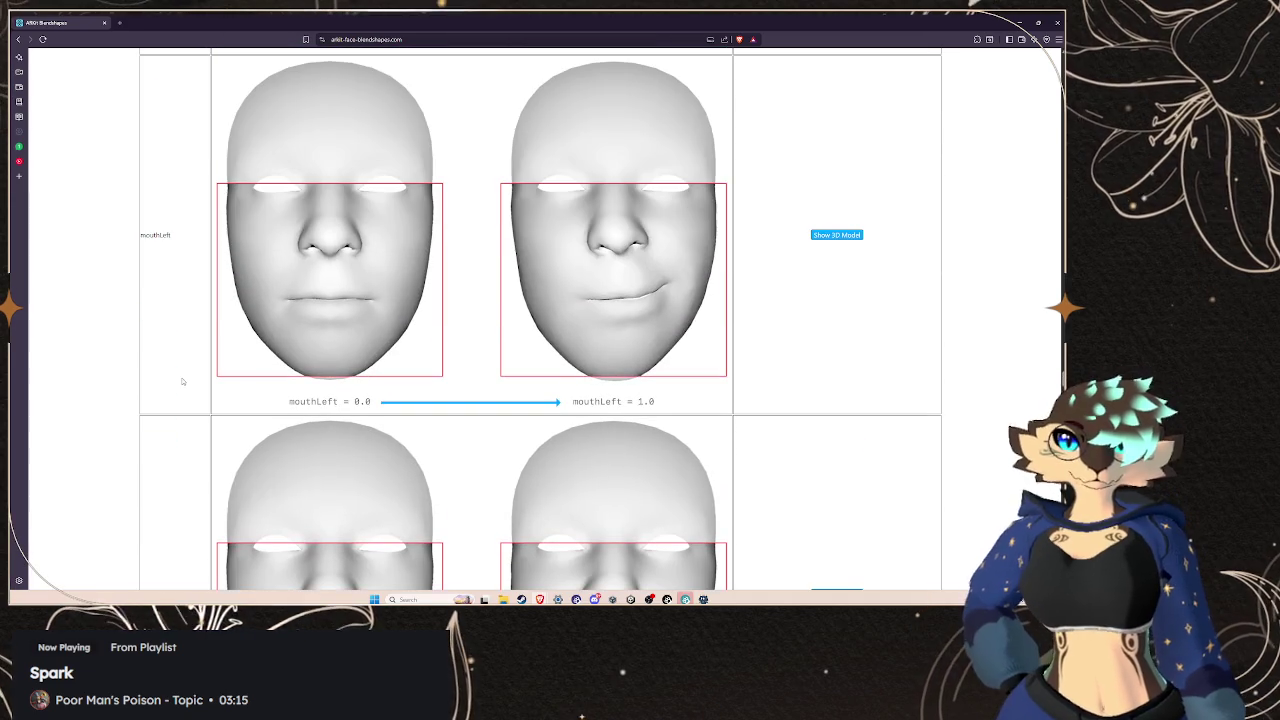
key(alt+Tab)
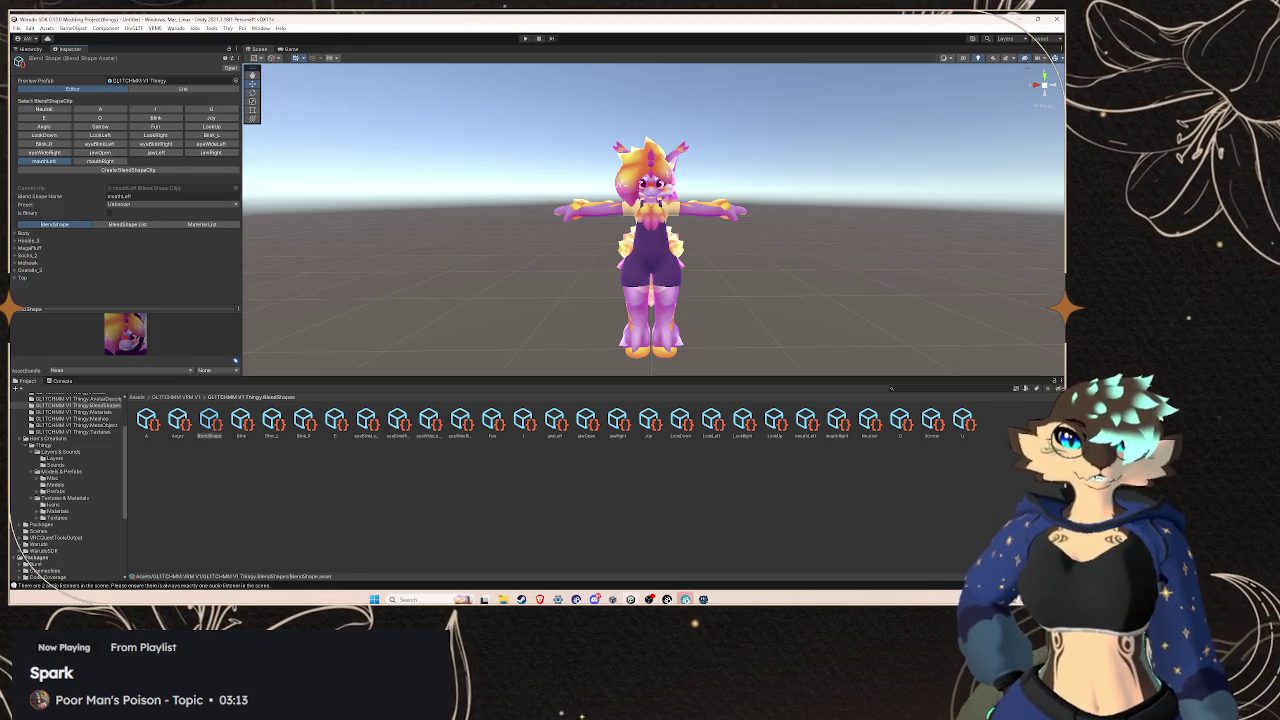
key(alt+Tab)
scroll(541, 318, down, 2)
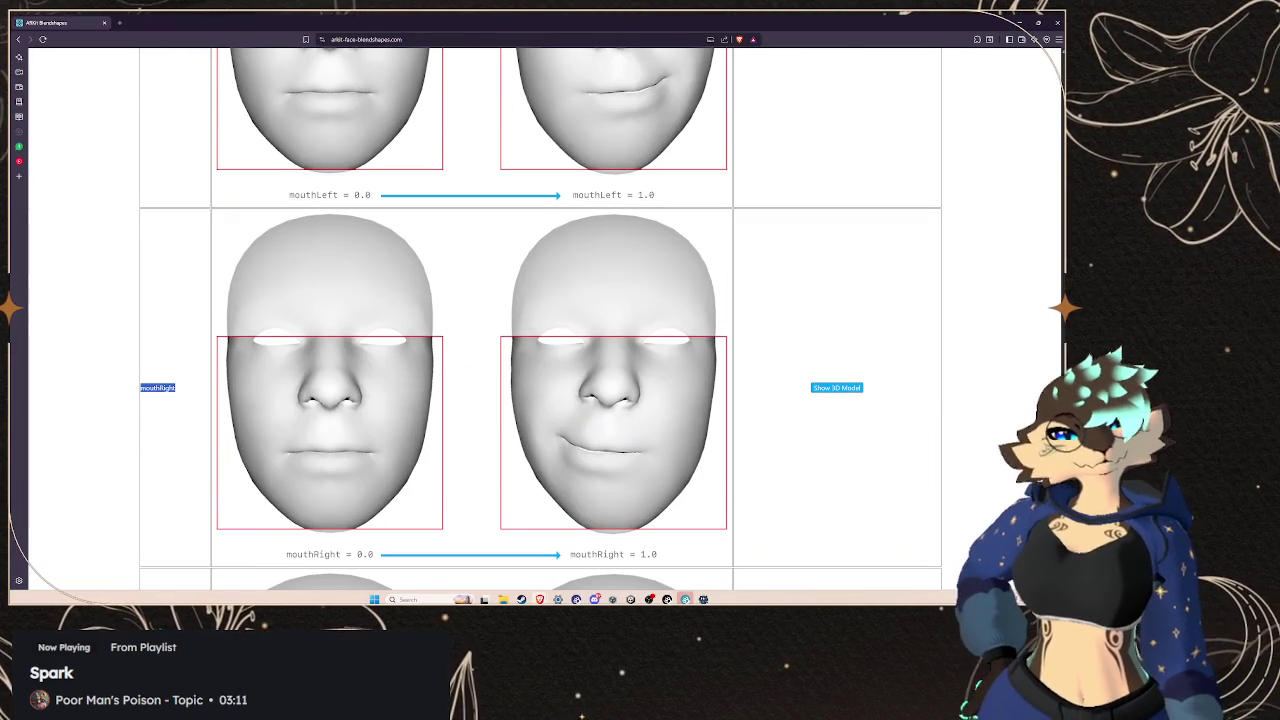
scroll(473, 337, down, 10)
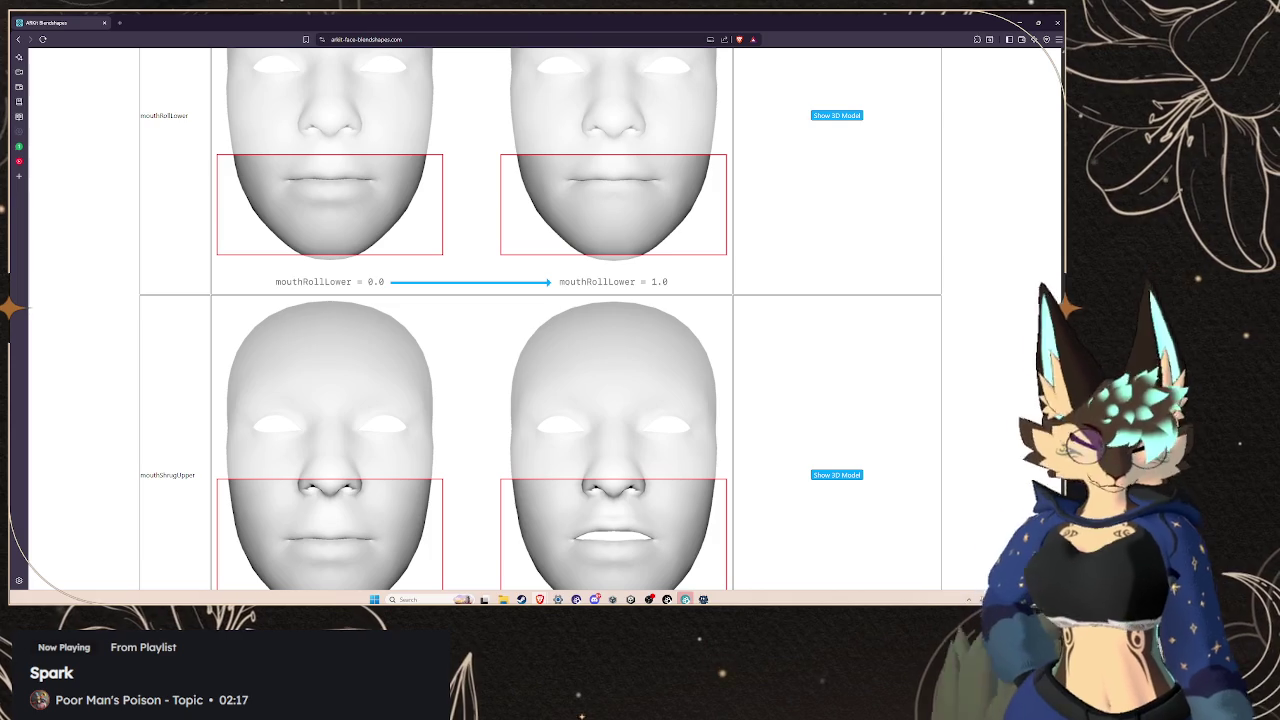
Scroll to mouthSmileLeft and copy its name from the reference table
scroll(285, 392, down, 3)
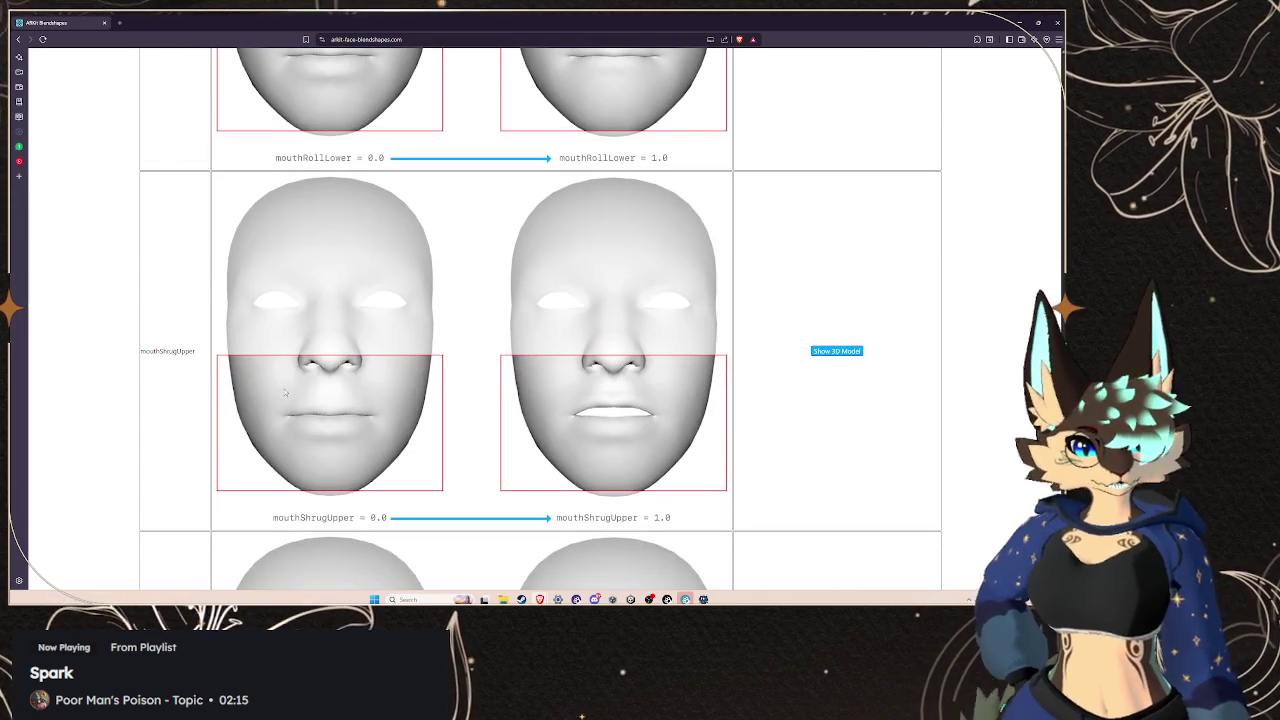
scroll(285, 392, down, 4)
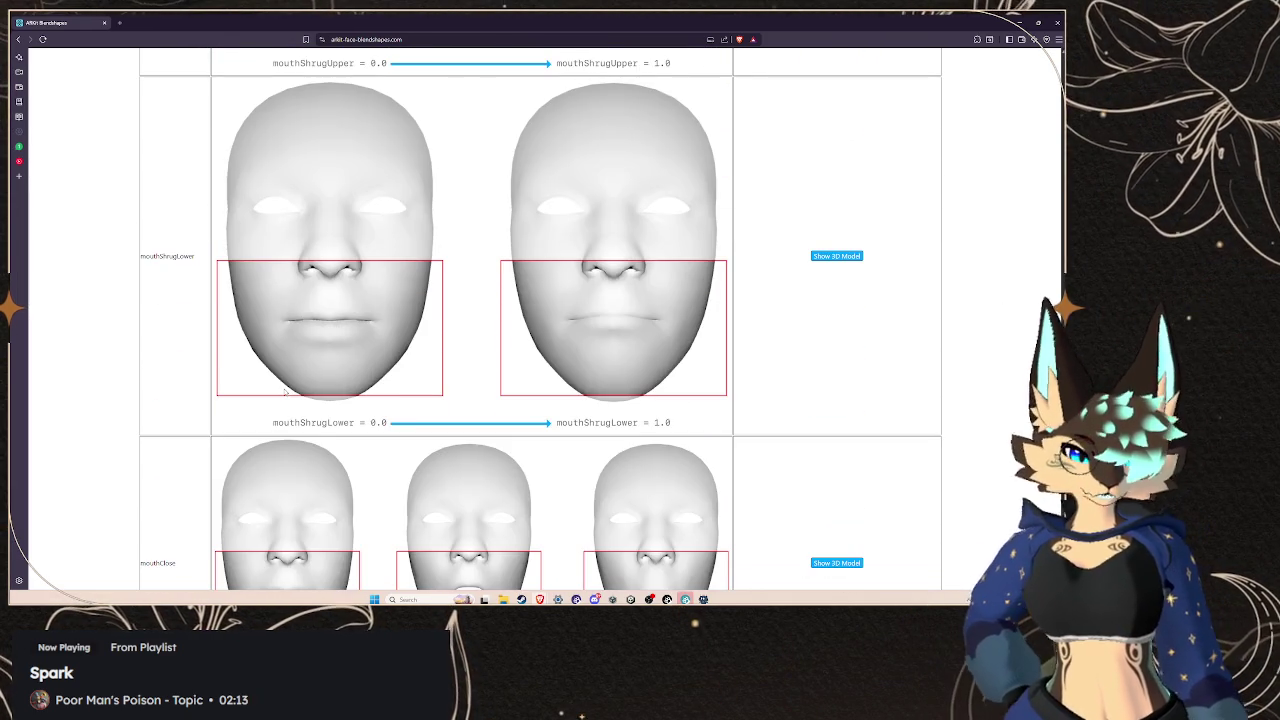
scroll(285, 392, down, 4)
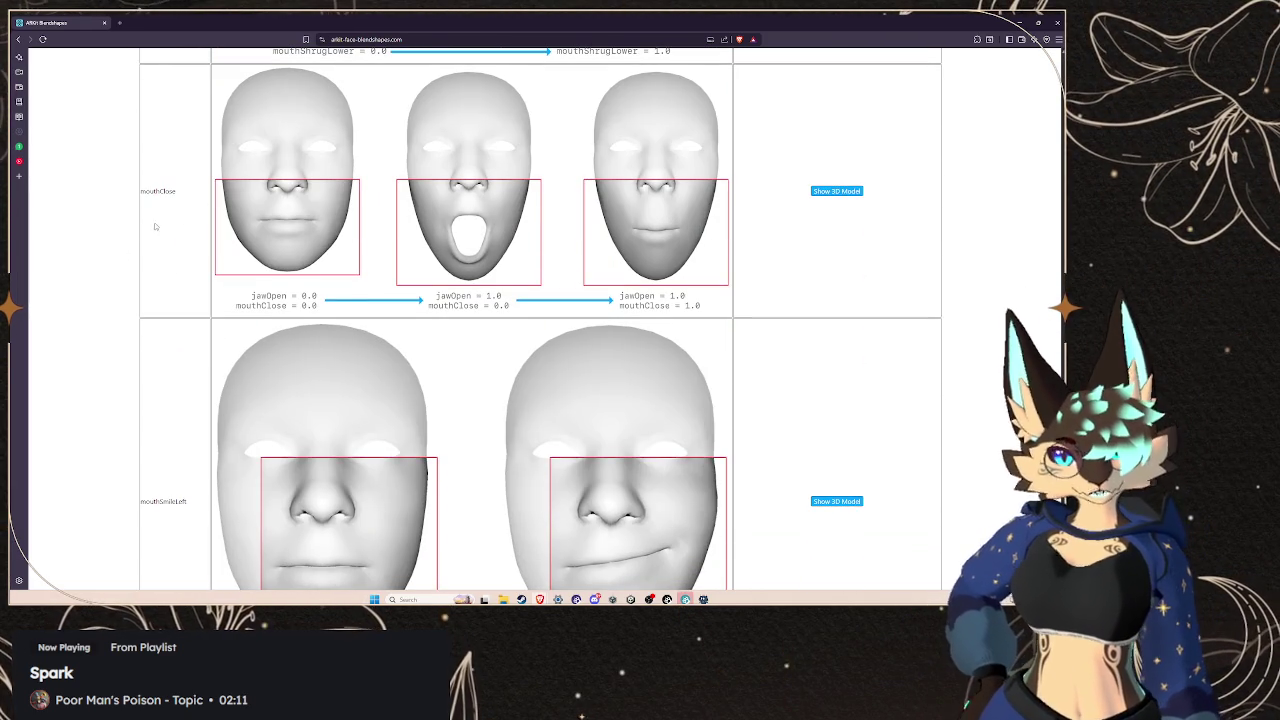
scroll(133, 228, down, 3)
drag(184, 232, 133, 217)
right_click(177, 208)
click(195, 220)
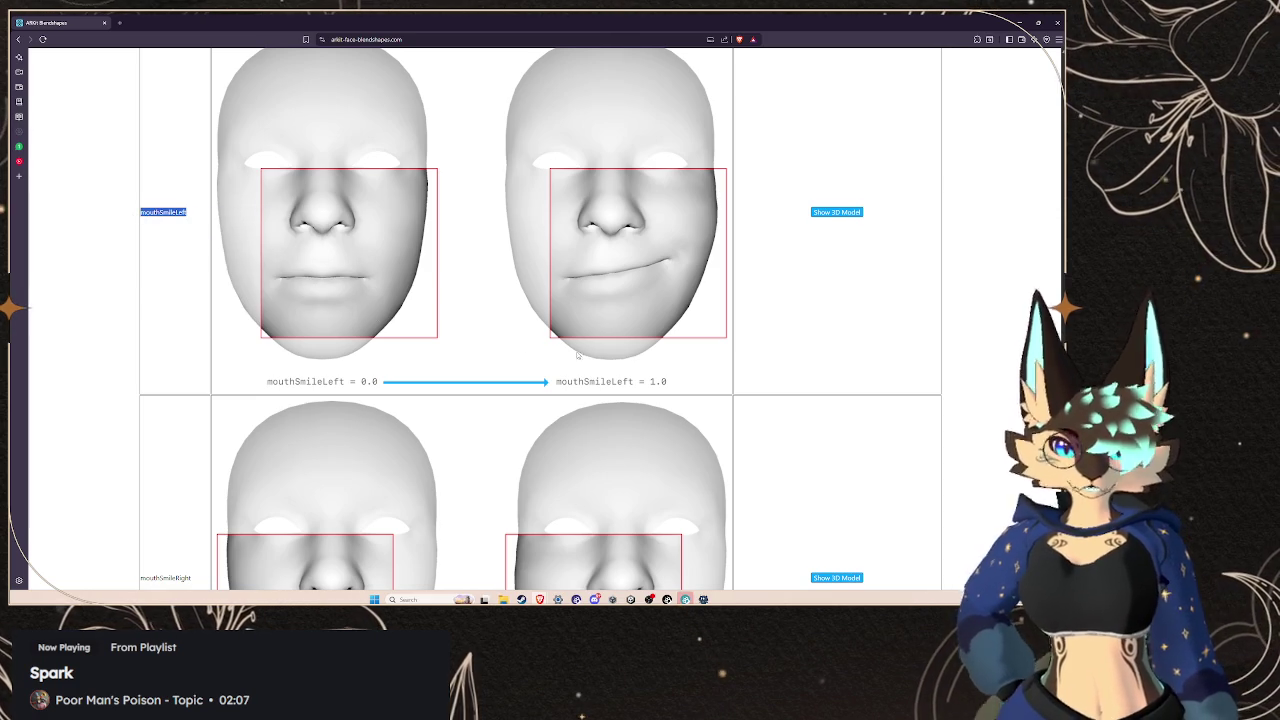
Start a new BlendShapeClip in Unity's BlendShape editor
mouse_move(649, 599)
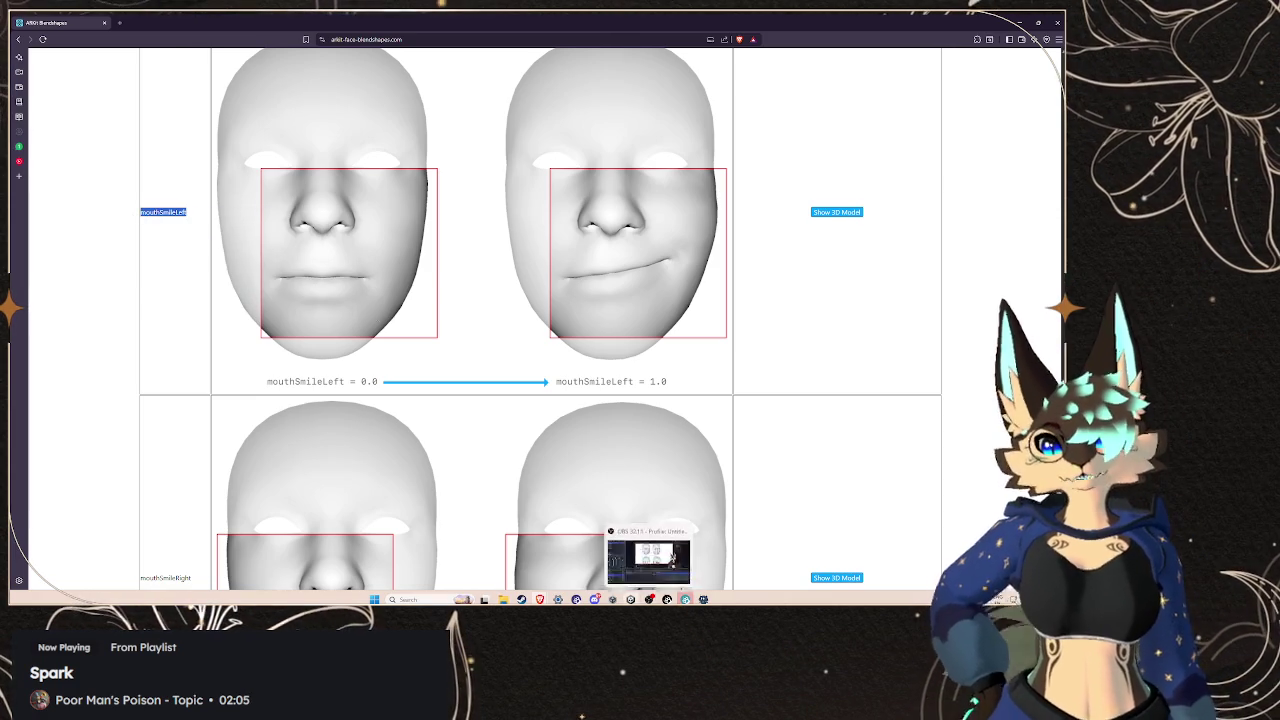
click(648, 556)
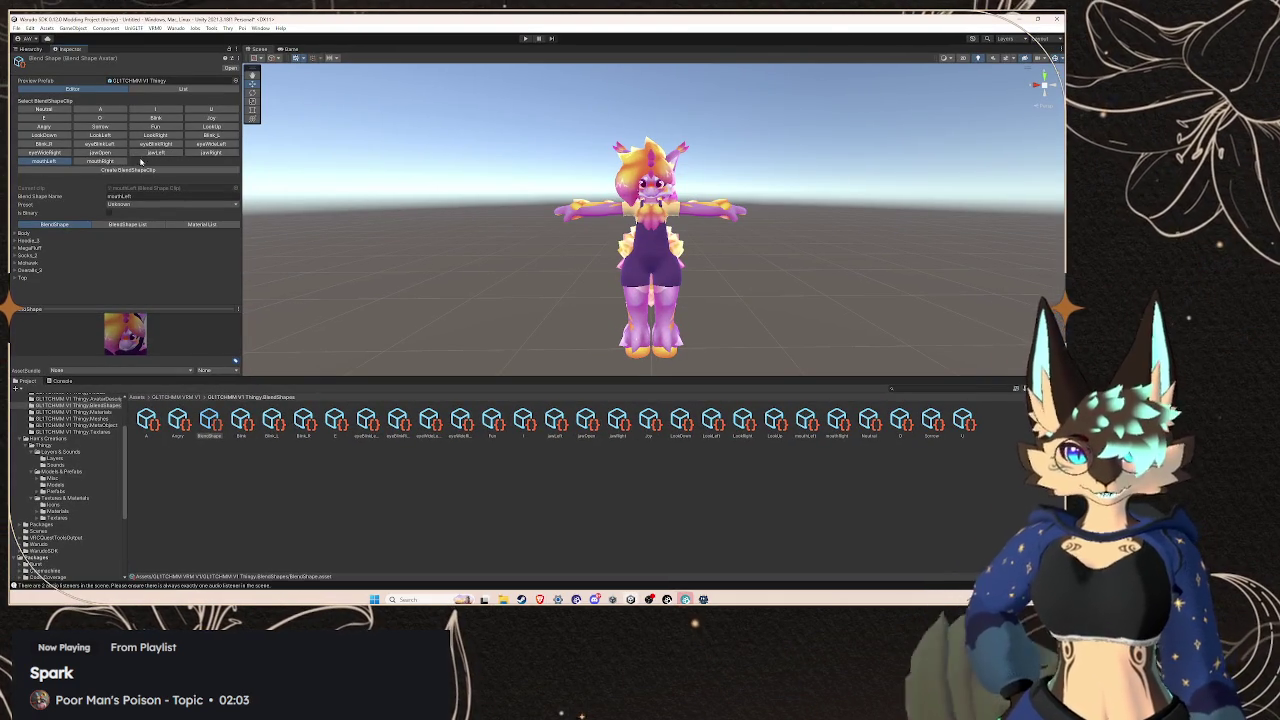
click(143, 171)
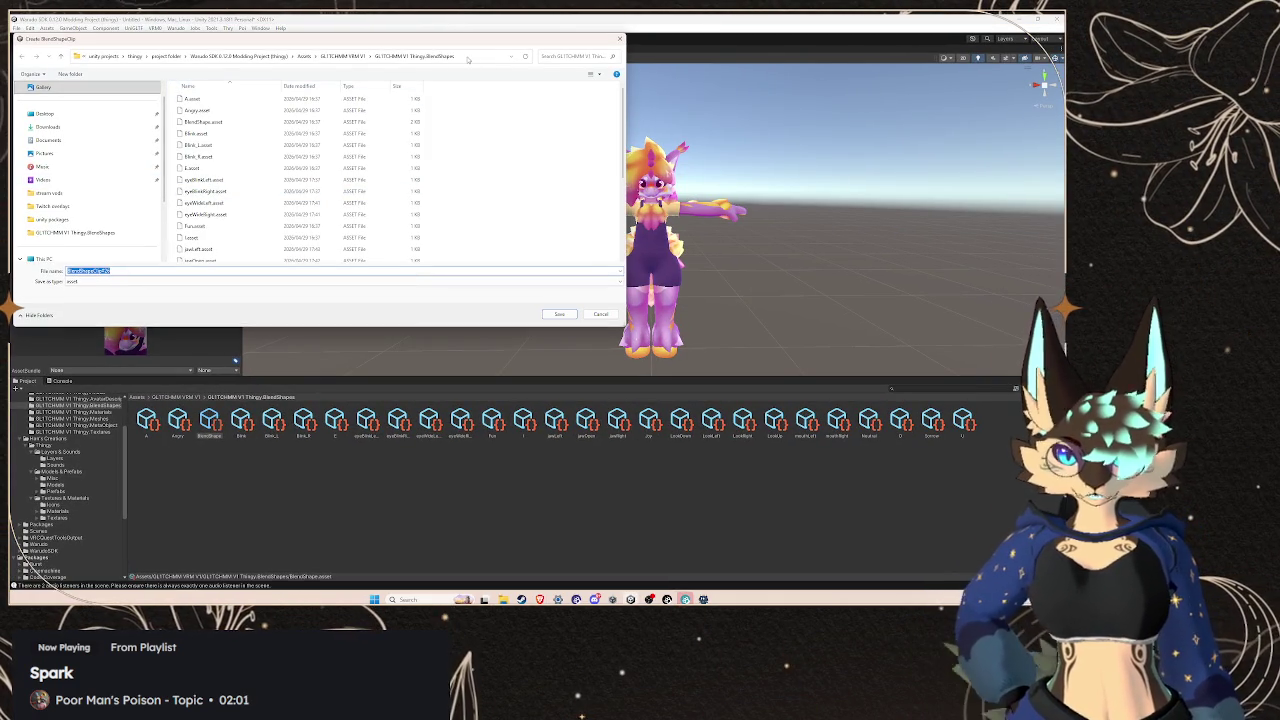
Clear the default file name in the BlendShapeClip save dialog
double_click(134, 270)
key(BackSpace)
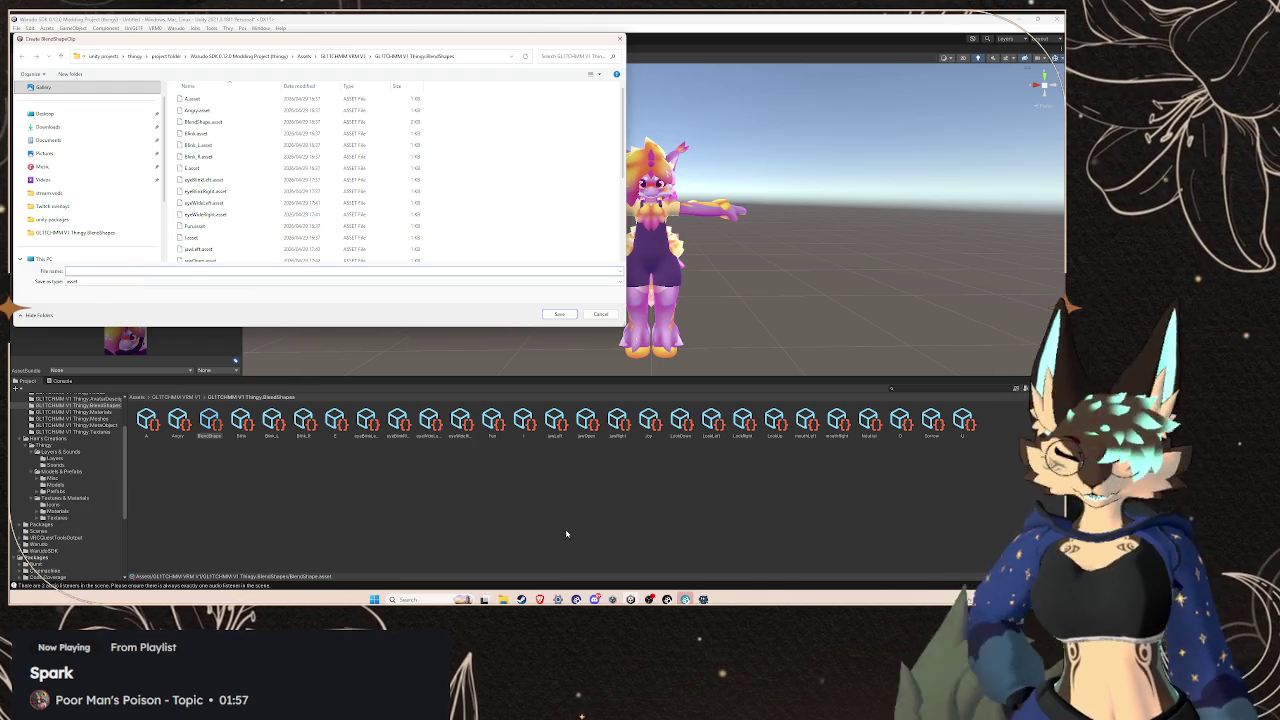
mouse_move(540, 599)
click(620, 565)
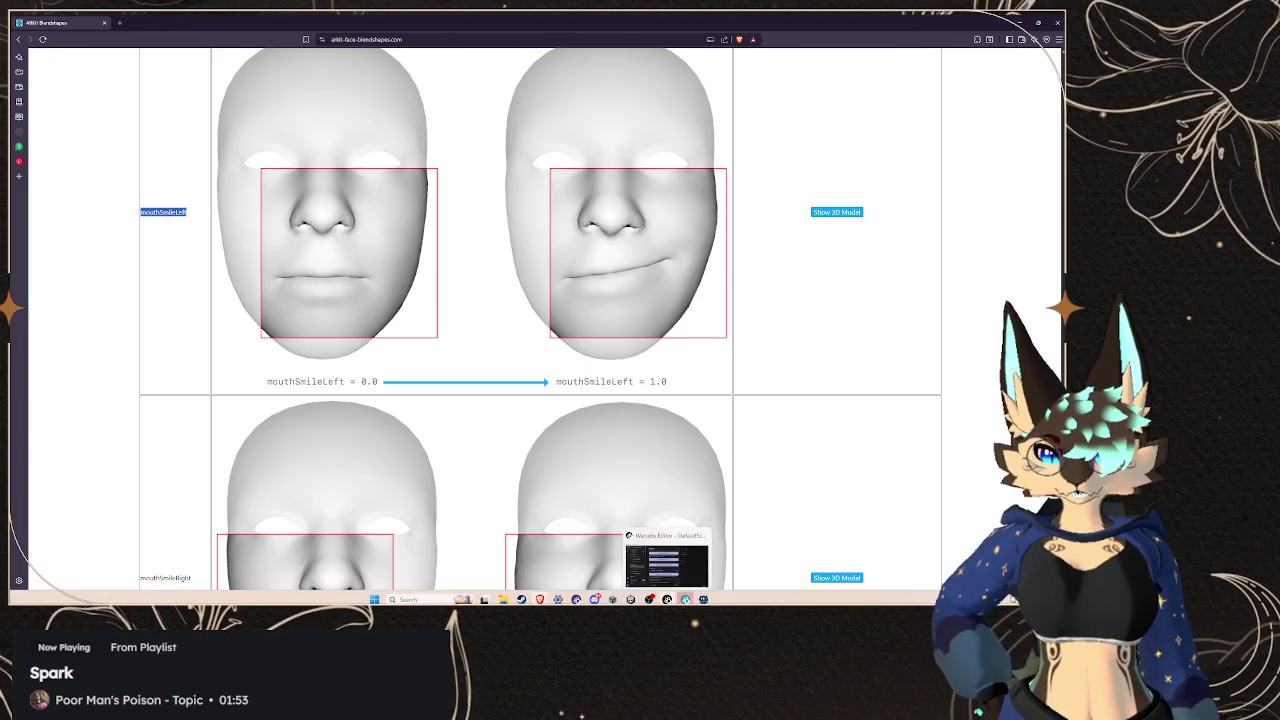
mouse_move(612, 599)
click(612, 560)
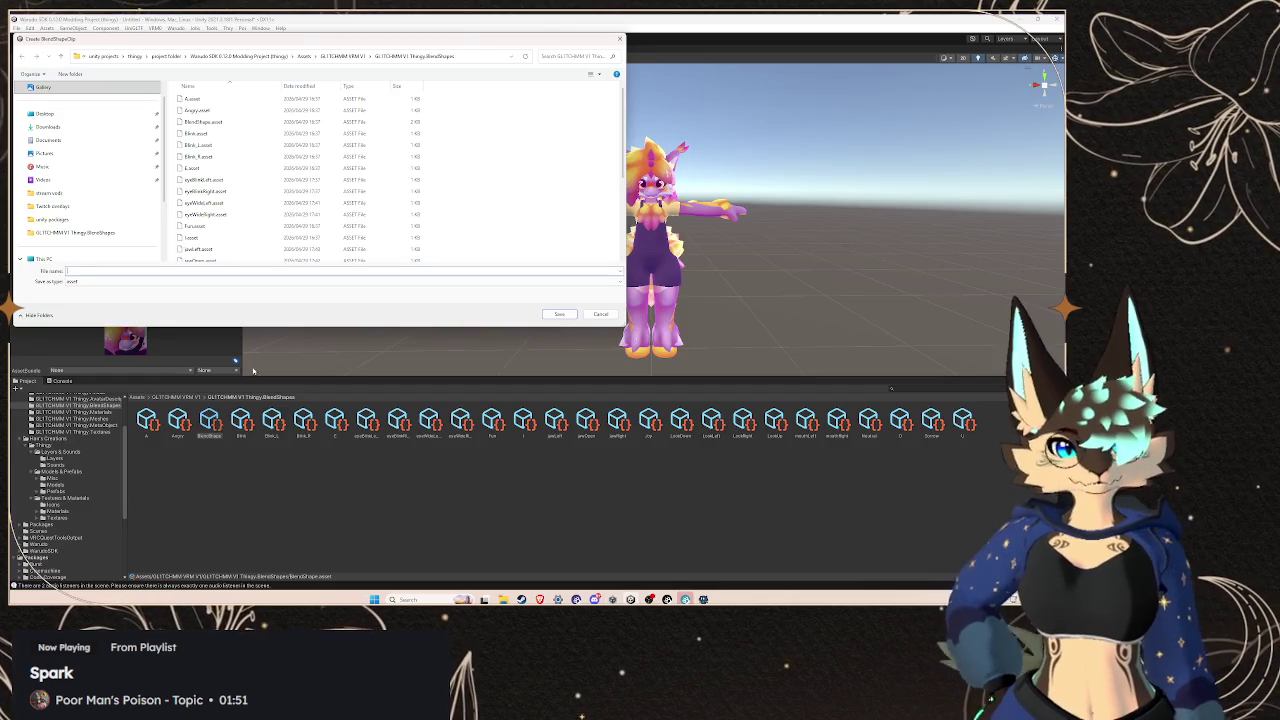
Reselect mouthSmileLeft on the reference page, paste it as the file name and save
click(164, 271)
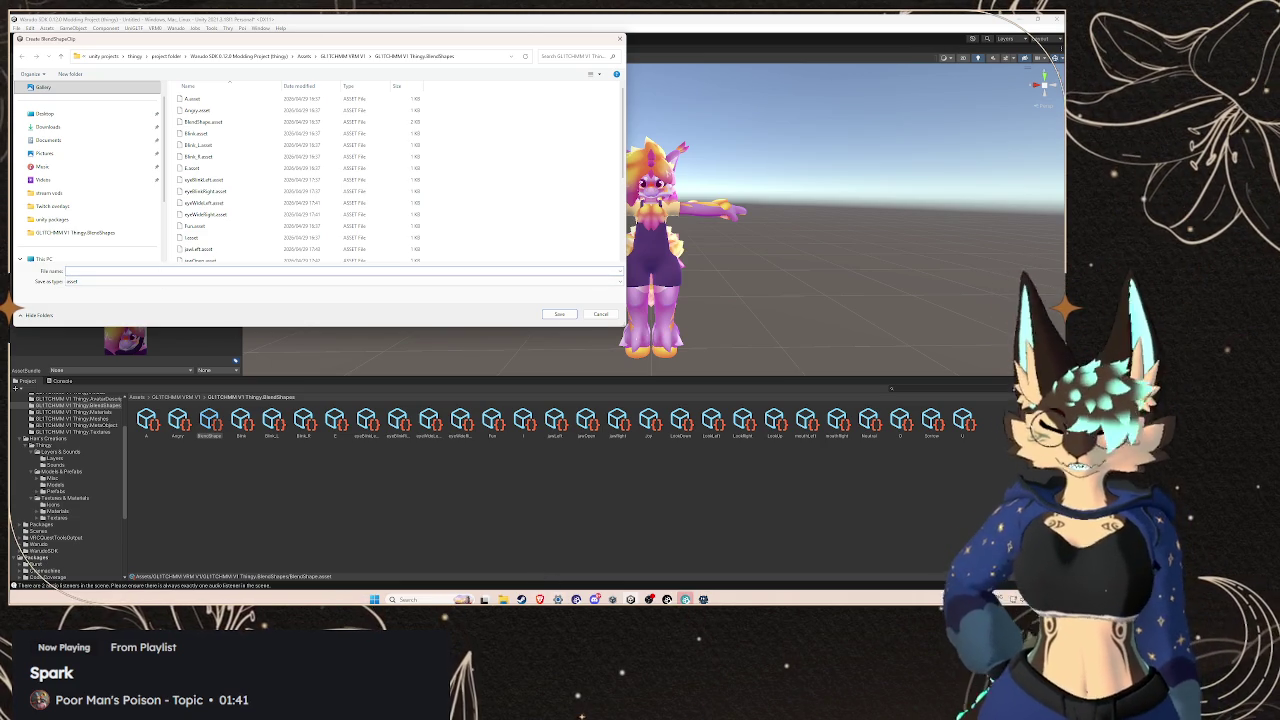
mouse_move(540, 599)
click(650, 552)
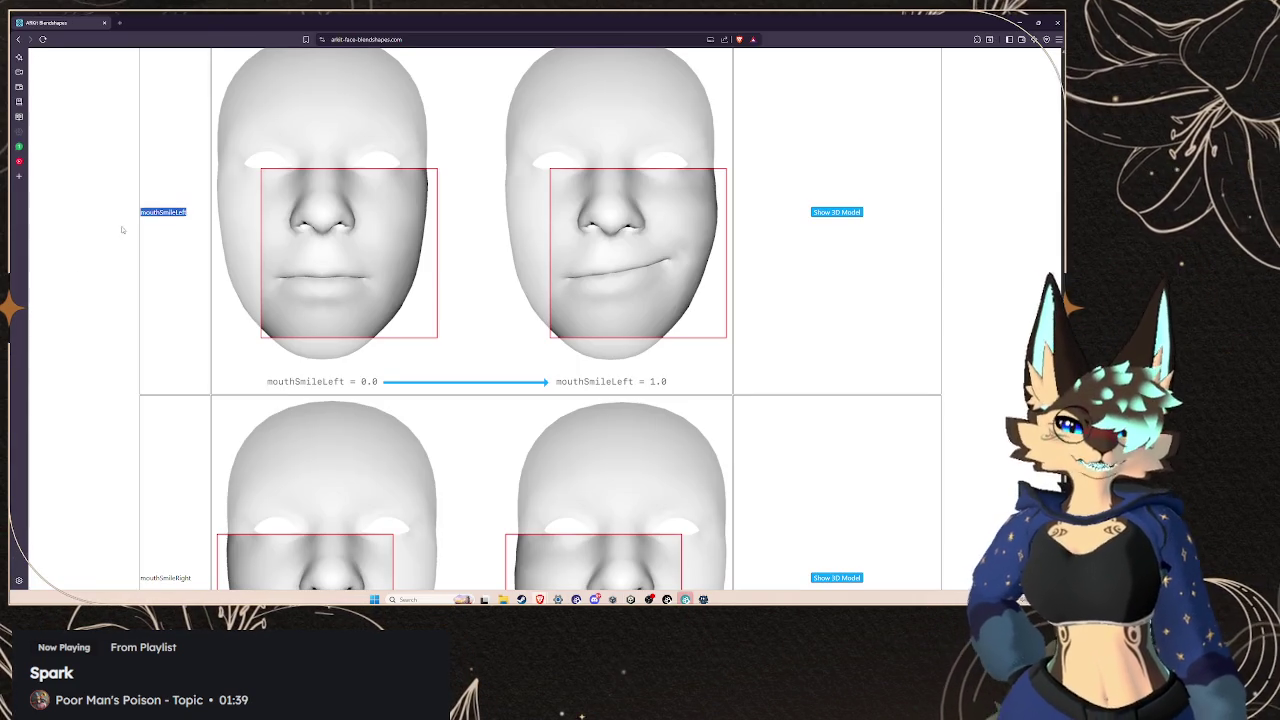
drag(187, 213, 149, 212)
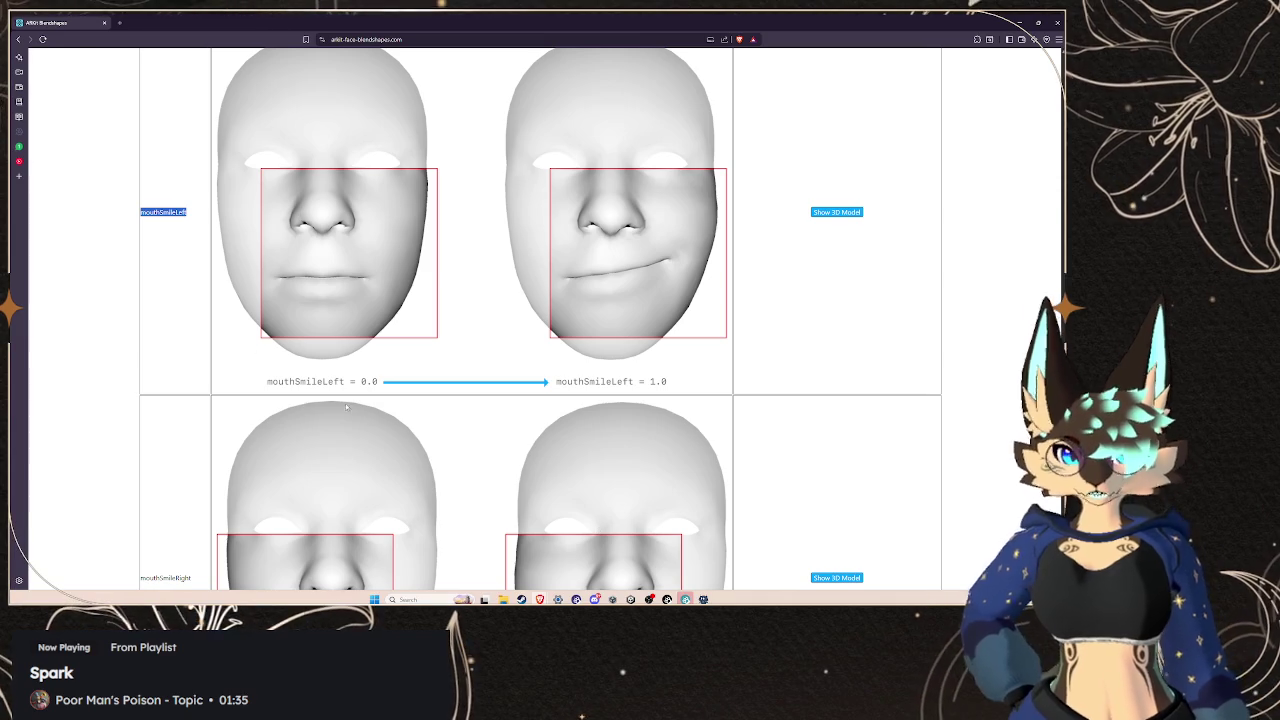
mouse_move(631, 599)
click(645, 576)
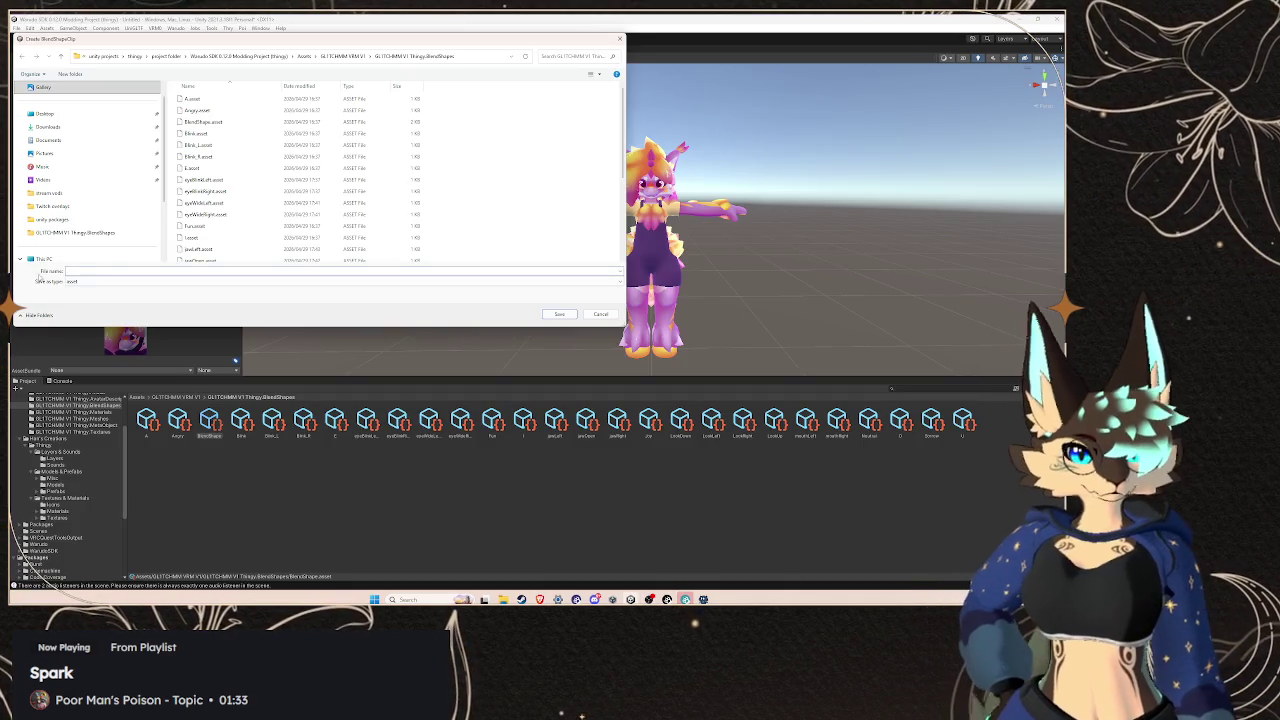
key(ctrl+v)
click(572, 315)
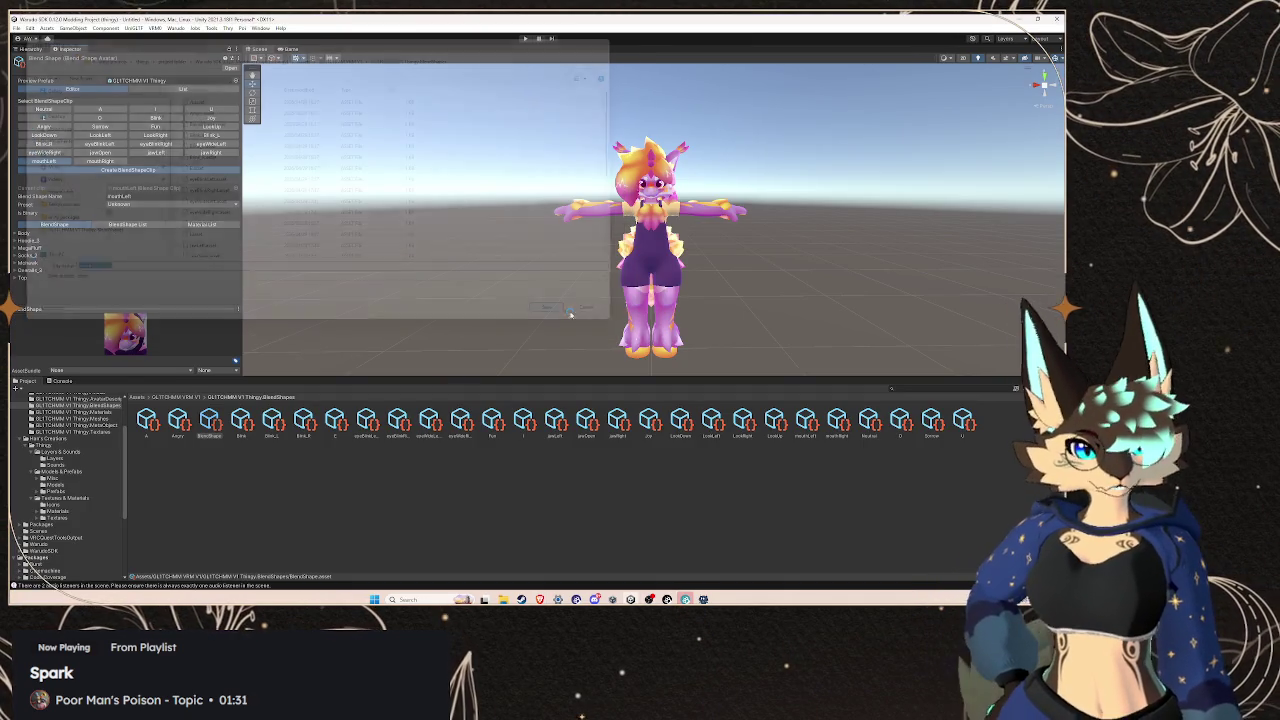
Start another BlendShapeClip and return to the blendshape reference page
click(102, 170)
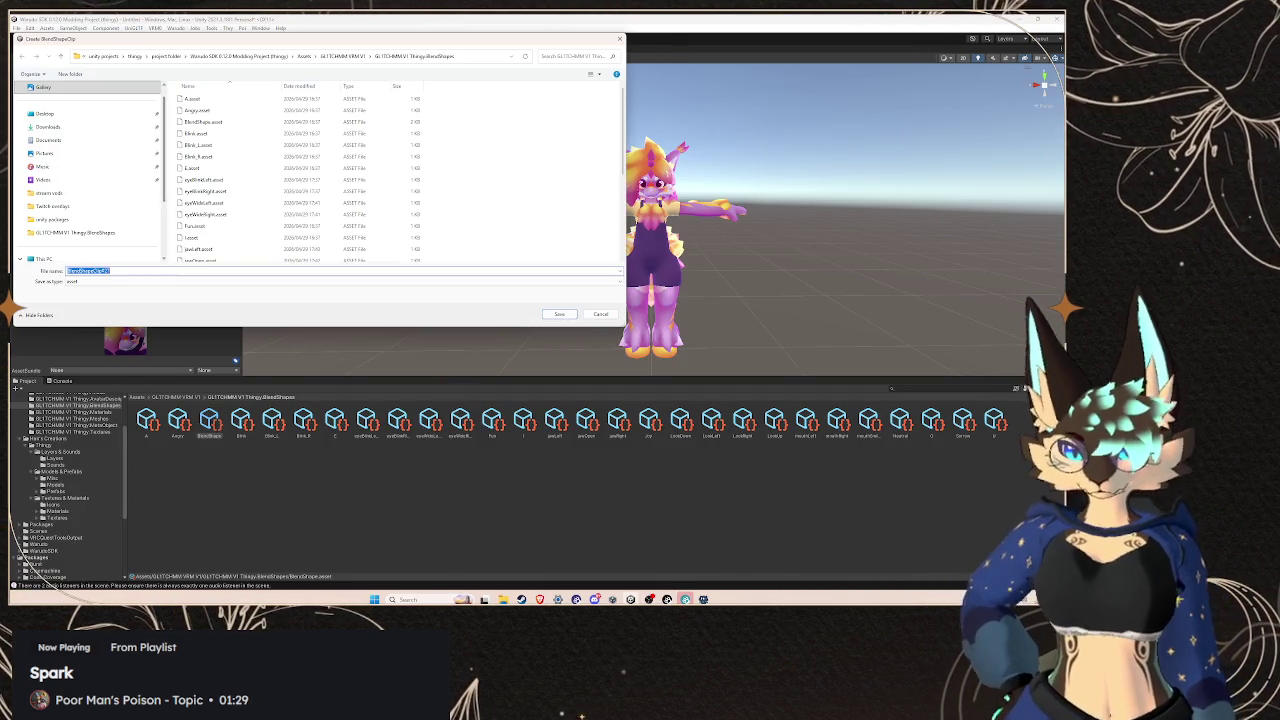
mouse_move(540, 599)
click(642, 556)
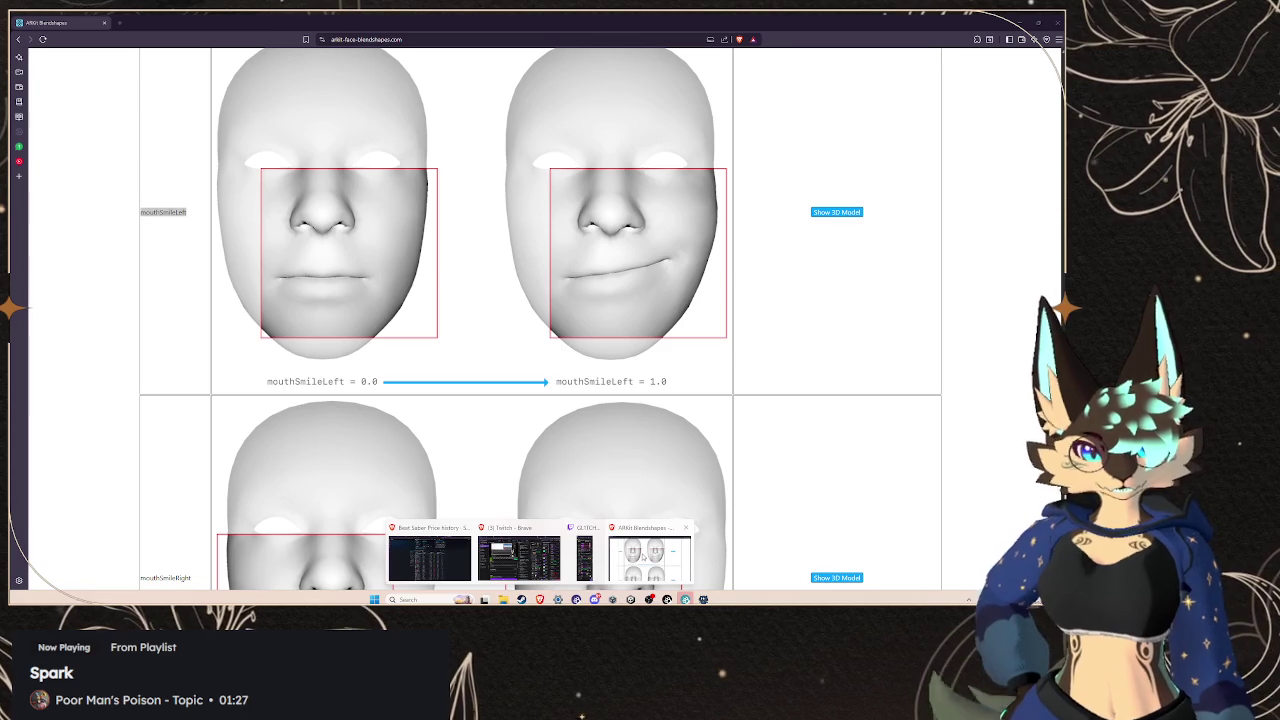
Scroll to mouthSmileRight and copy its name from the table
scroll(540, 400, down, 3)
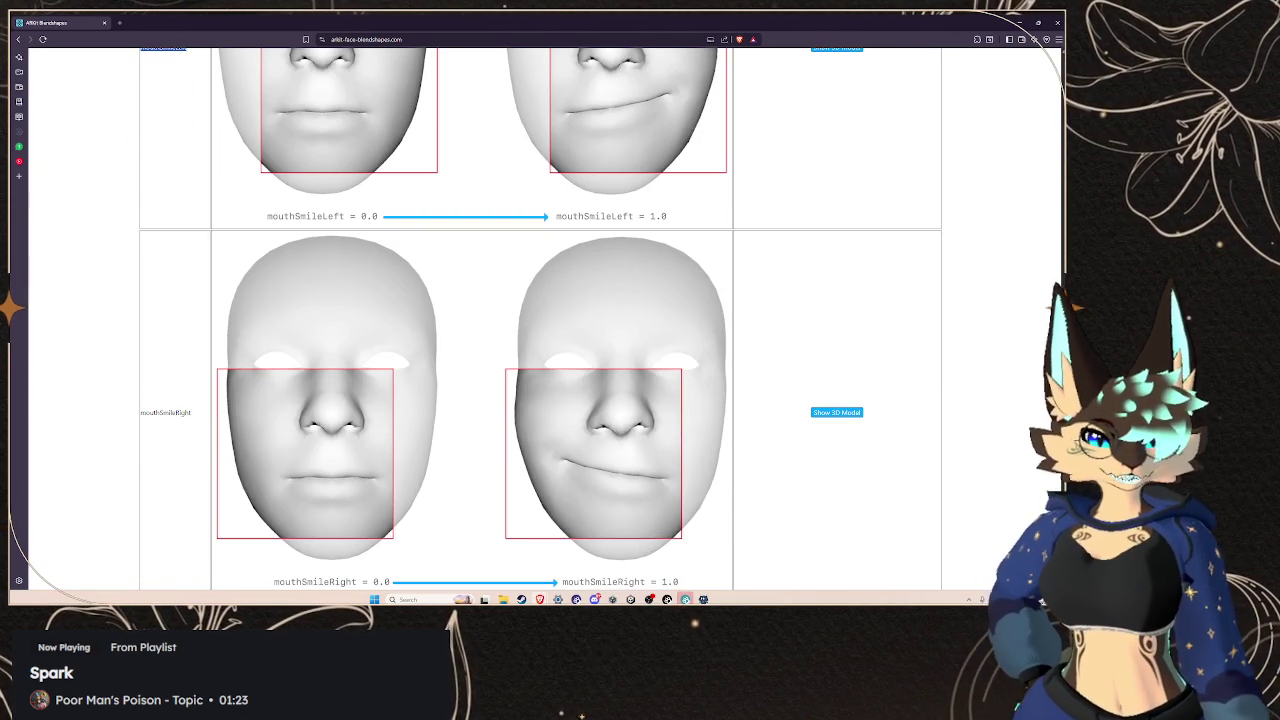
scroll(191, 420, down, 1)
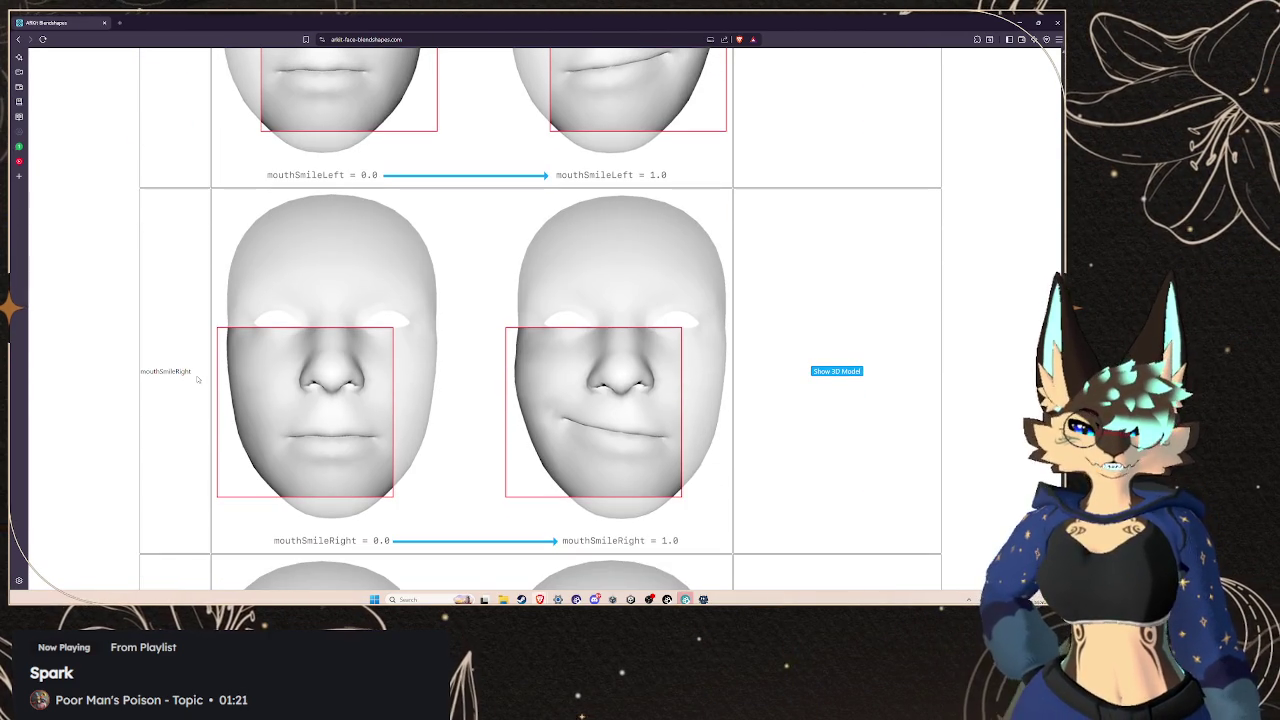
drag(191, 371, 141, 369)
click(143, 367)
right_click(145, 368)
click(219, 374)
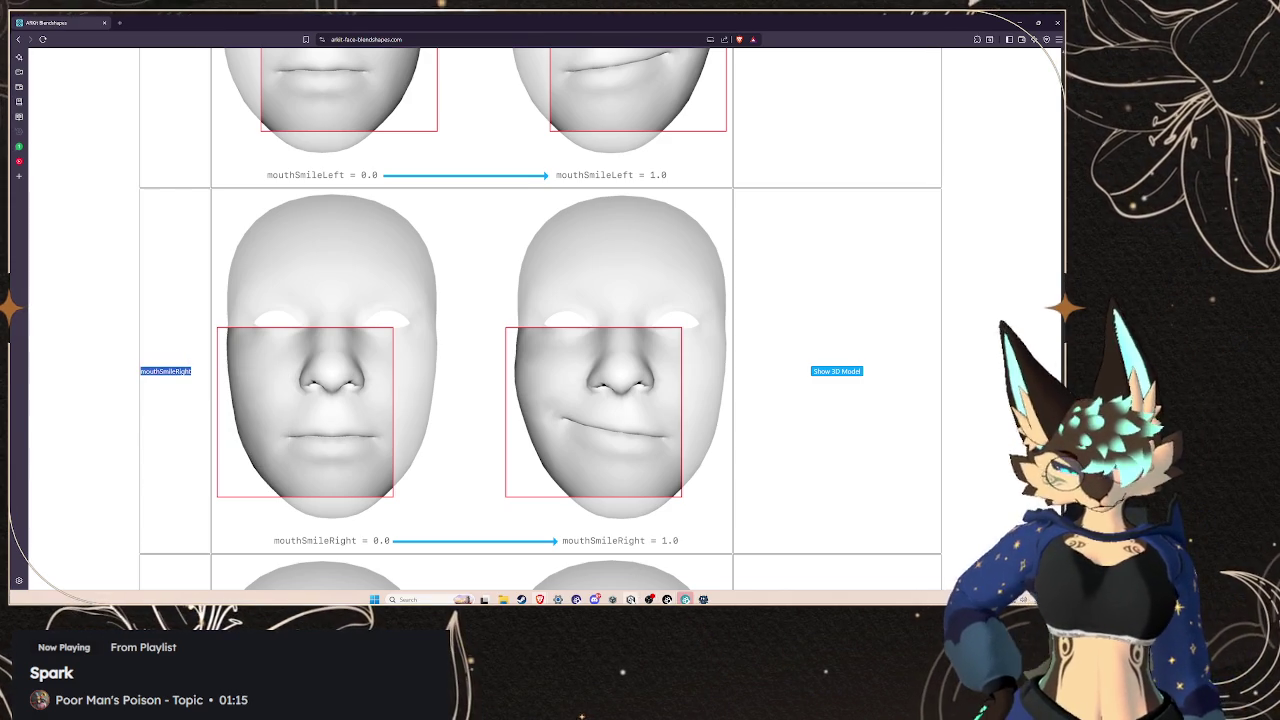
Replace the file name with mouthSmileRight and save the new BlendShapeClip
click(630, 599)
click(121, 270)
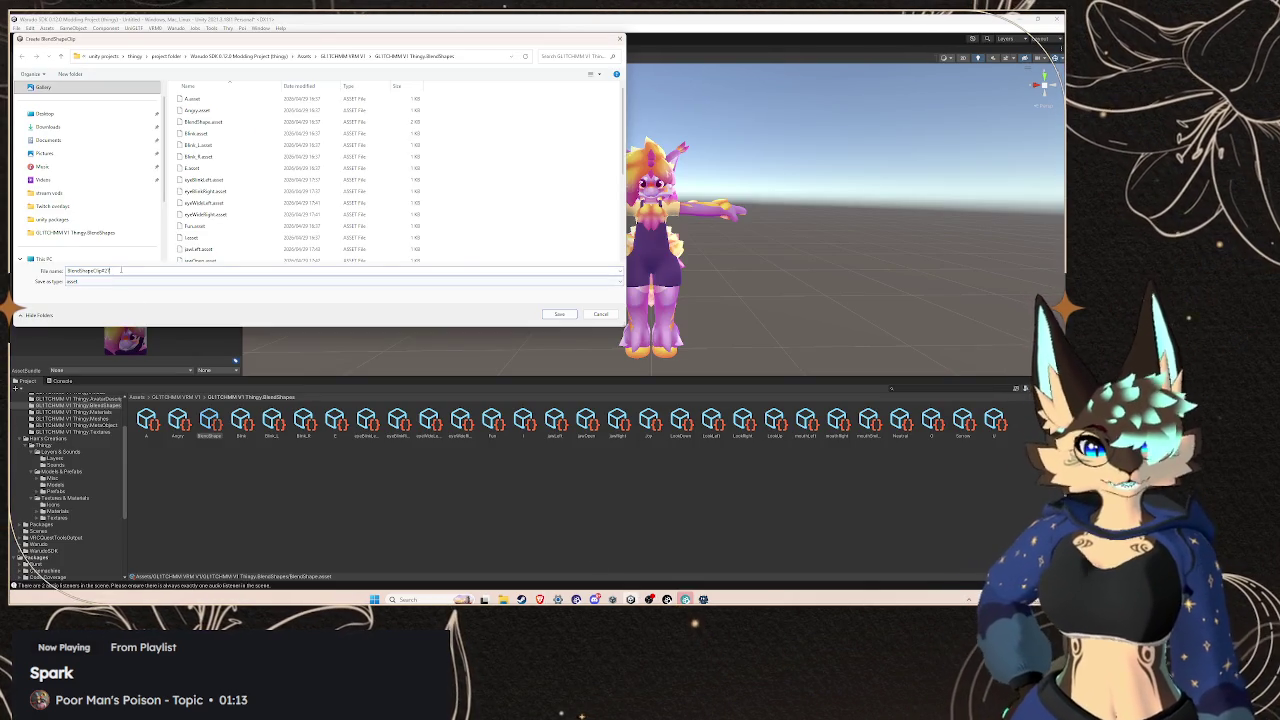
key(ctrl+a)
key(ctrl+v)
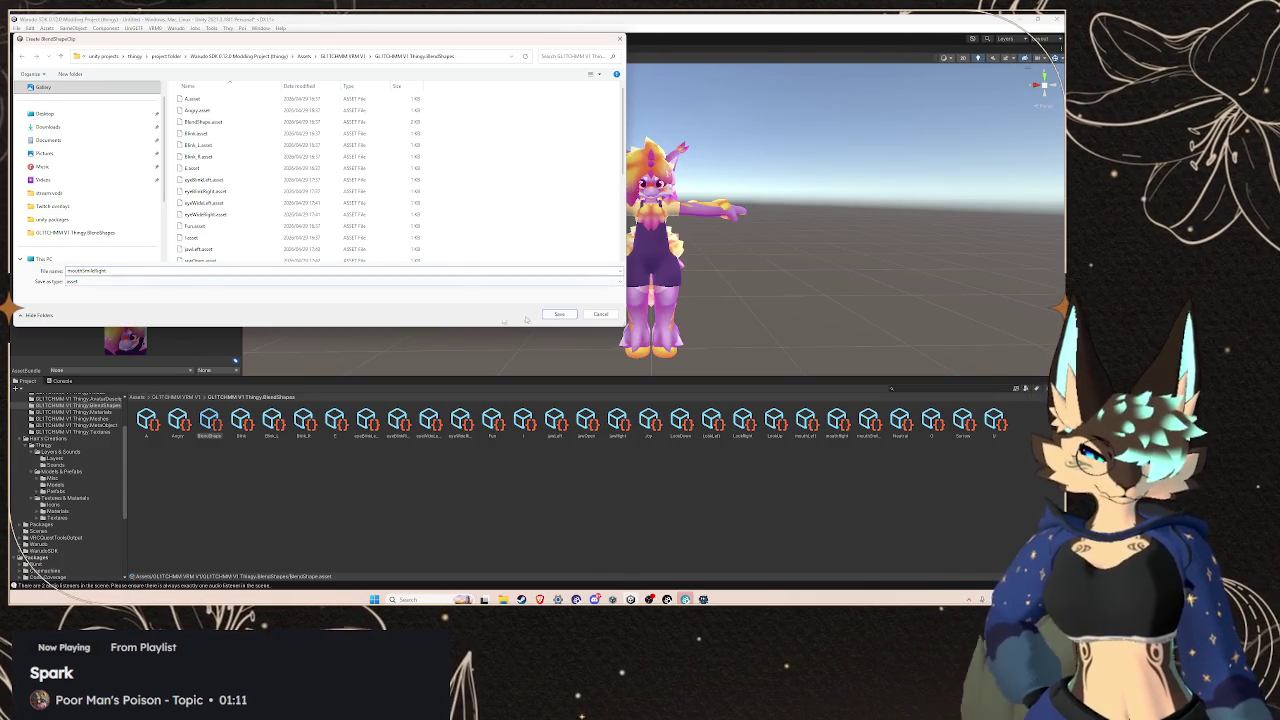
click(564, 316)
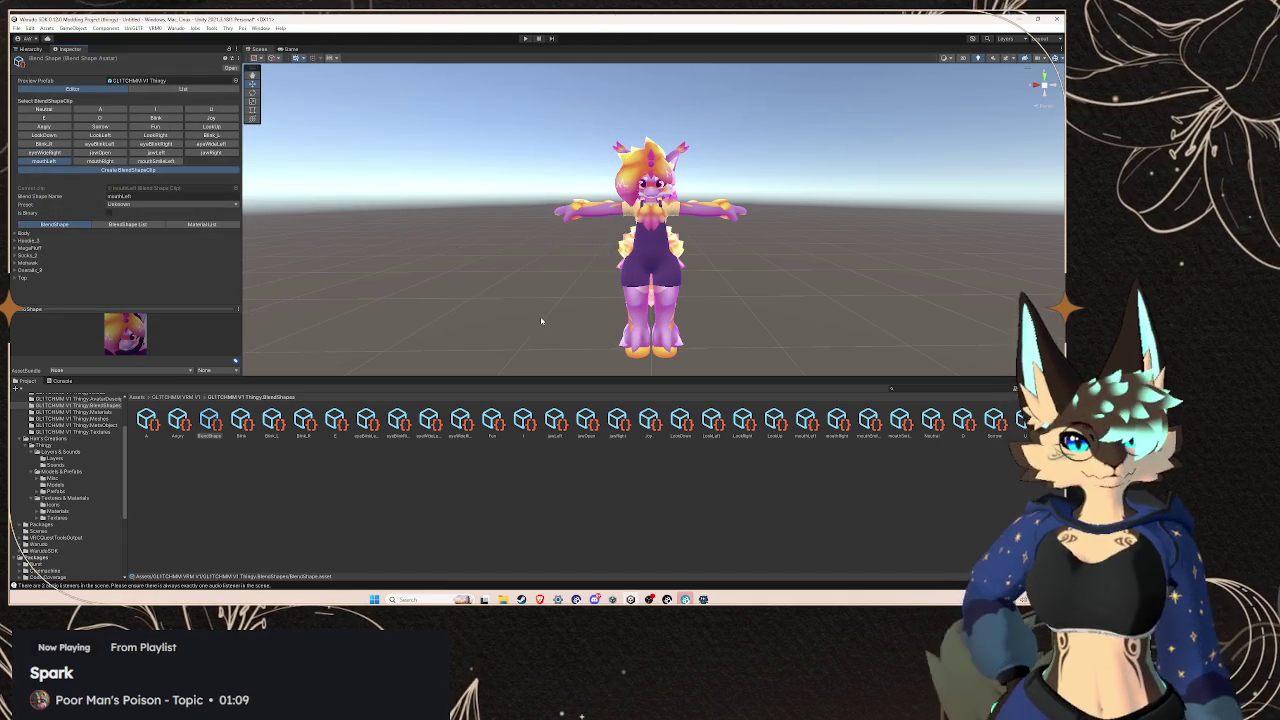
mouse_move(540, 599)
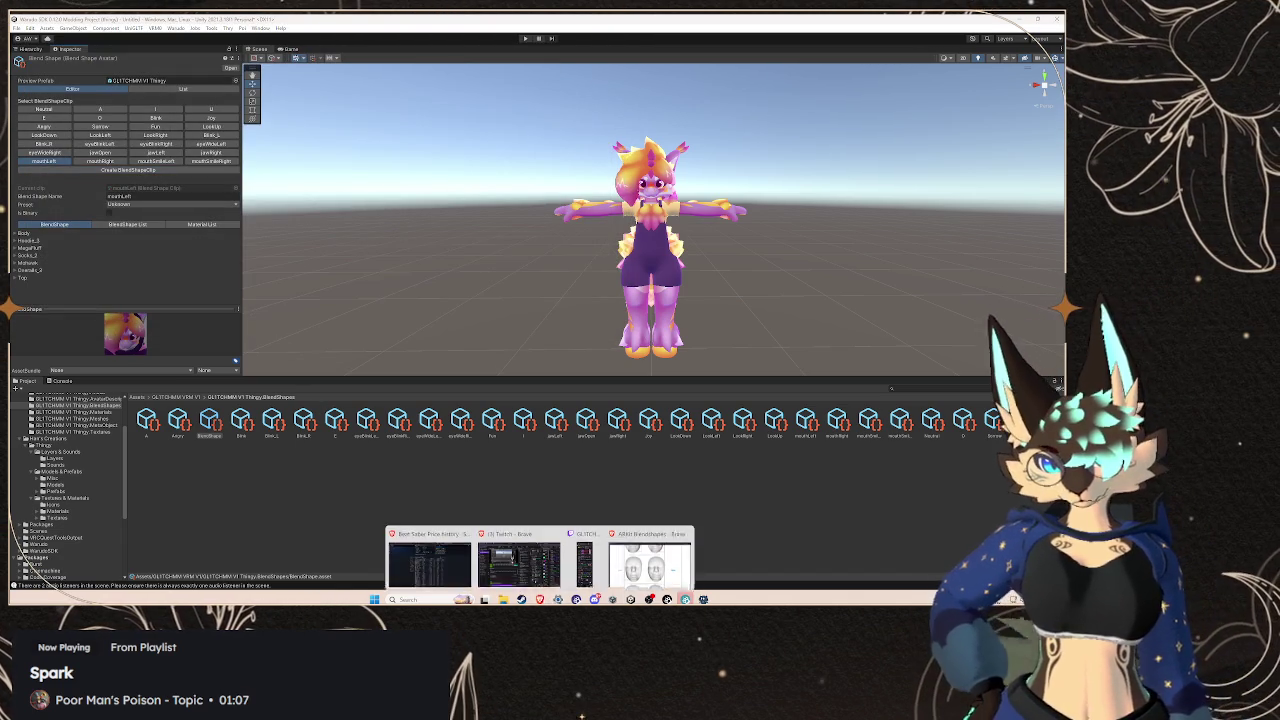
mouse_move(614, 572)
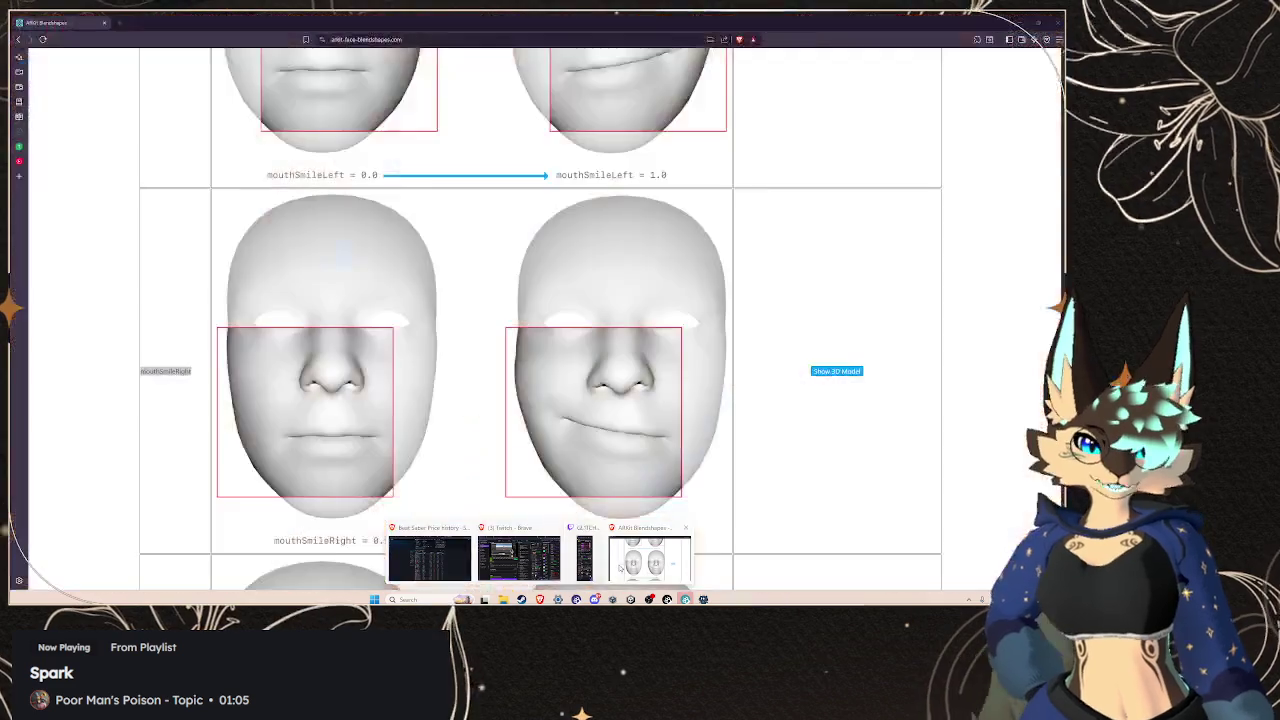
click(645, 560)
scroll(171, 397, down, 6)
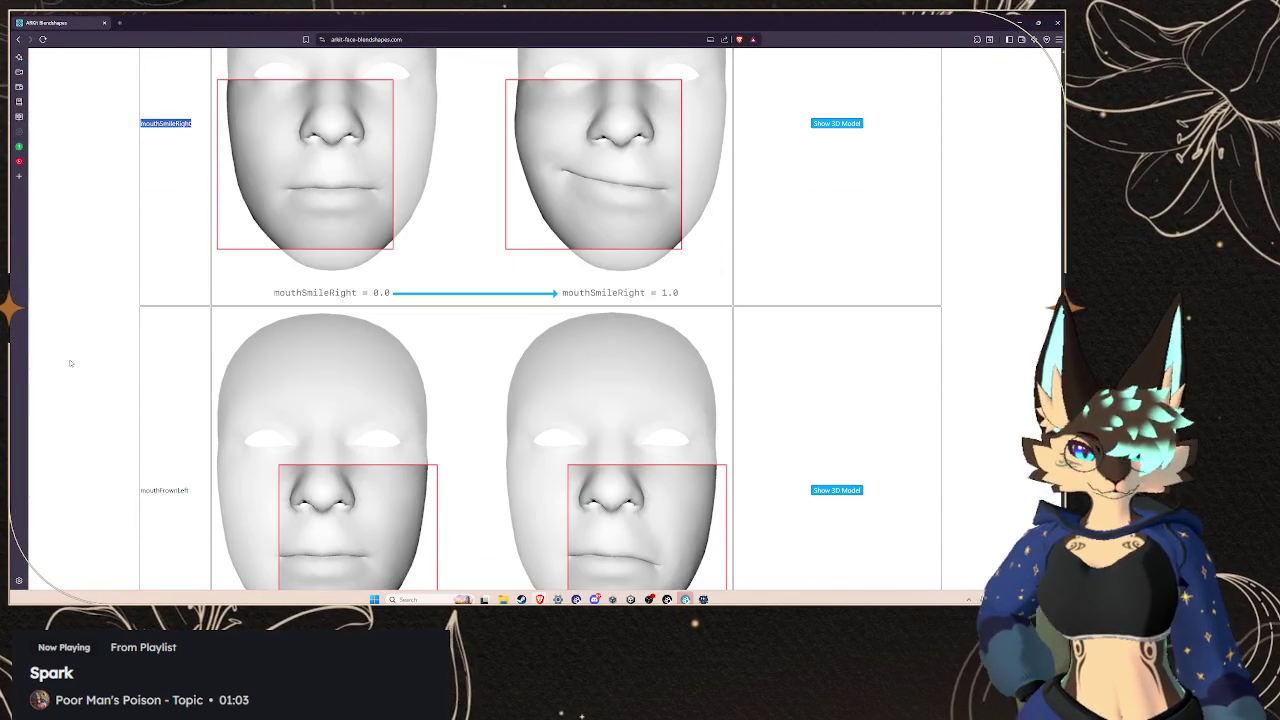
scroll(88, 378, down, 5)
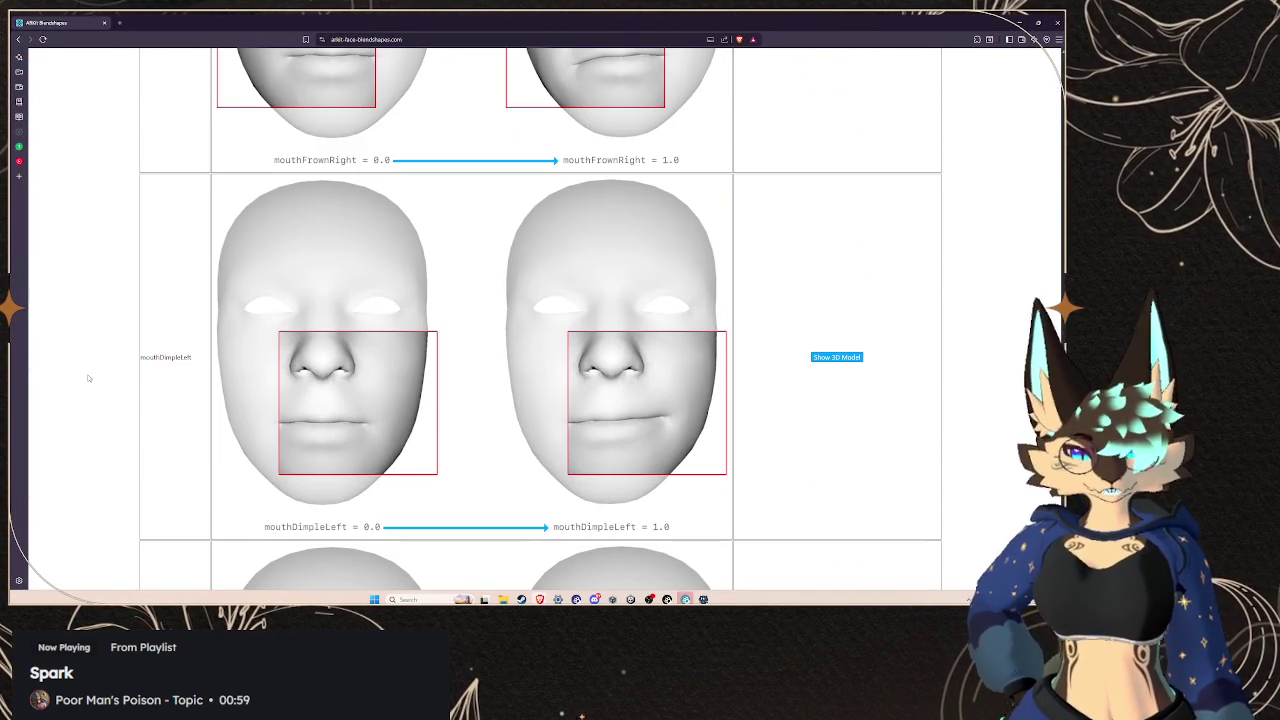
scroll(88, 378, down, 3)
scroll(88, 378, down, 1)
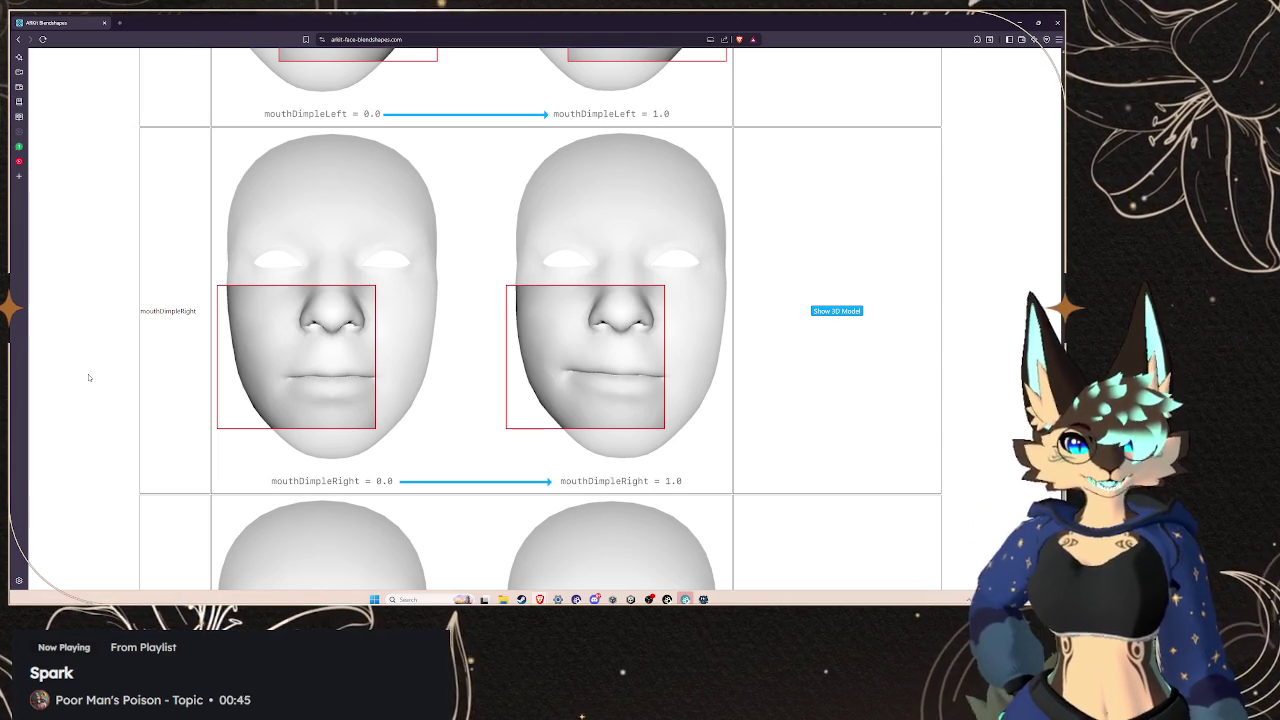
scroll(88, 377, down, 3)
scroll(88, 377, down, 10)
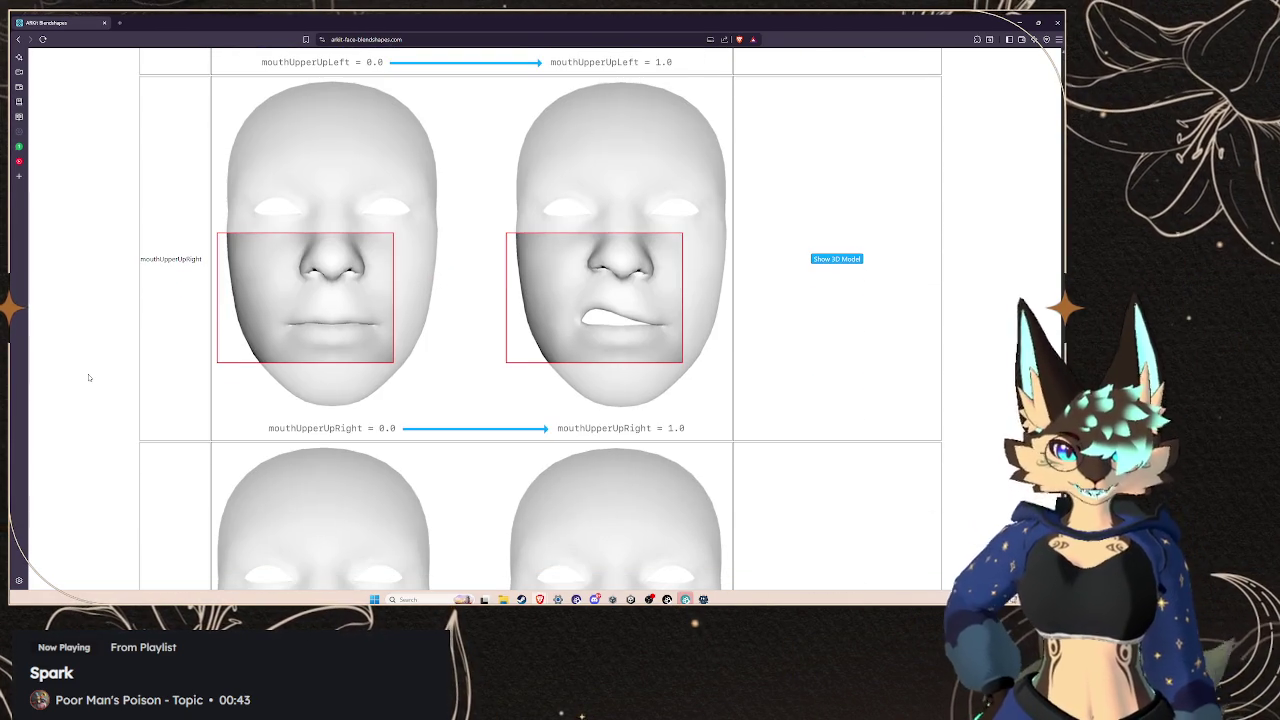
scroll(88, 377, down, 5)
scroll(88, 377, down, 15)
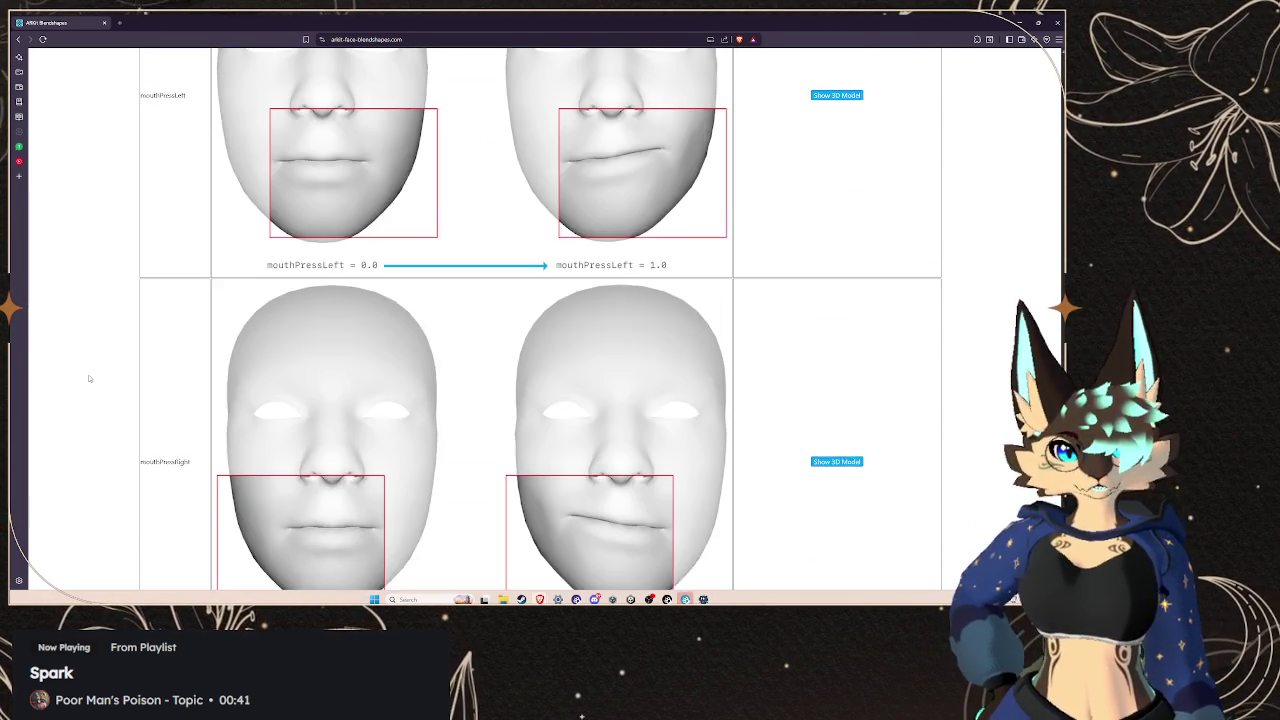
scroll(90, 381, up, 15)
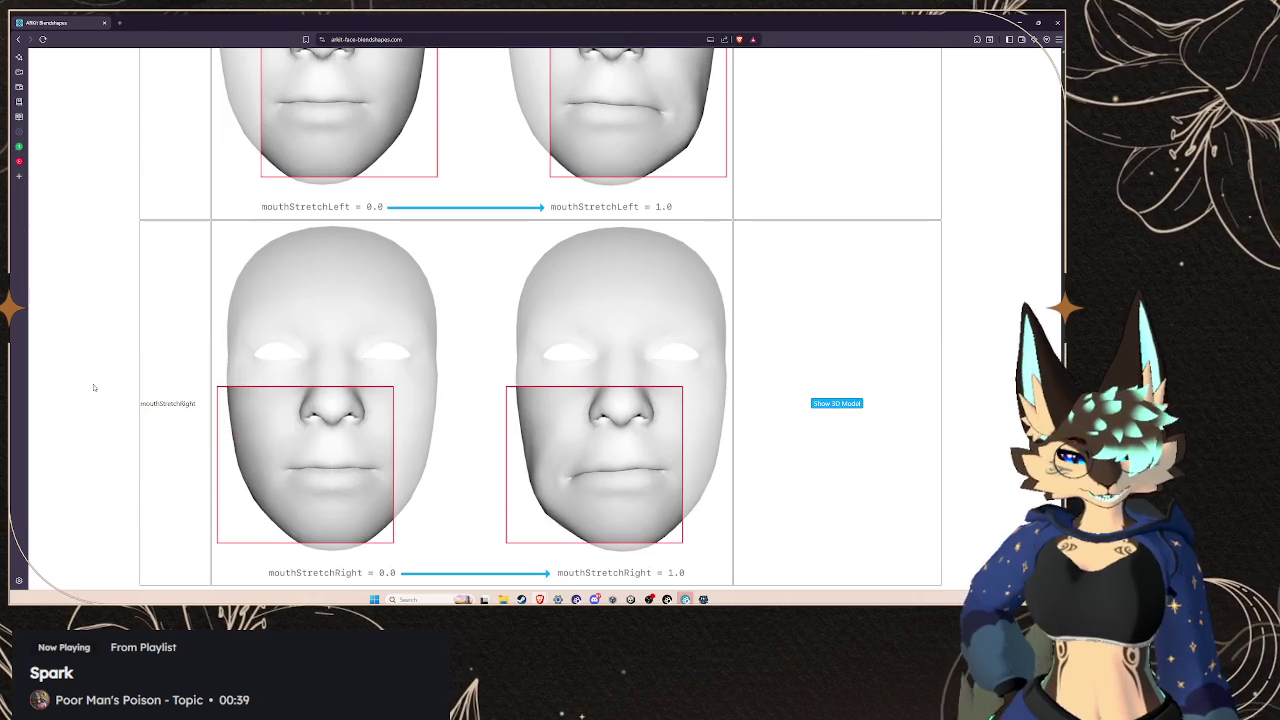
scroll(122, 402, up, 20)
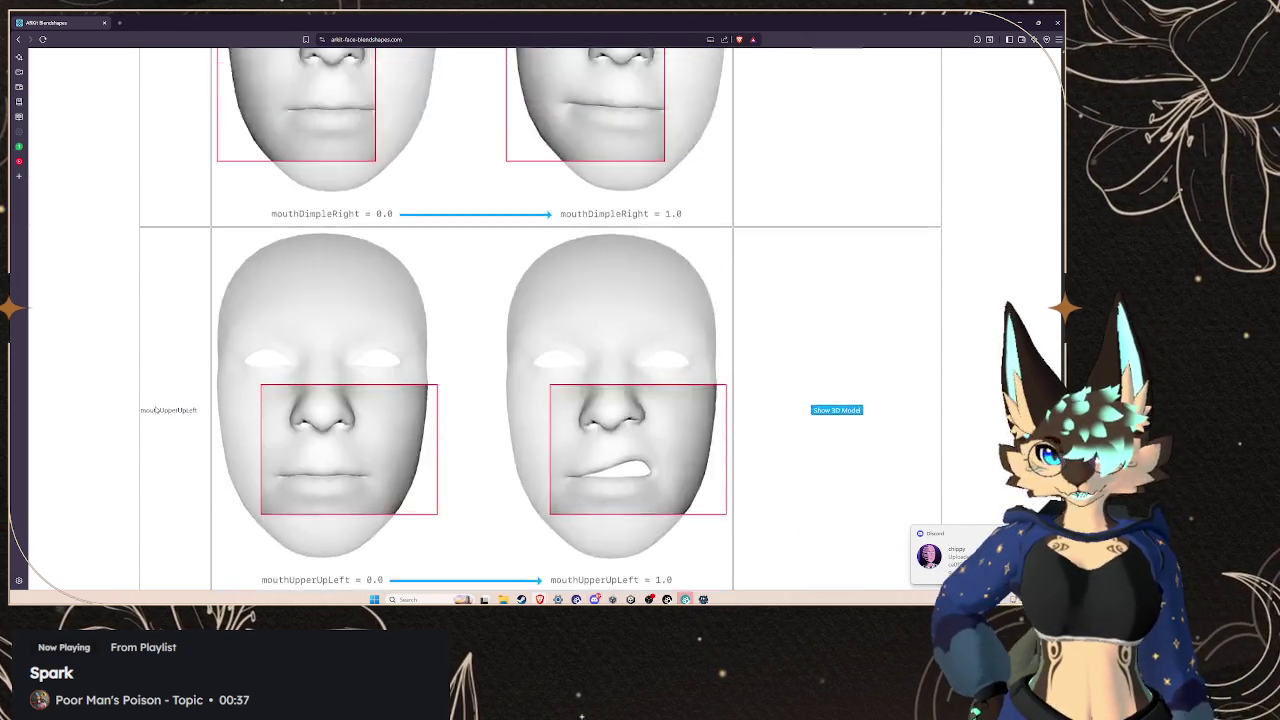
Scroll back up the ARKit table to browOuterUpLeft and select its name
scroll(168, 409, up, 8)
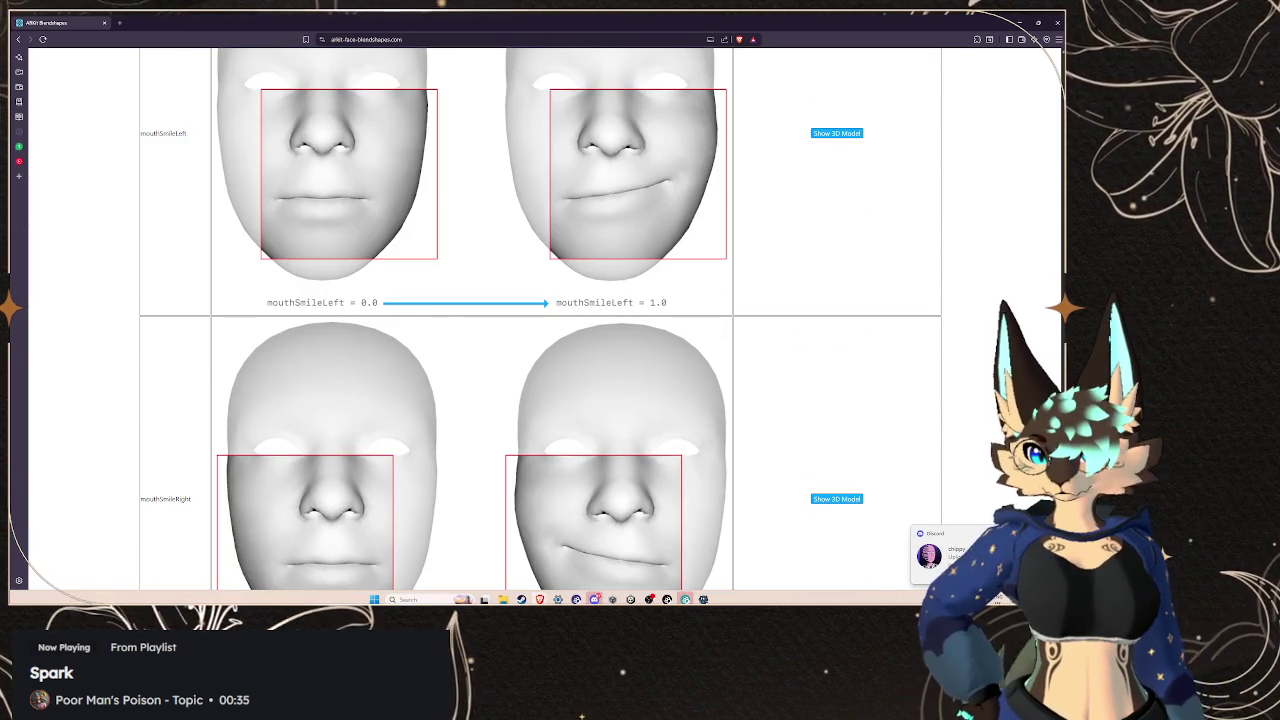
scroll(275, 277, up, 15)
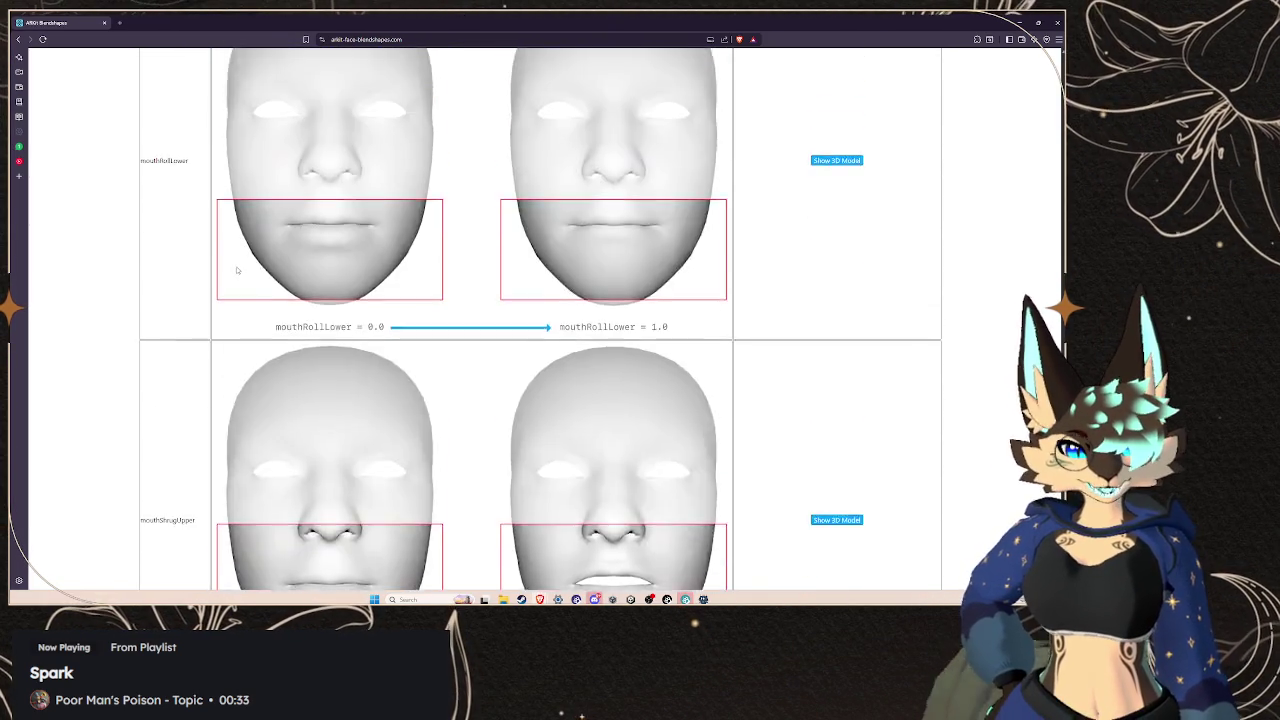
scroll(227, 263, up, 15)
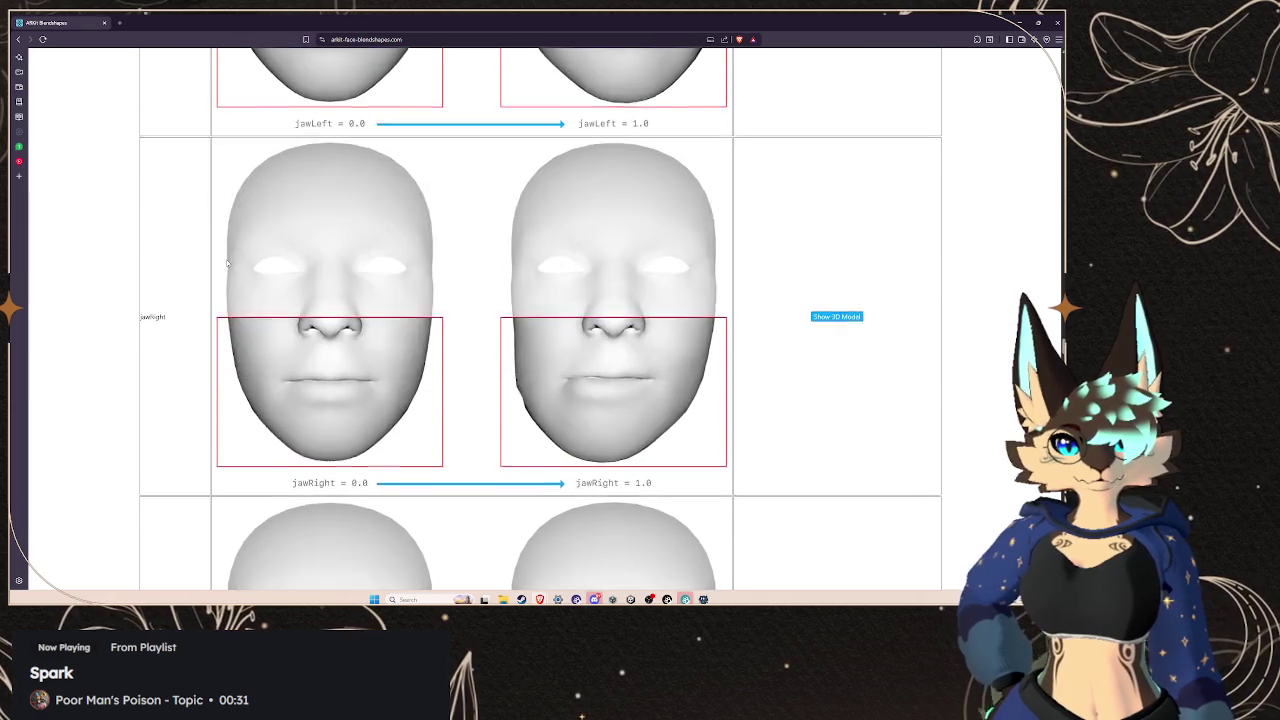
scroll(227, 262, up, 15)
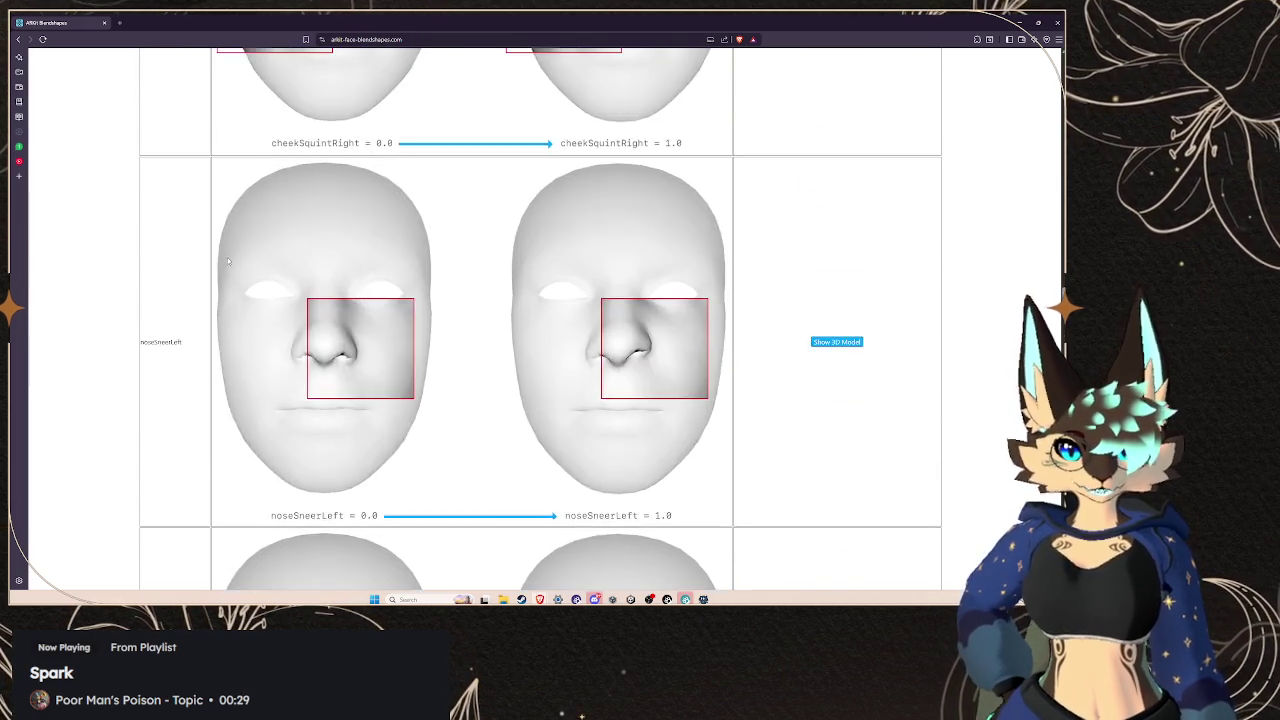
scroll(228, 260, up, 15)
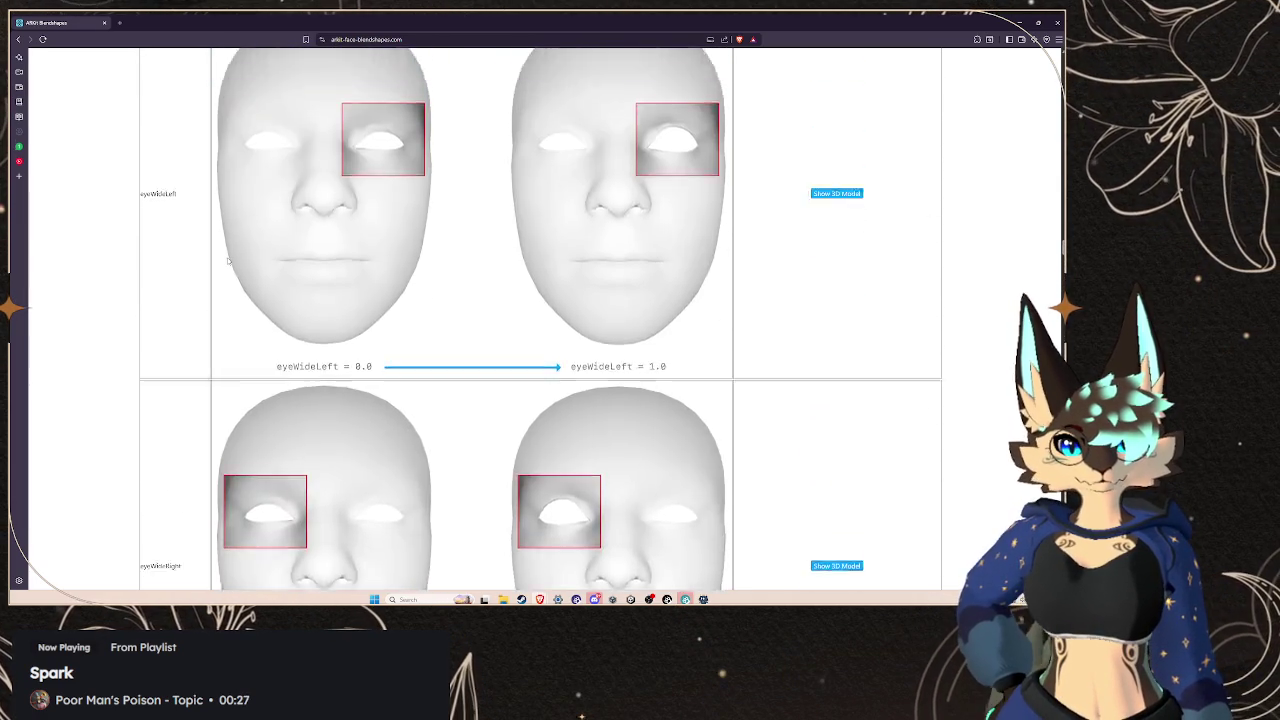
scroll(228, 260, up, 10)
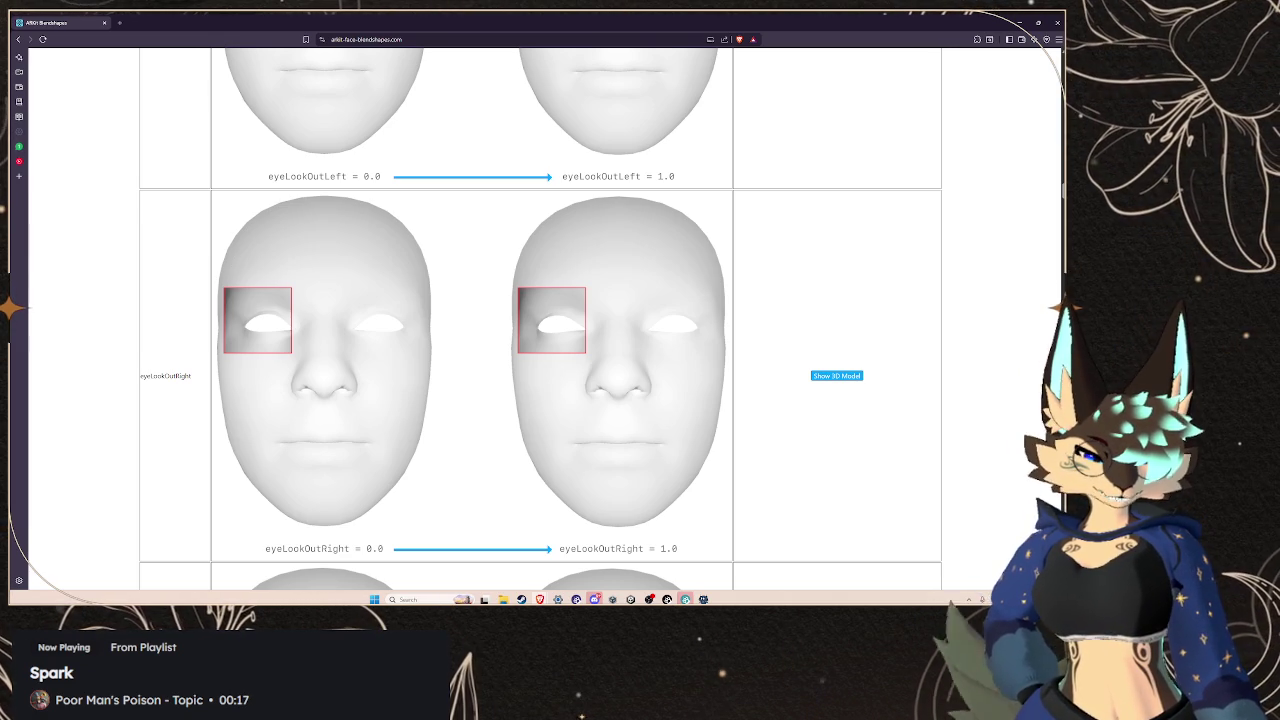
scroll(228, 300, up, 2)
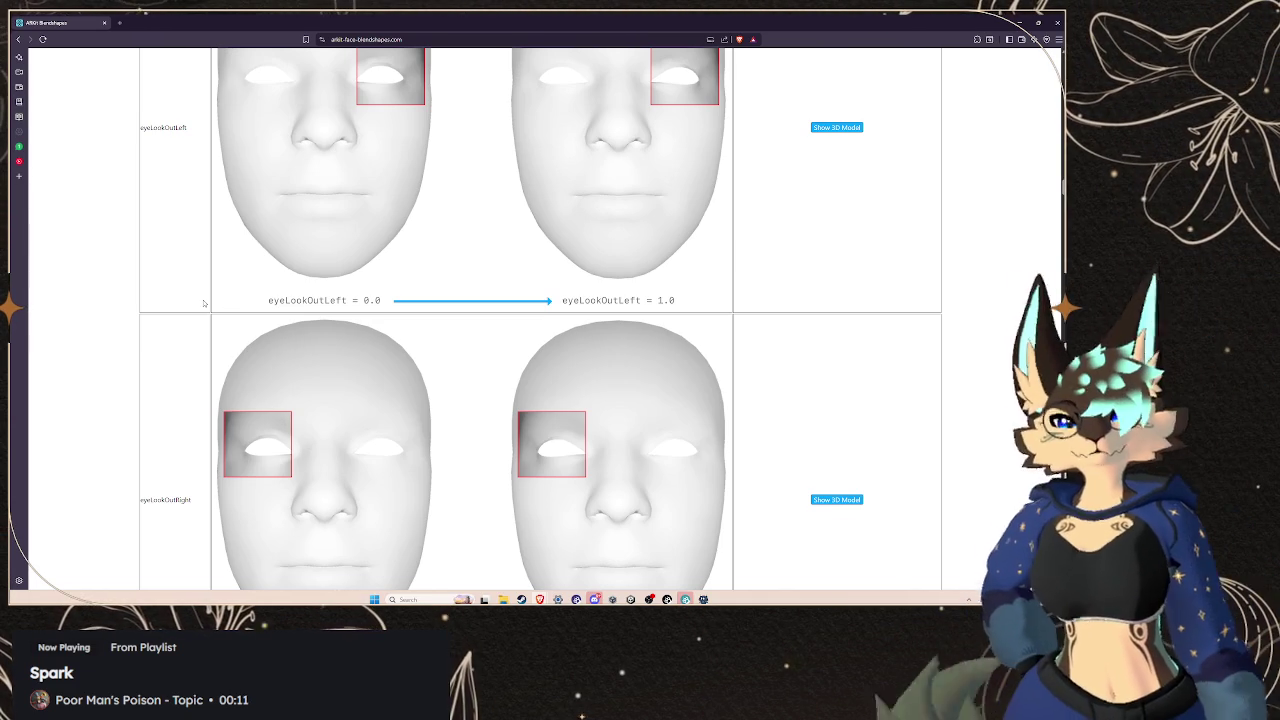
scroll(204, 303, up, 10)
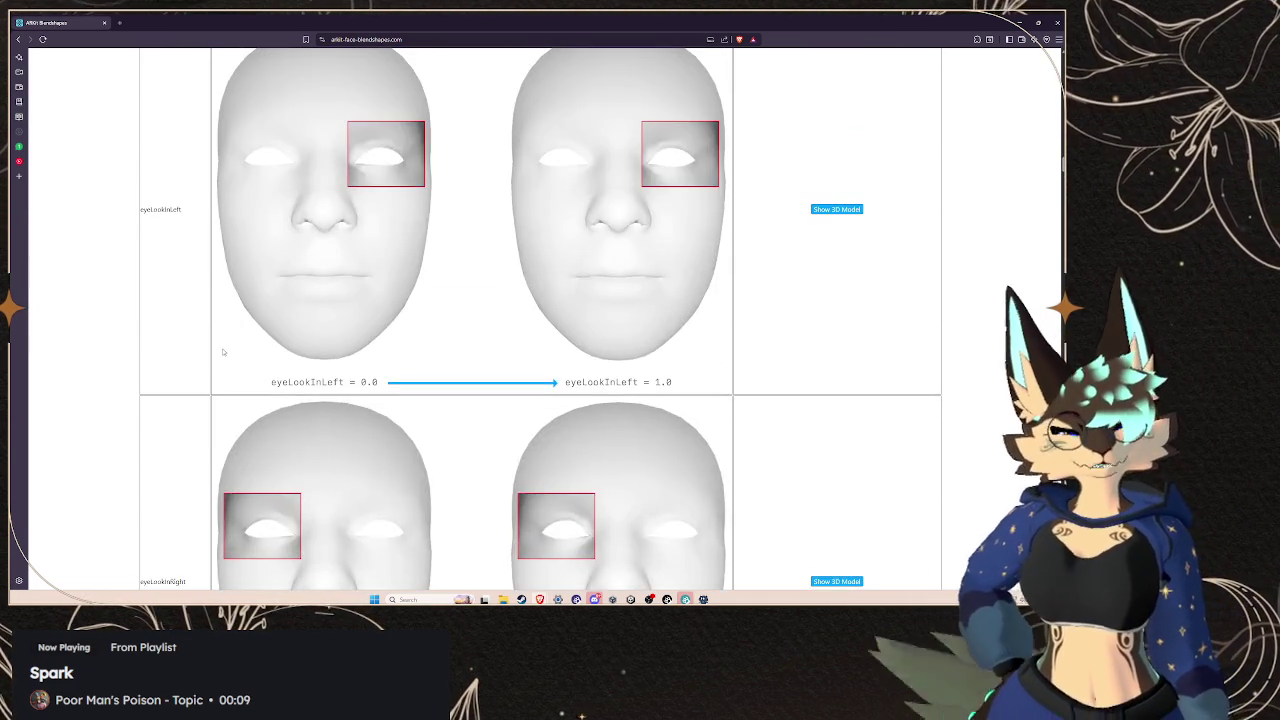
scroll(218, 350, up, 5)
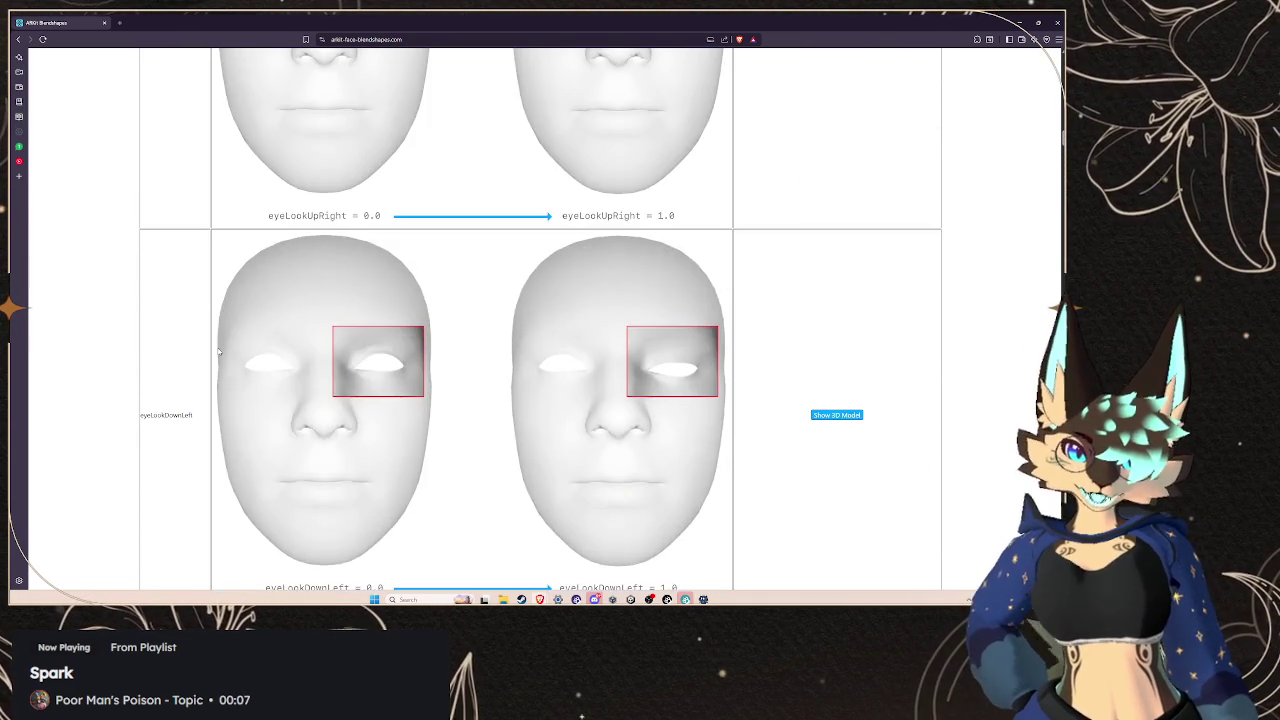
scroll(218, 352, up, 8)
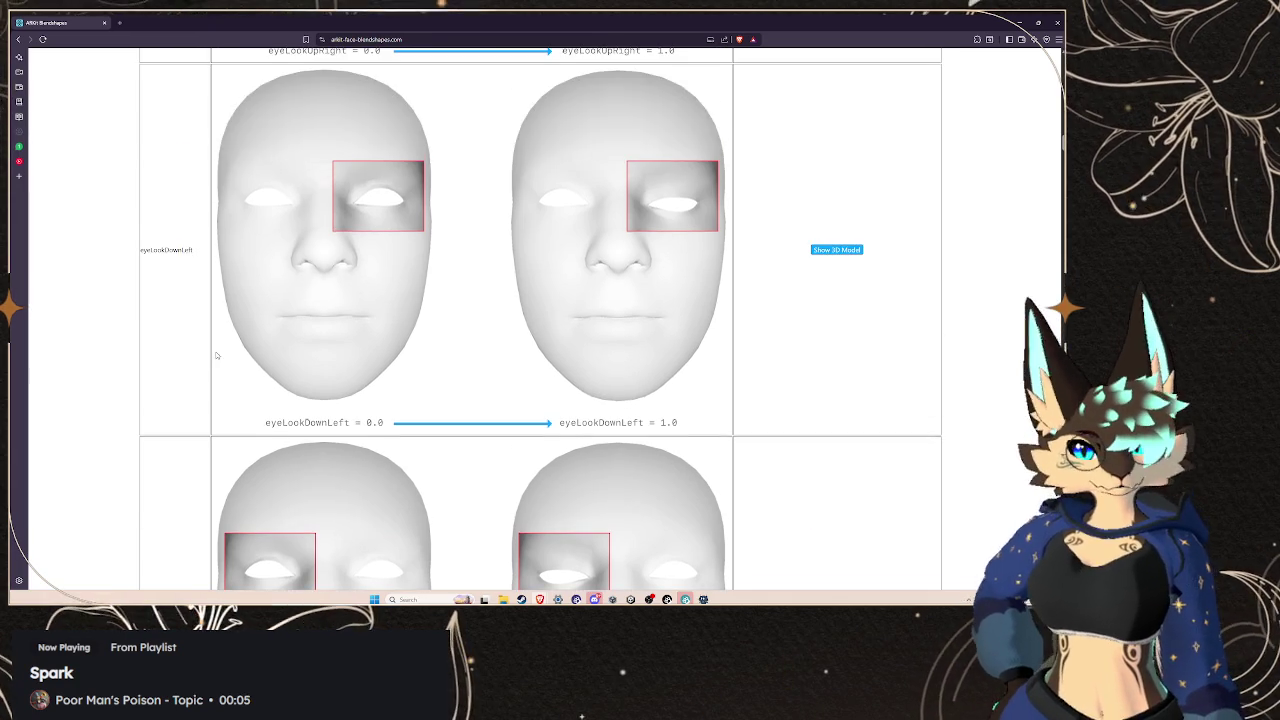
scroll(216, 355, up, 2)
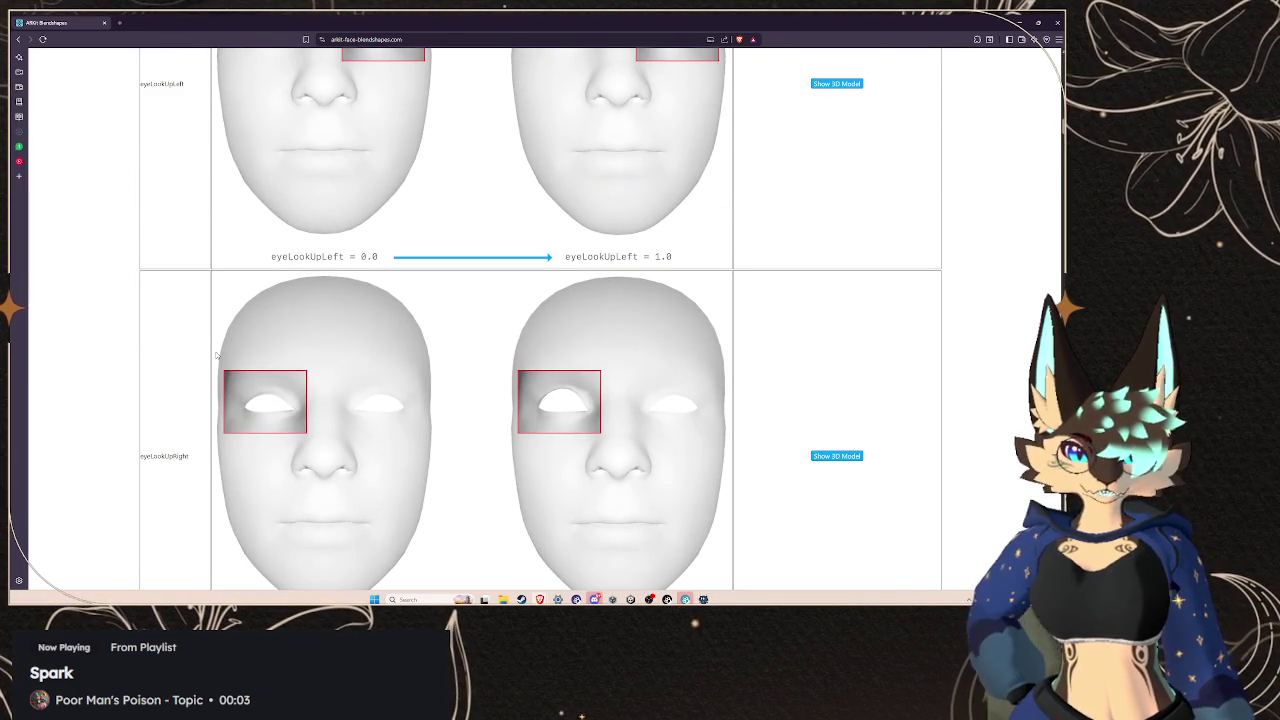
scroll(216, 355, up, 10)
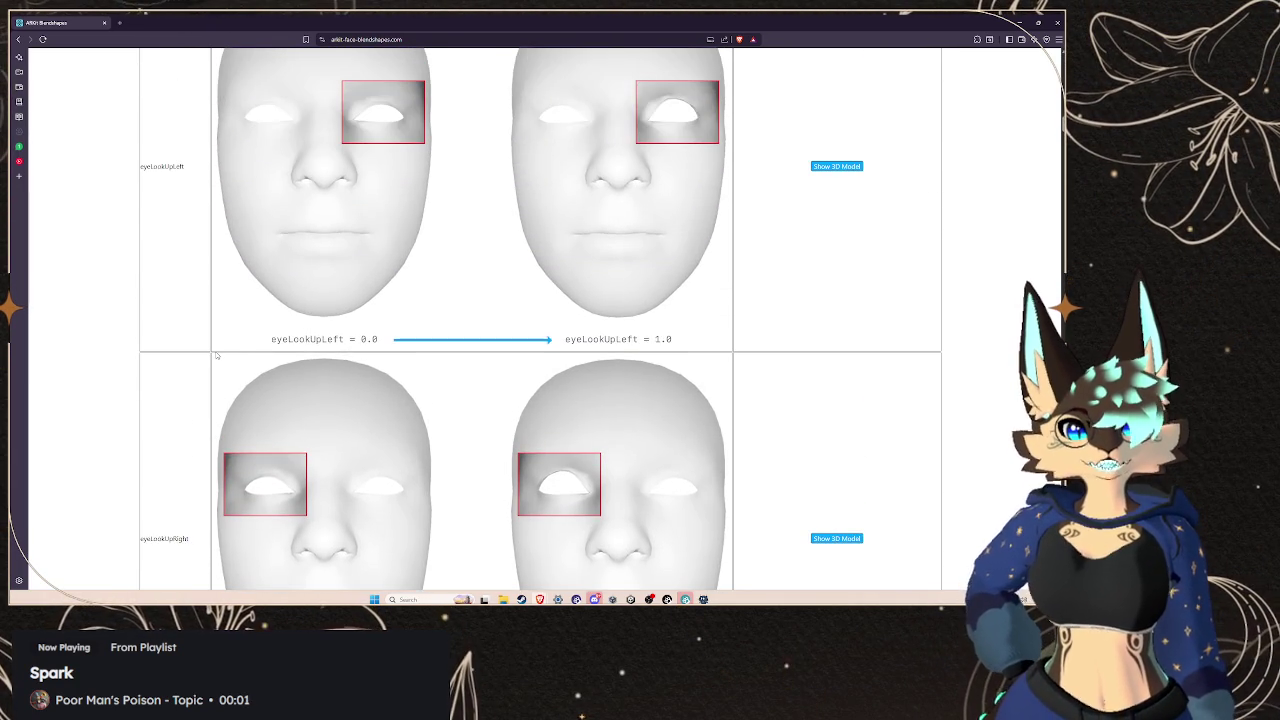
scroll(215, 355, up, 6)
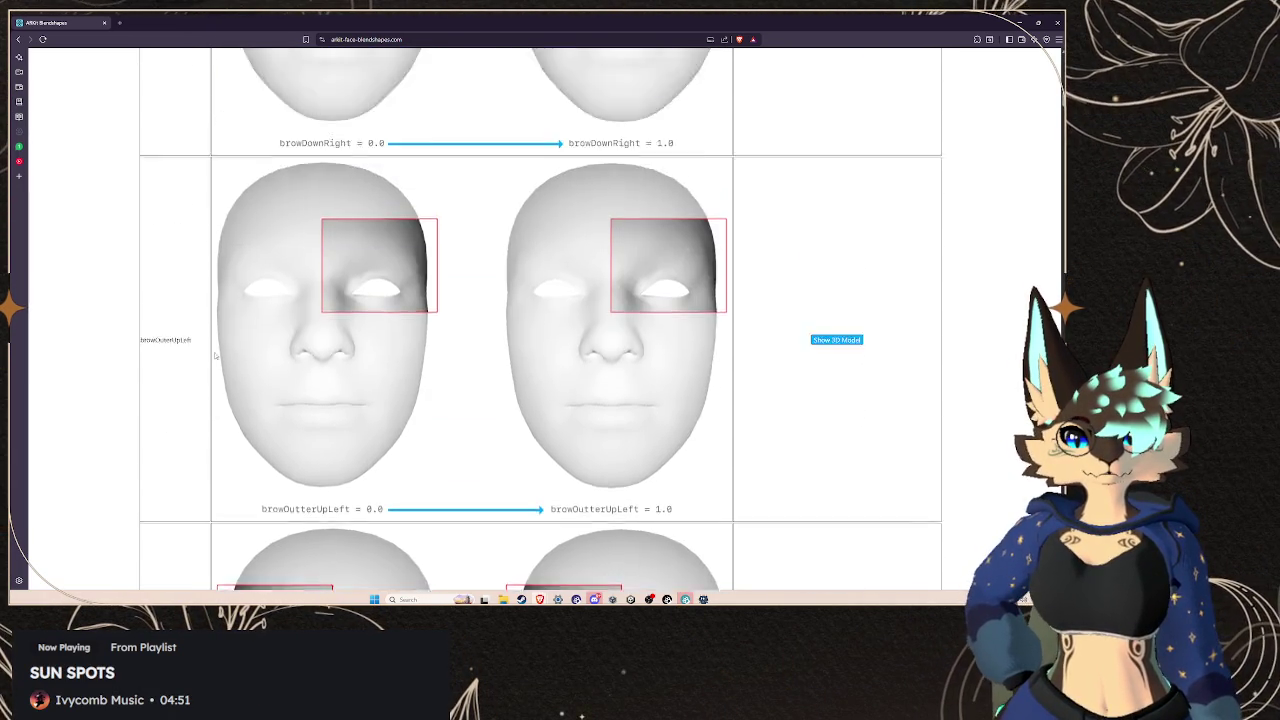
scroll(170, 434, up, 1)
scroll(190, 439, down, 3)
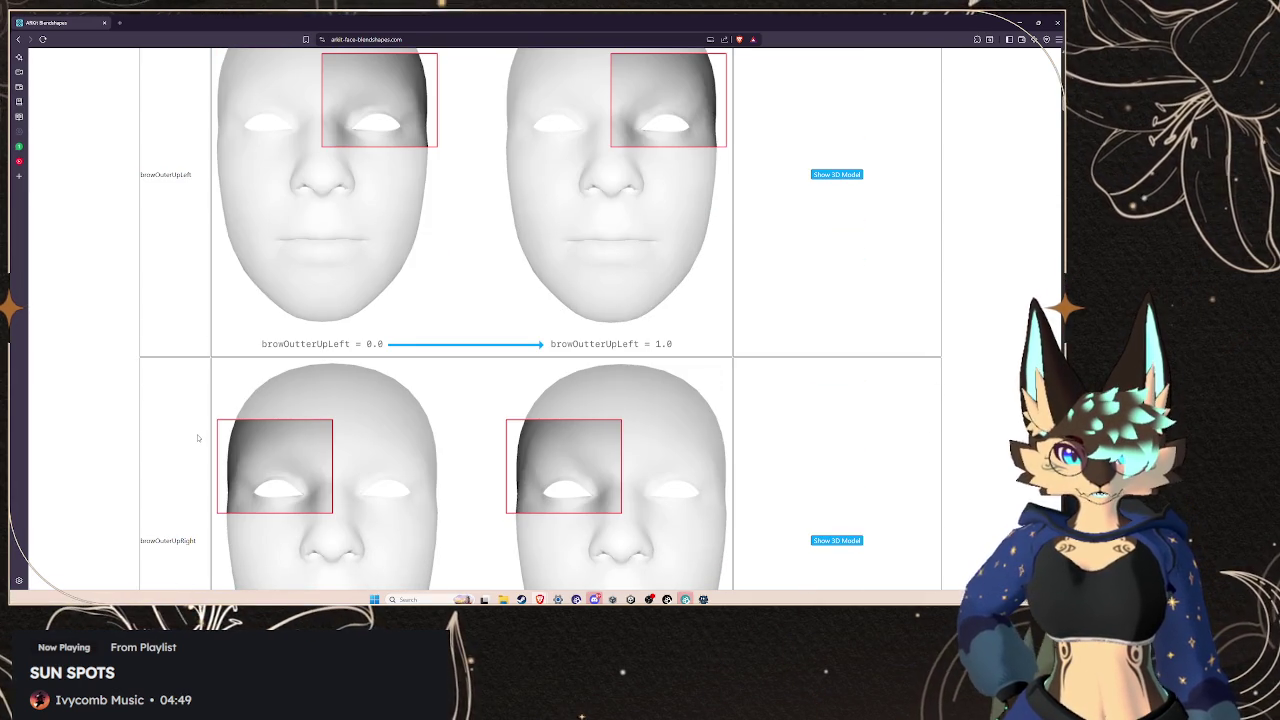
scroll(198, 435, down, 3)
scroll(197, 425, up, 2)
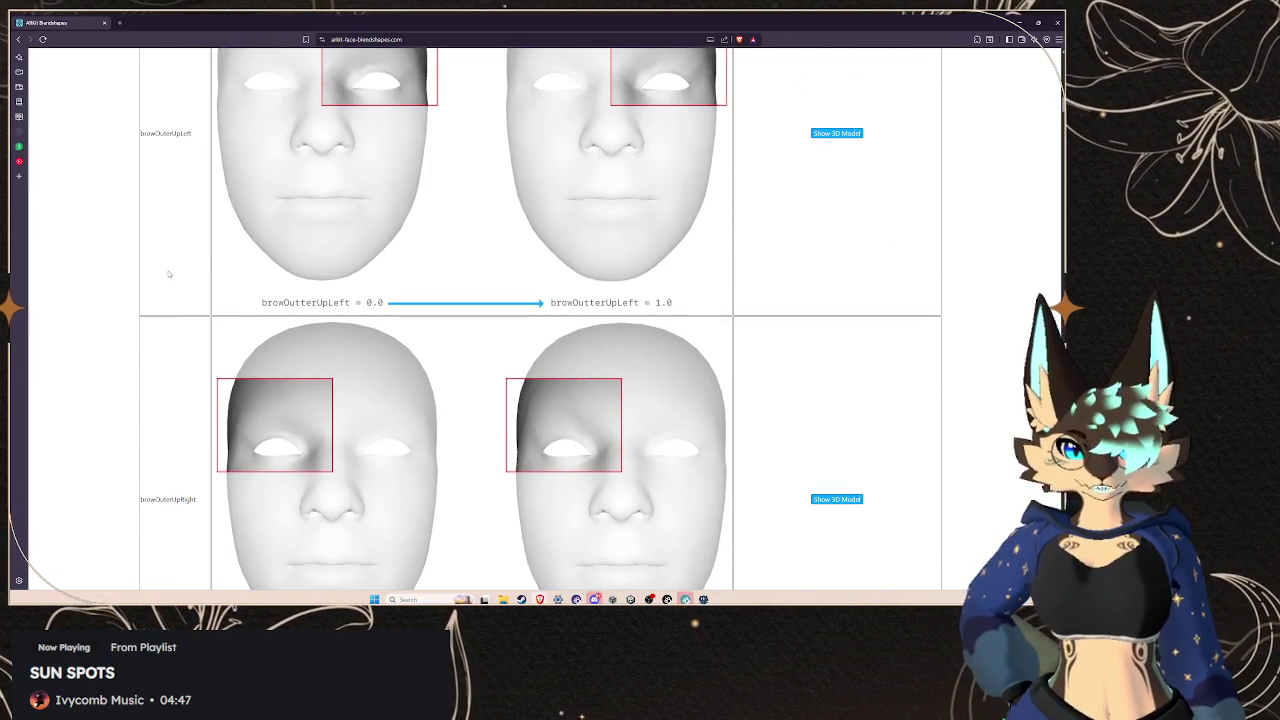
scroll(175, 222, up, 1)
drag(191, 217, 143, 222)
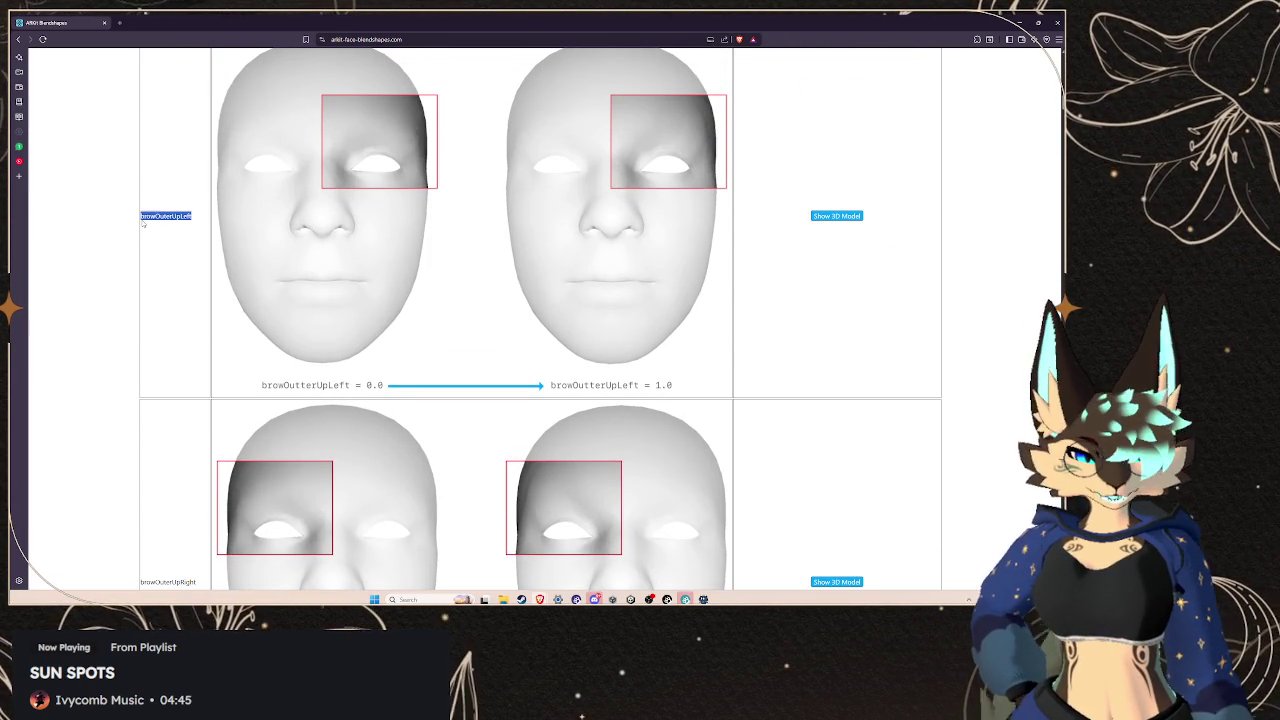
Copy browOuterUpLeft and save it as a new BlendShapeClip in Unity
right_click(144, 223)
click(163, 231)
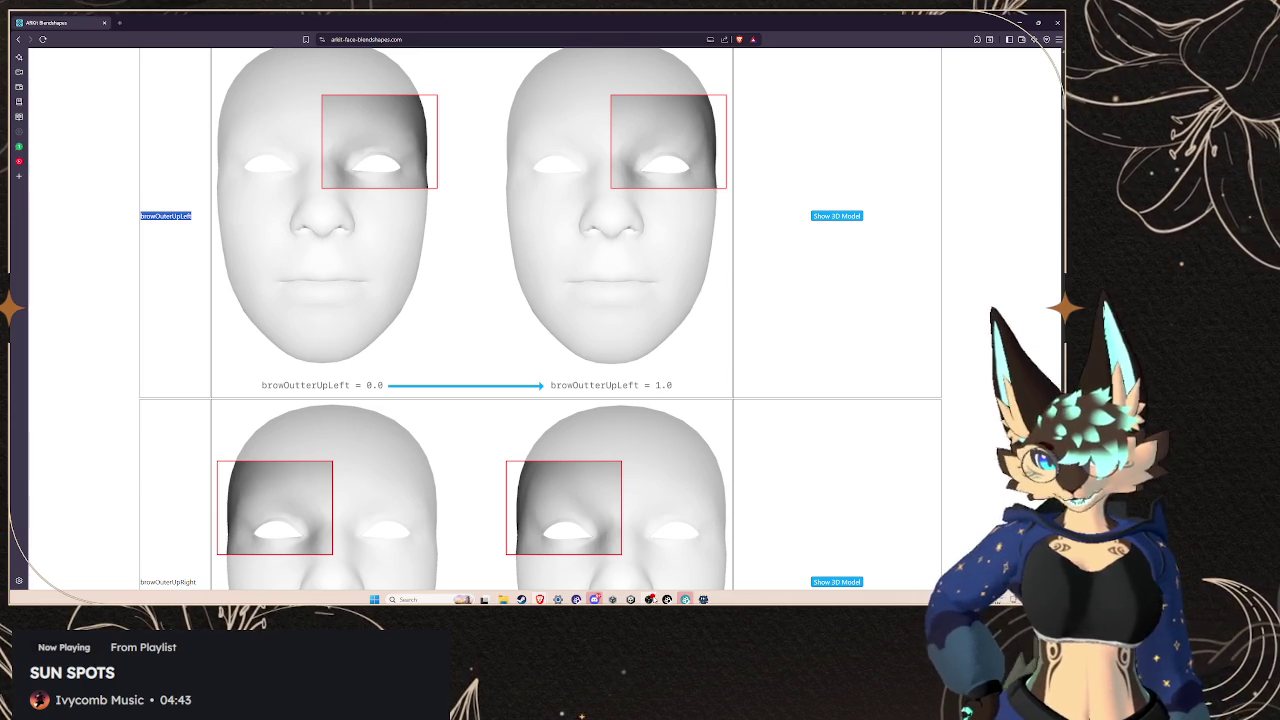
click(649, 599)
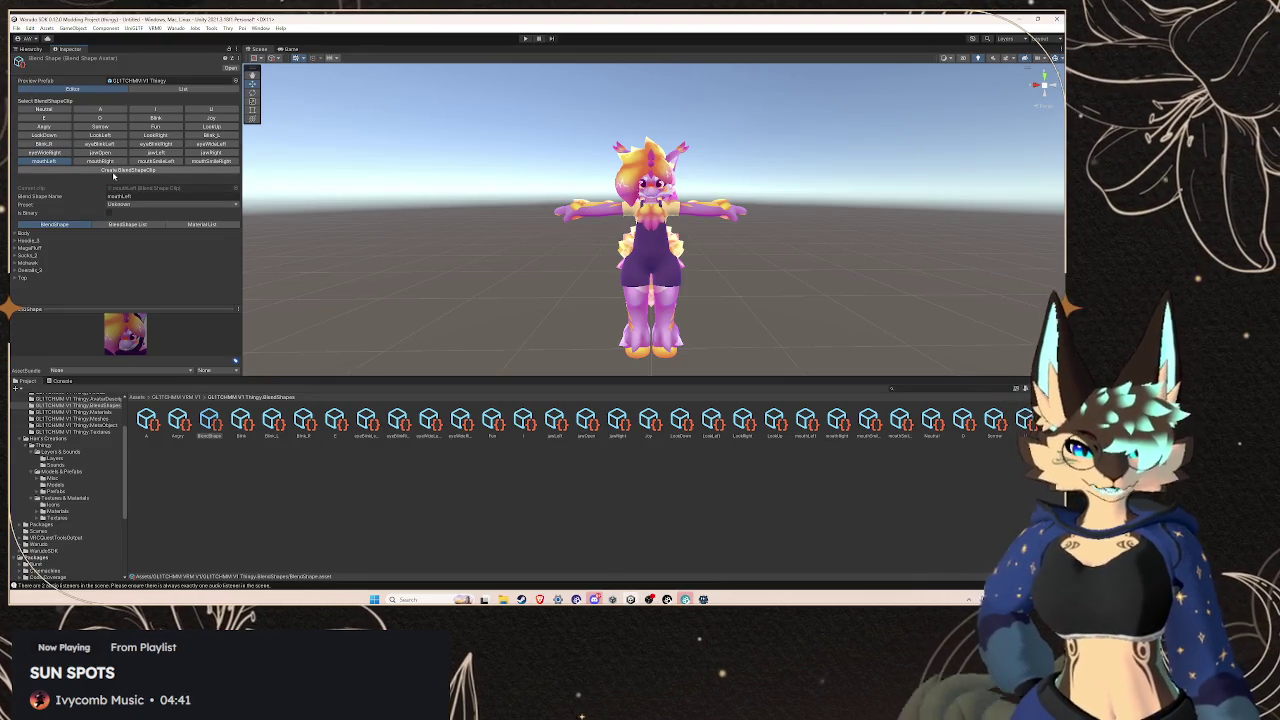
click(113, 172)
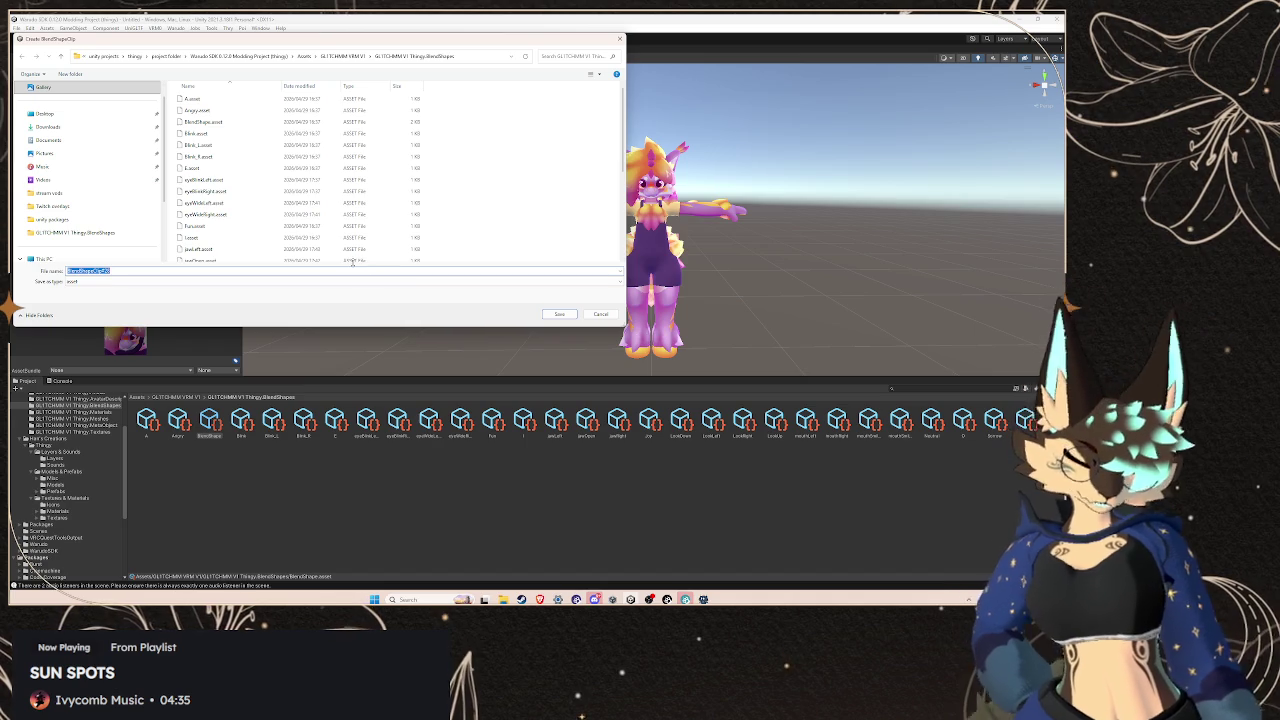
text(browOuterUpLeft)
click(559, 314)
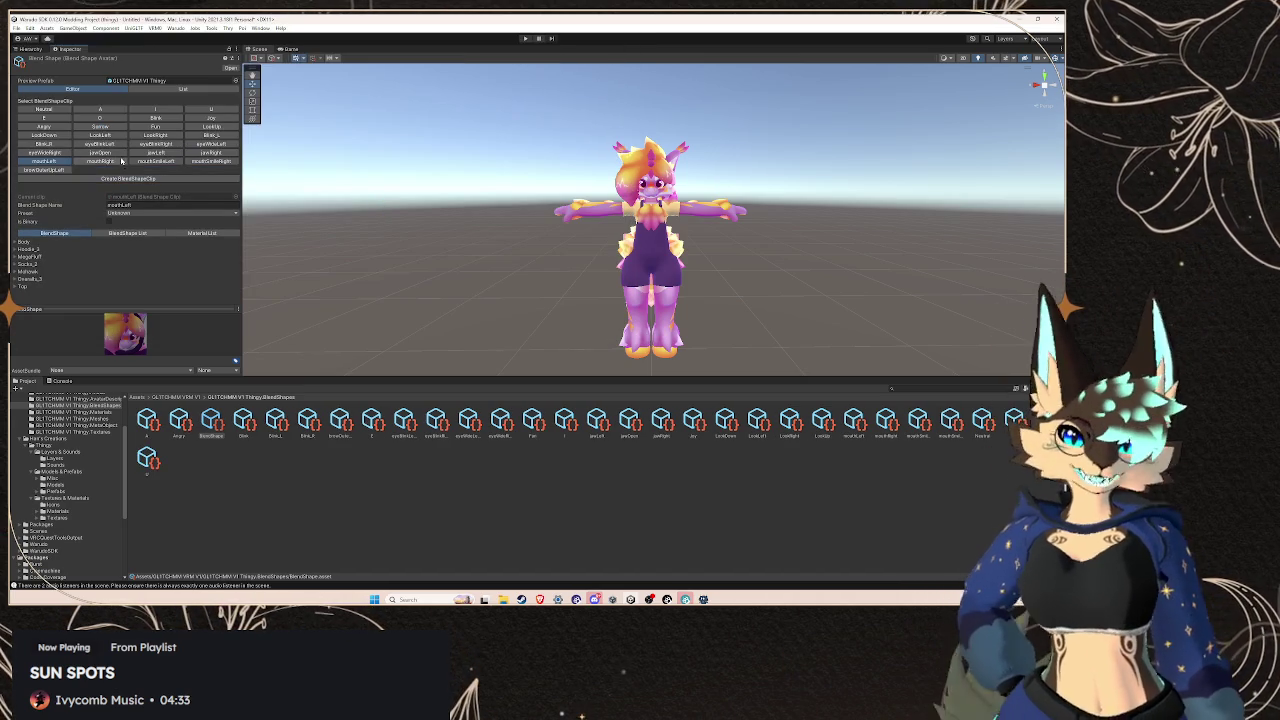
Take browOuterUpRight from the table and save it as another BlendShapeClip
click(118, 177)
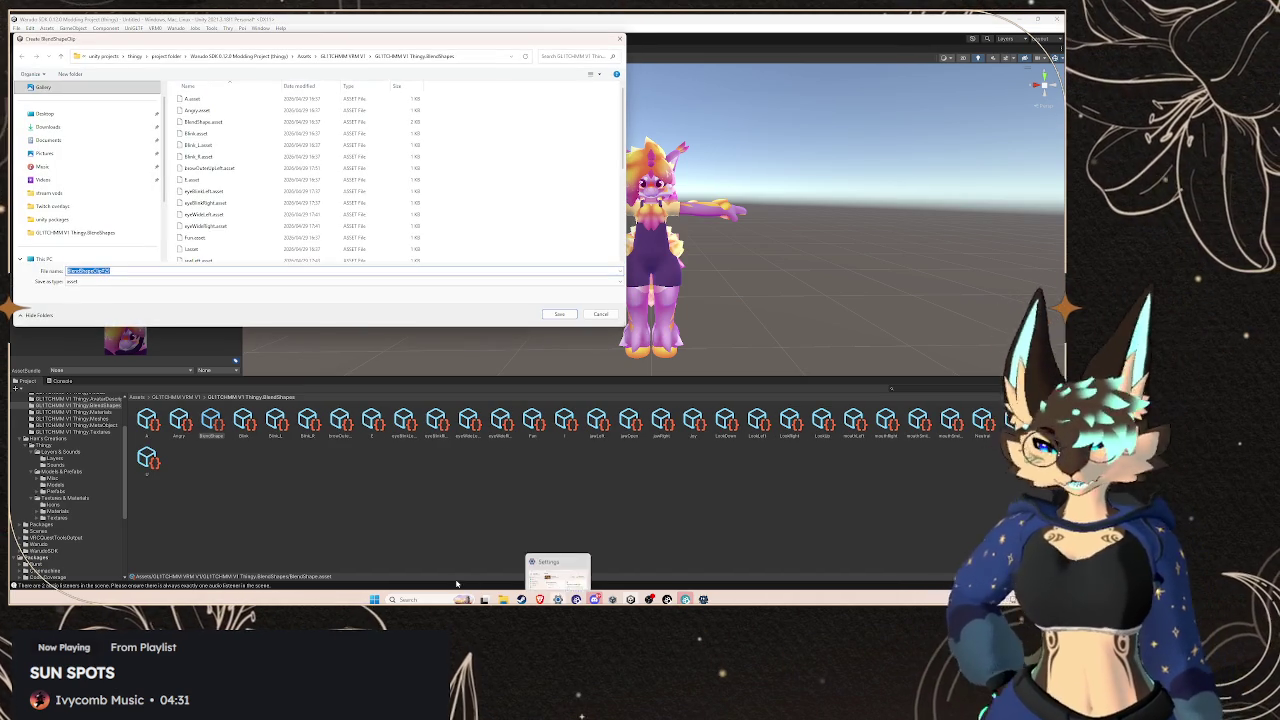
mouse_move(540, 599)
click(650, 550)
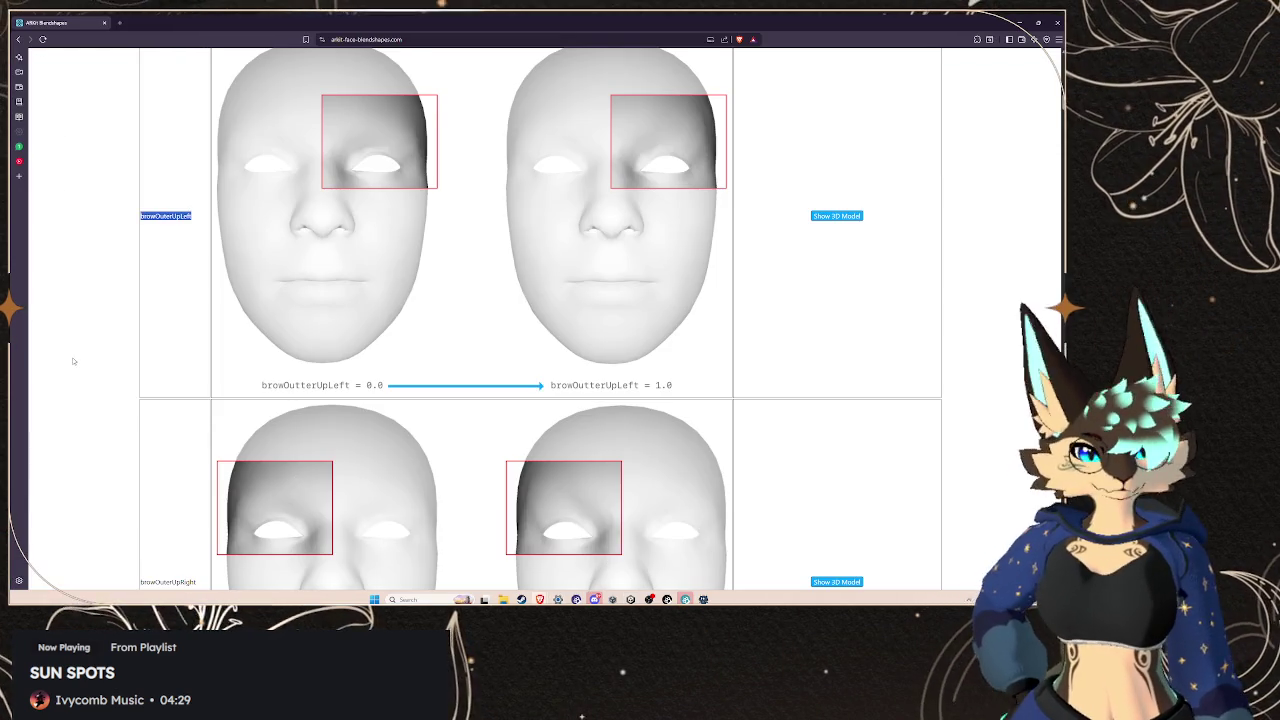
scroll(72, 361, down, 2)
drag(196, 458, 142, 457)
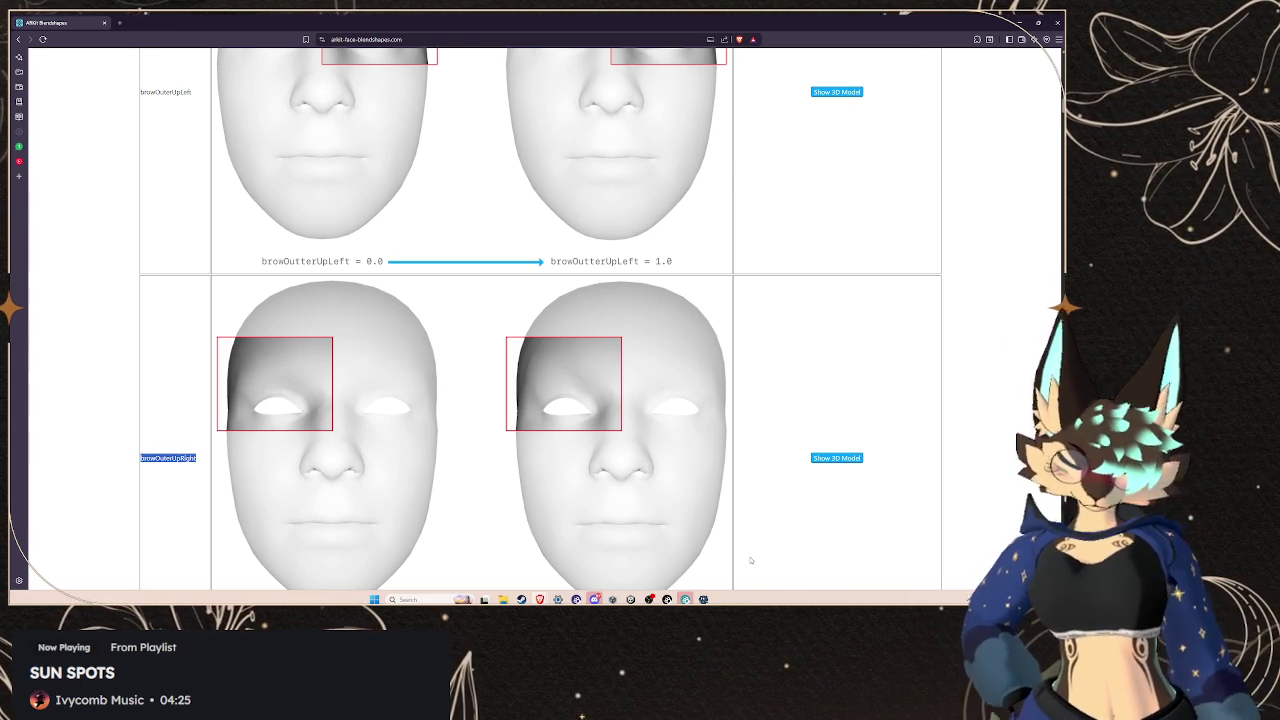
key(alt+Tab)
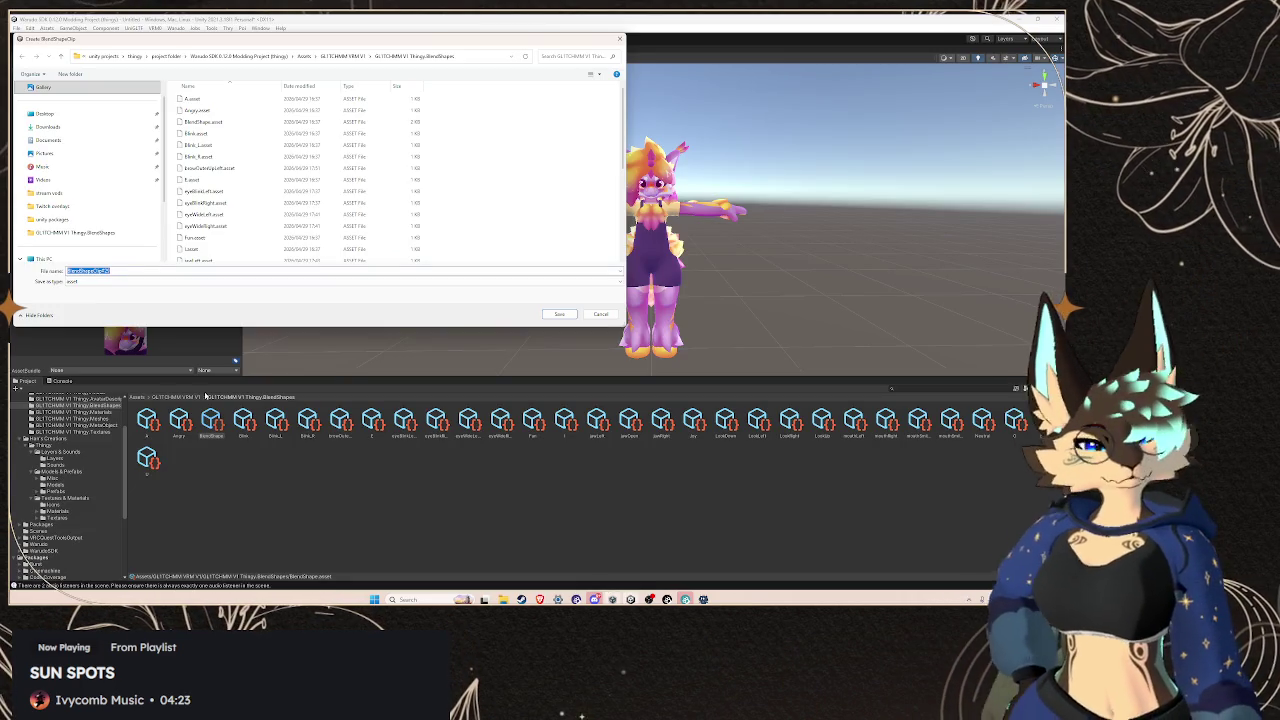
key(ctrl+v)
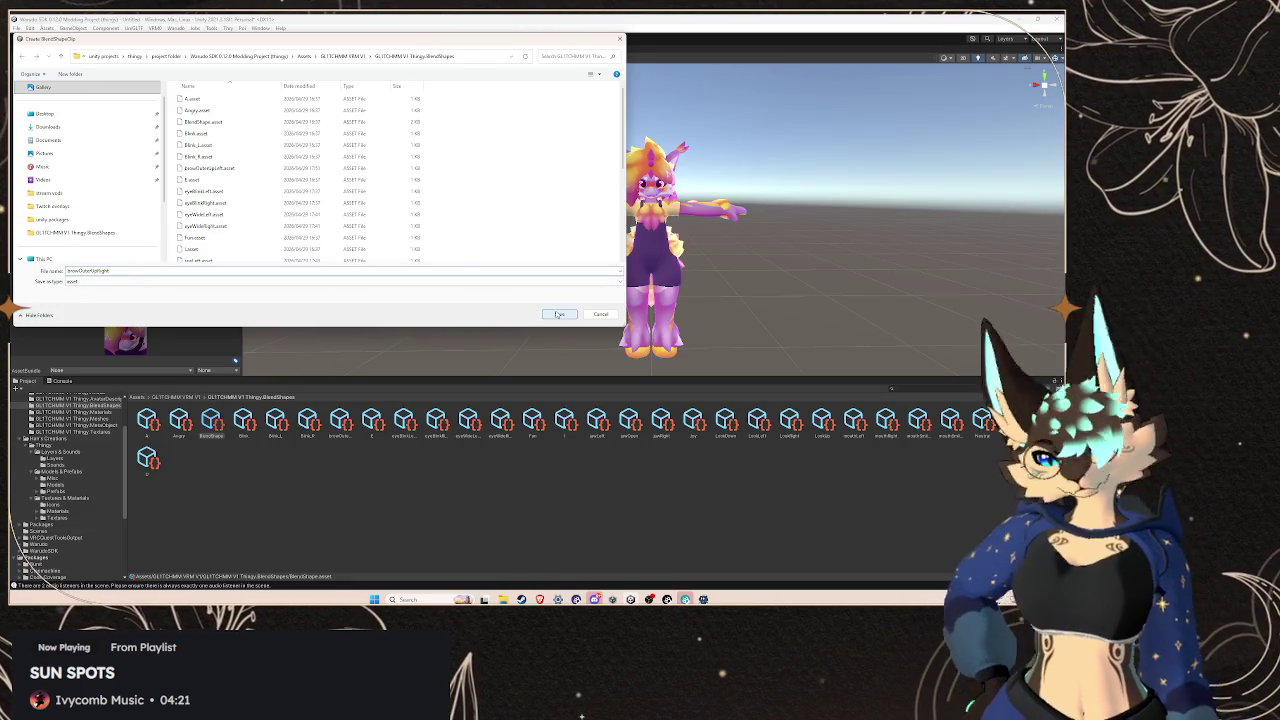
click(559, 314)
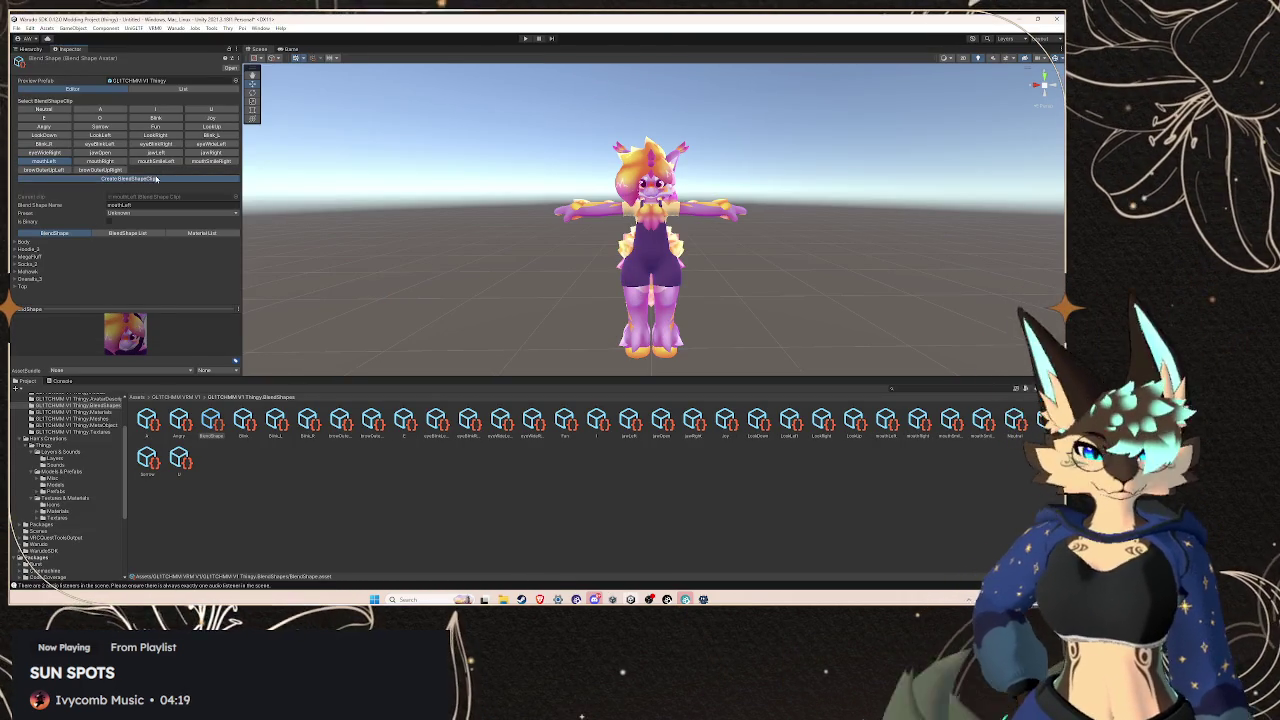
Start one more BlendShapeClip, select its default file name, and return to the reference page
click(156, 179)
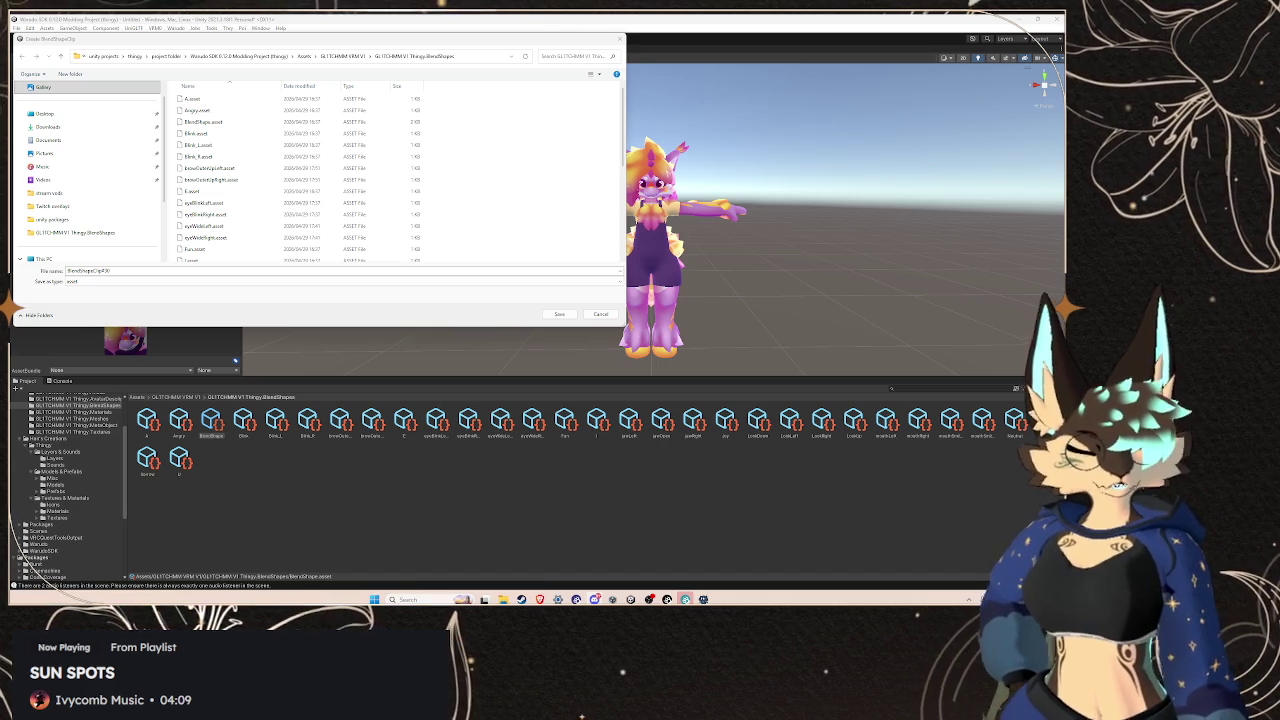
click(88, 270)
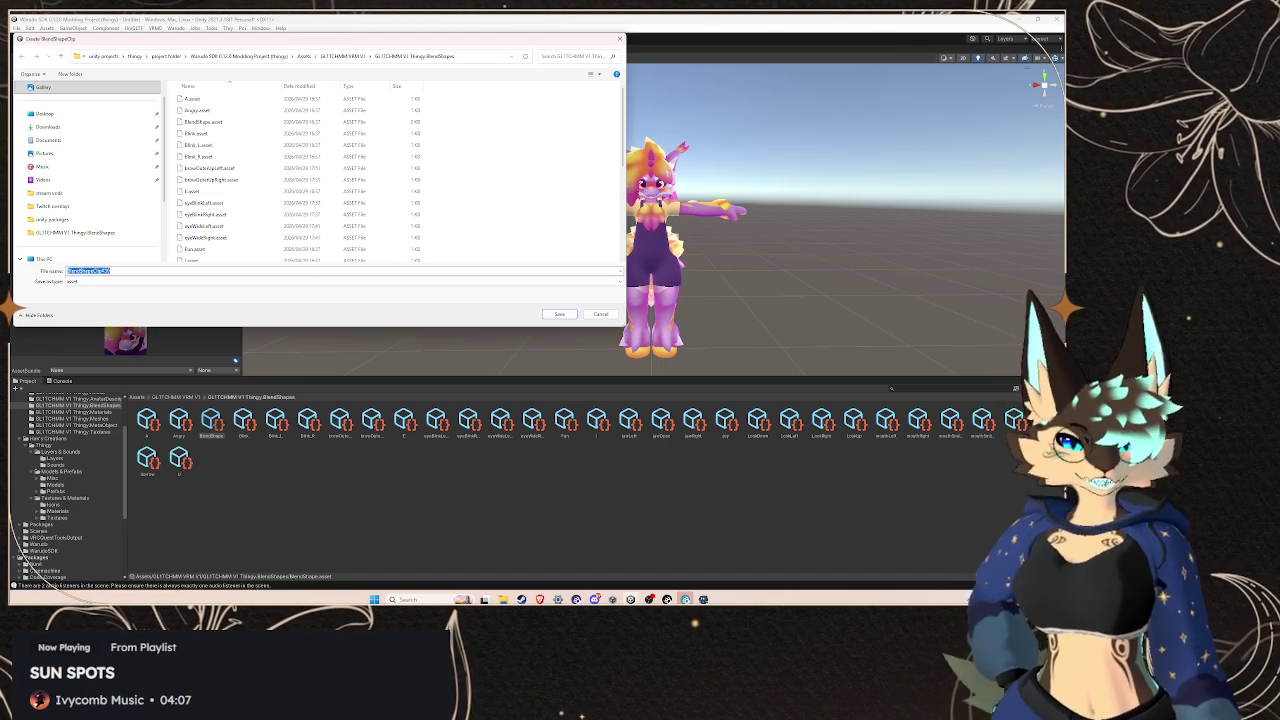
mouse_move(540, 598)
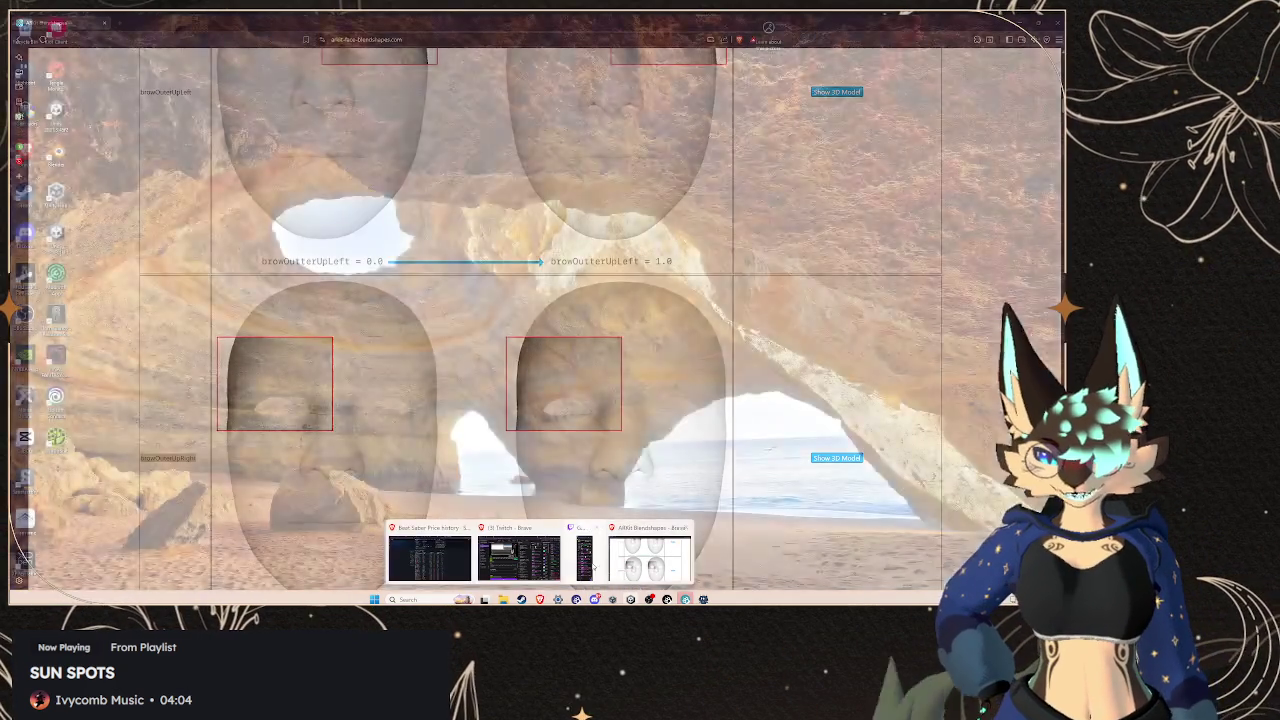
click(612, 560)
Copy browDownRight from the table and save it as a BlendShapeClip
scroll(196, 366, up, 4)
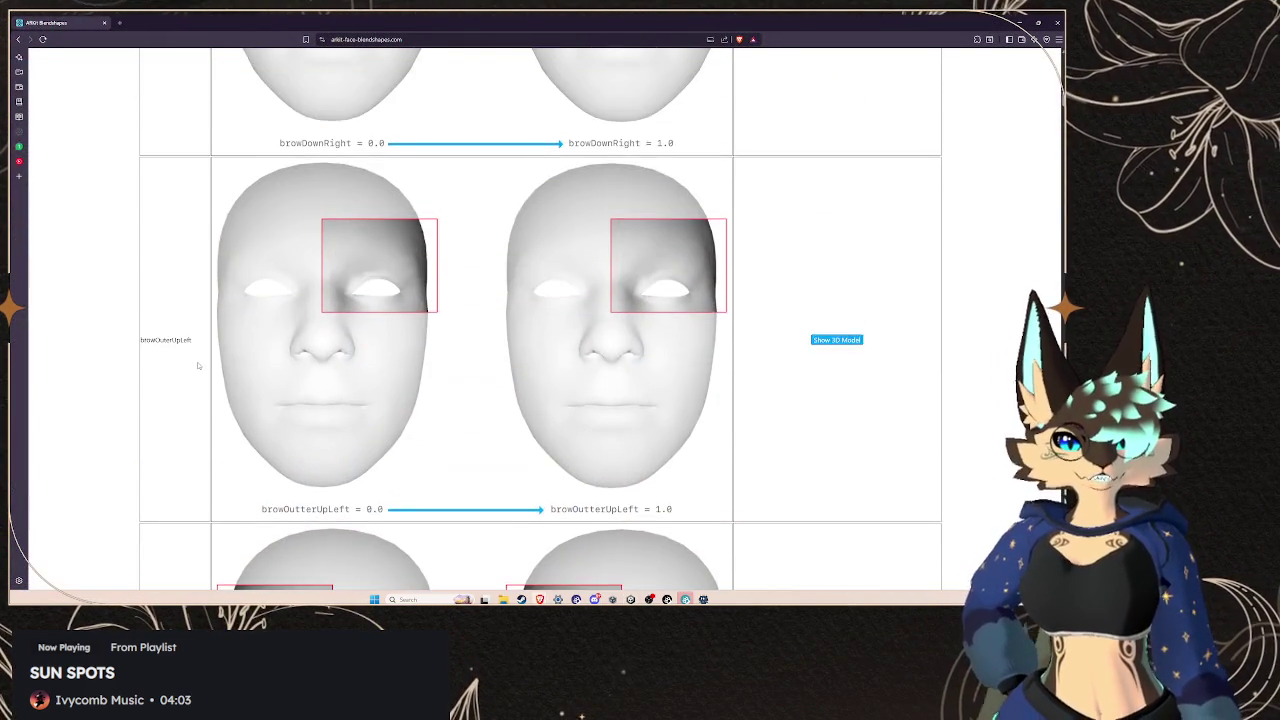
scroll(198, 366, up, 2)
mouse_move(194, 314)
mouse_down()
mouse_move(127, 305)
mouse_move(151, 306)
mouse_up()
key(ctrl+c)
click(189, 309)
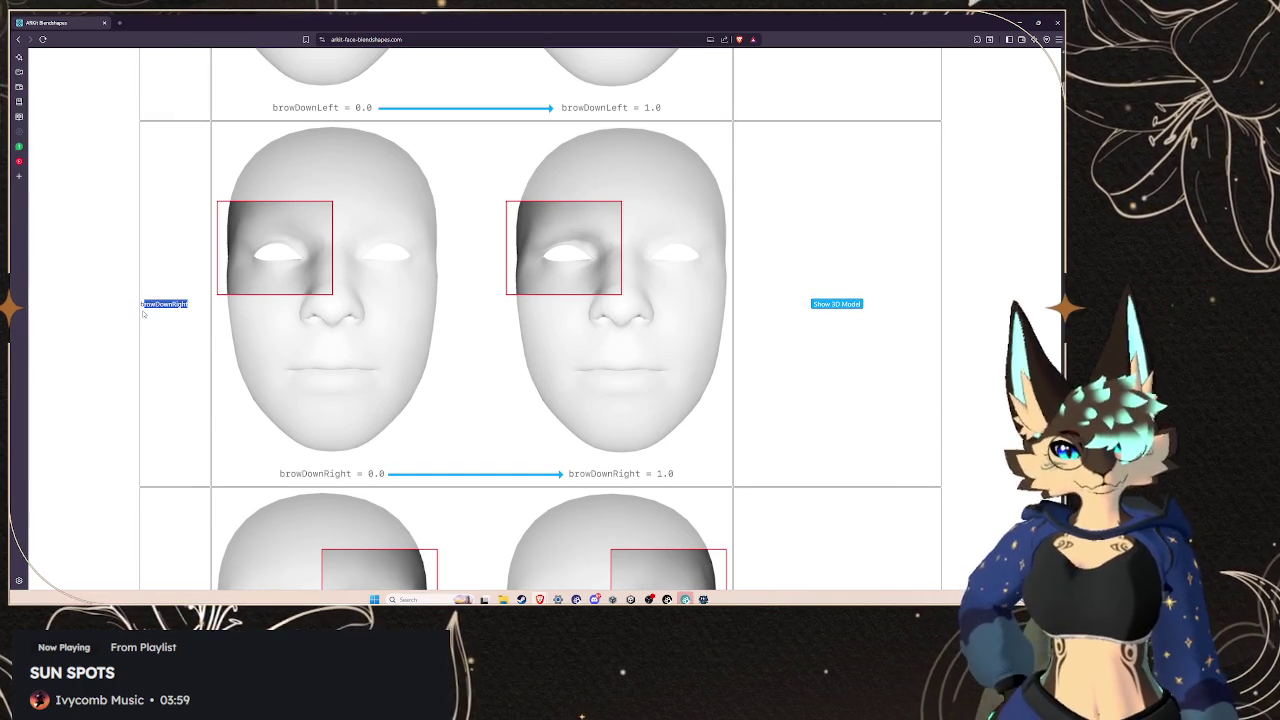
right_click(149, 305)
click(196, 322)
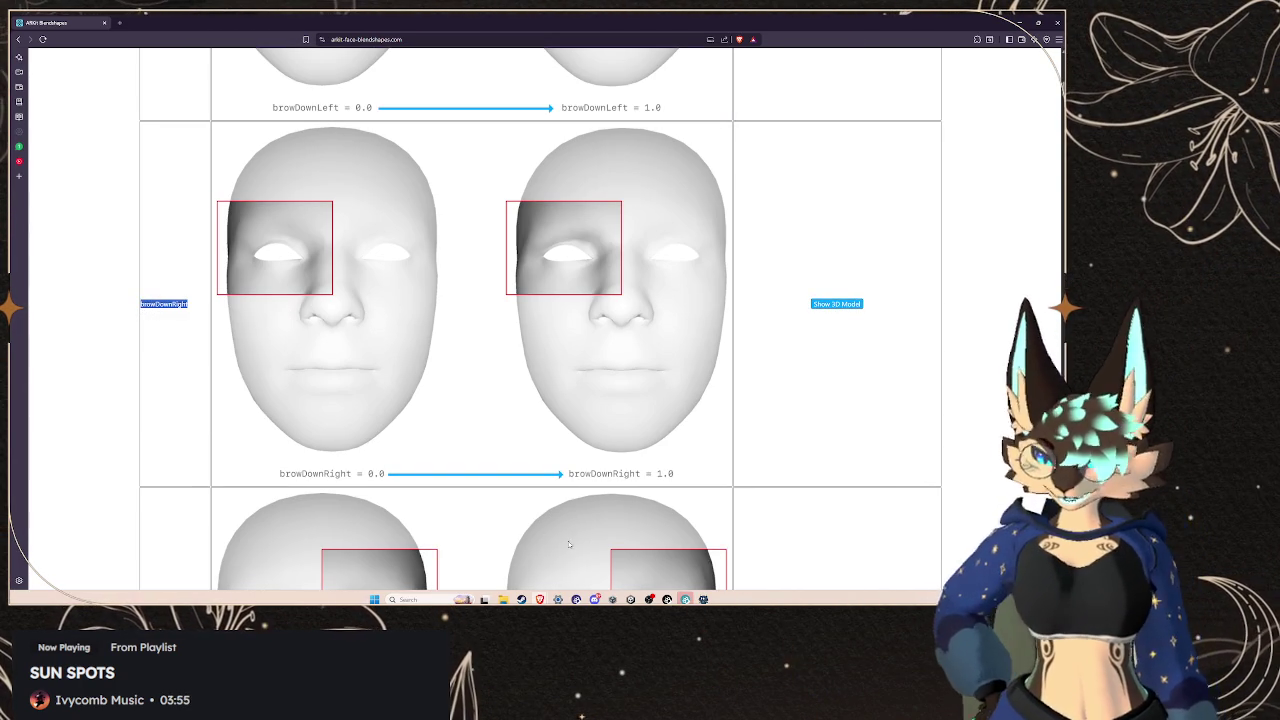
key(alt+Tab)
key(ctrl+v)
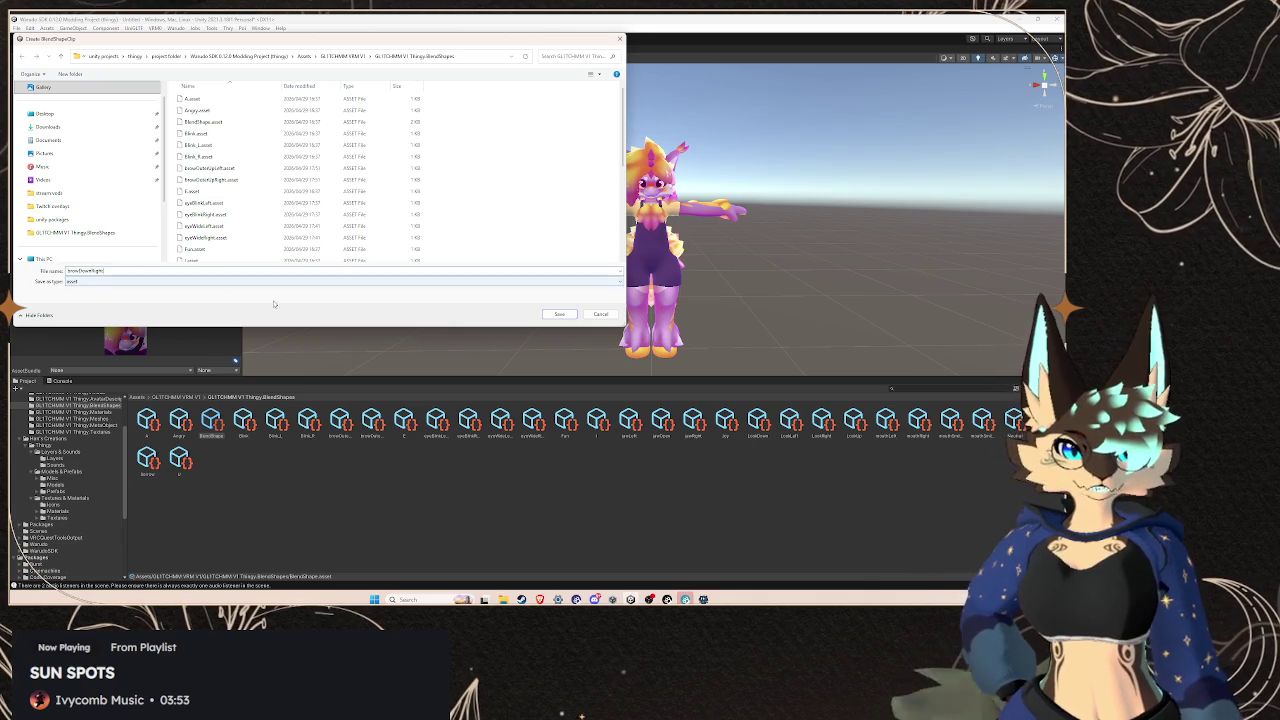
click(562, 314)
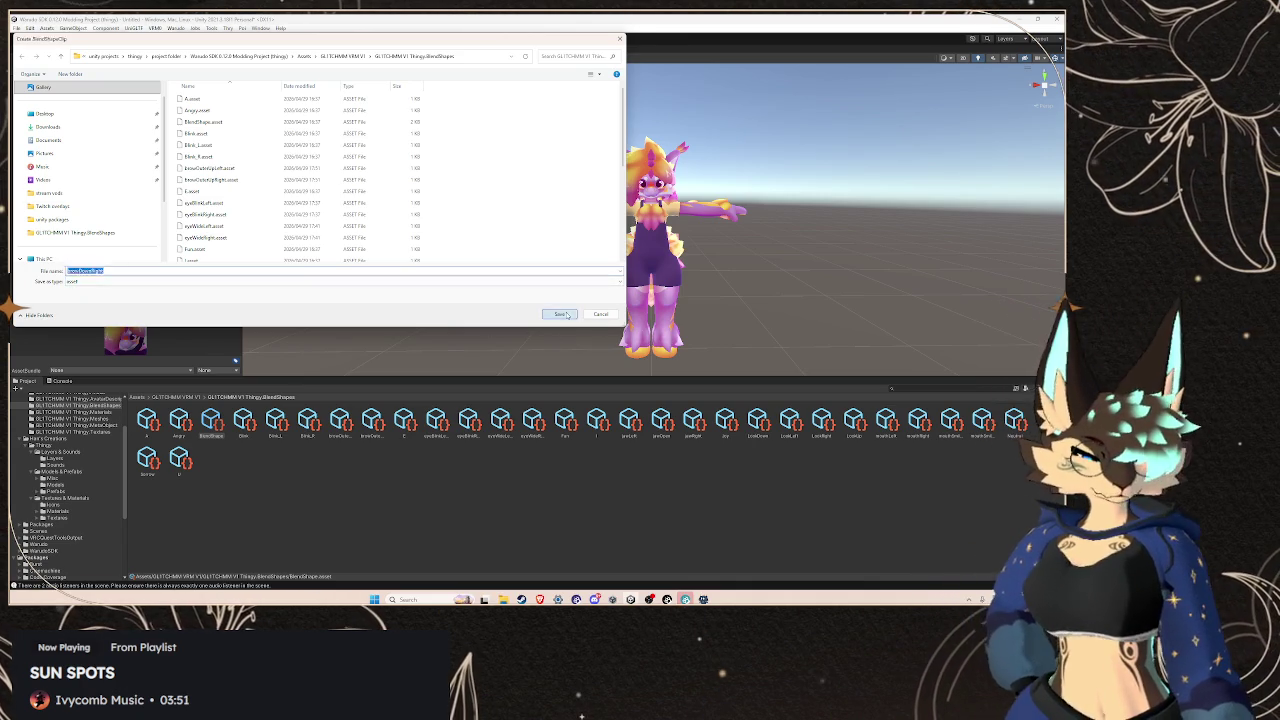
Create a browDownLeft BlendShapeClip using the name taken from the table
click(166, 180)
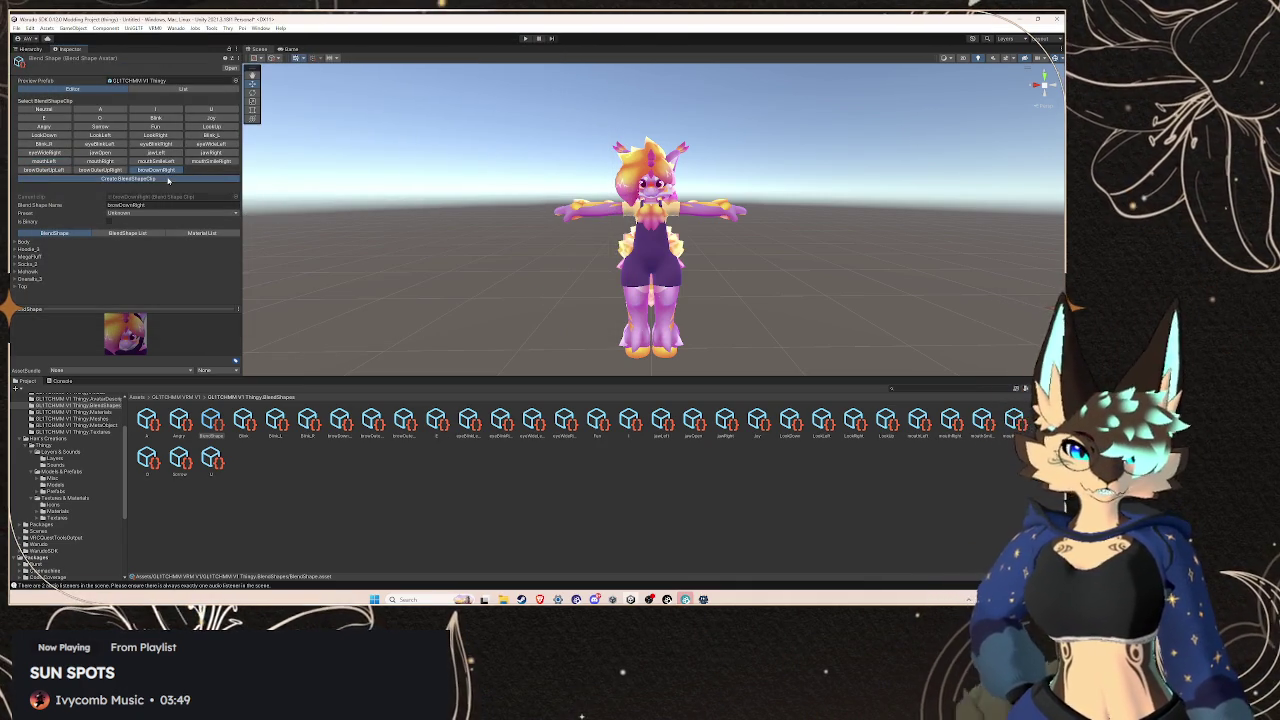
mouse_move(539, 598)
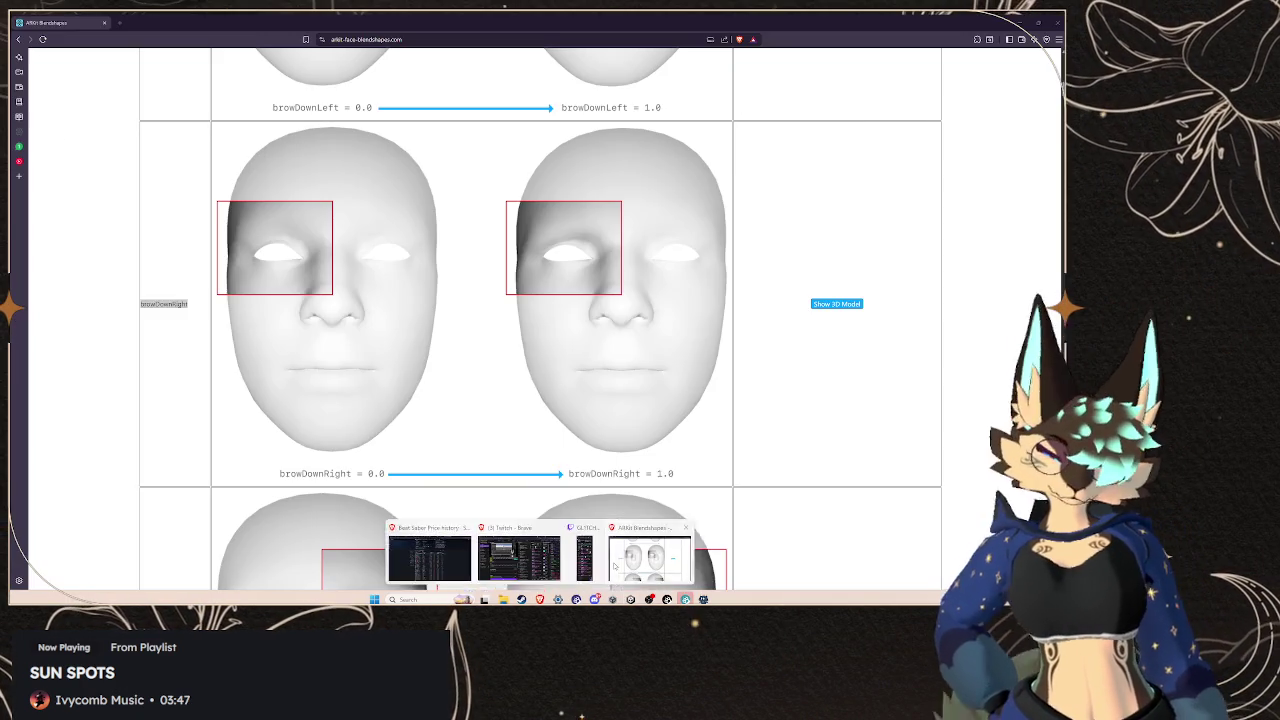
click(578, 548)
scroll(156, 285, up, 3)
scroll(156, 285, up, 2)
double_click(143, 227)
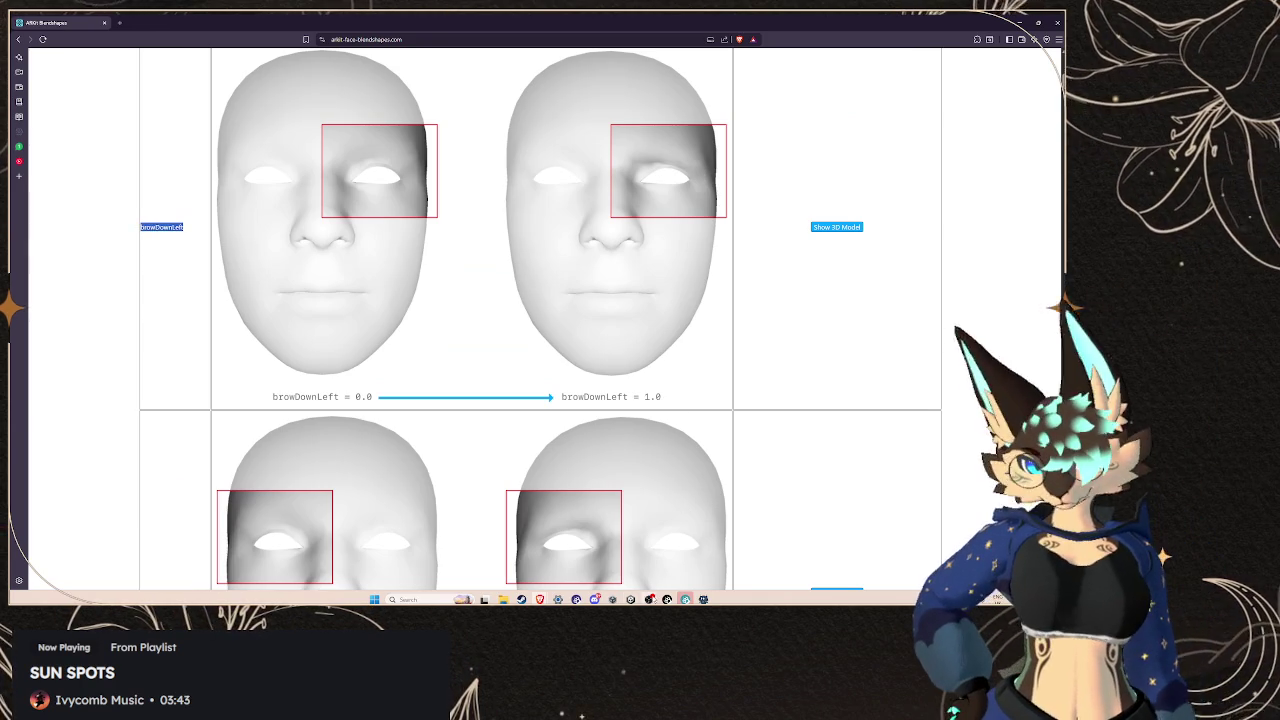
key(alt+Tab)
key(ctrl+v)
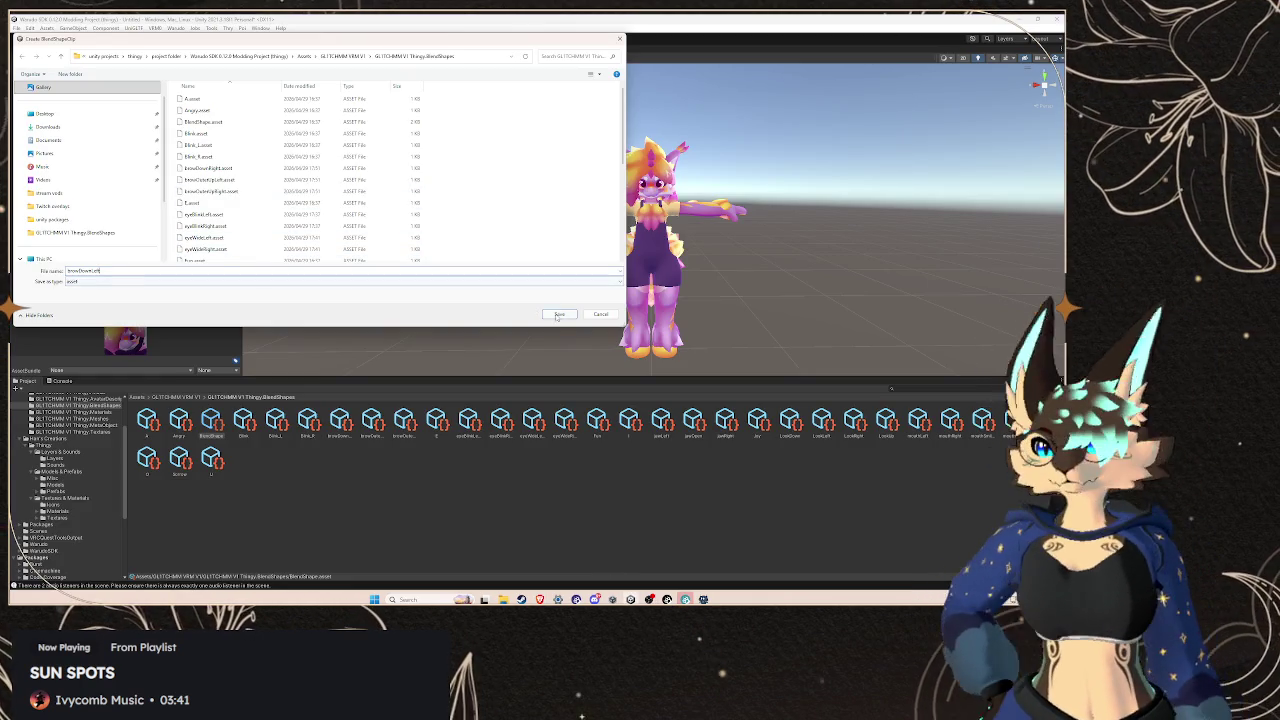
click(559, 314)
Copy the browInnerUp name from the ARKit reference table
mouse_move(502, 598)
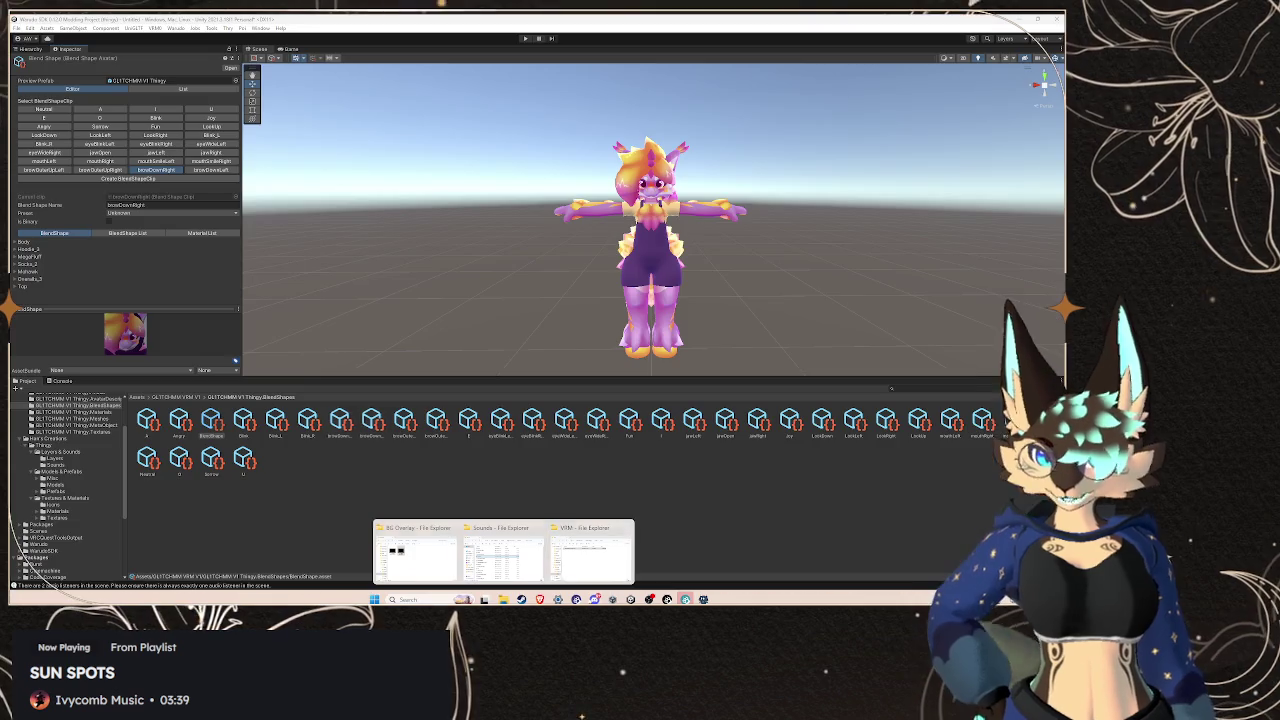
key(alt+Tab)
key(alt+Tab)
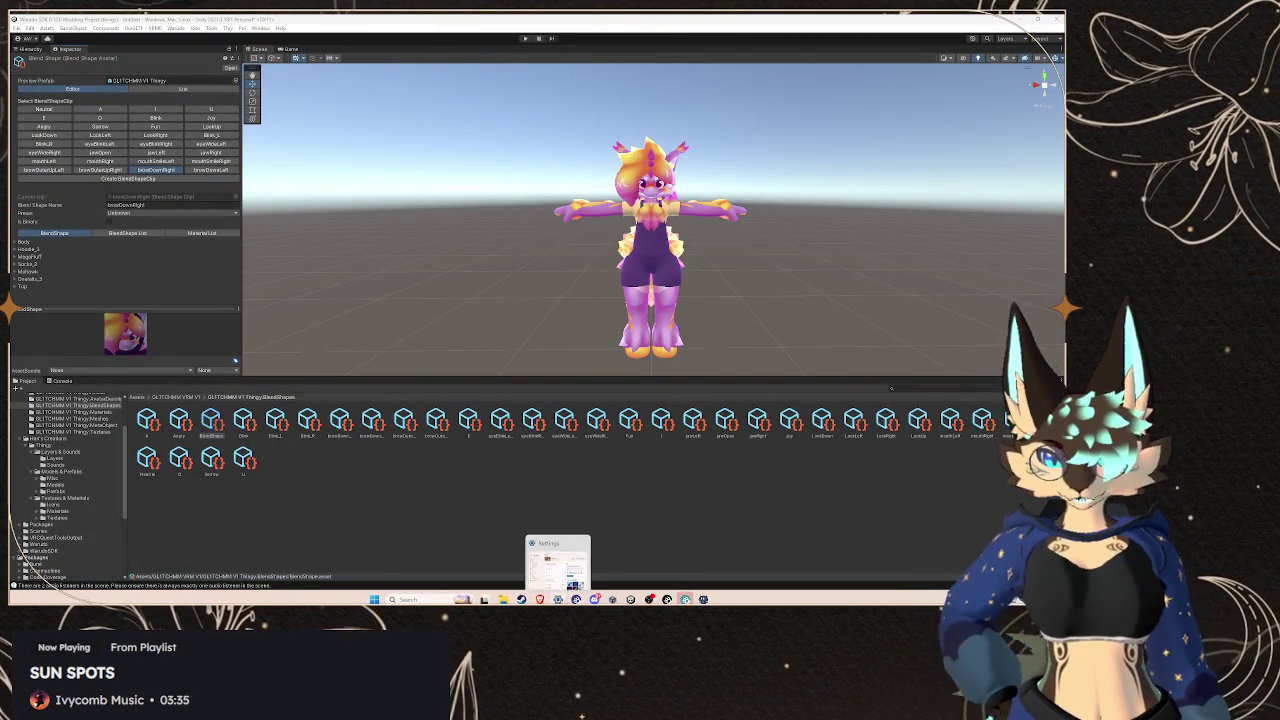
click(630, 553)
scroll(218, 337, up, 5)
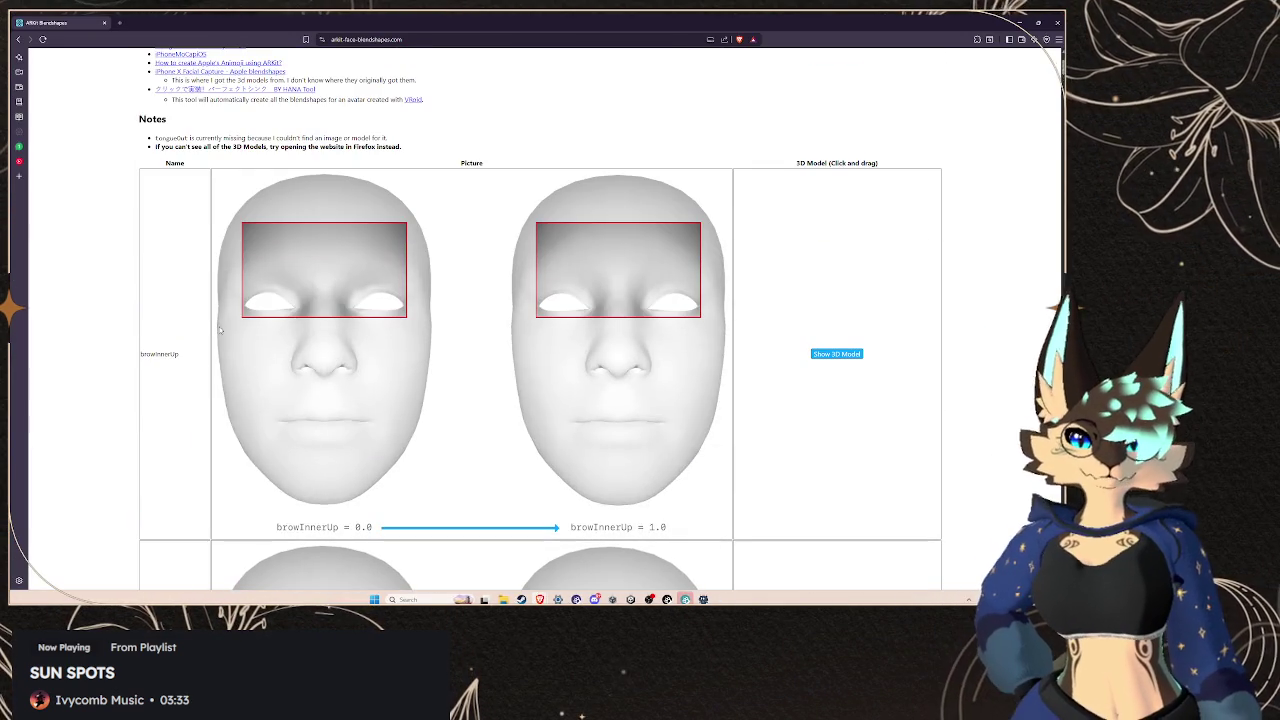
triple_click(194, 359)
right_click(149, 352)
click(160, 354)
double_click(160, 354)
right_click(152, 354)
click(185, 369)
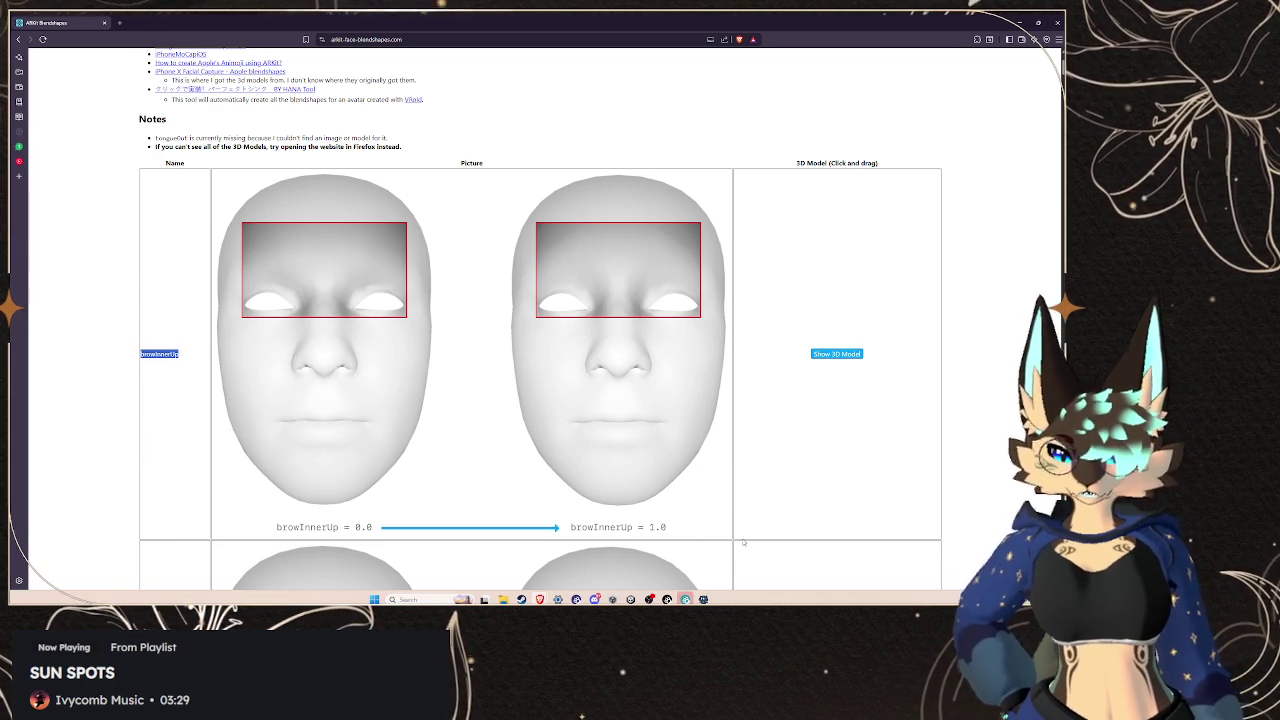
Paste browInnerUp as a new BlendShapeClip's file name and save it
key(alt+Tab)
click(128, 178)
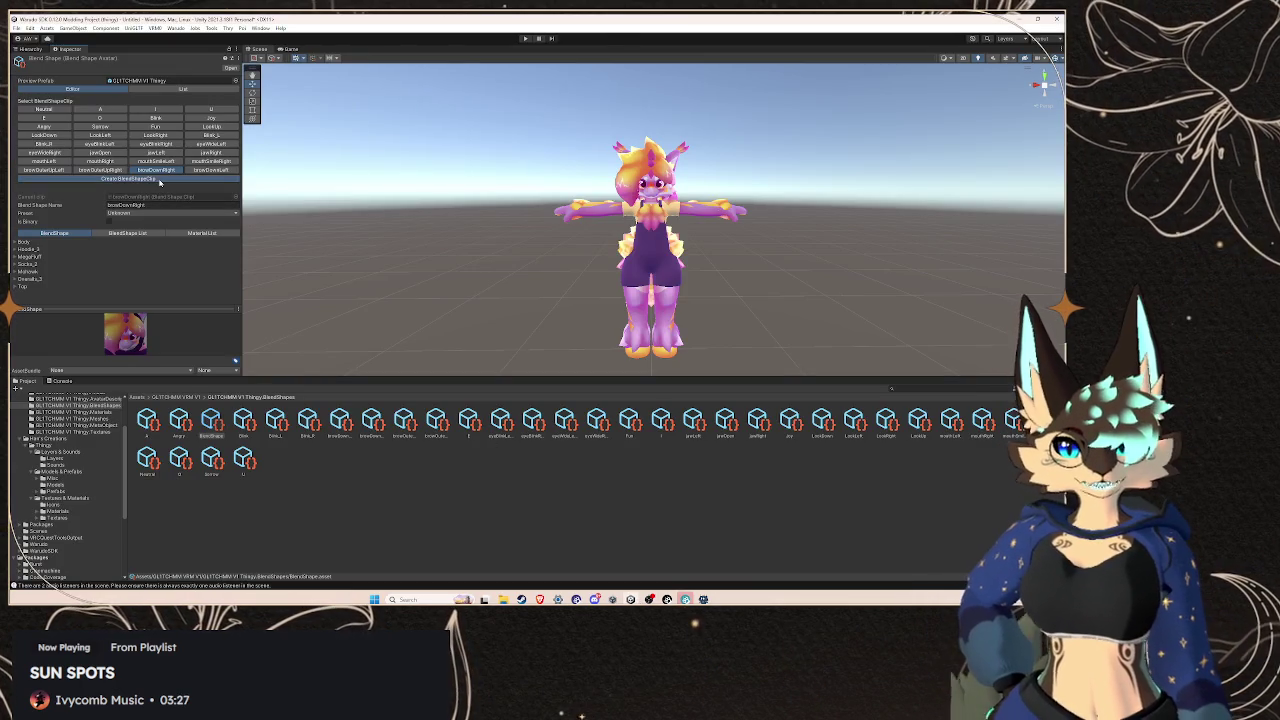
key(ctrl+v)
click(566, 317)
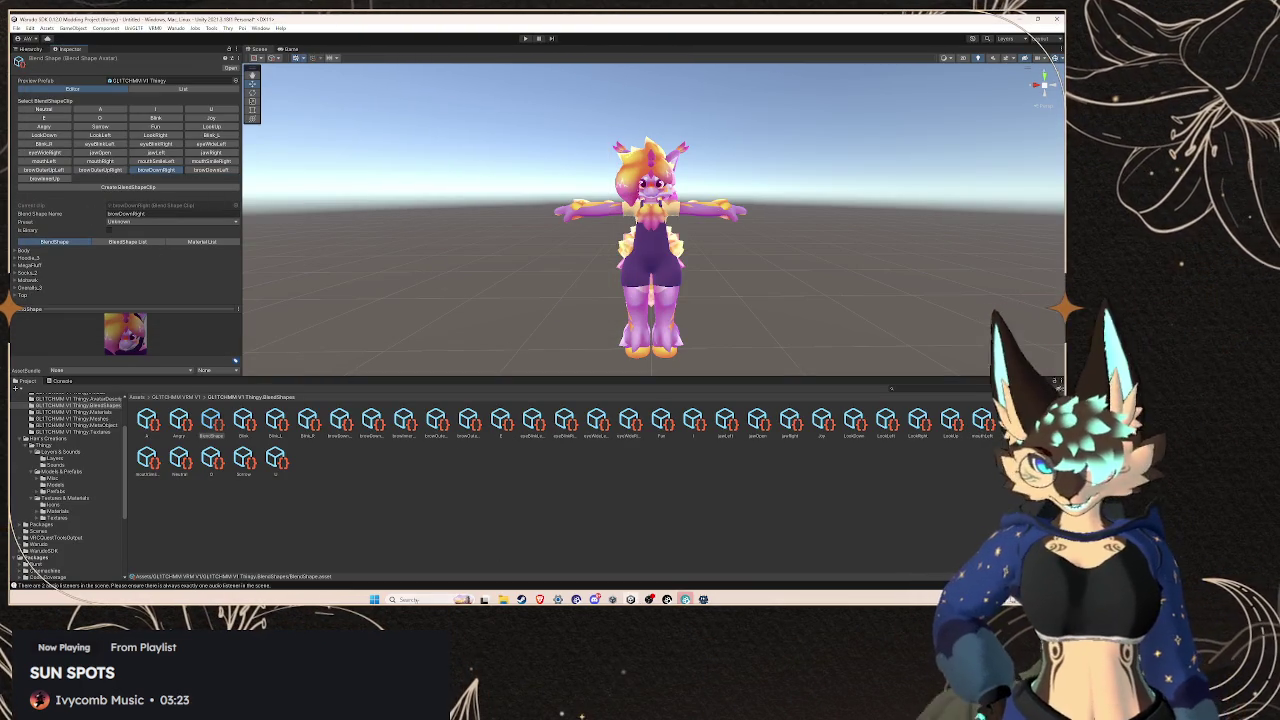
key(super)
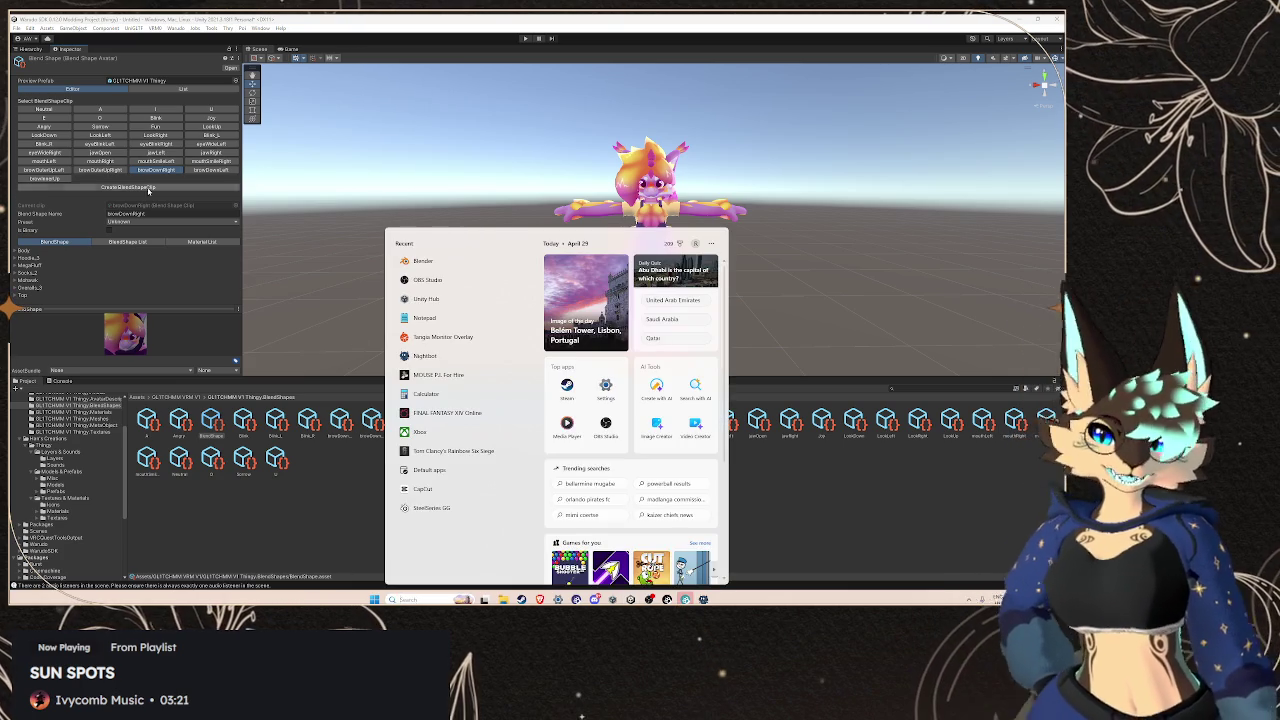
key(super)
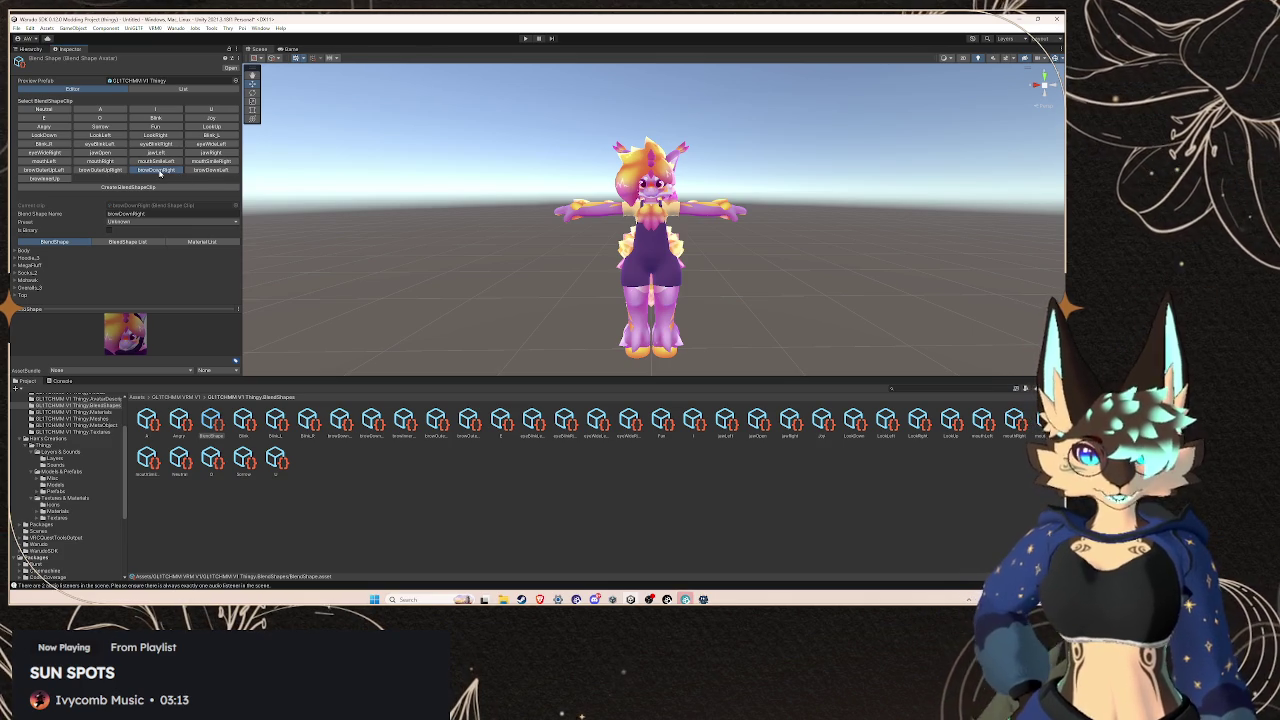
click(153, 90)
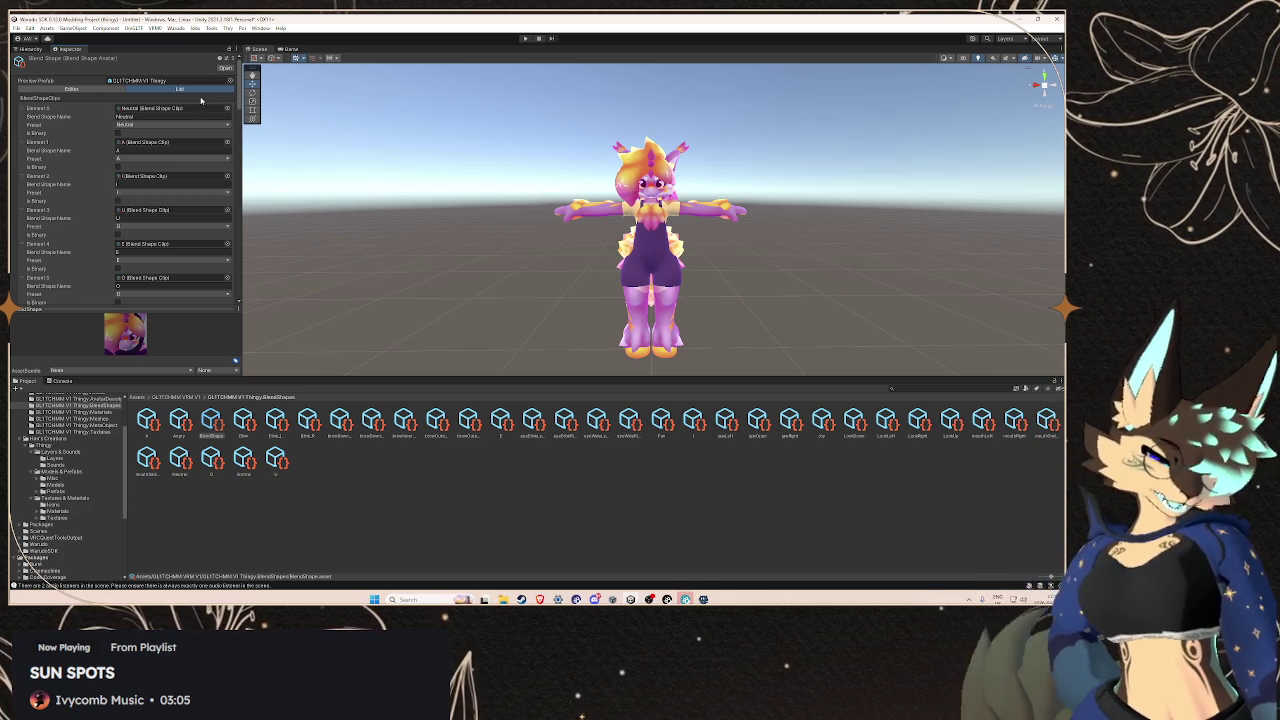
scroll(69, 187, down, 1)
scroll(69, 187, down, 3)
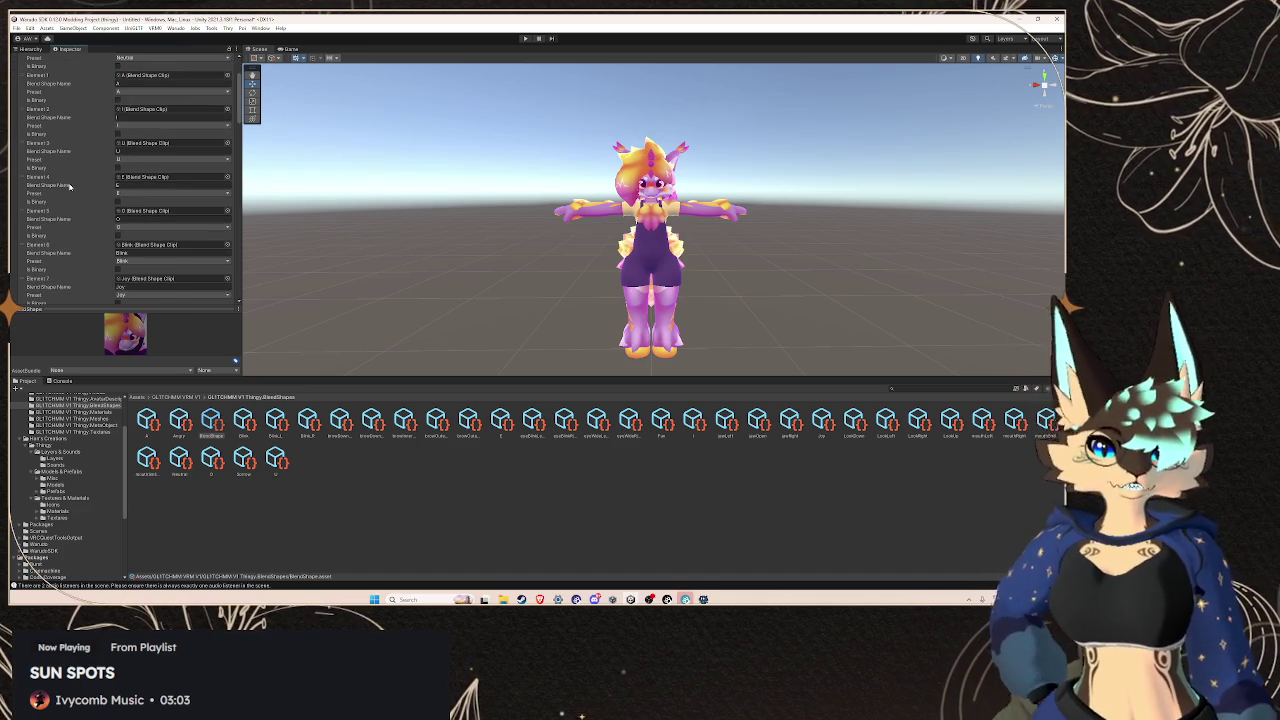
scroll(69, 187, down, 1)
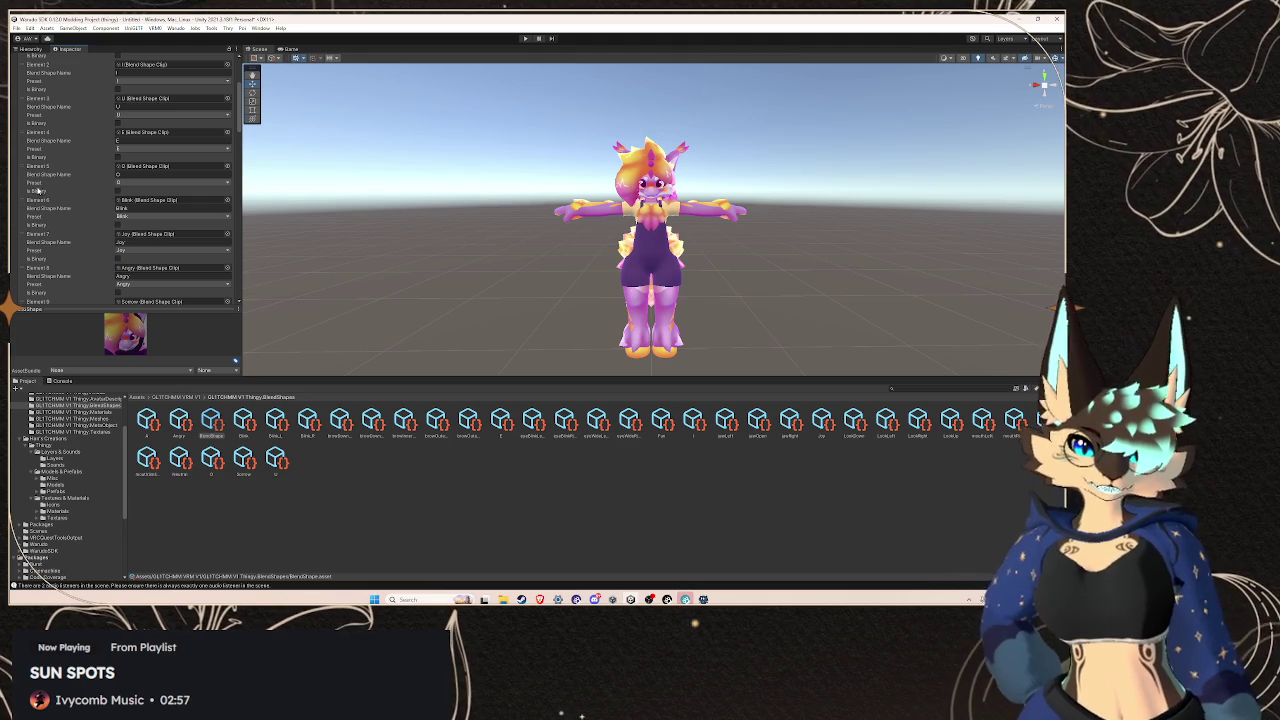
mouse_move(24, 204)
mouse_down()
mouse_move(47, 172)
mouse_move(48, 196)
mouse_move(54, 167)
mouse_move(48, 204)
mouse_up()
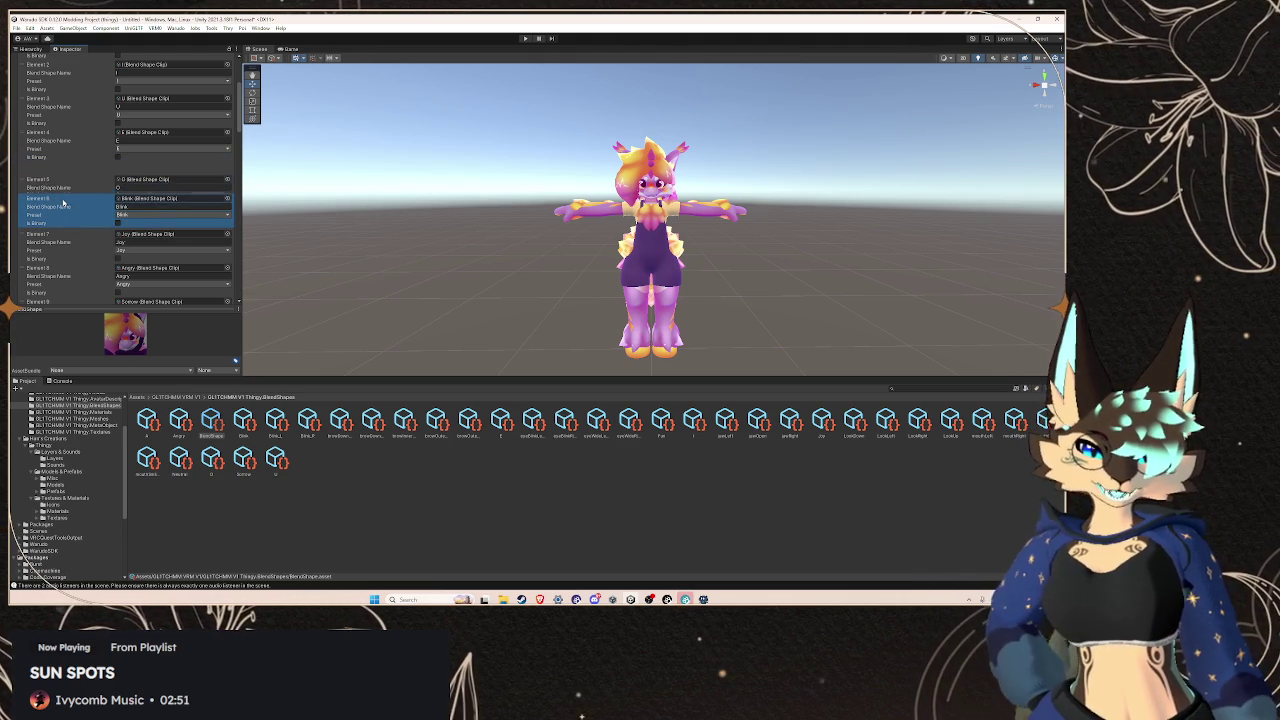
click(30, 48)
click(74, 49)
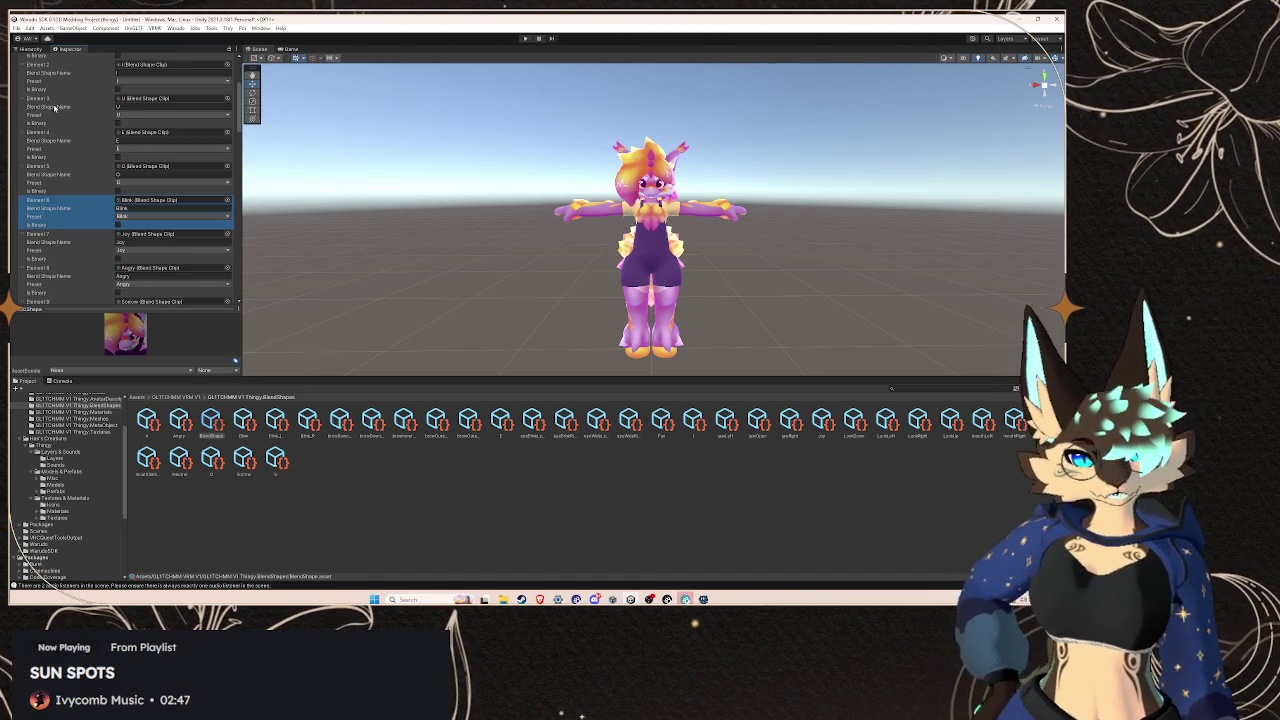
scroll(55, 110, up, 5)
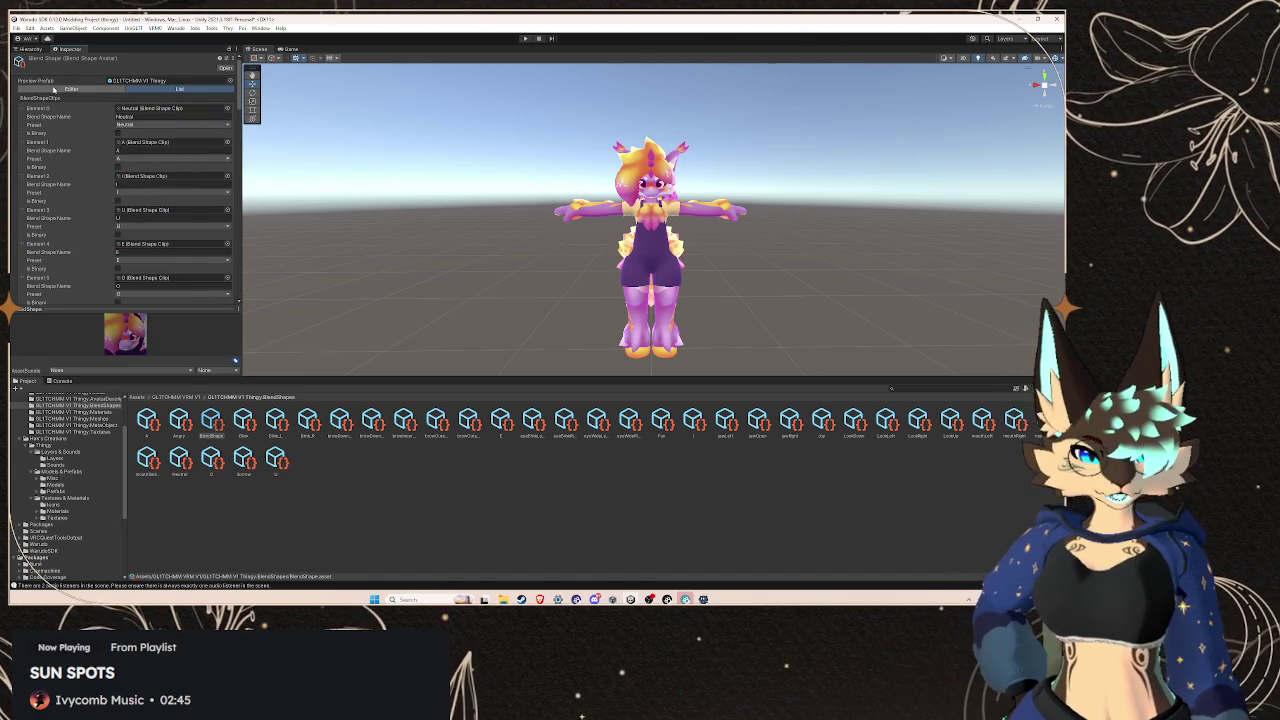
click(70, 89)
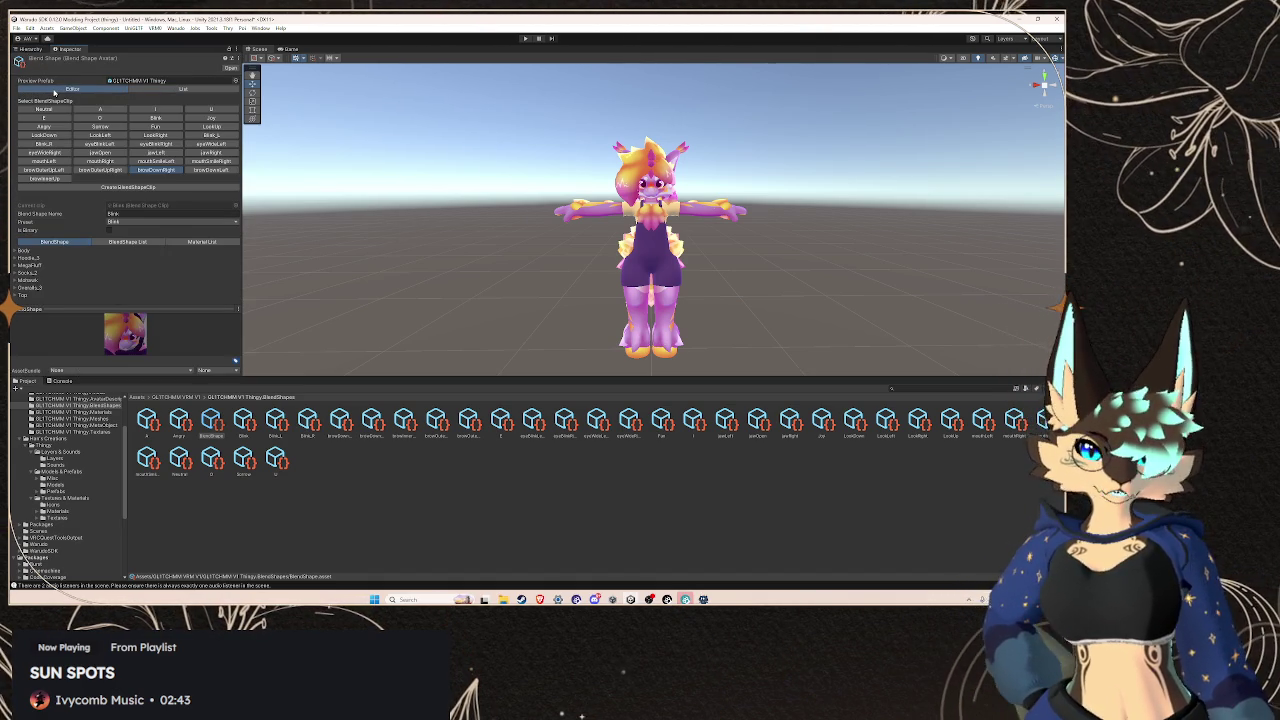